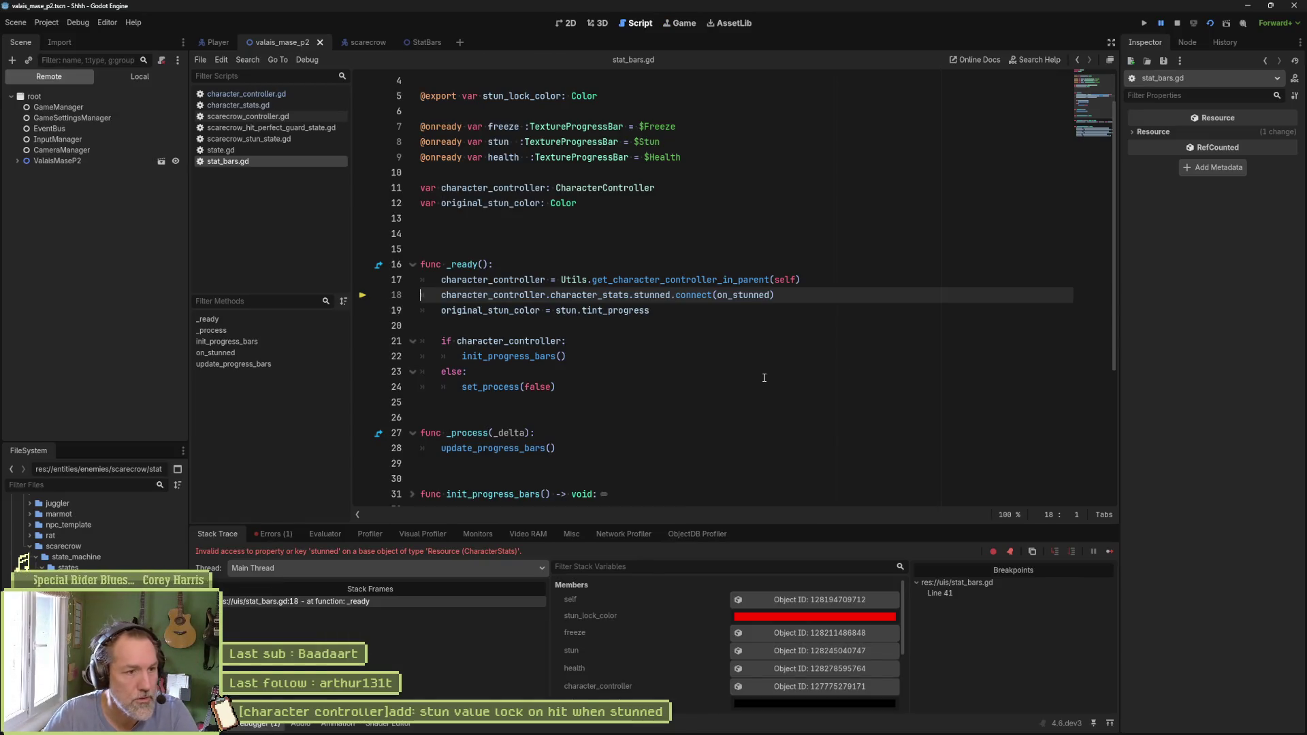
- Remove 'character_stats.' from the stunned signal connection on line 18 of stat_bars.gd
left_click(749, 372)
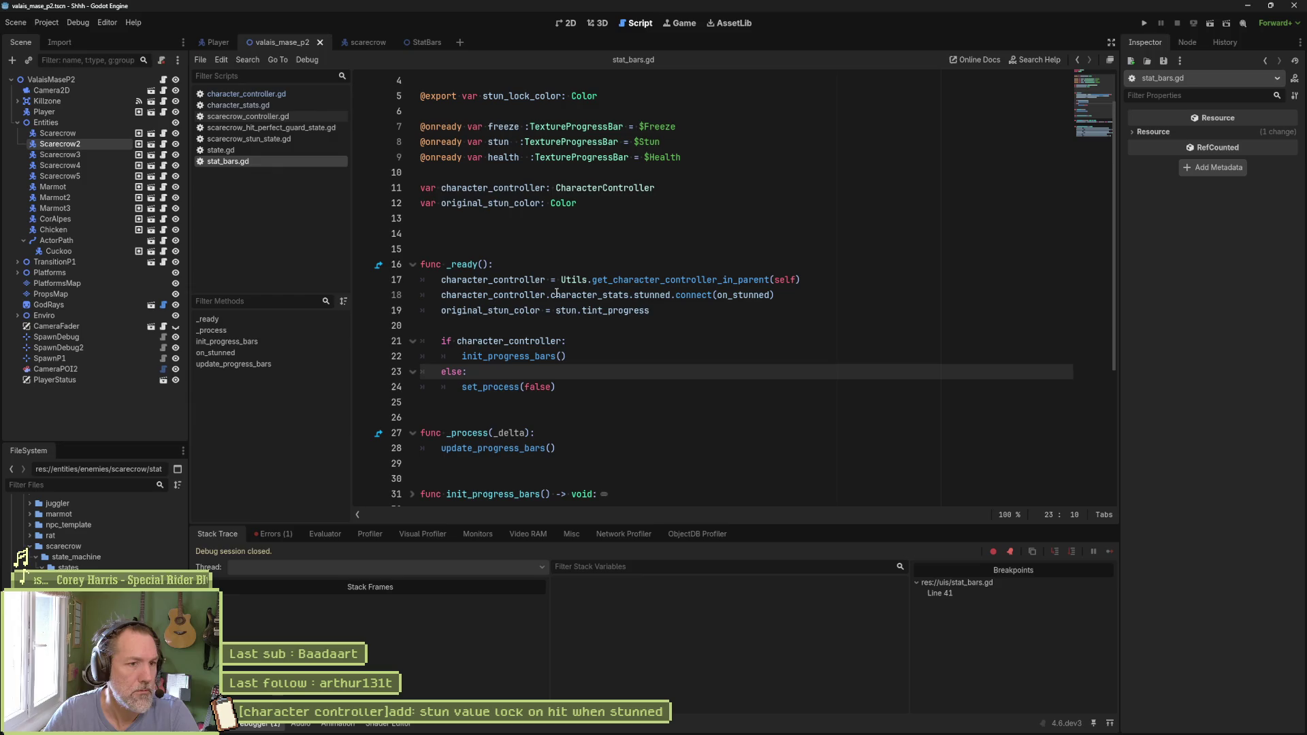
left_click_drag(552, 295, 634, 295)
key("BackSpace")
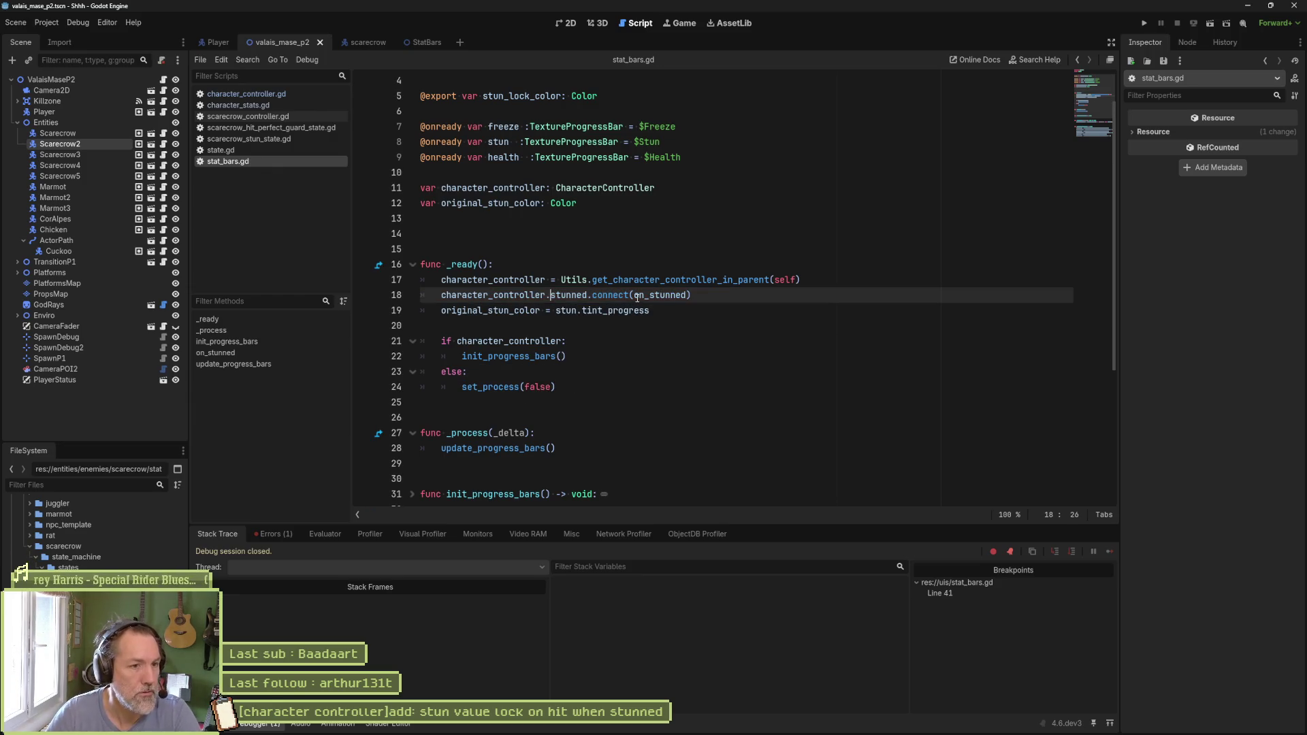
- Test-run the game, stop it, then inspect on_stunned's definition and return to line 18
key("F6")
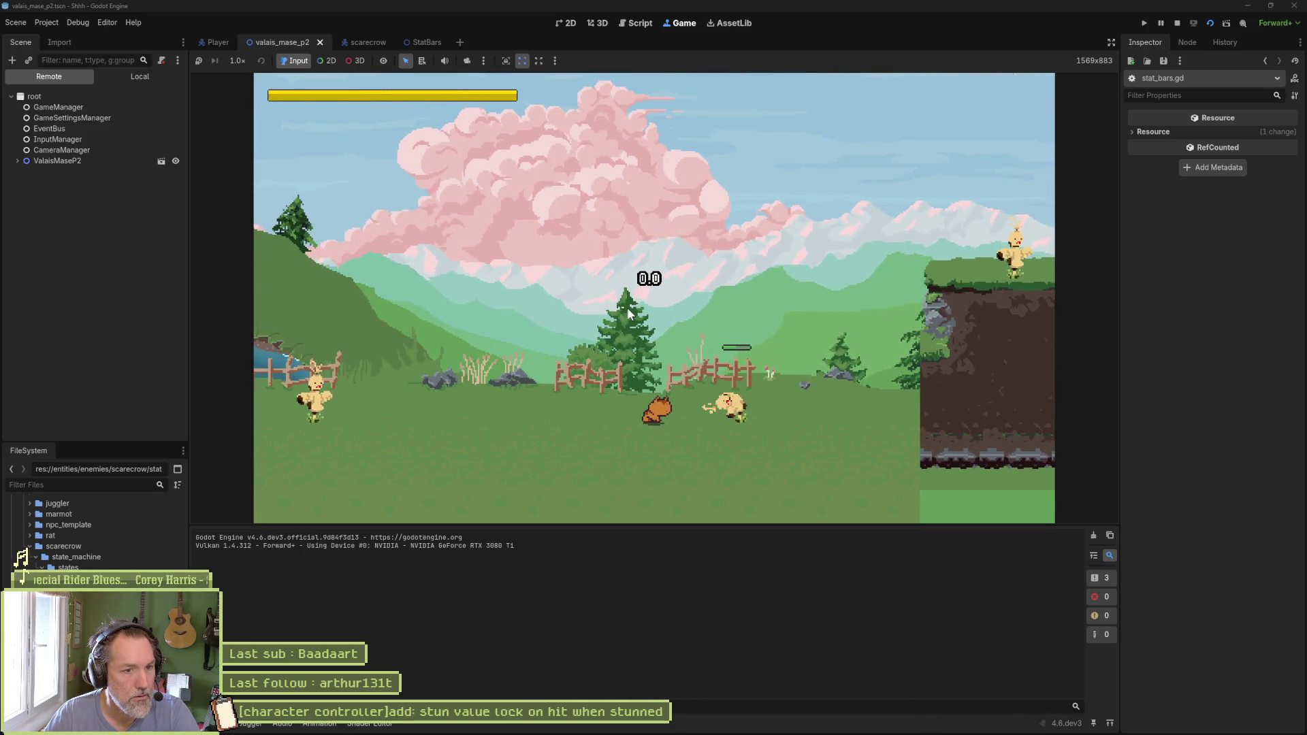
key("F8")
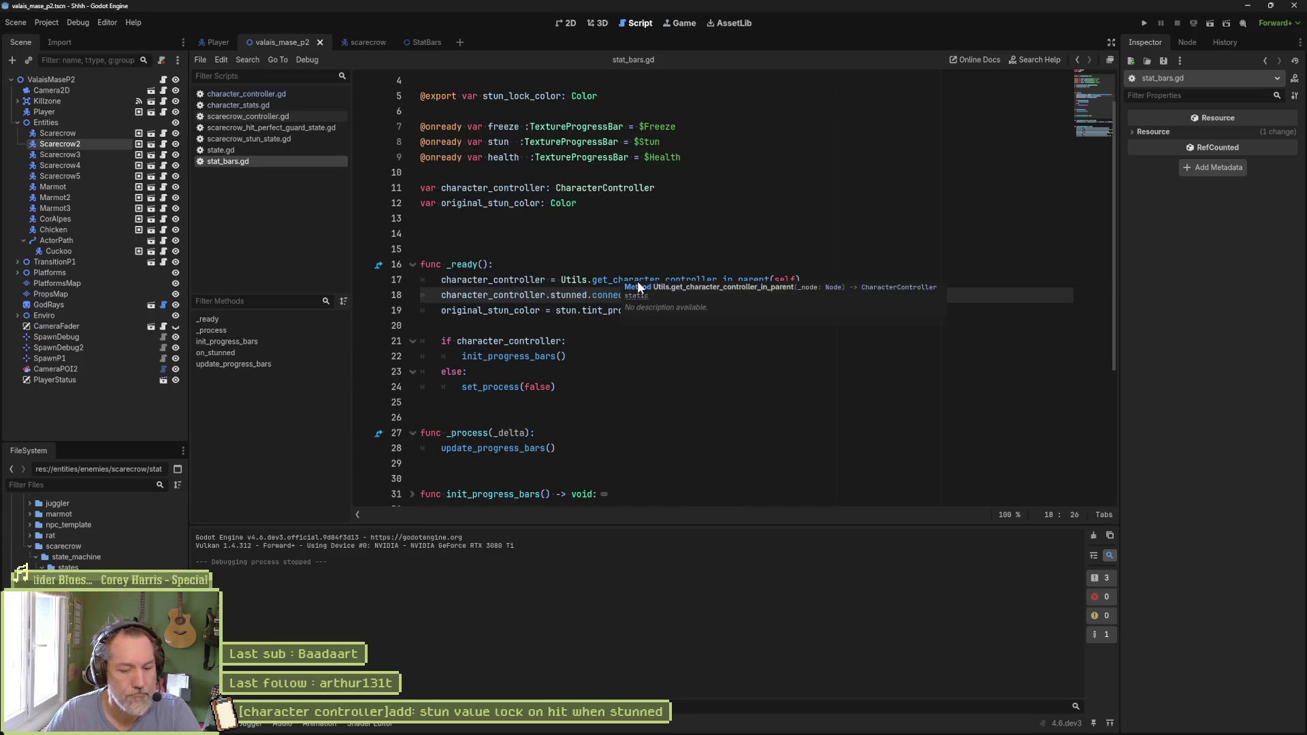
left_click(650, 297, "ctrl")
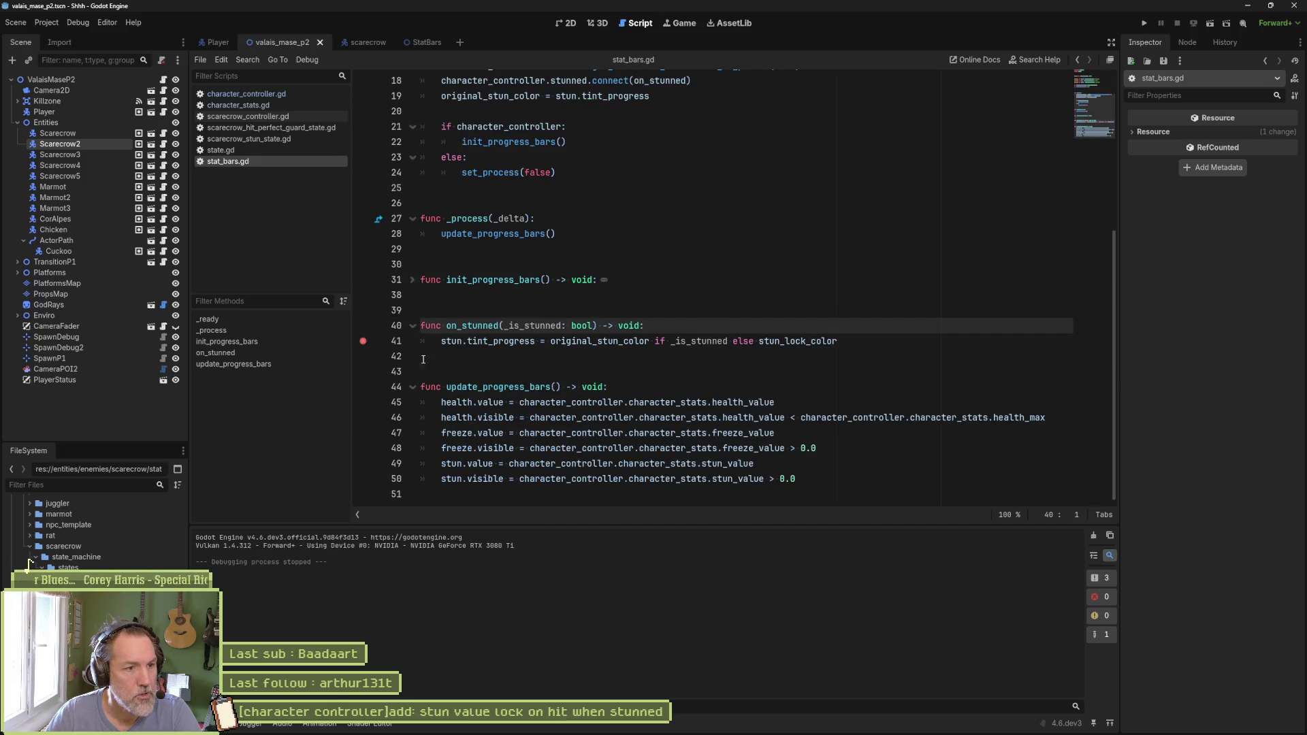
key("alt+Left")
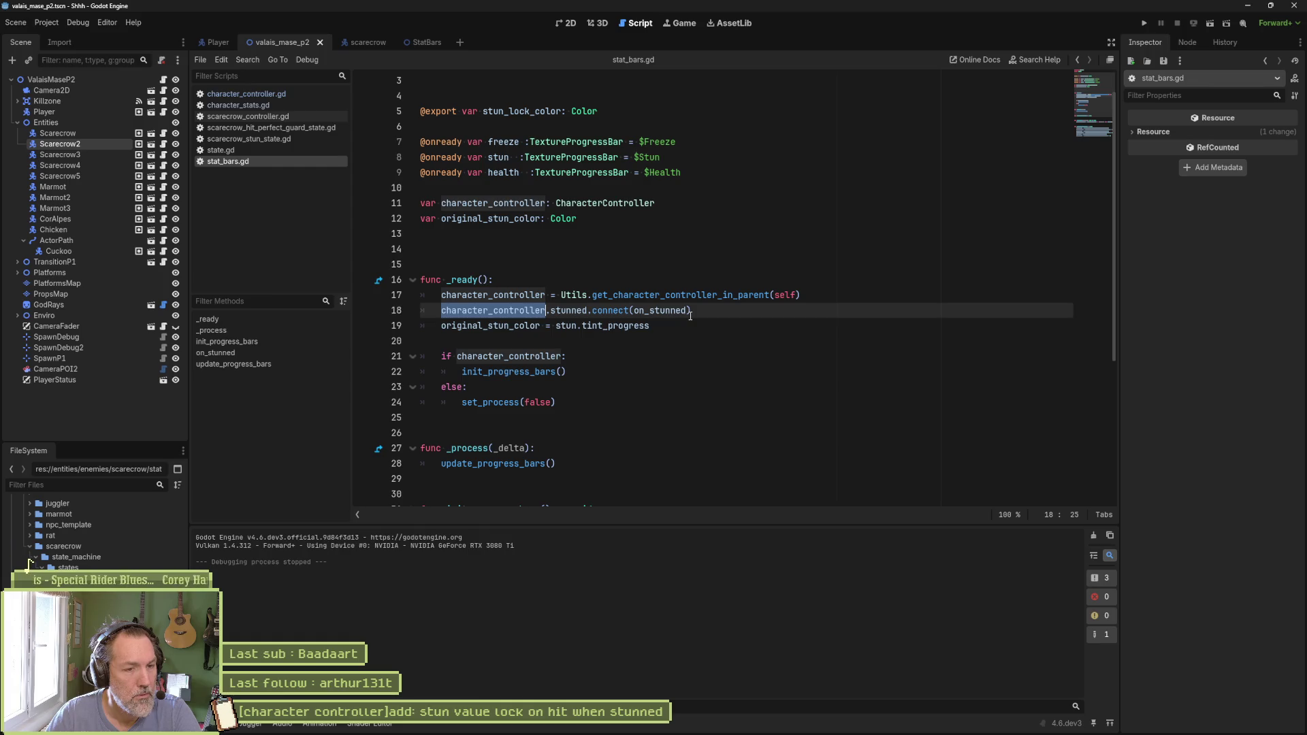
- Add breakpoints on lines 314 and 317 of character_controller.gd's set_stun
left_click(246, 93)
scroll(535, 363, "down", 2)
left_click(483, 372)
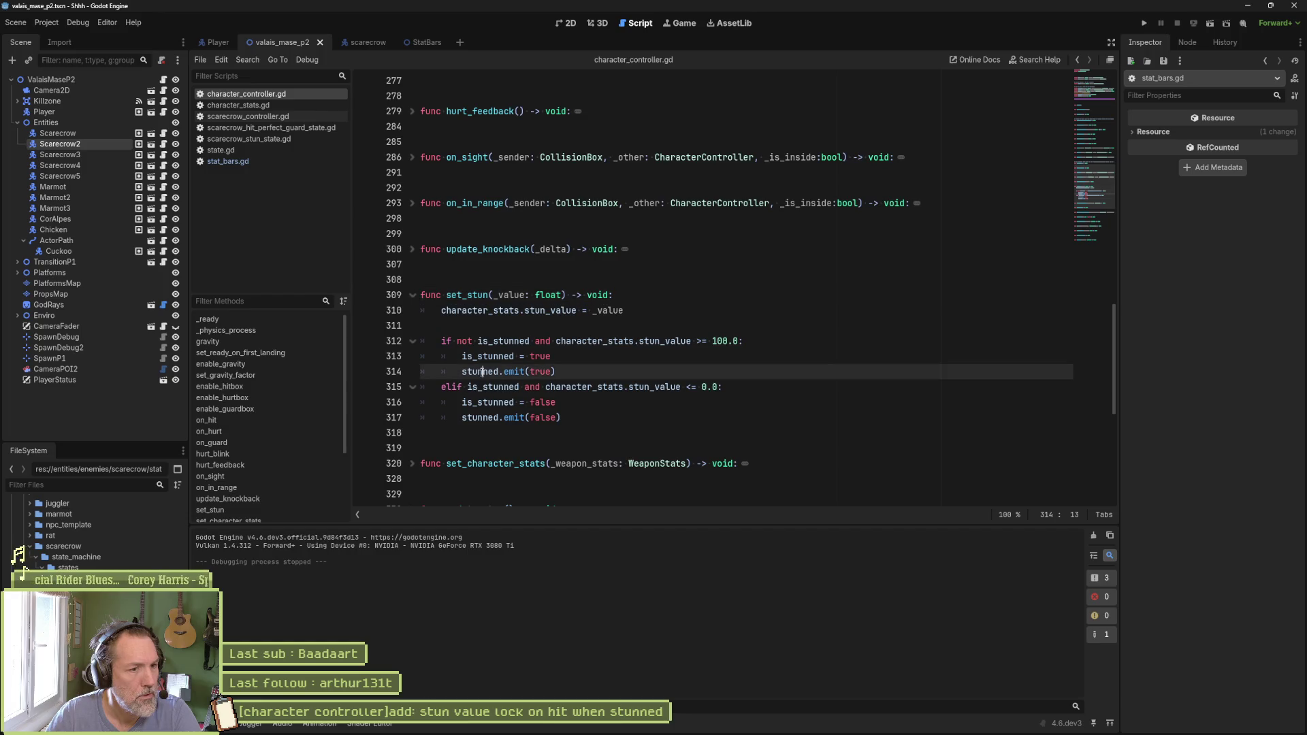
left_click(363, 372)
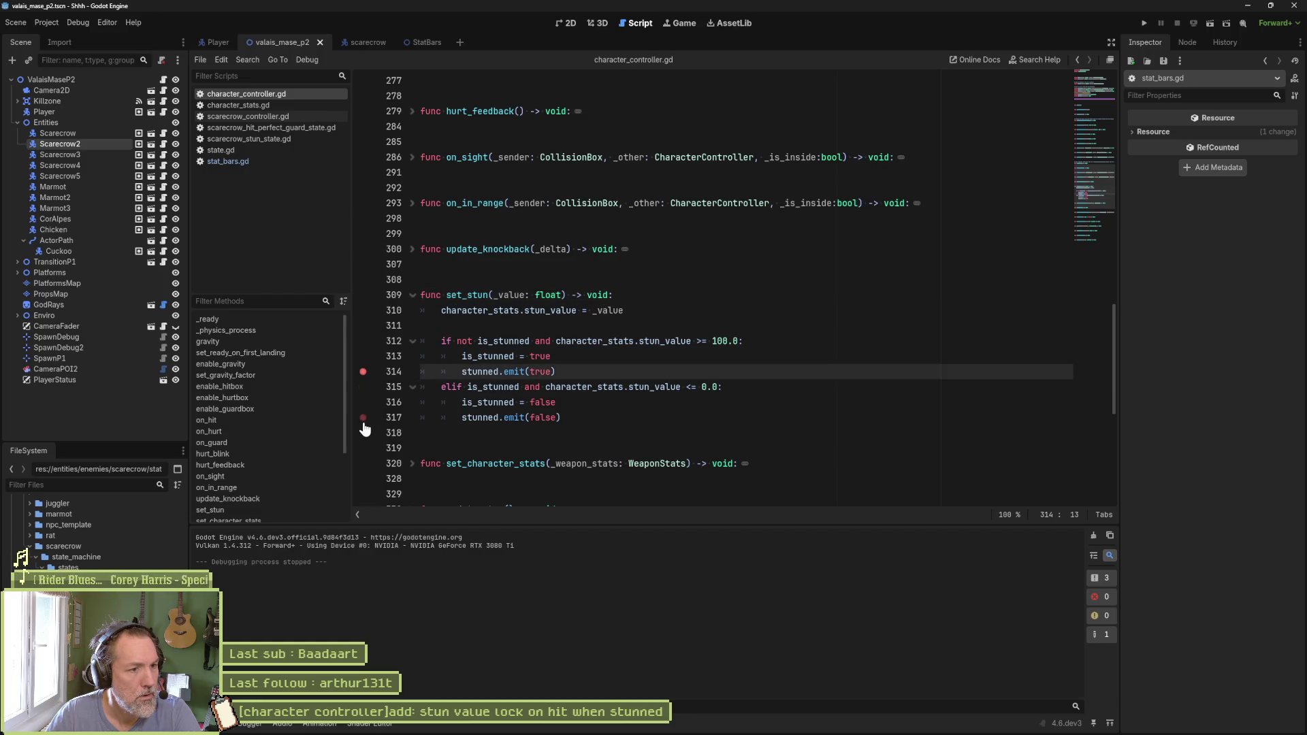
left_click(363, 421)
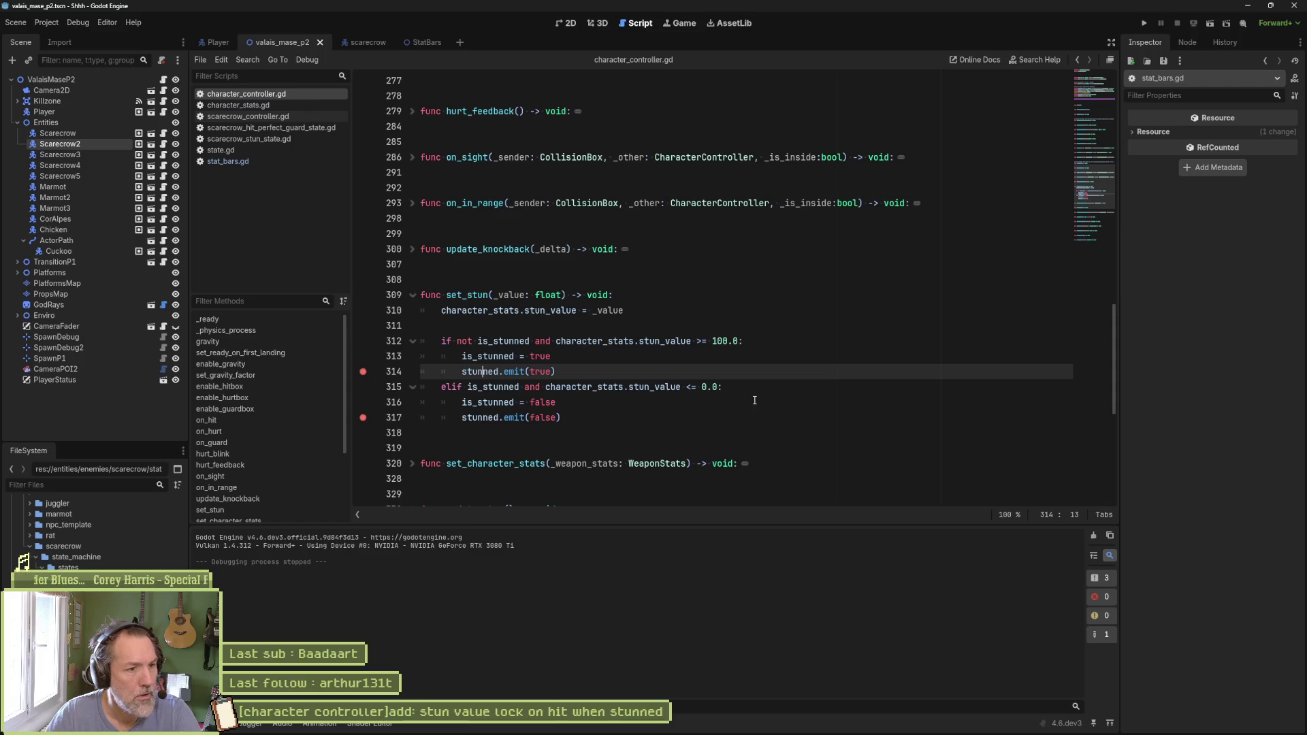
- Run the game, move the cat to attack the scarecrow, then stop it
key("F6")
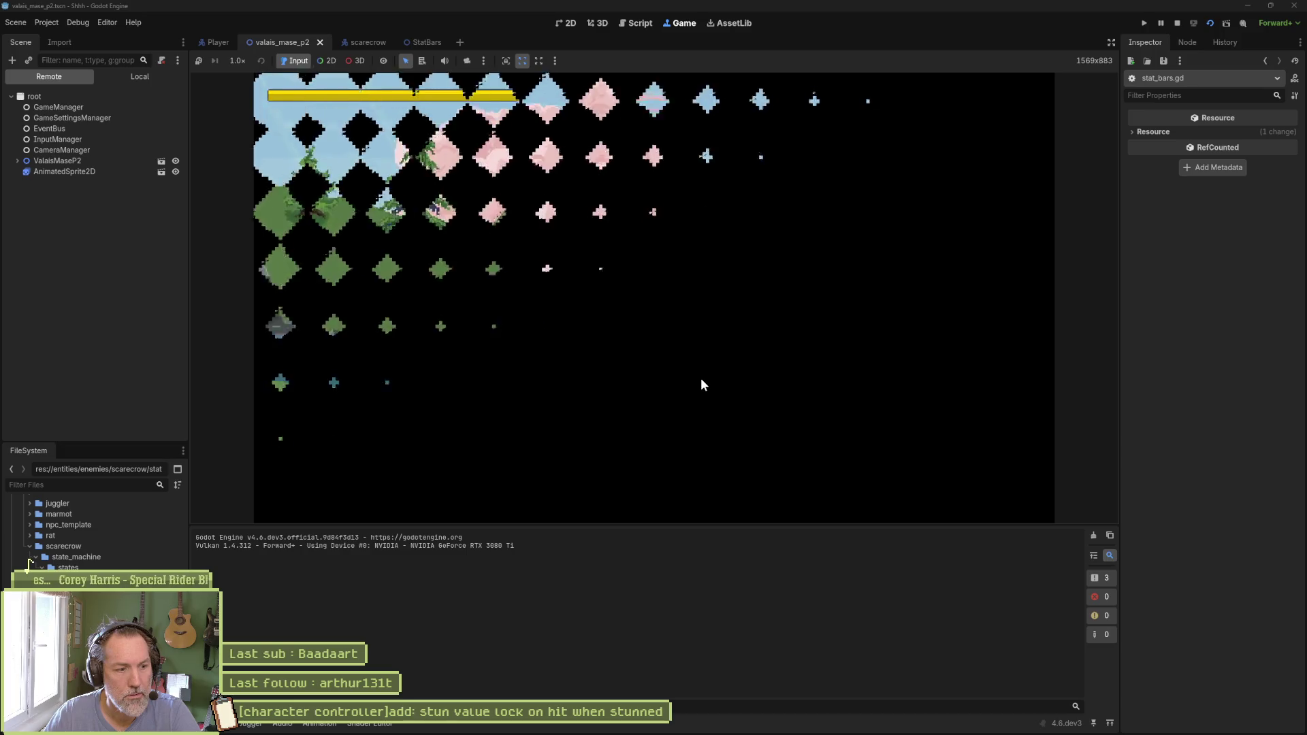
key("Right")
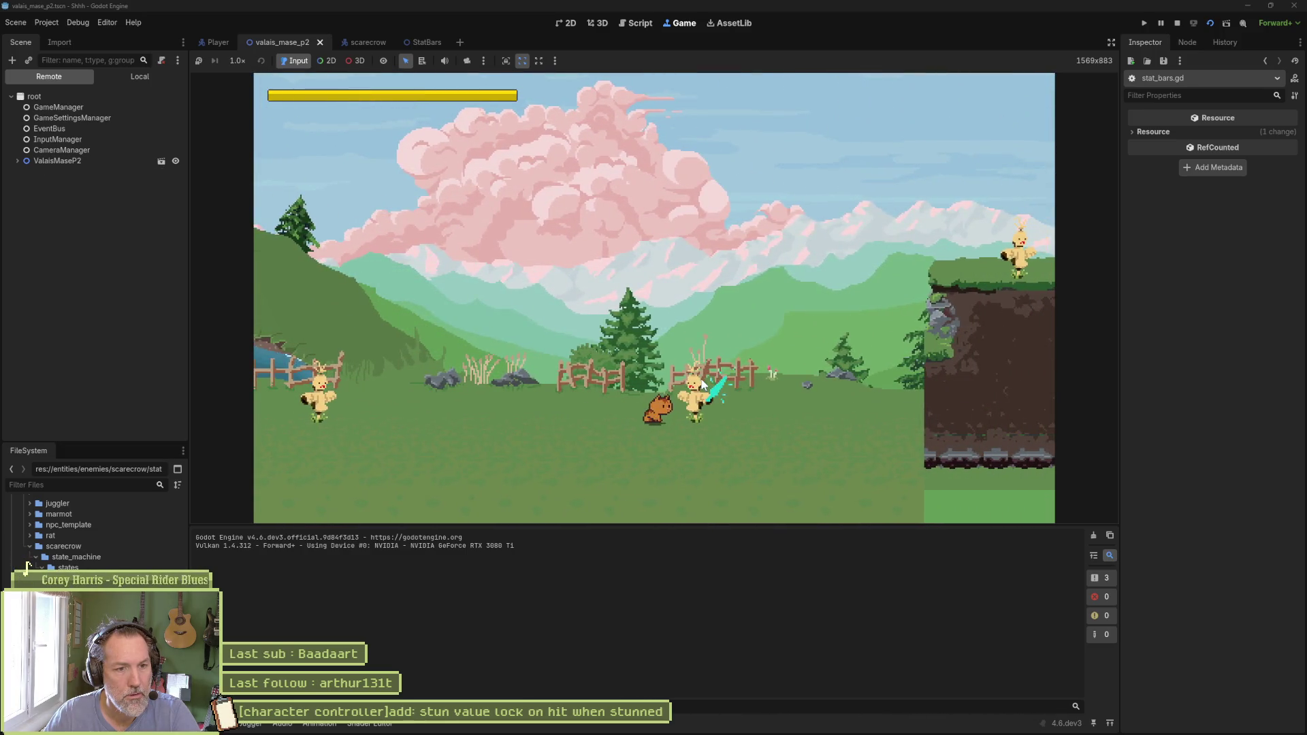
key("x")
key("F8")
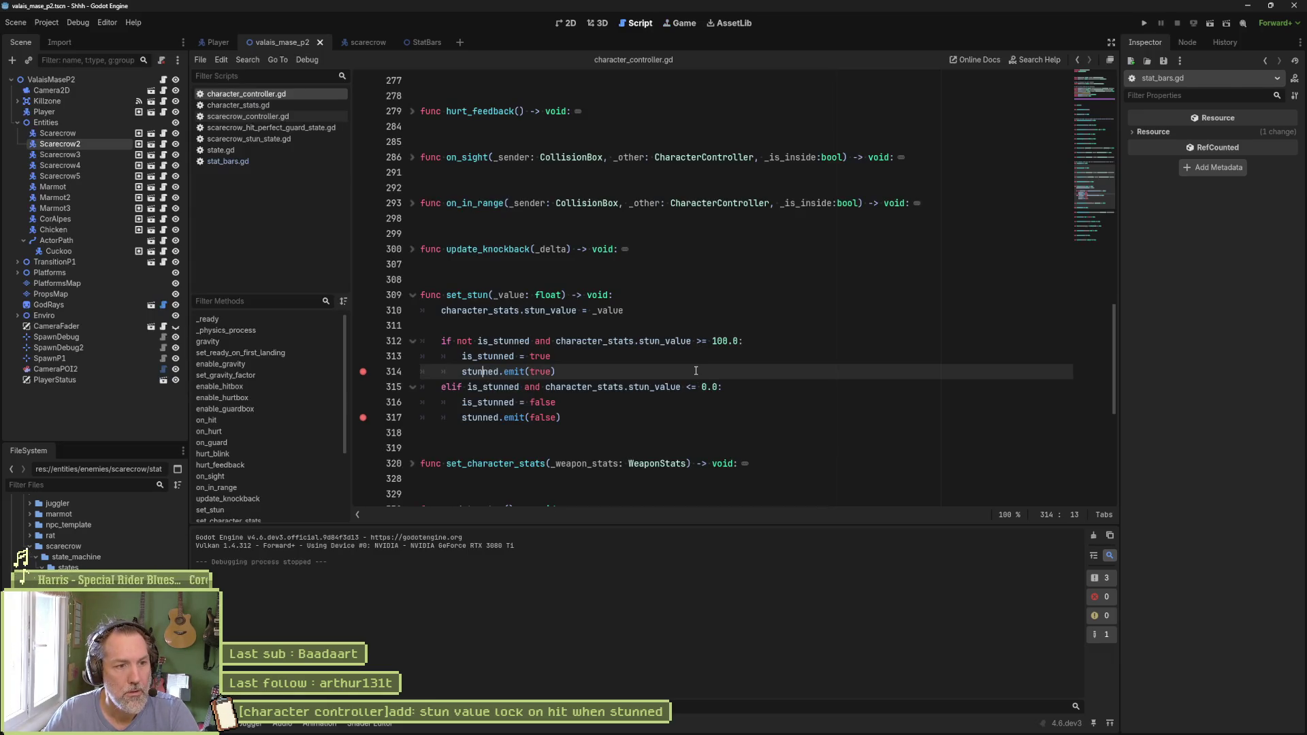
- Search the project for set_stun and open scarecrow_hit_perfect_guard_state.gd
double_click(466, 295)
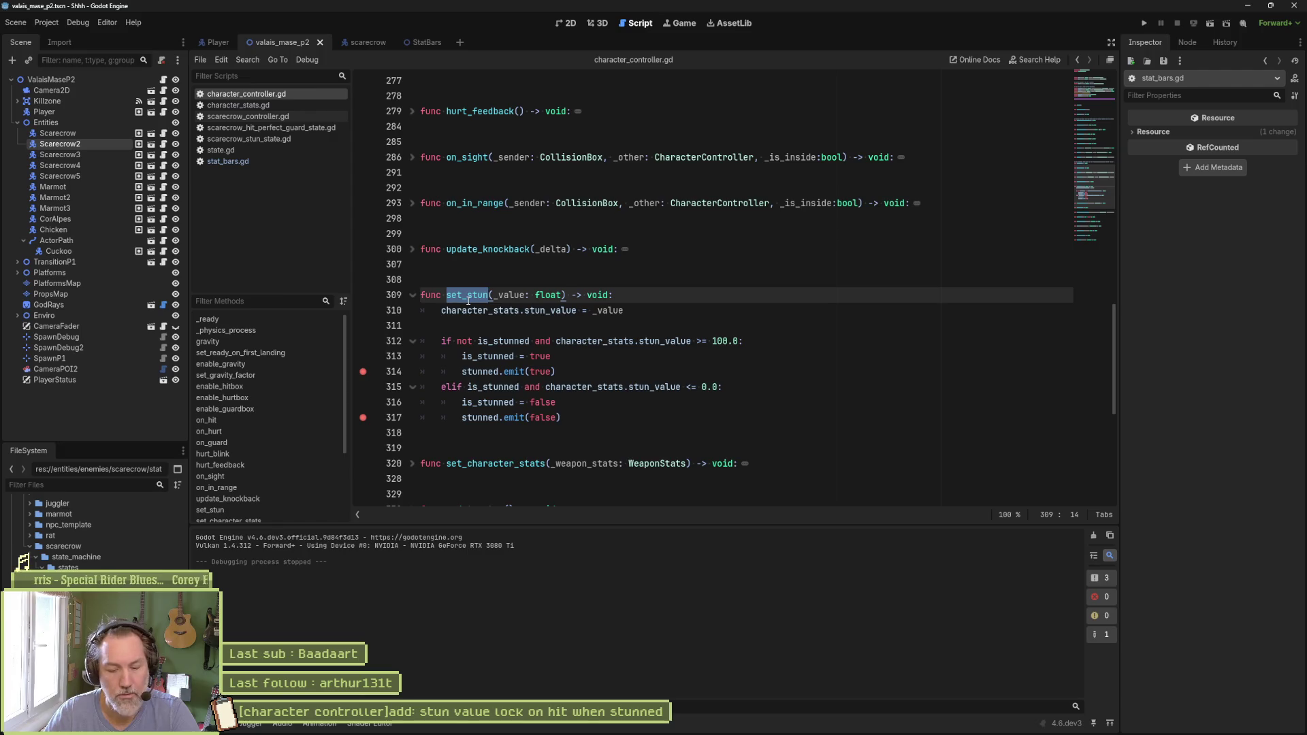
key("ctrl+shift+f")
left_click(653, 420)
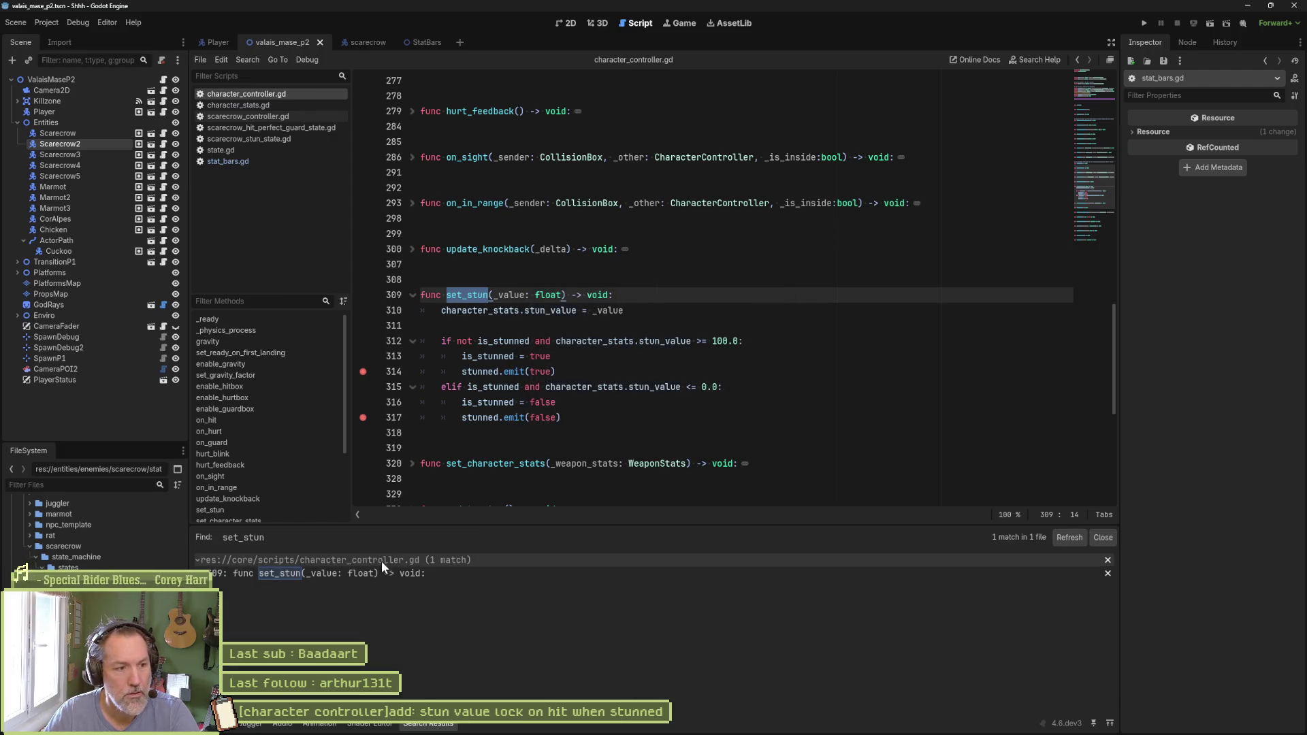
left_click(262, 128)
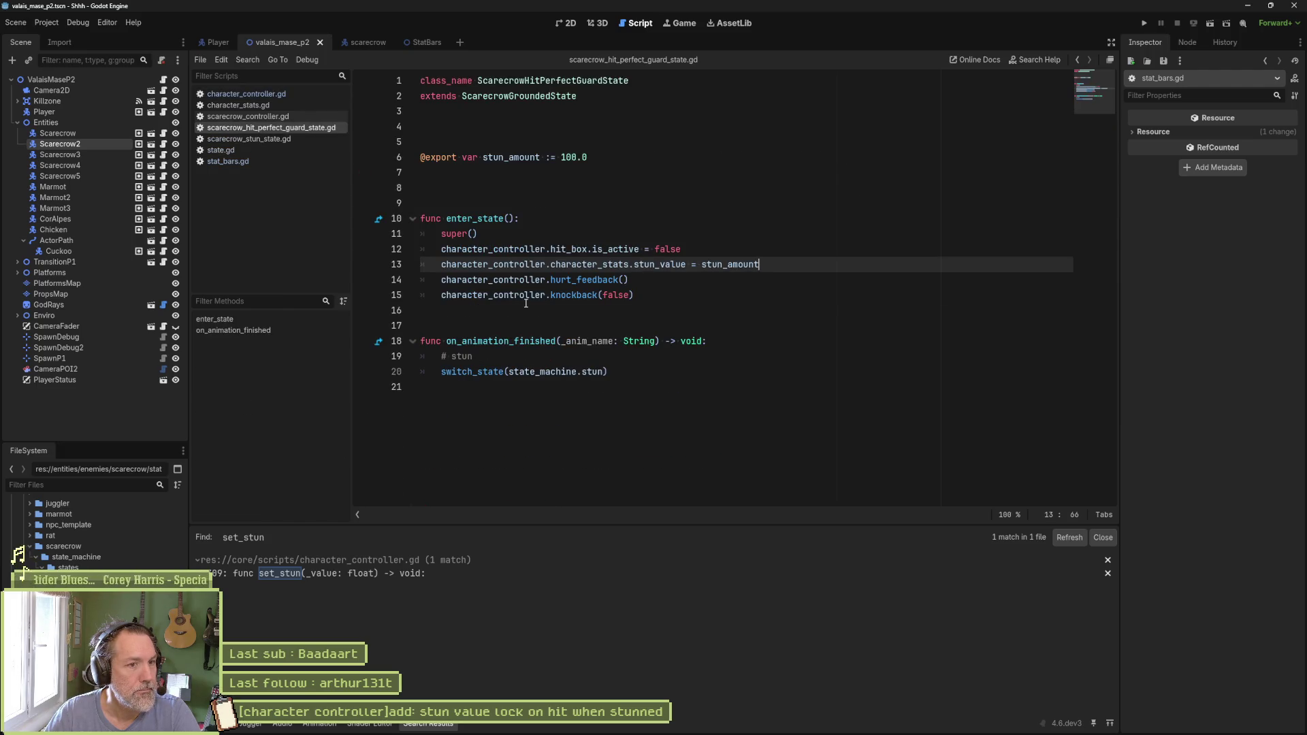
- Duplicate the stun_value assignment on line 13 and change the copy to set_stun(stun_amount)
left_click(701, 250)
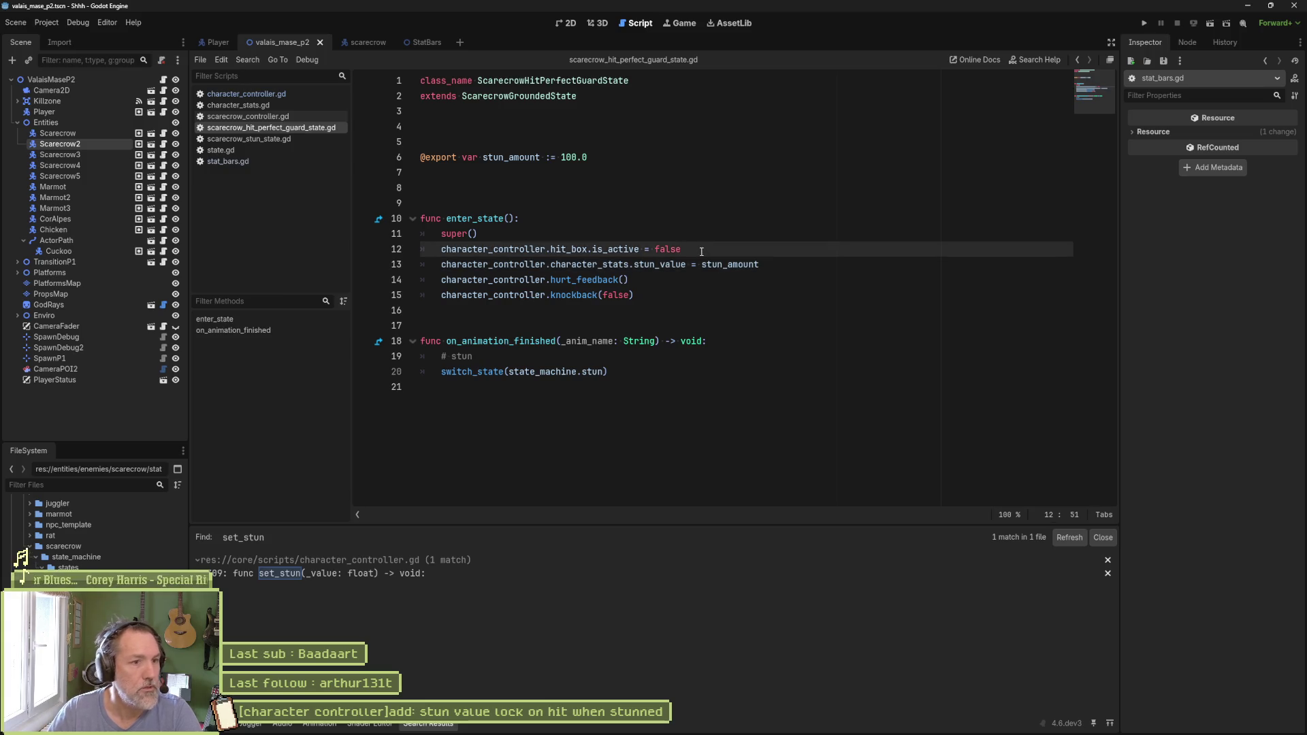
left_click(764, 268)
key("ctrl+shift+d")
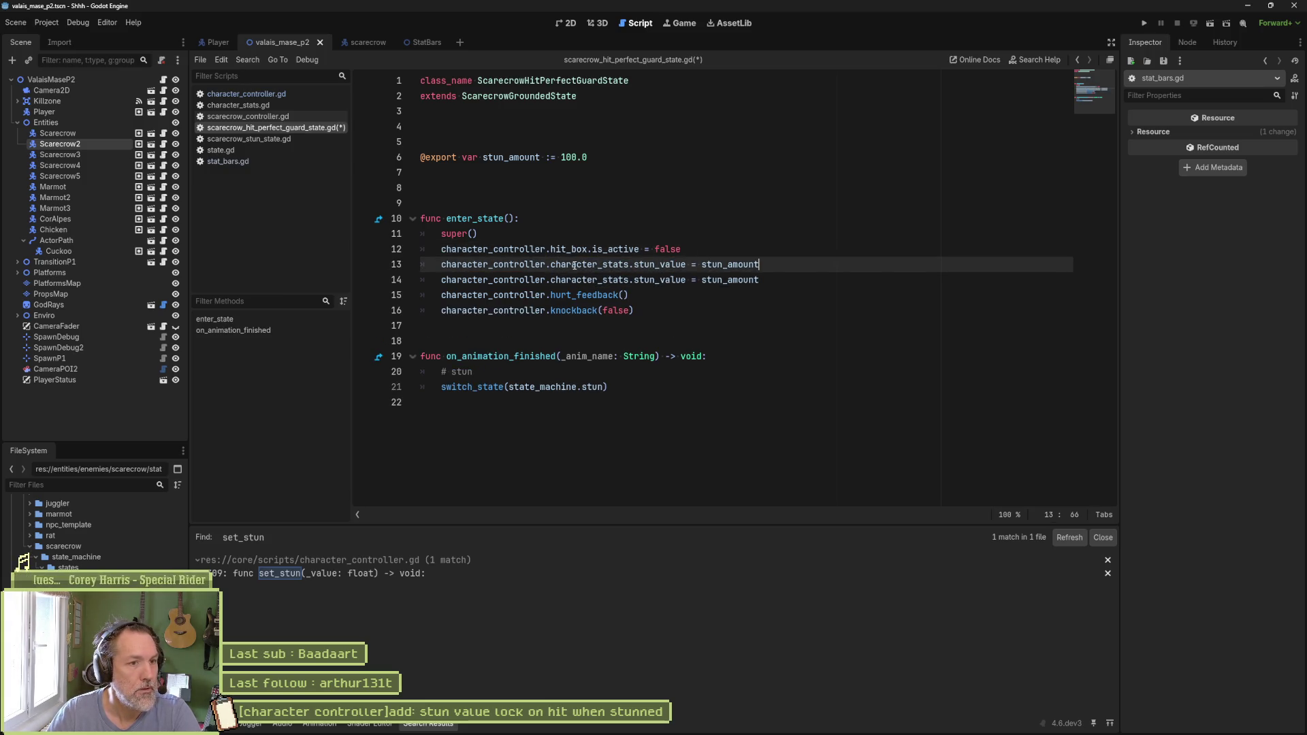
left_click_drag(551, 265, 695, 264)
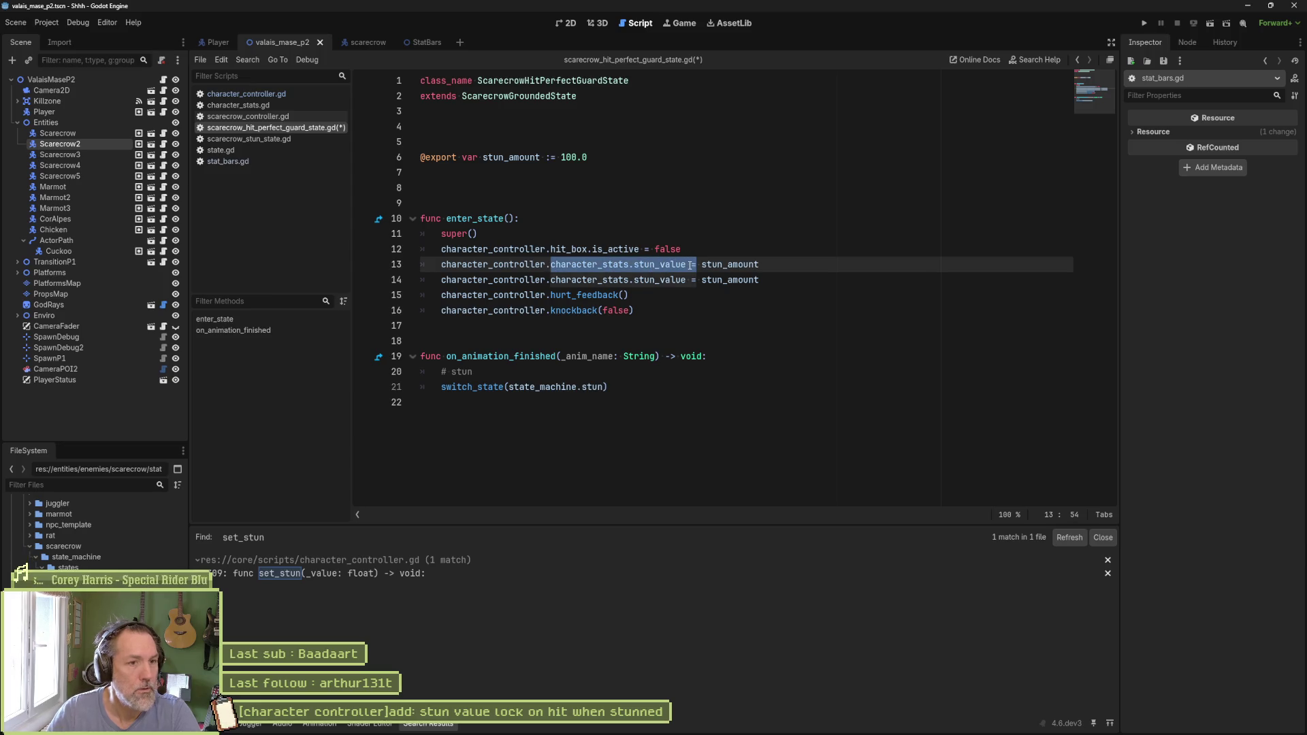
type("set_stun")
key("Return")
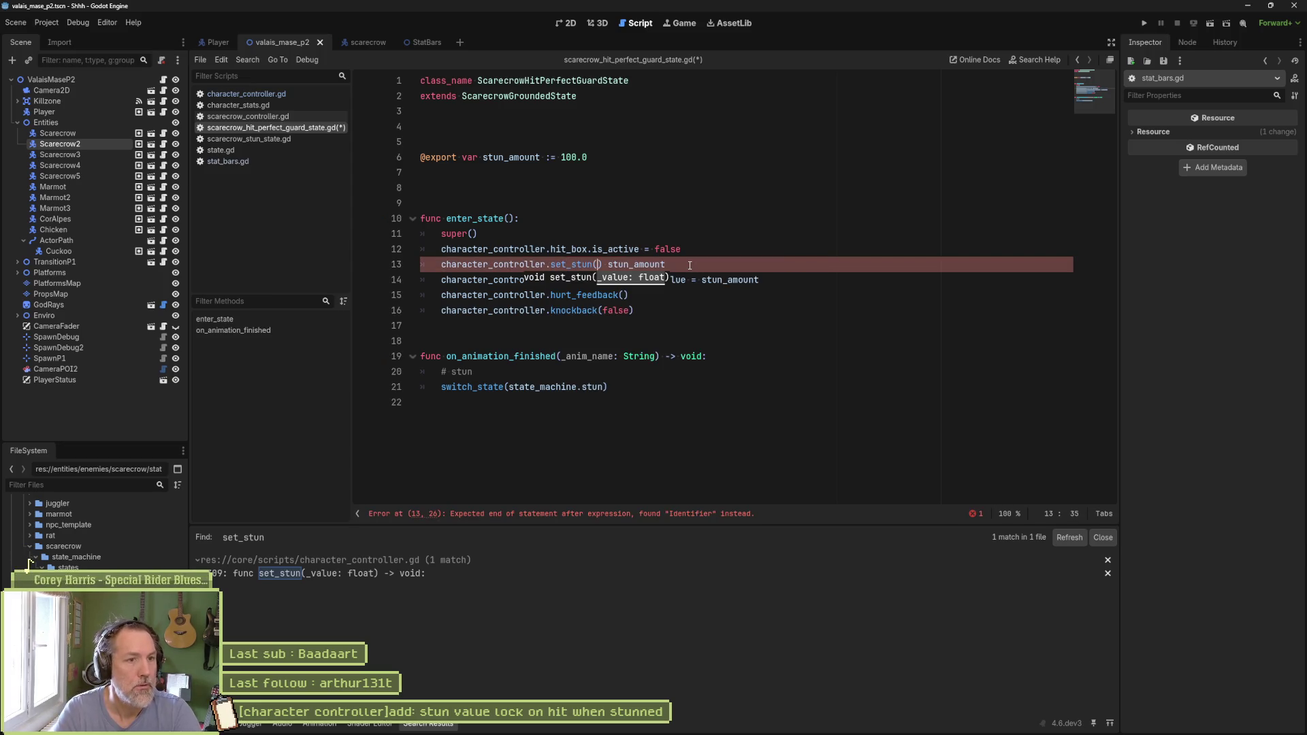
key("Delete")
key("Delete")
key("End")
type(")")
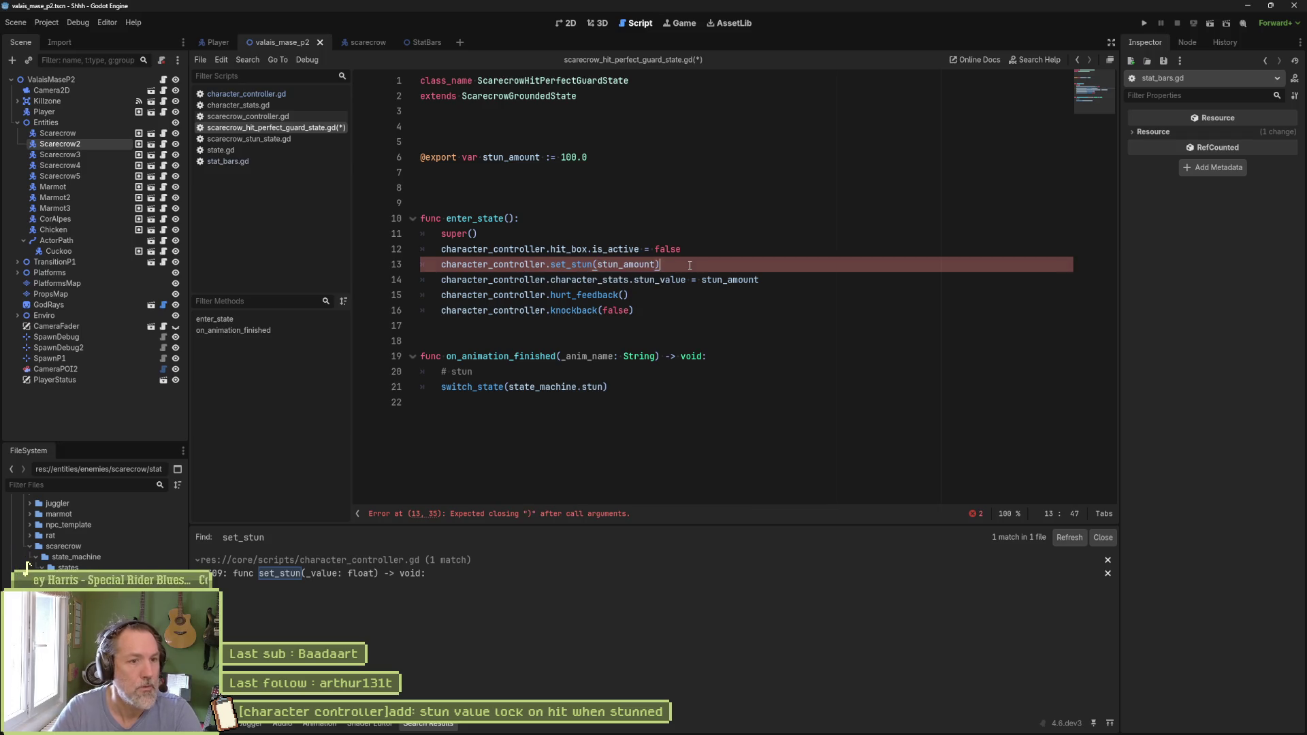
- Comment out the old stun_value assignment, save, and run the game
key("Down")
key("Home")
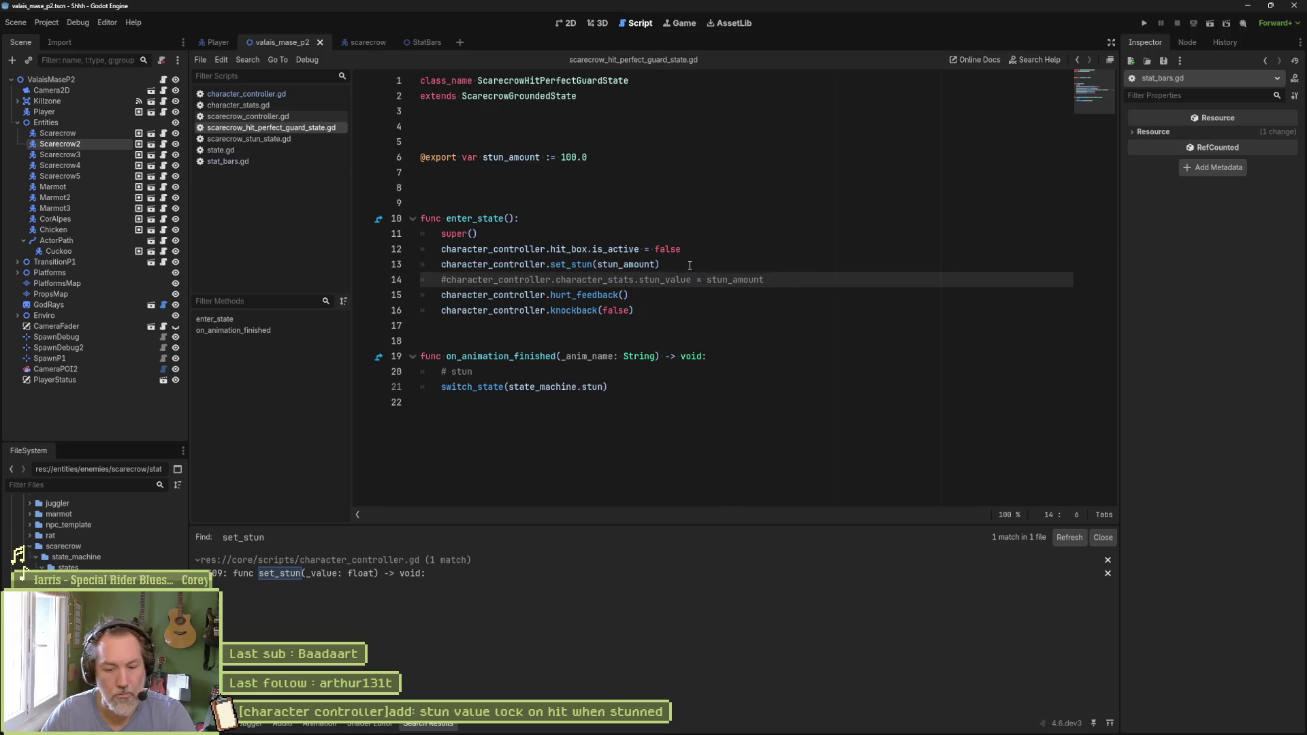
key("F5")
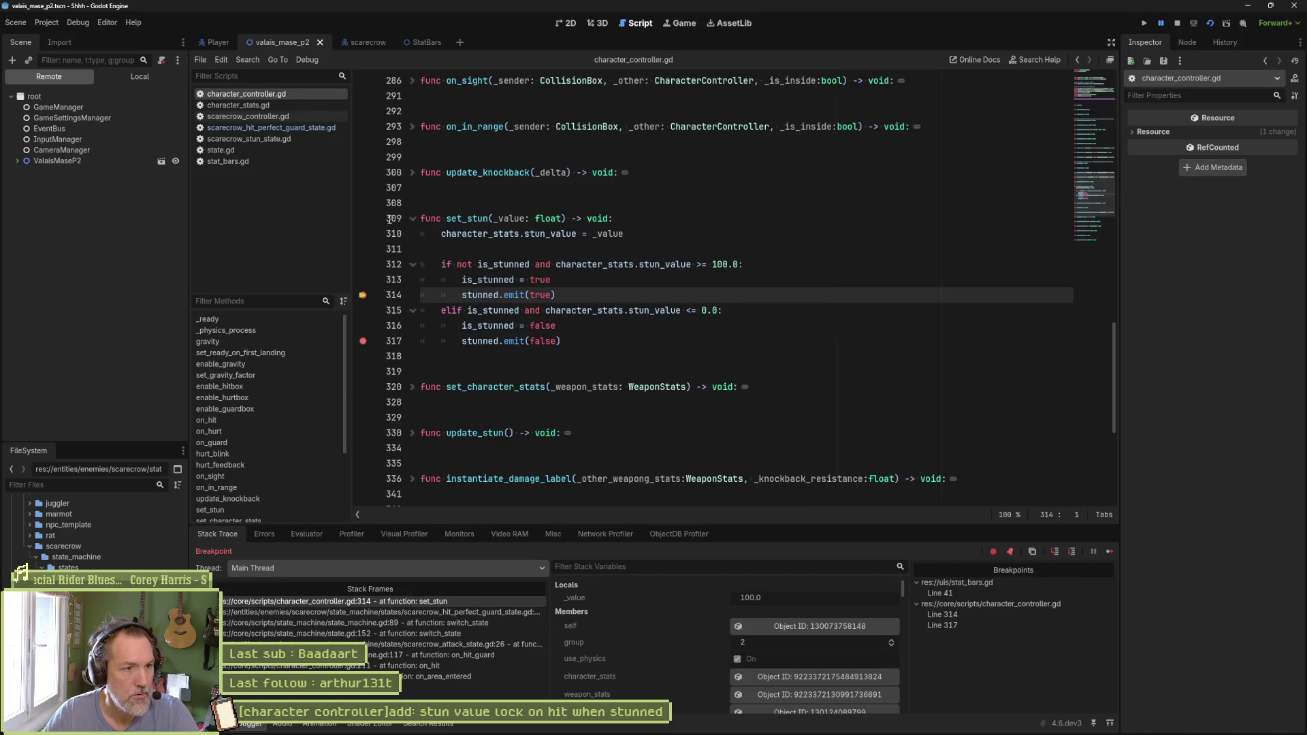
- Remove the breakpoints on lines 314, 317 and 41, resume the debugger, then stop the game
left_click(363, 294)
left_click(361, 343)
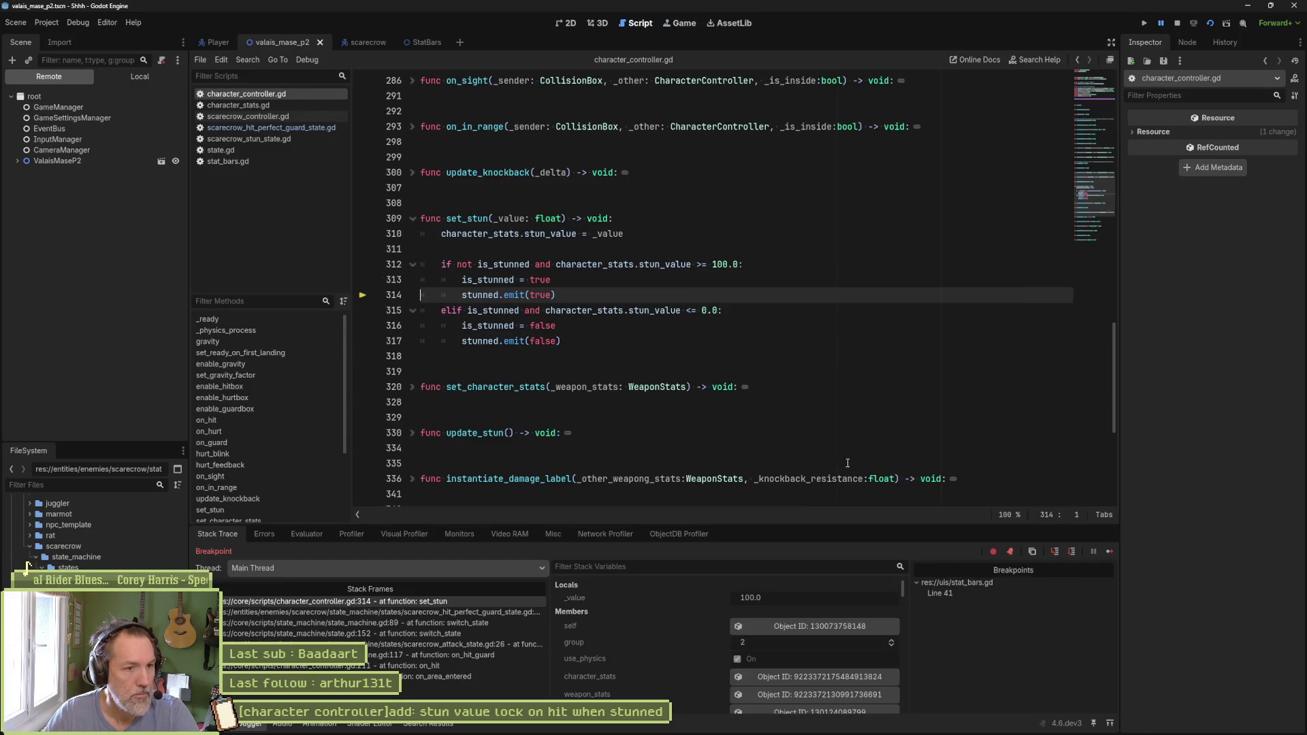
left_click(1103, 552)
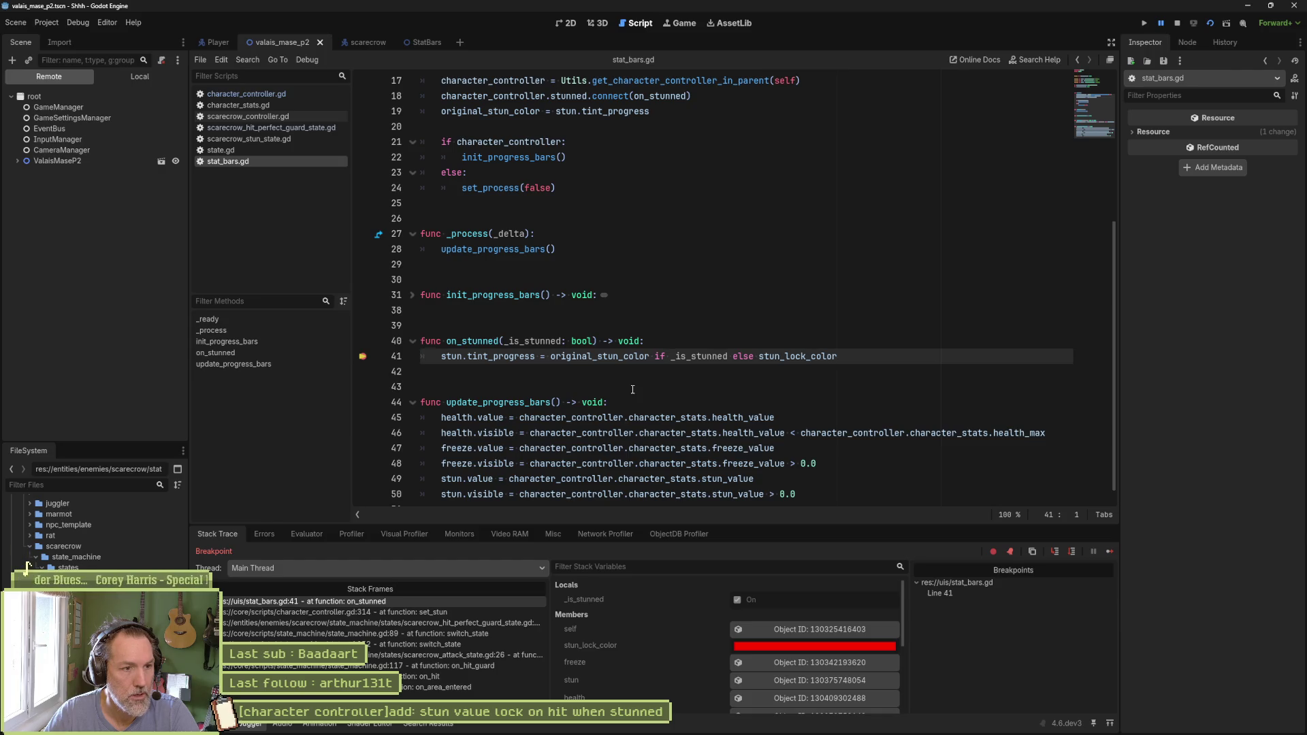
left_click(363, 356)
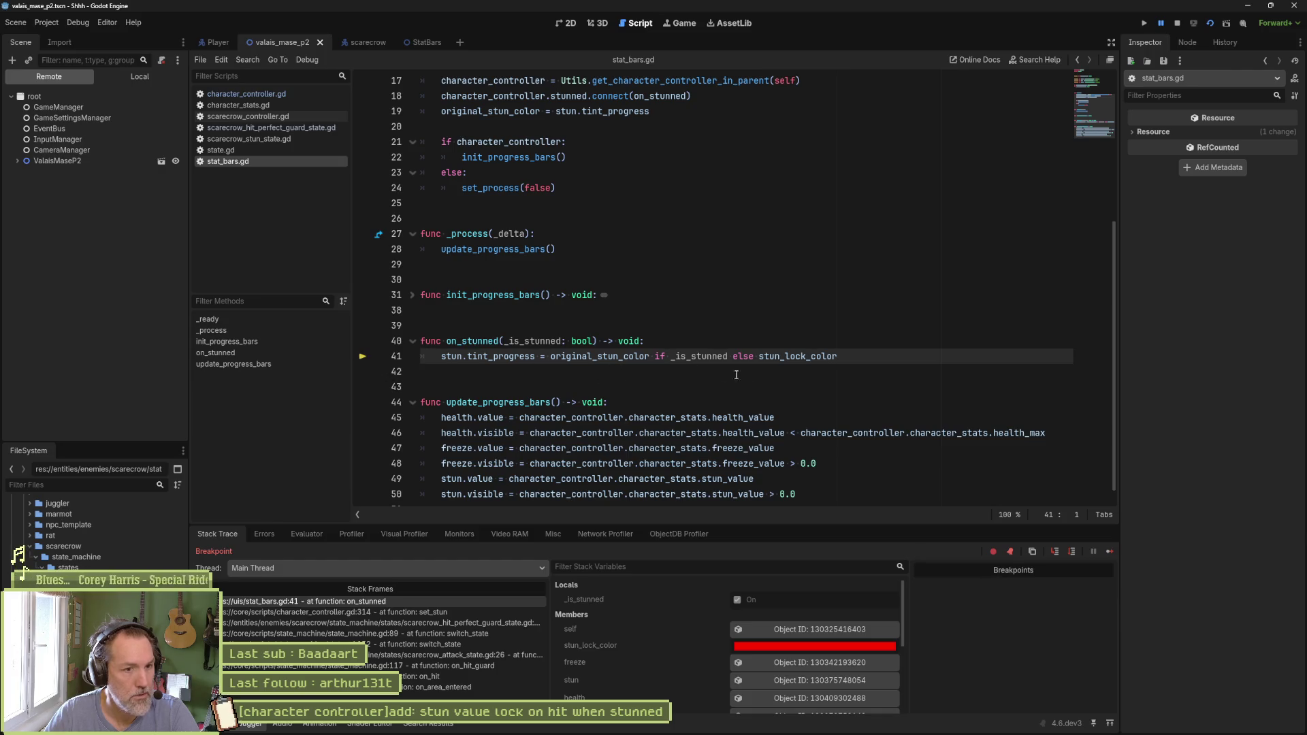
left_click(1108, 554)
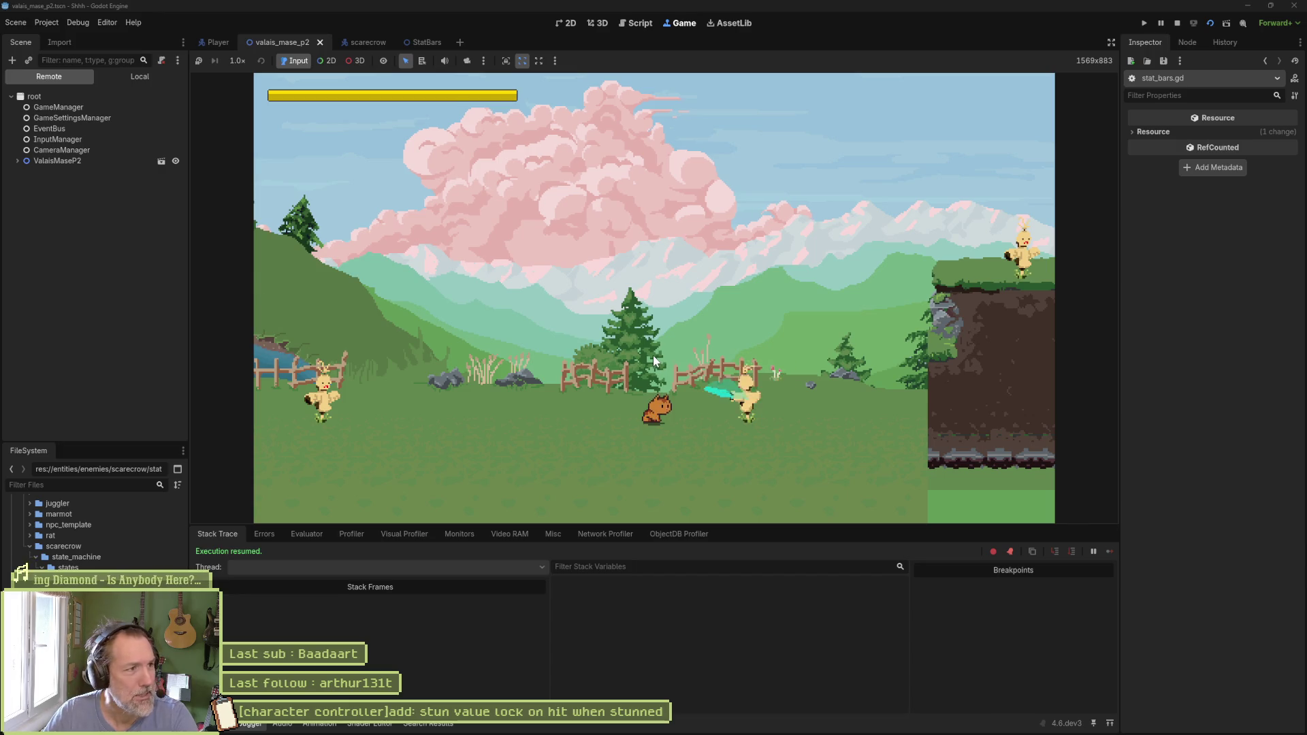
key("F8")
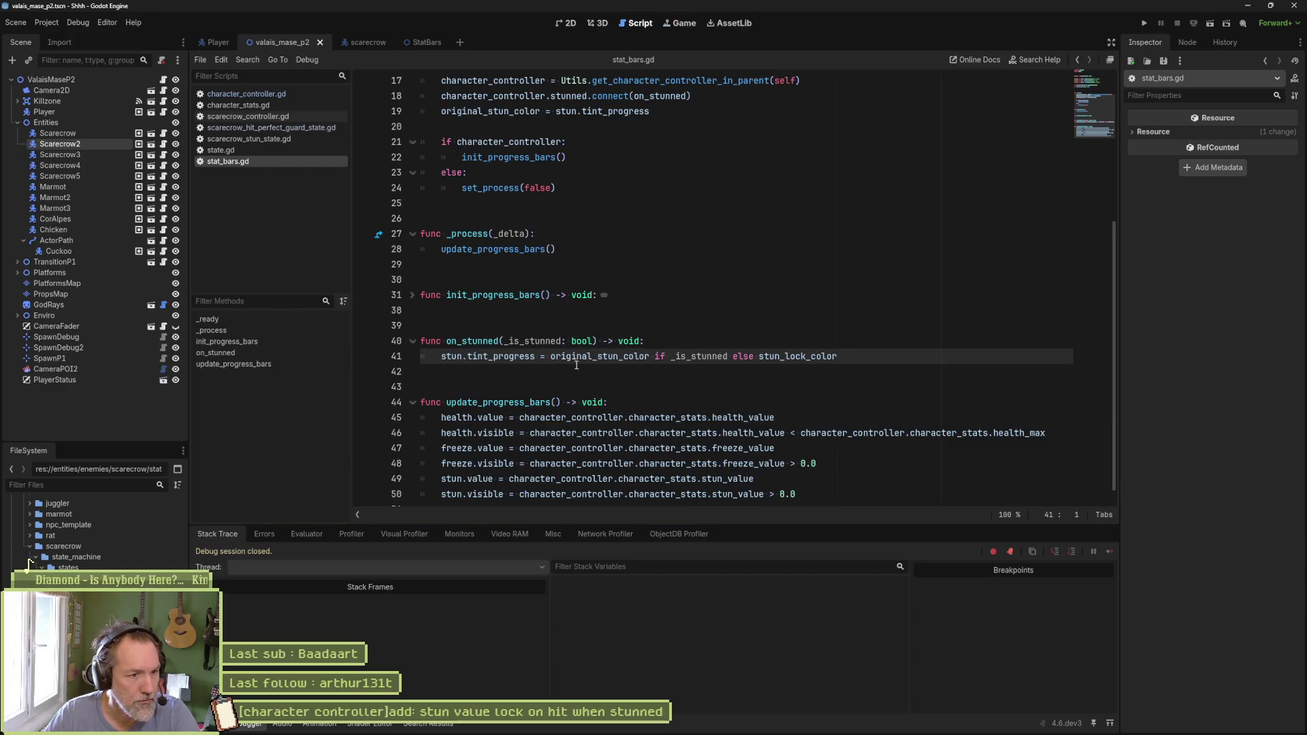
- Swap original_stun_color and stun_lock_color in line 41's ternary in stat_bars.gd
left_click(363, 358)
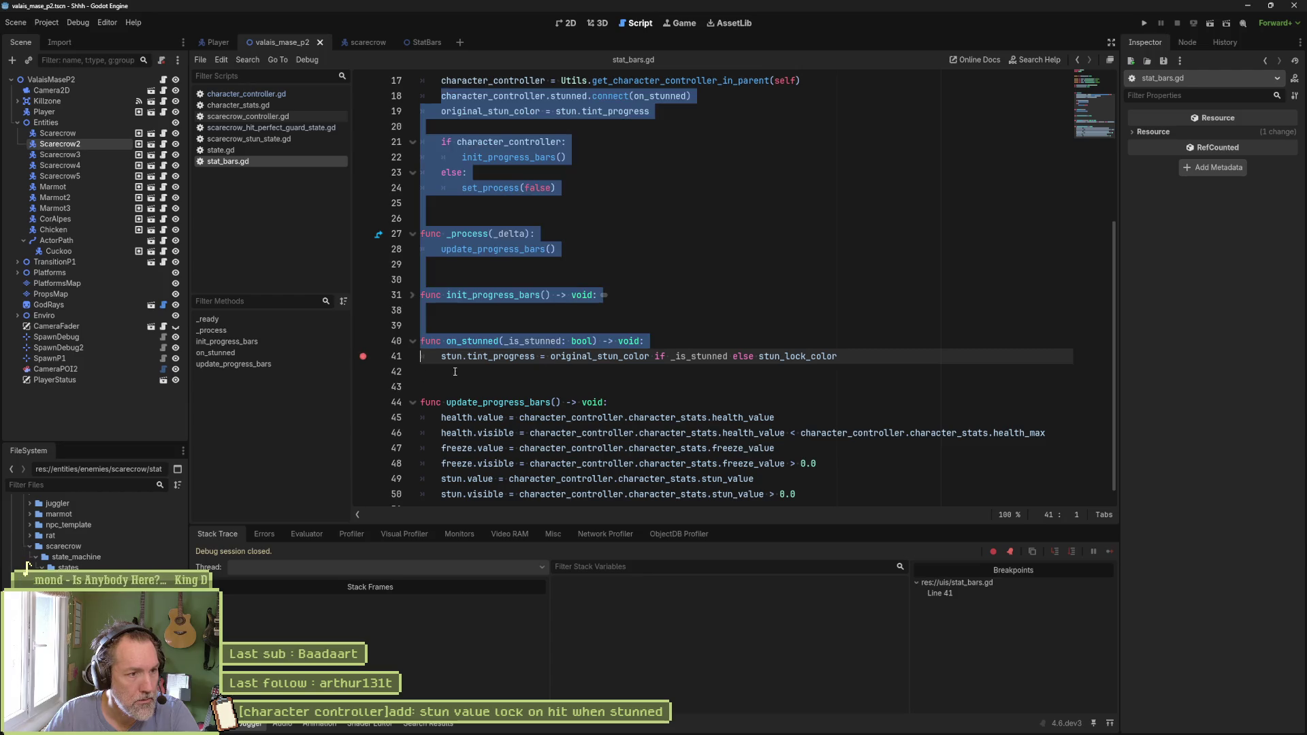
left_click(551, 358)
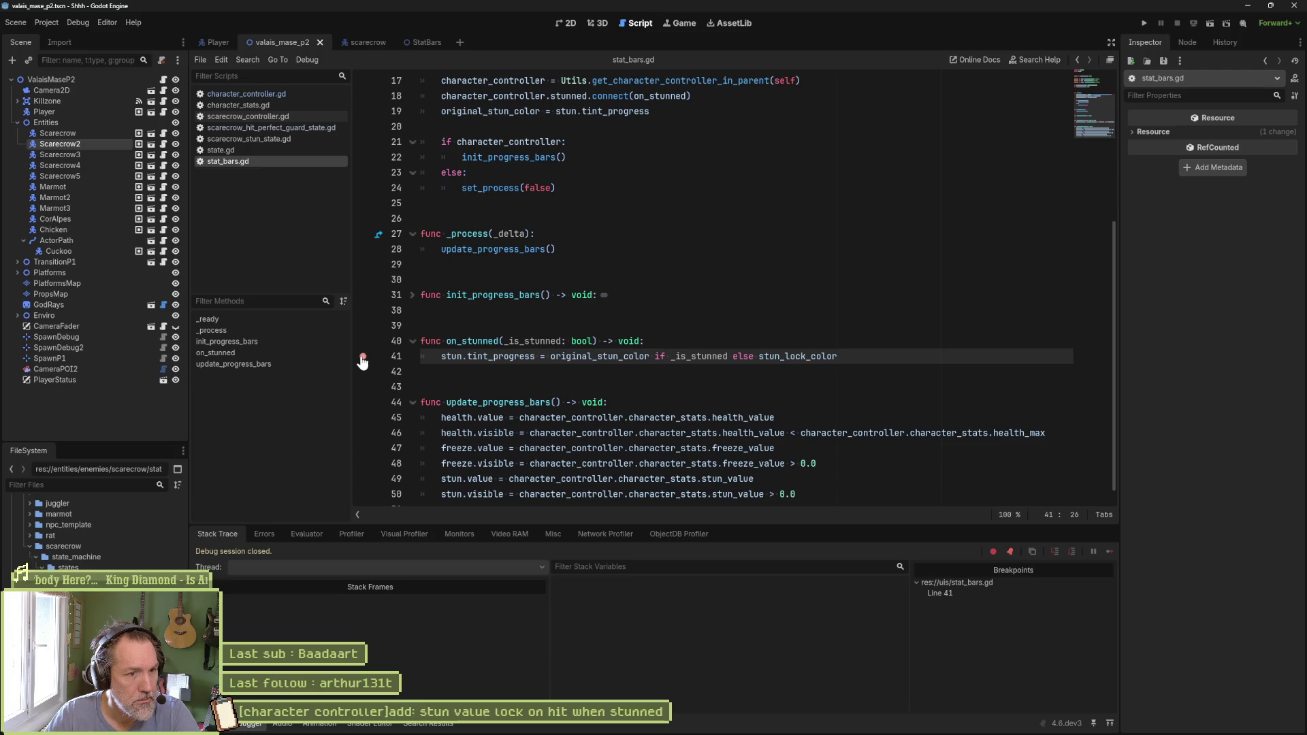
left_click(363, 357)
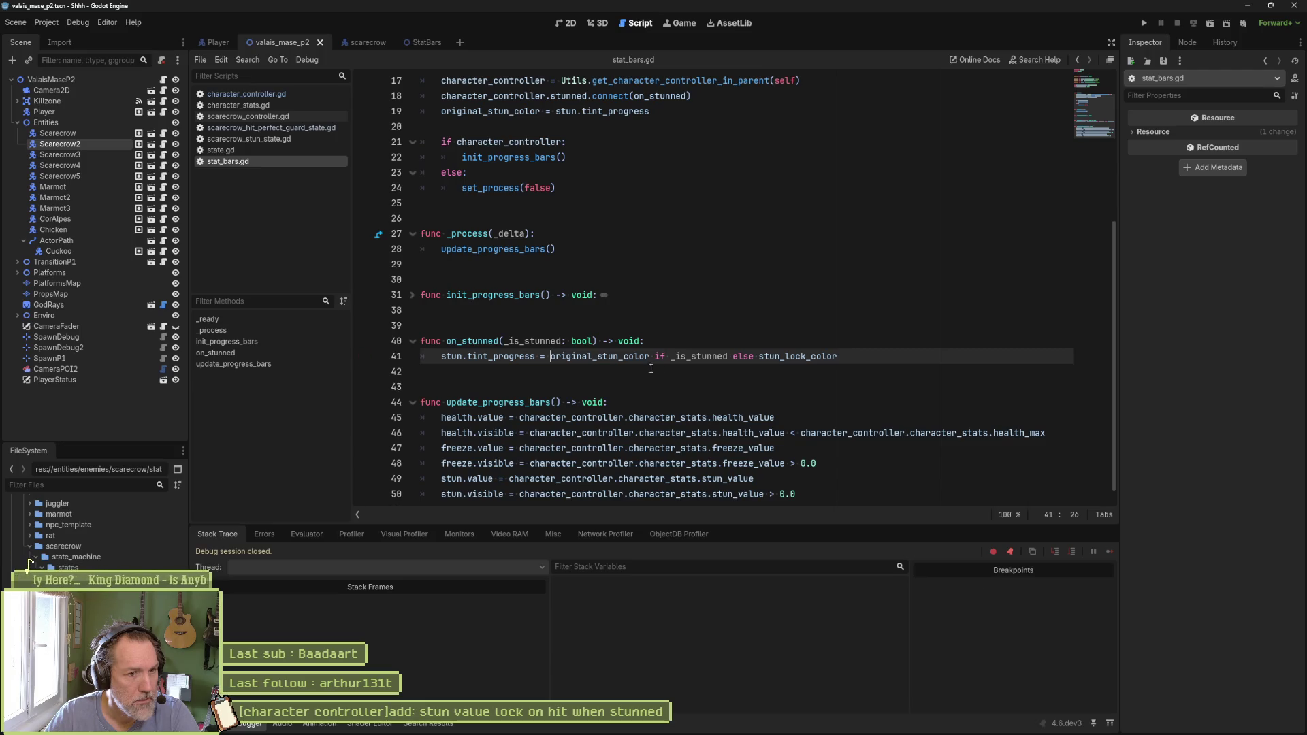
double_click(762, 359)
key("ctrl+c")
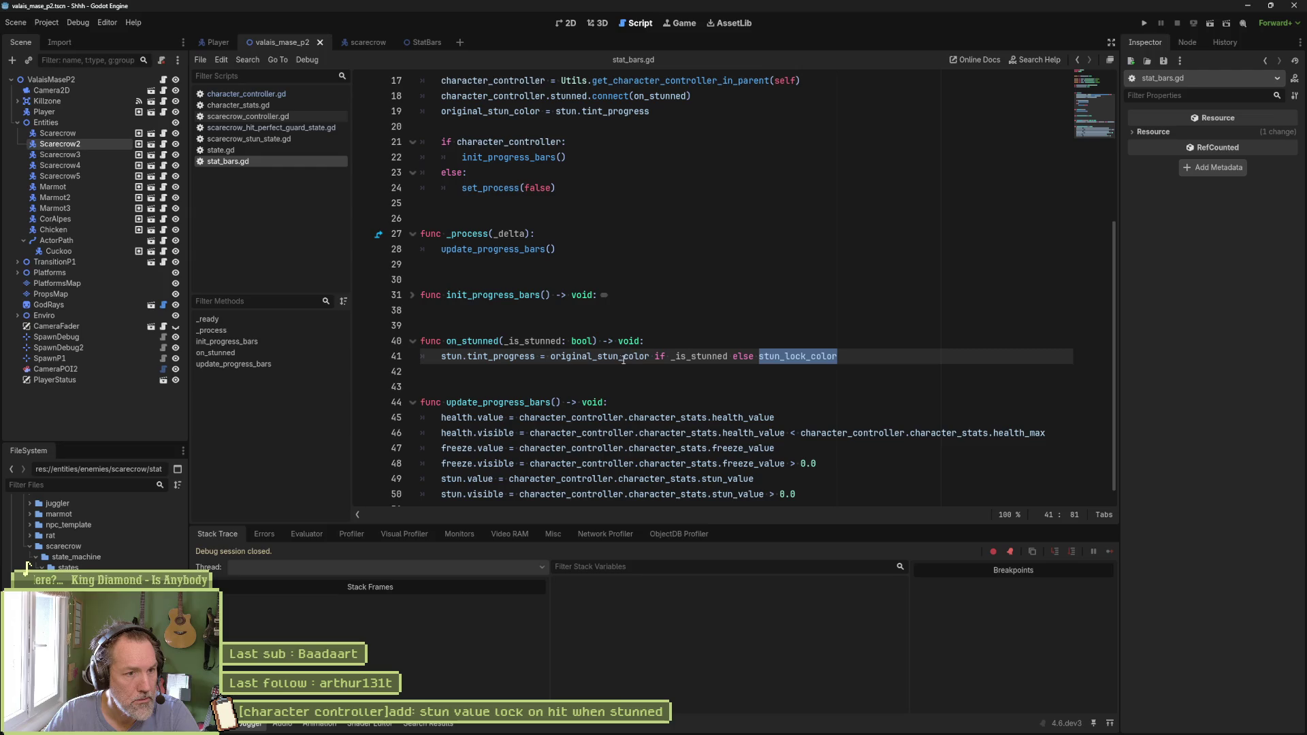
double_click(624, 356)
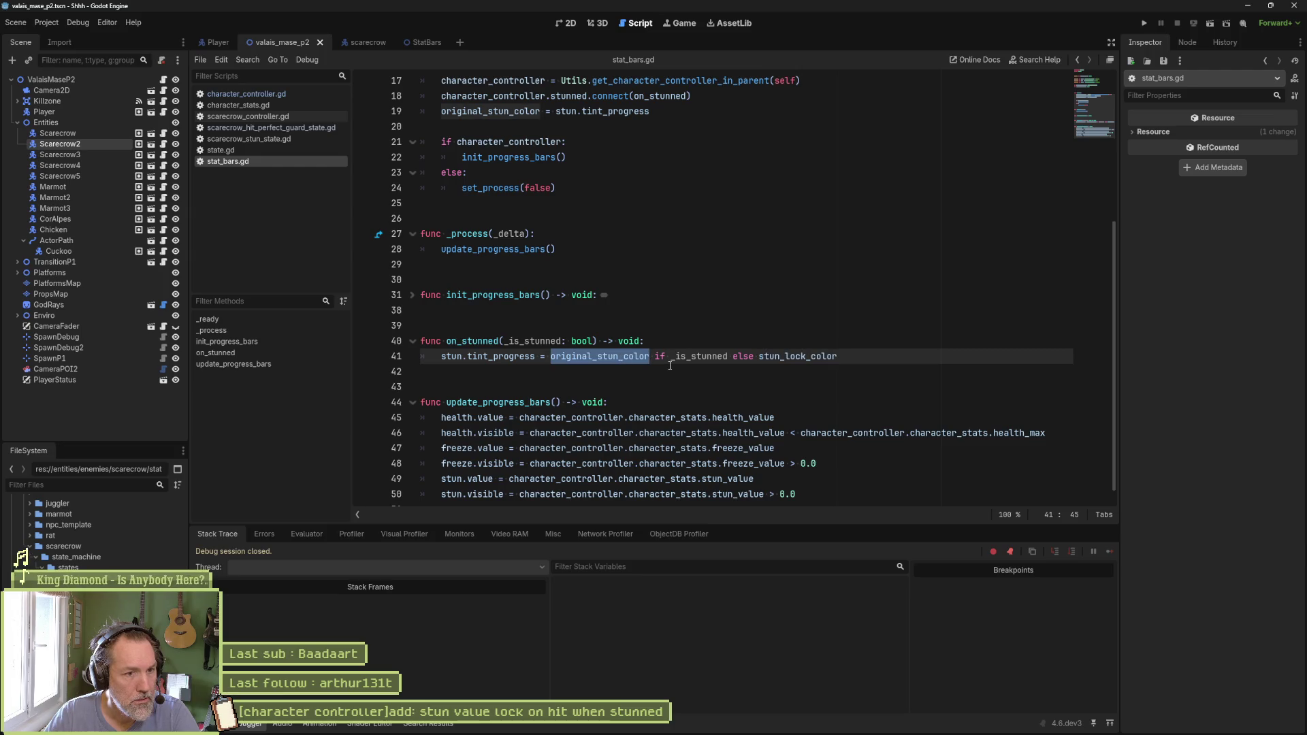
key("ctrl+v")
double_click(790, 357)
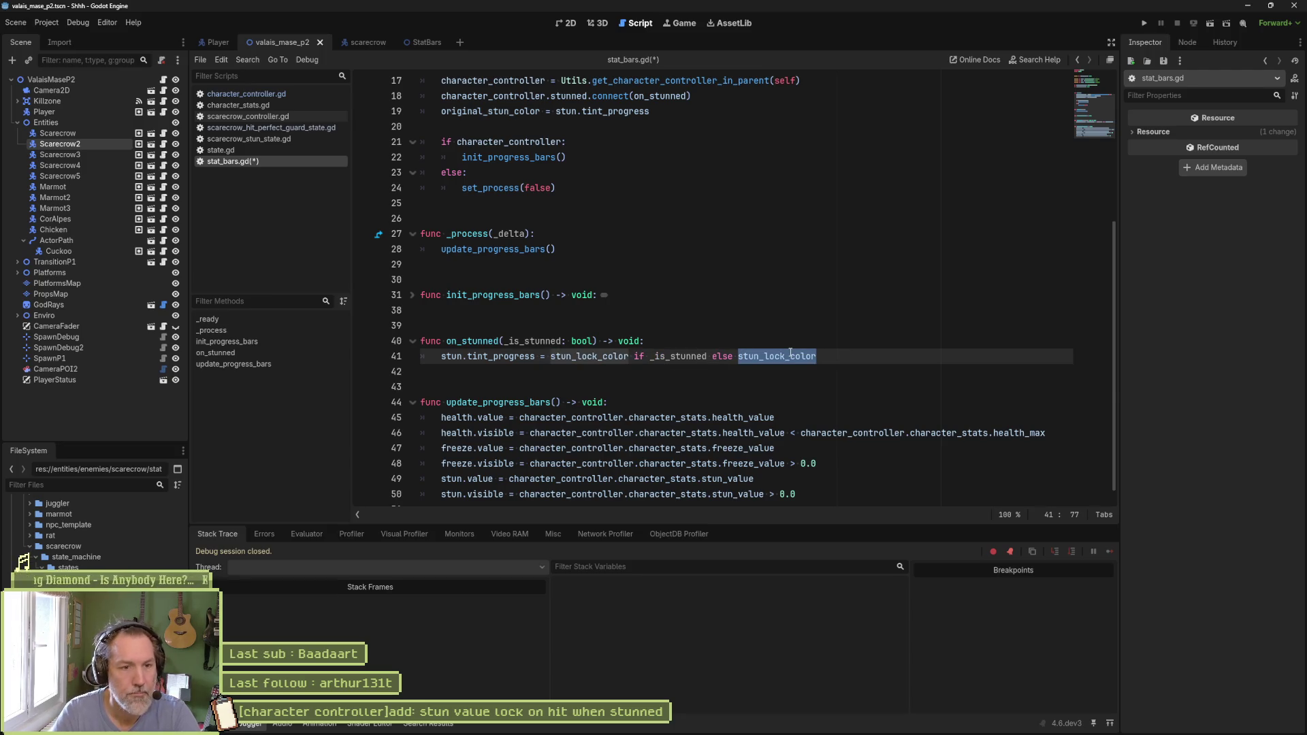
type("ori")
key("Return")
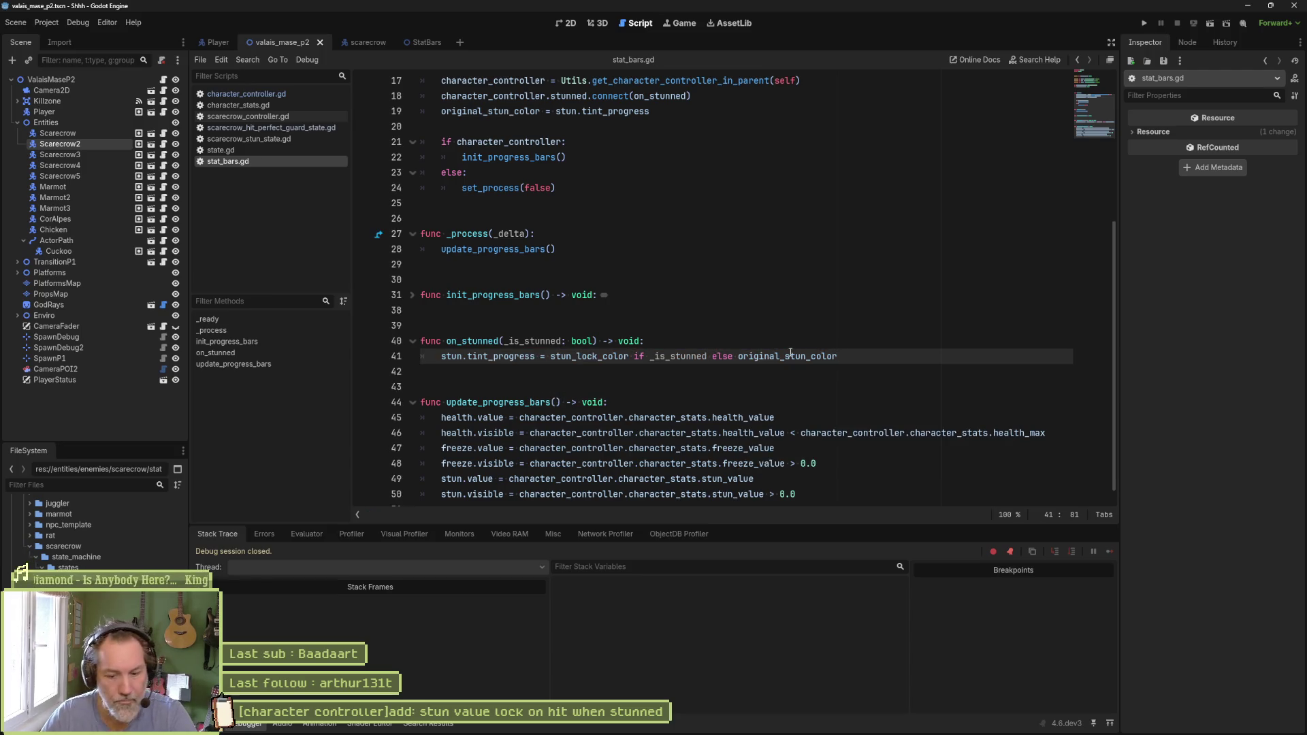
- Run the game, hit a scarecrow to stun it, then stop
key("F5")
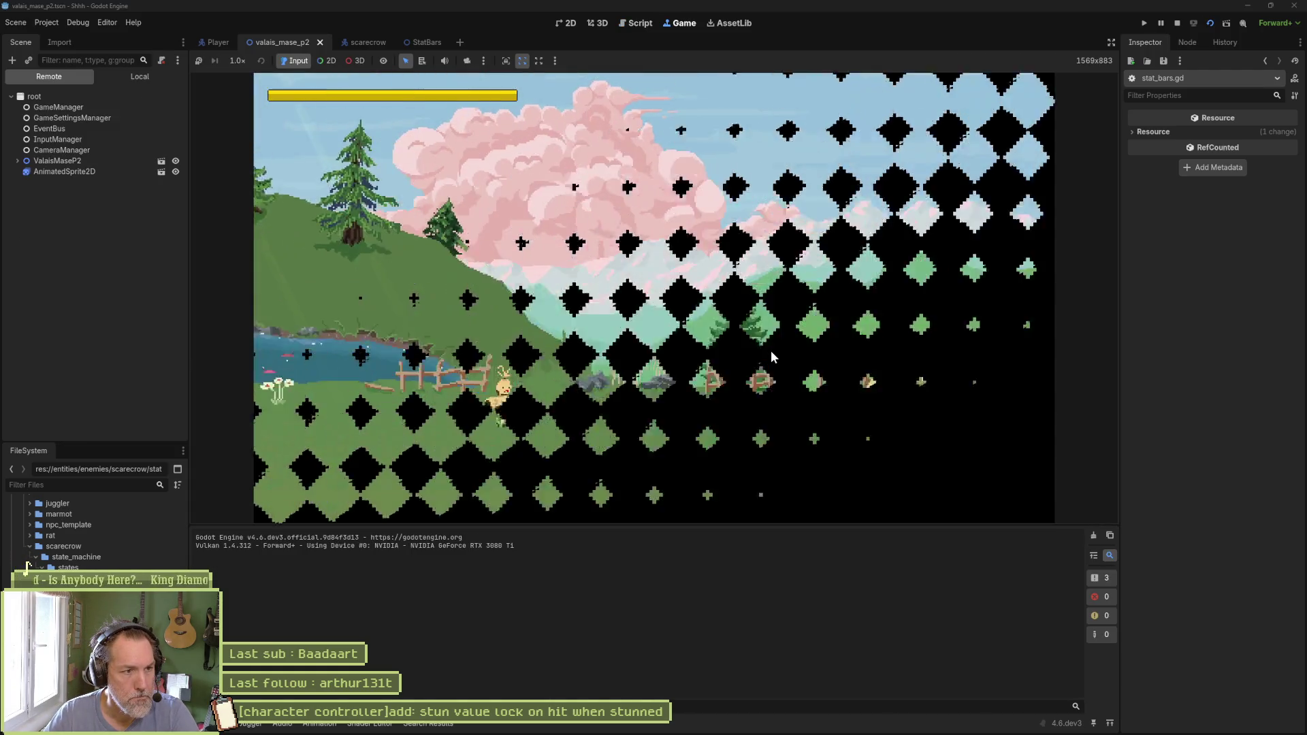
left_click(771, 350)
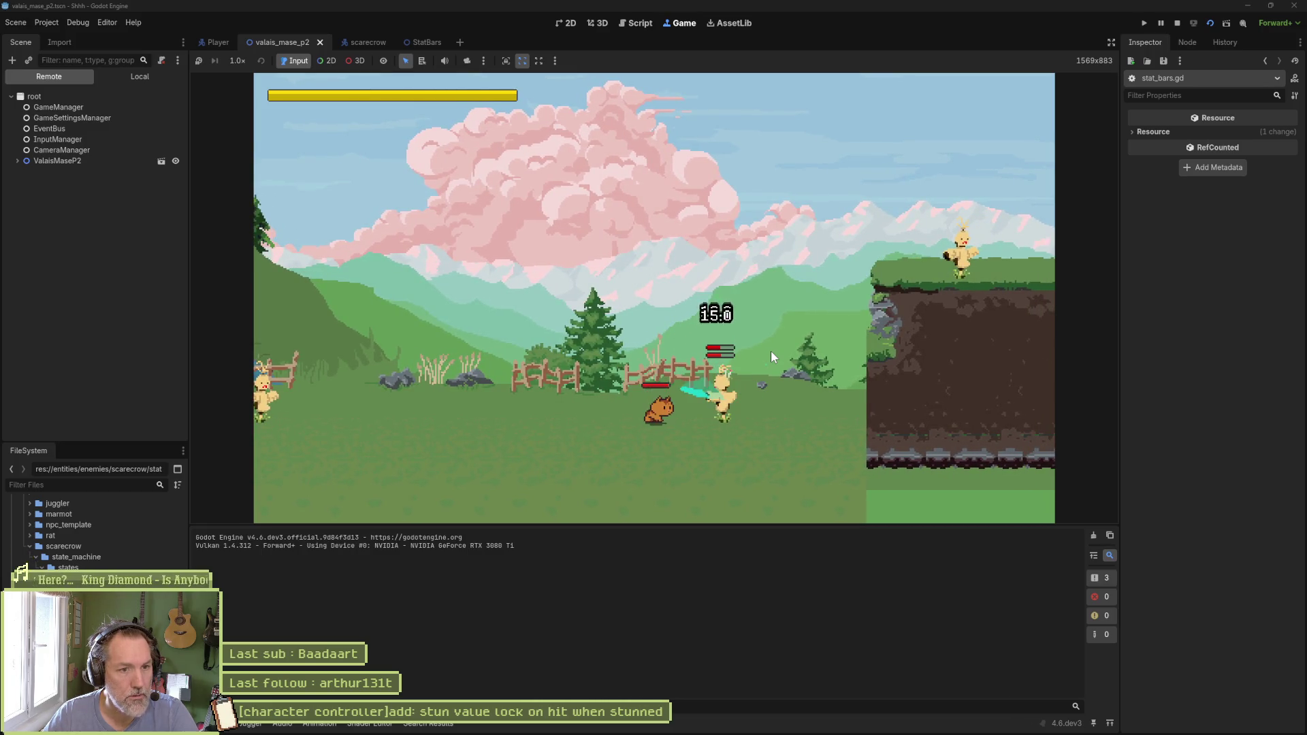
key("F8")
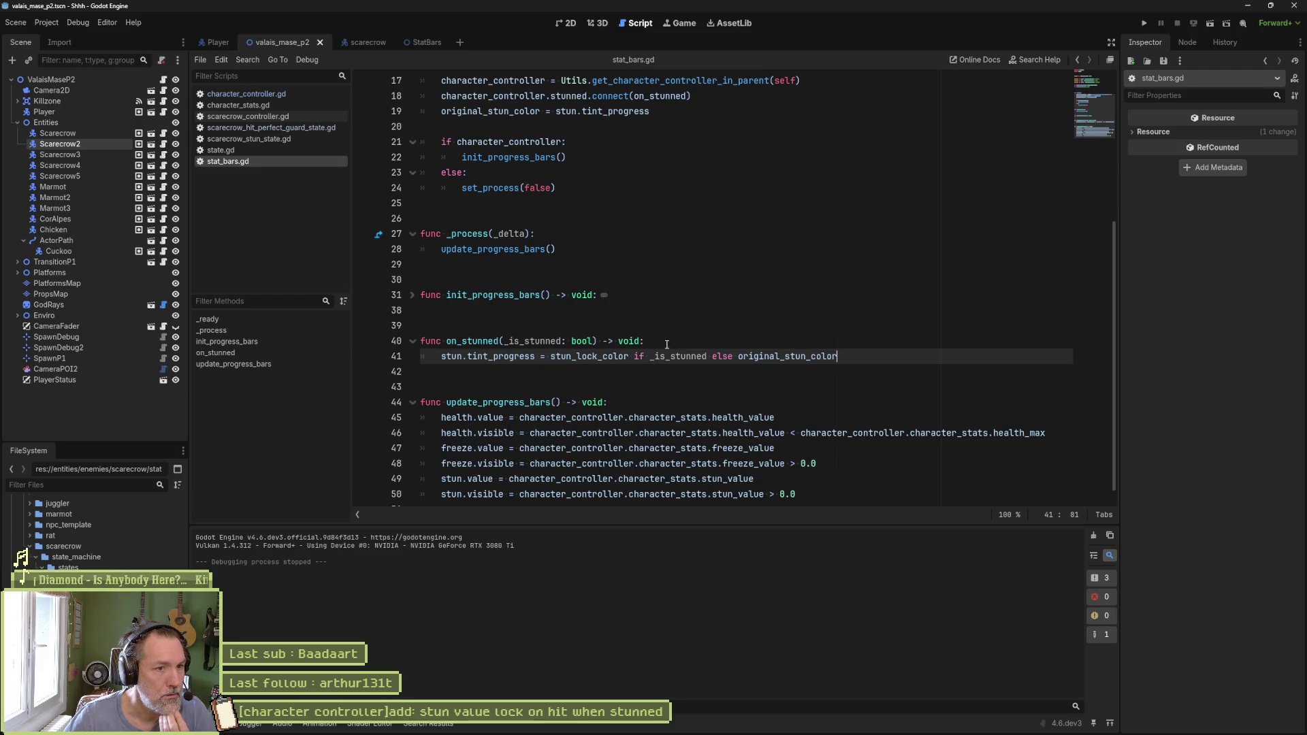
- Open character_controller.gd, unfold update_stun, and select character_stats.stun_value on line 333
key("Up")
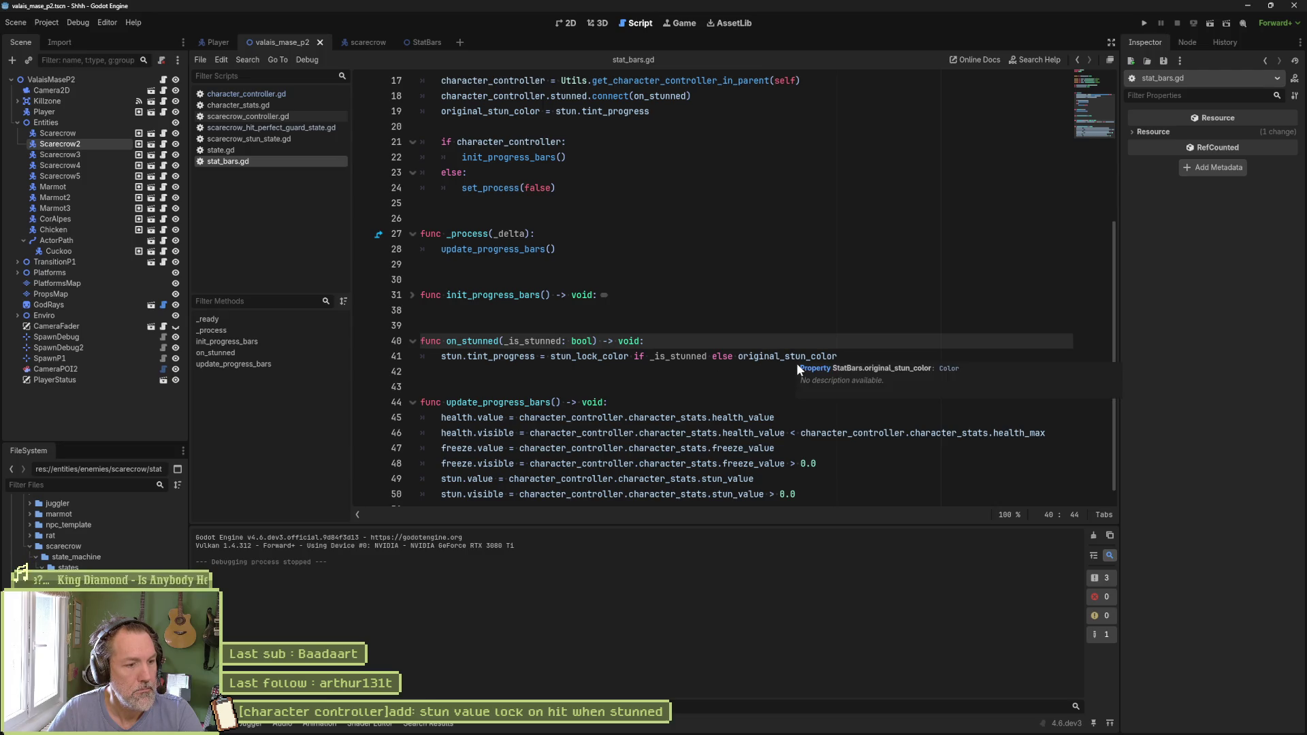
left_click(241, 93)
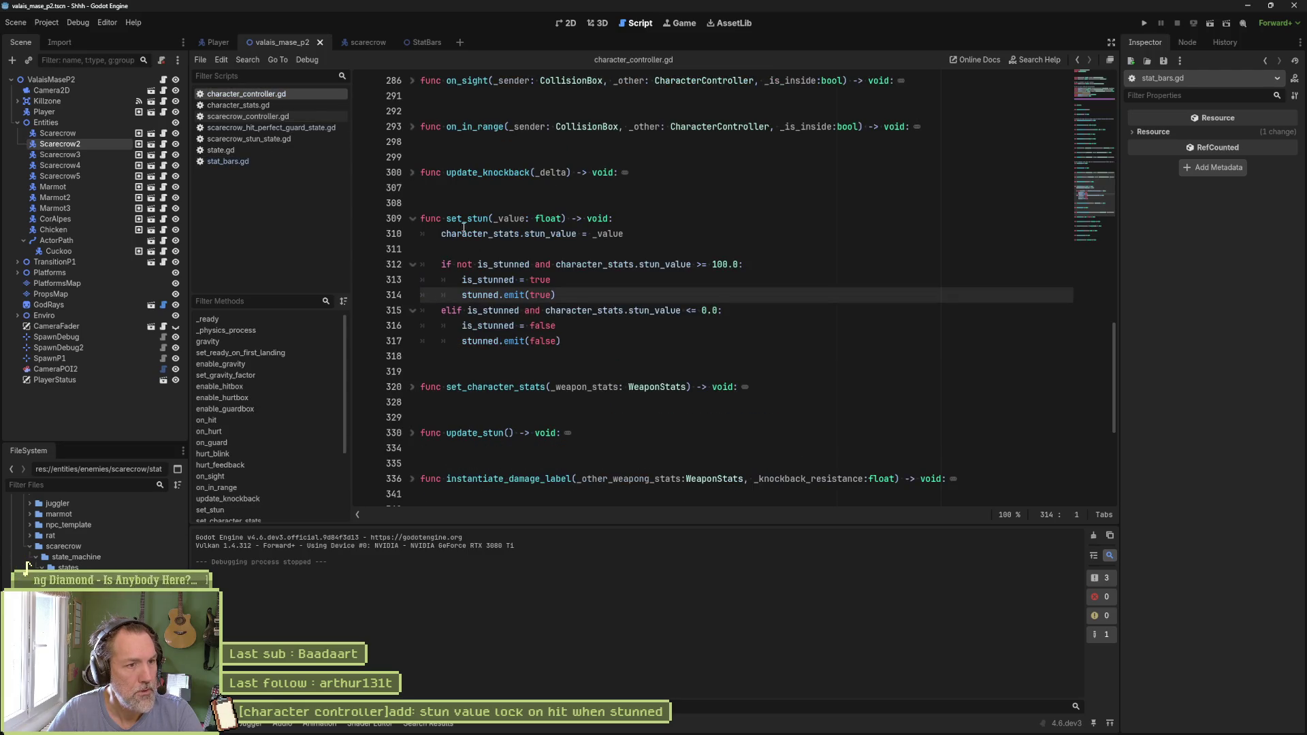
left_click(412, 433)
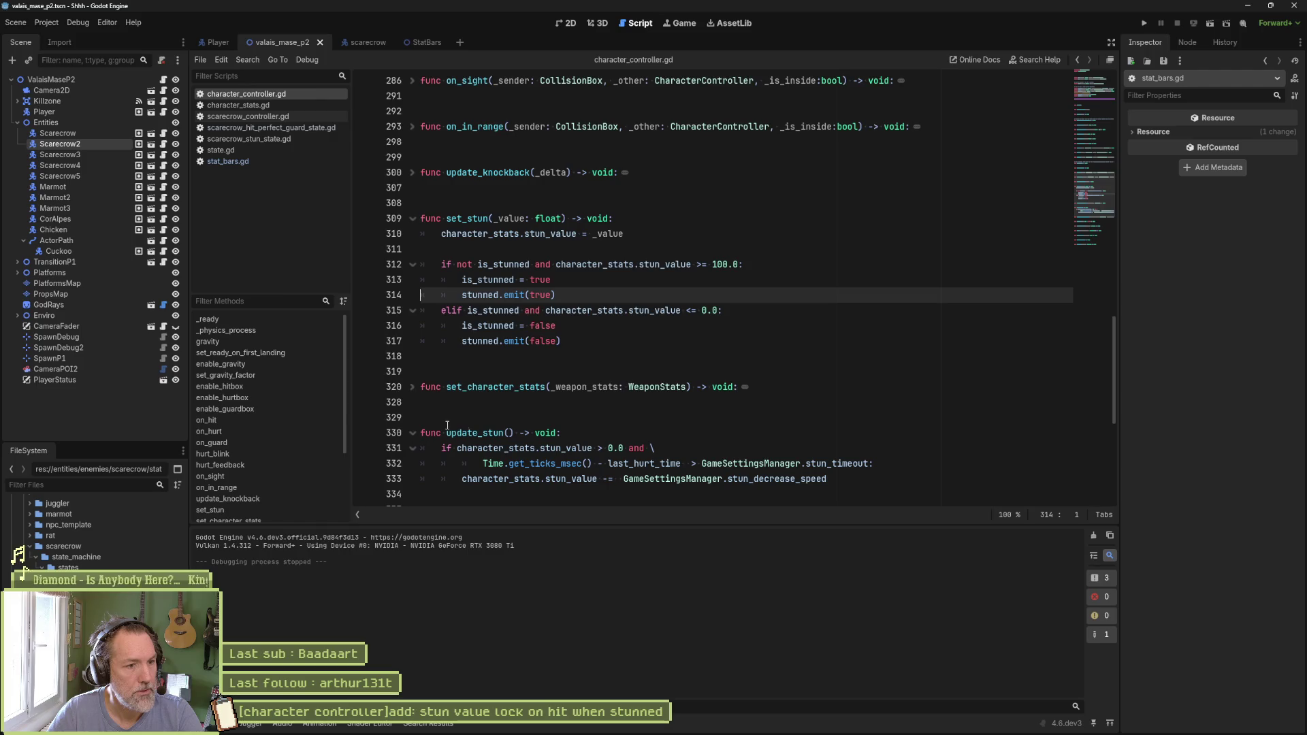
scroll(512, 434, "down", 1)
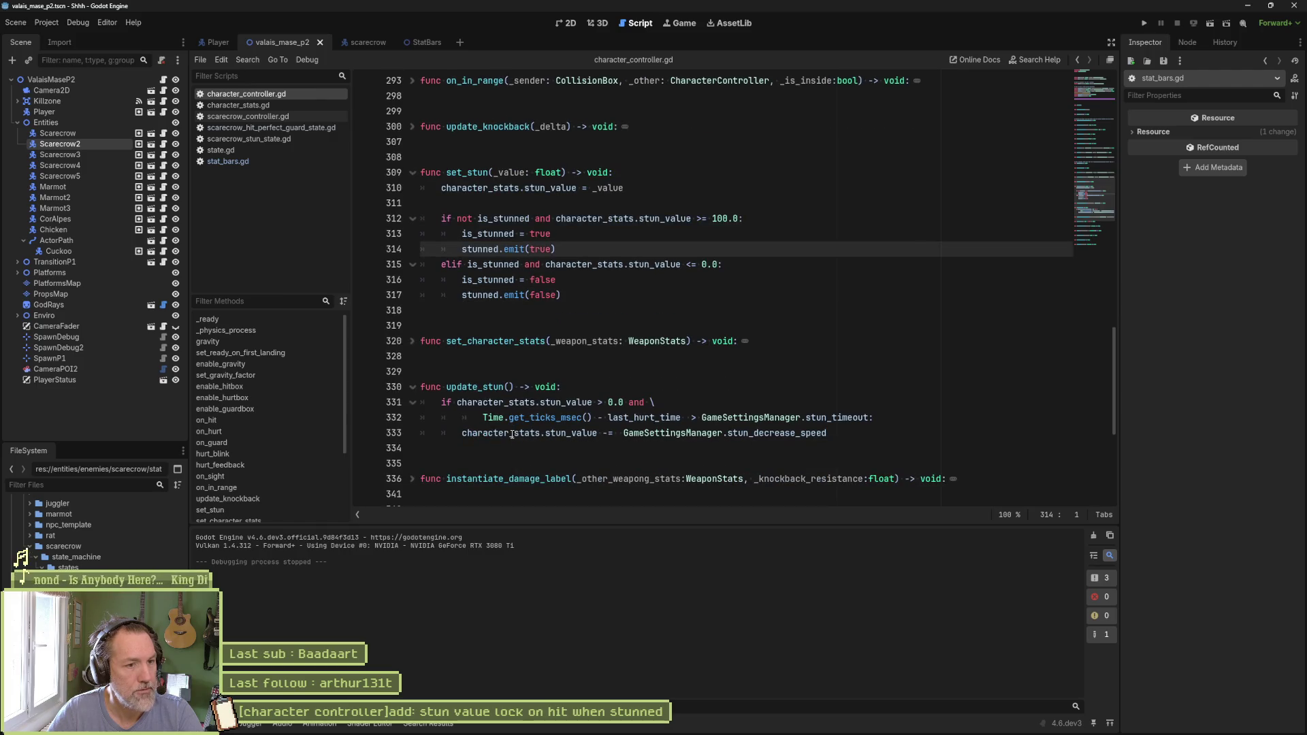
mouse_move(464, 433)
left_mouse_down()
mouse_move(507, 418)
mouse_move(829, 433)
left_mouse_up()
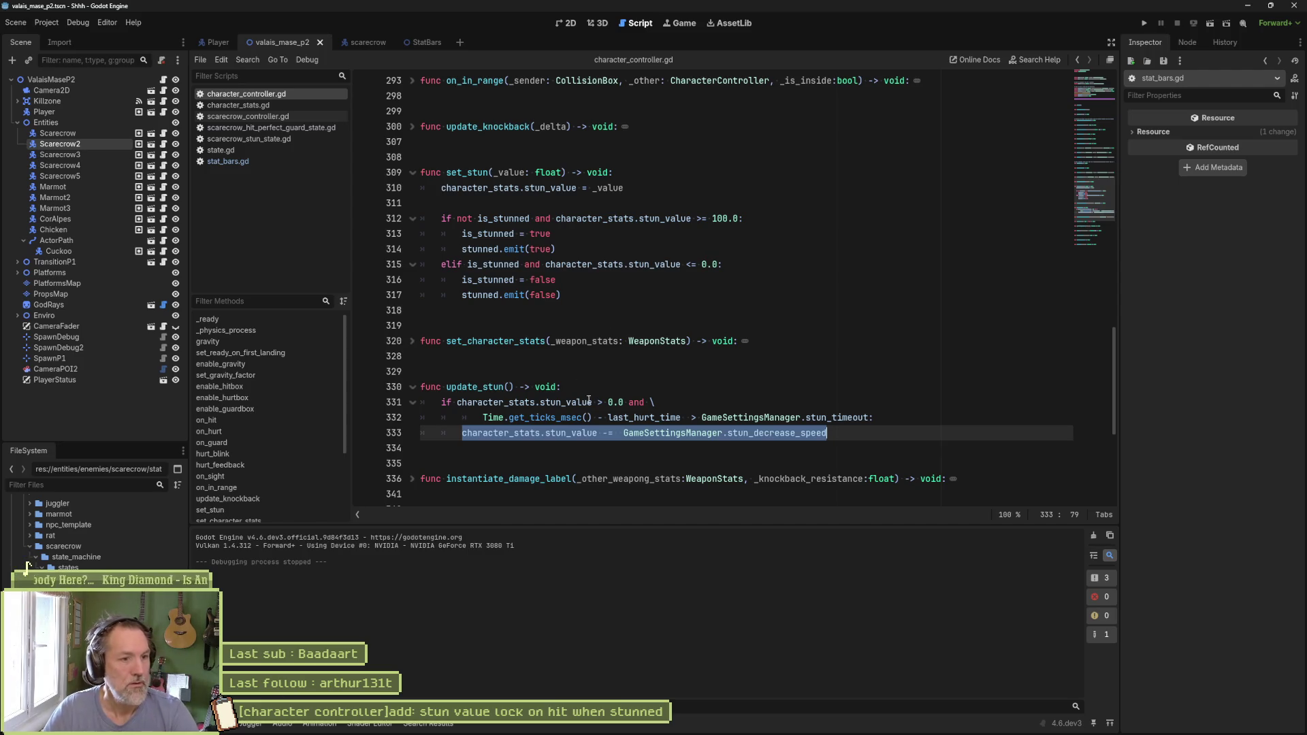
left_click(461, 433)
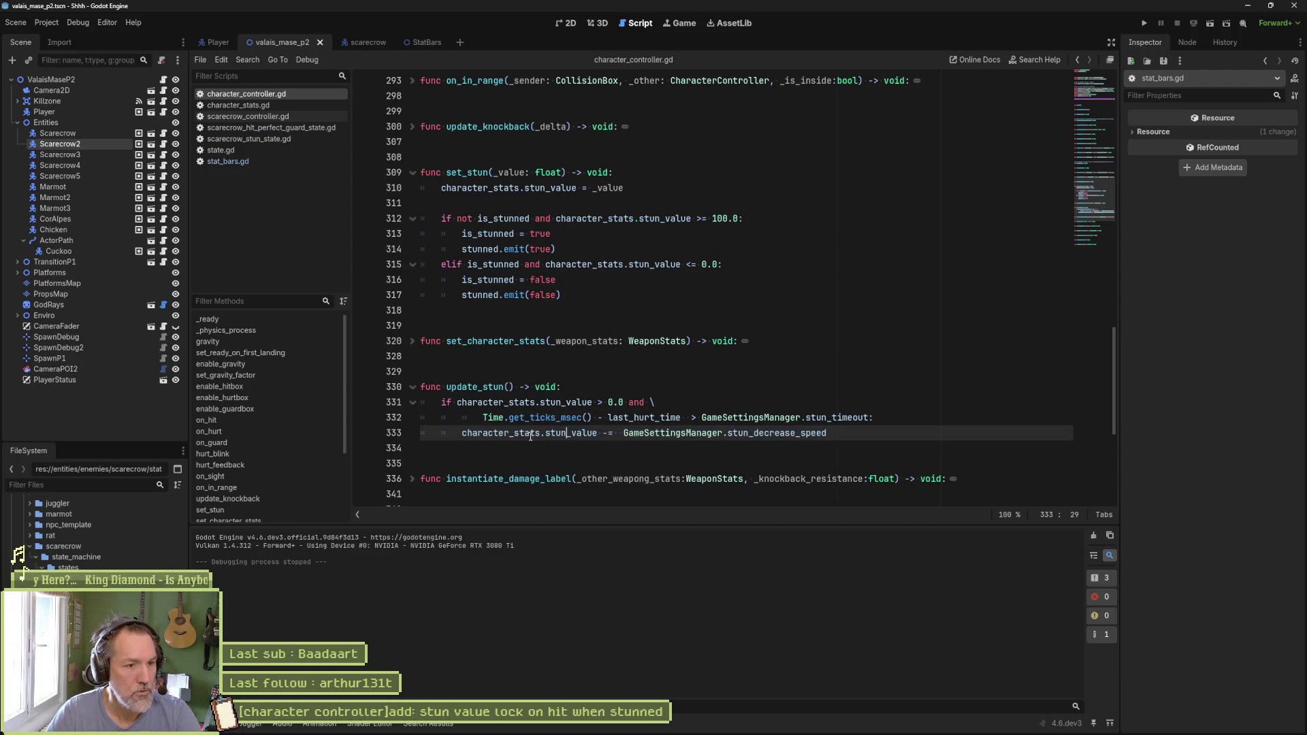
left_click_drag(462, 433, 599, 433)
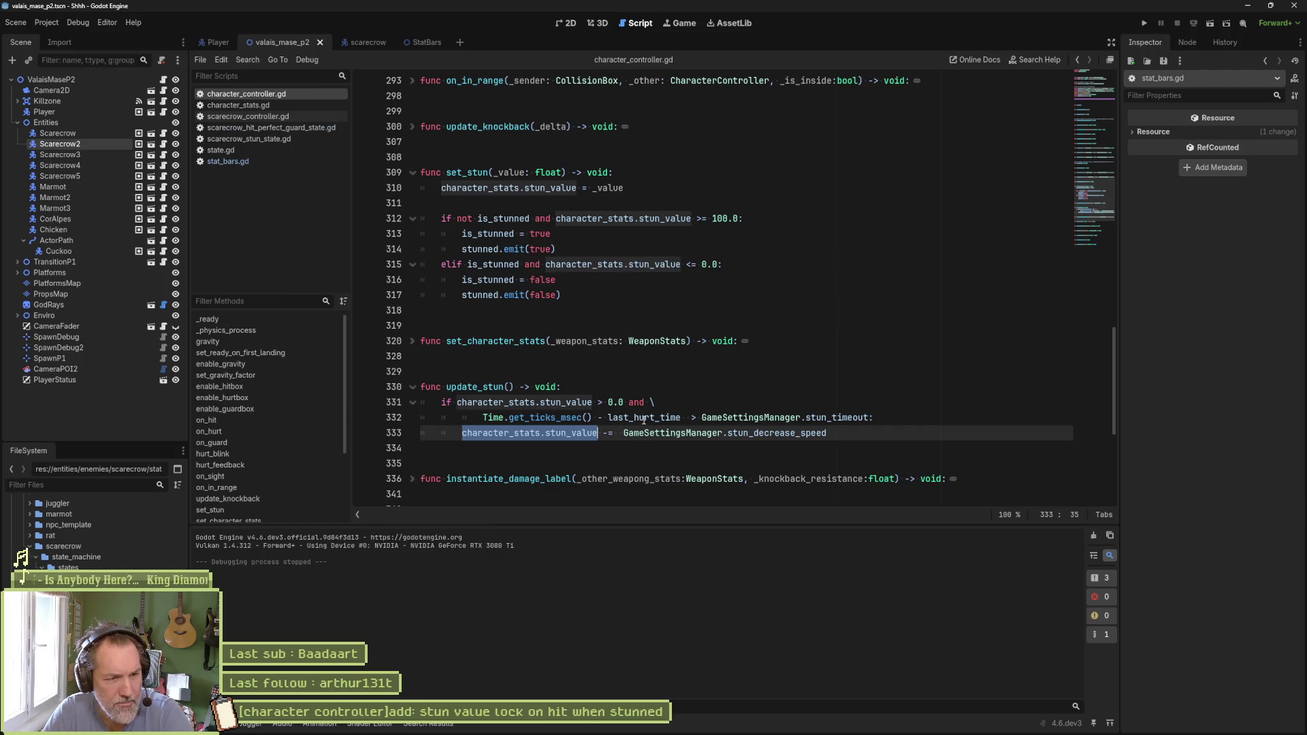
- Search the project for character_stats.stun_value and jump to the first match on line 310
key("ctrl+shift+f")
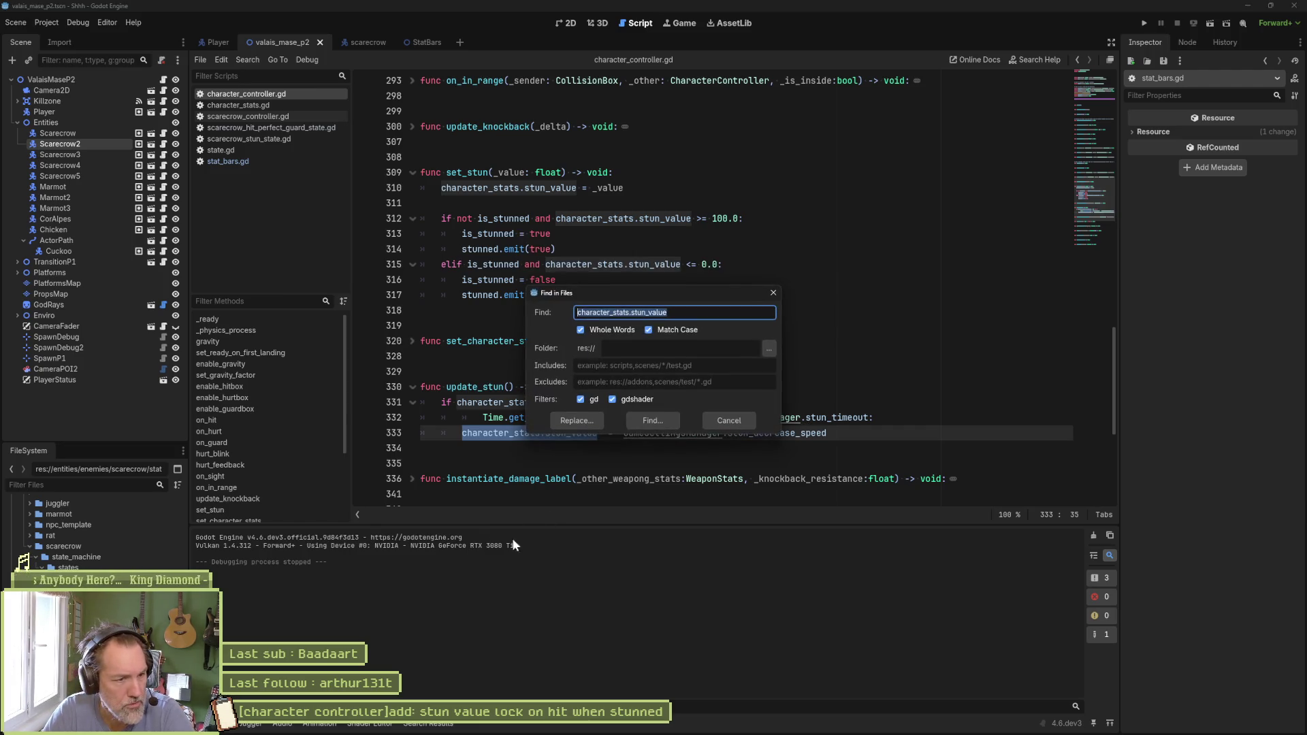
left_click(648, 417)
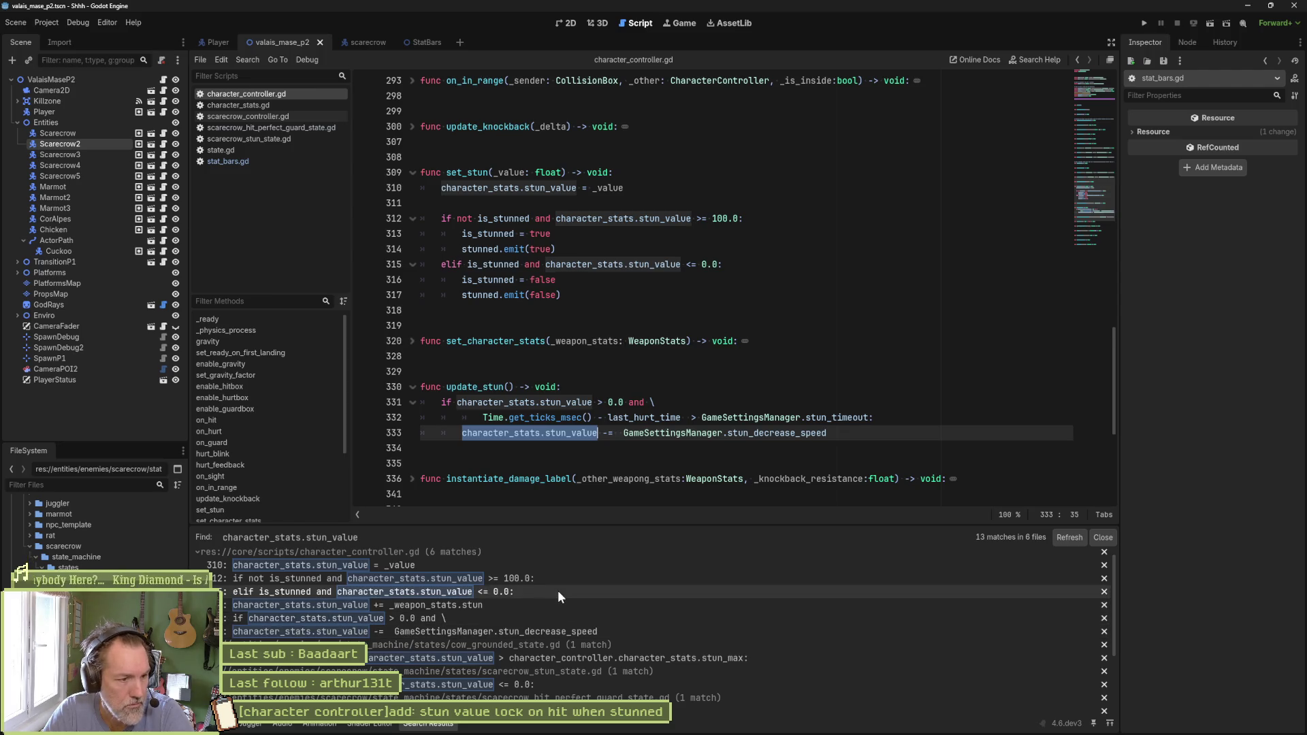
scroll(663, 614, "down", 3)
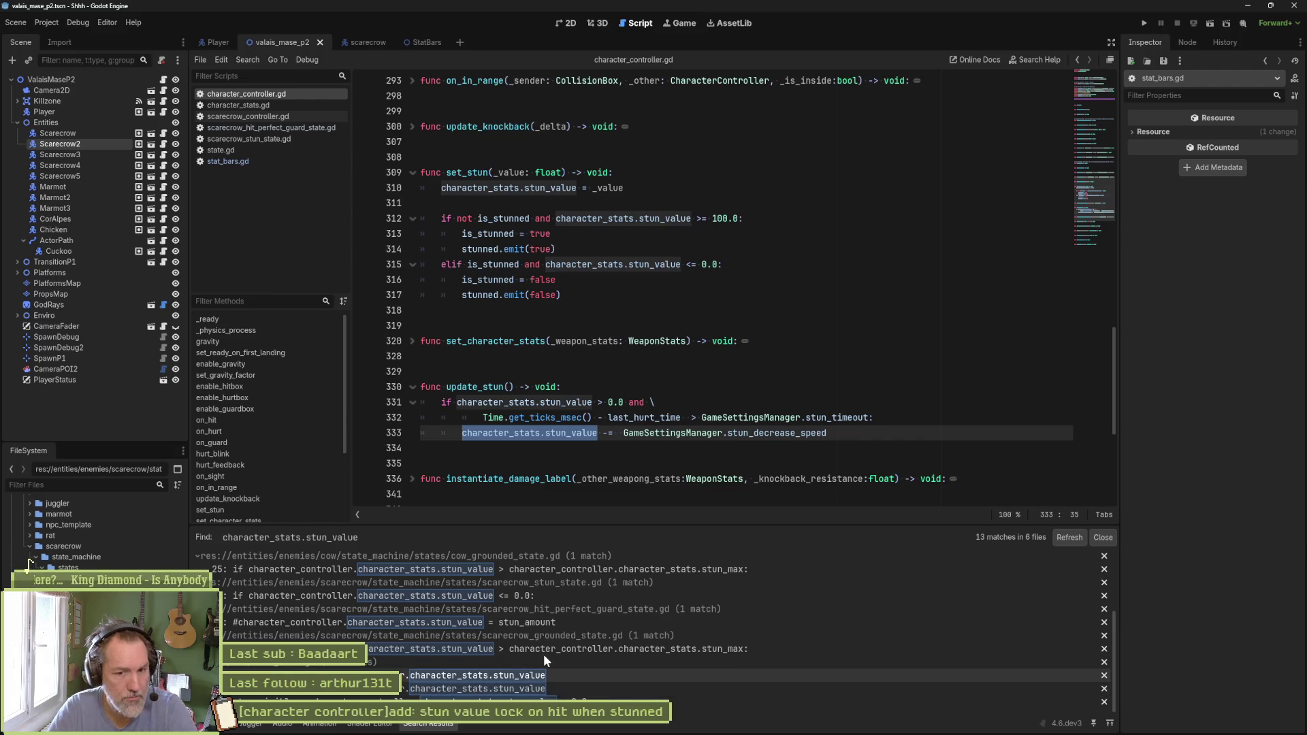
scroll(648, 647, "up", 3)
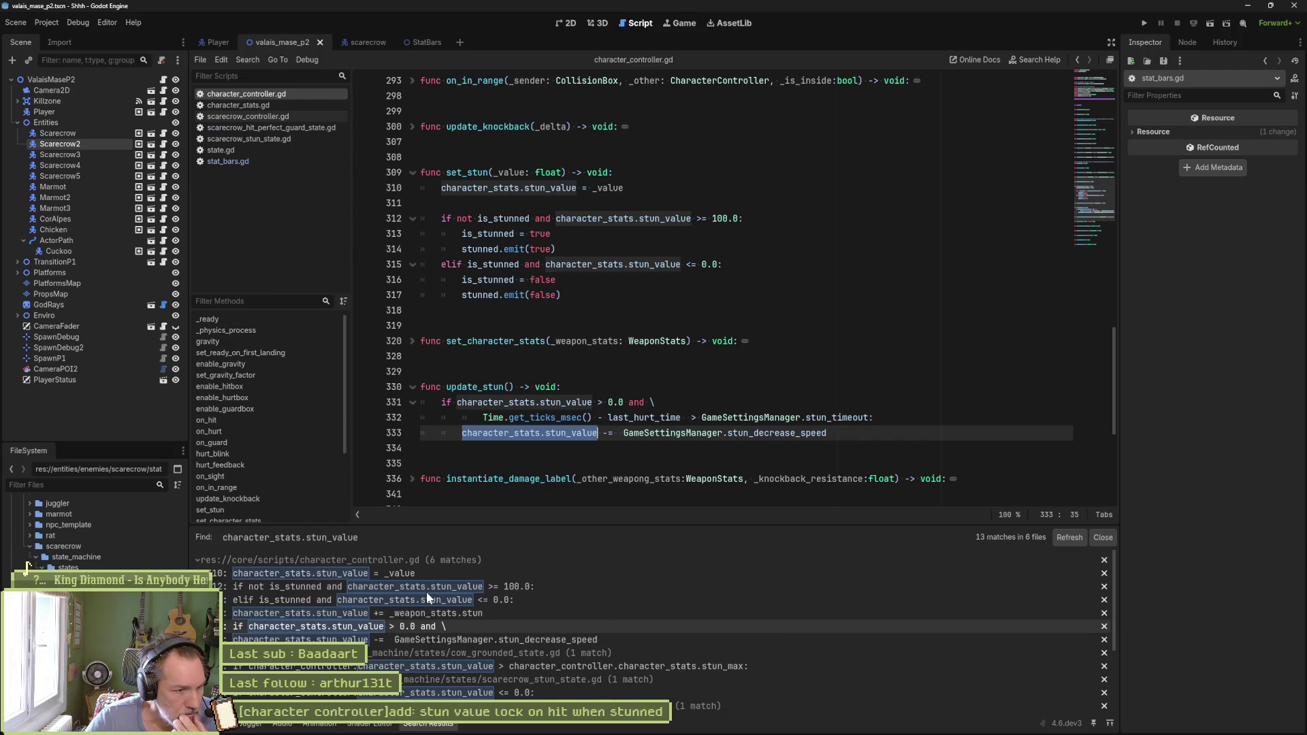
left_click(337, 575)
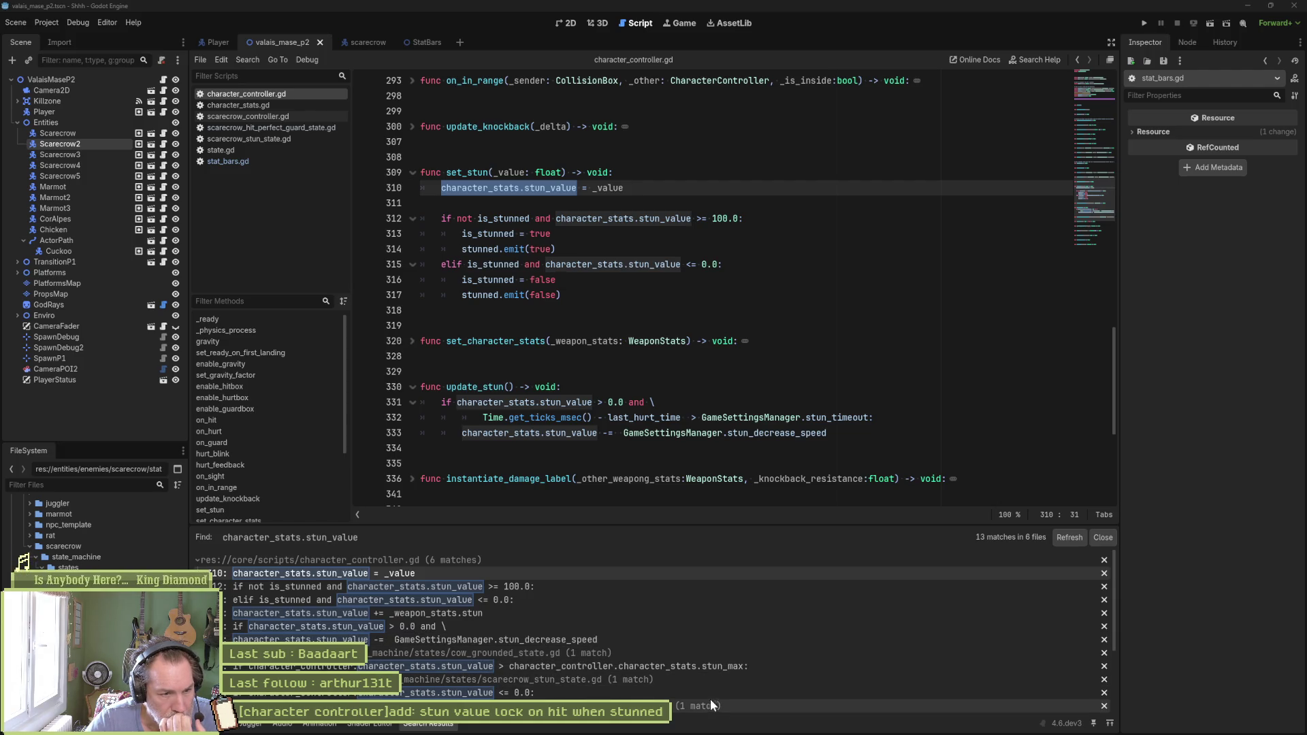
scroll(694, 676, "down", 2)
scroll(693, 676, "down", 3)
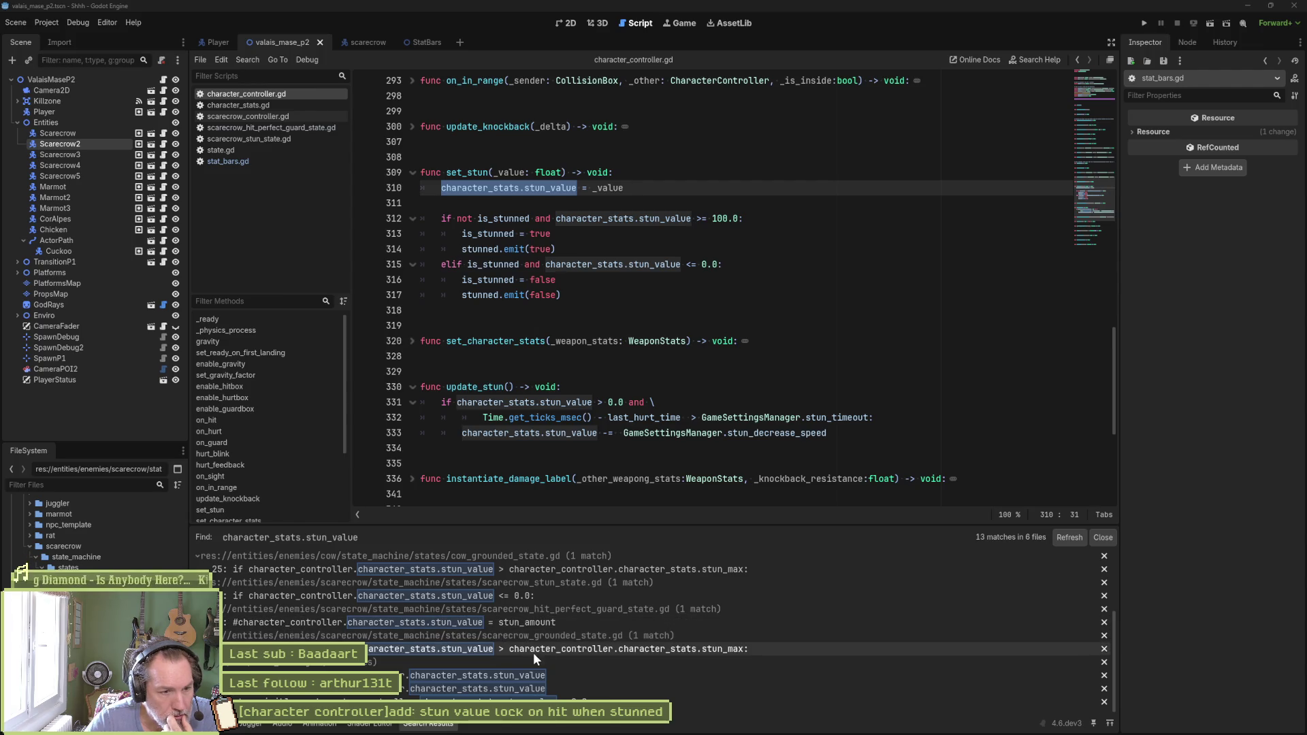
scroll(598, 623, "up", 3)
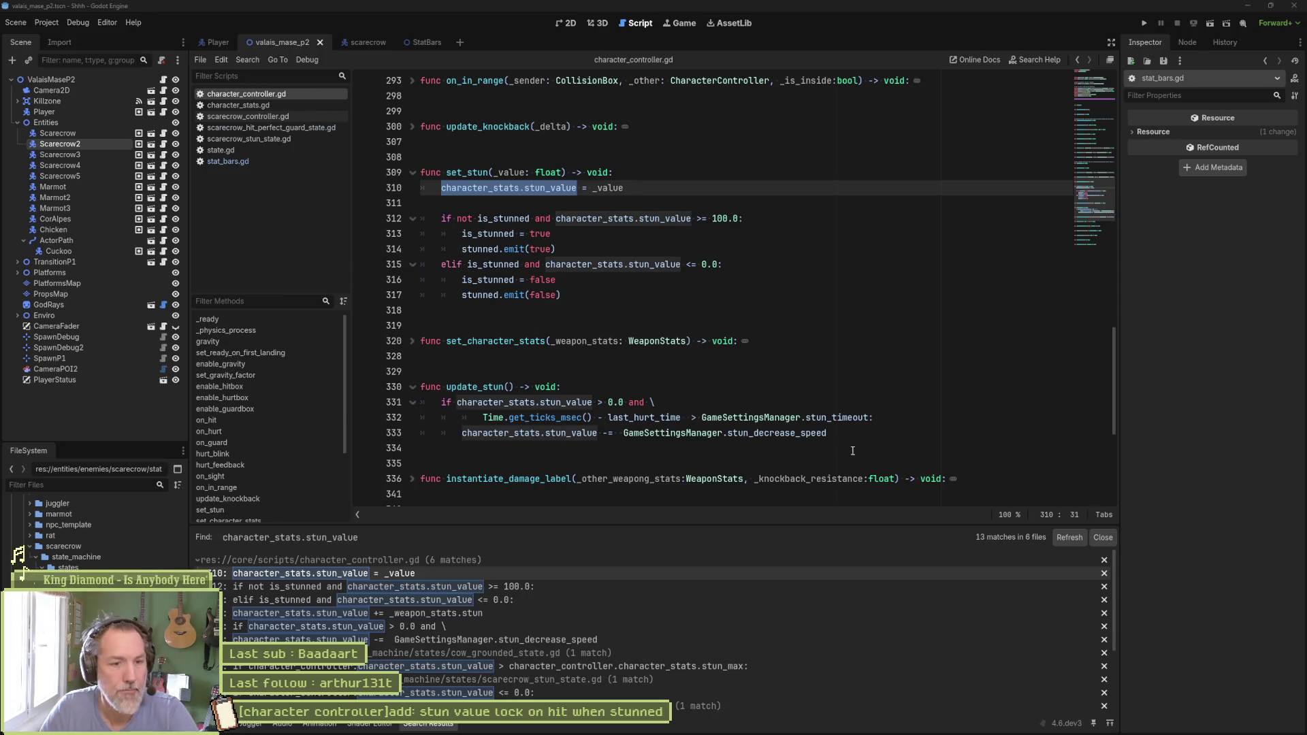
- Duplicate line 333 and turn the copy into set_stun(-stun_decrease_speed)
left_click_drag(865, 449, 885, 418)
key("ctrl+shift+d")
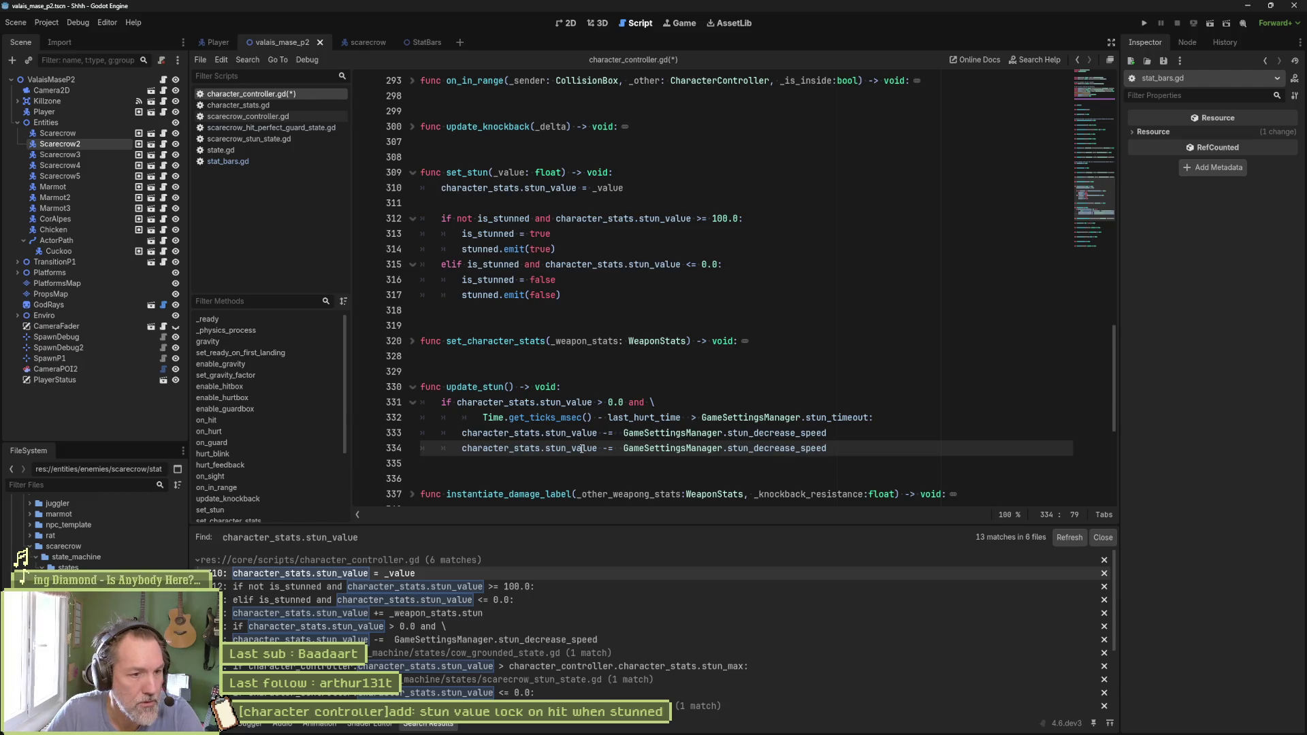
left_click_drag(541, 448, 608, 450)
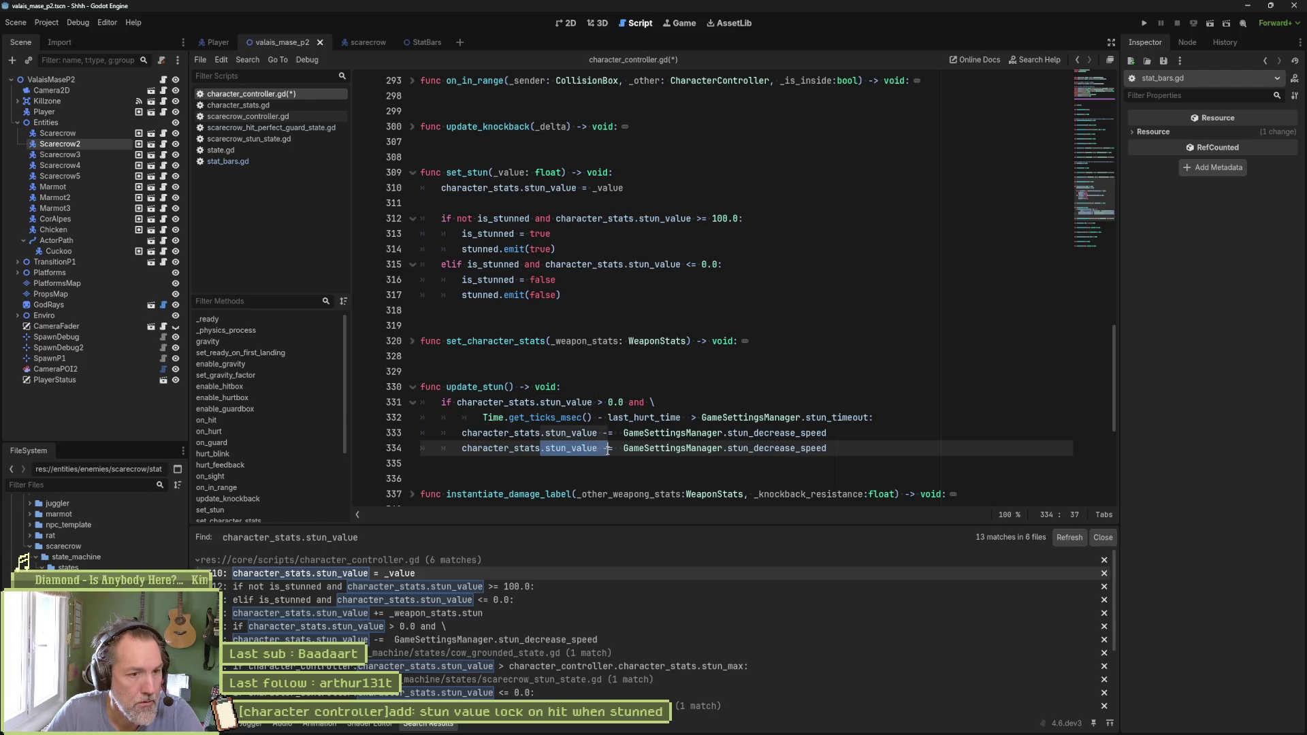
type("set")
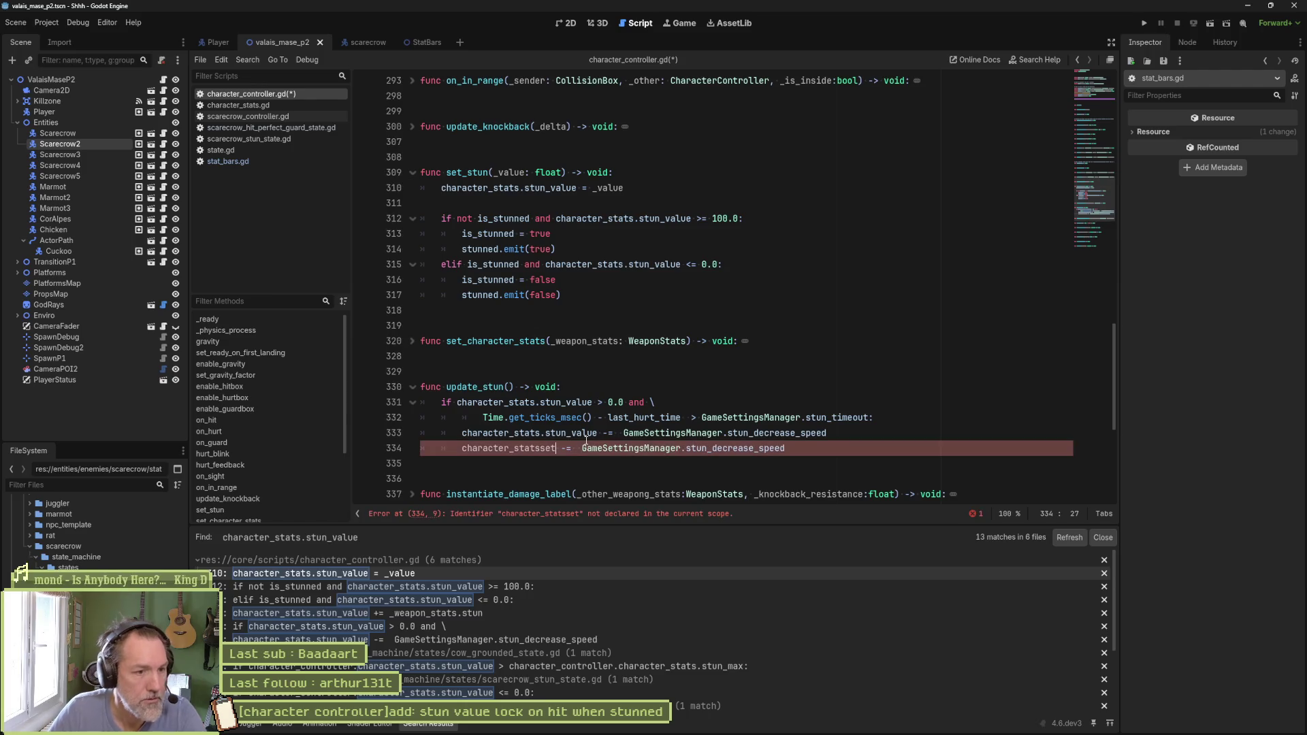
key("BackSpace")
key("BackSpace")
key("BackSpace")
type(".set_s")
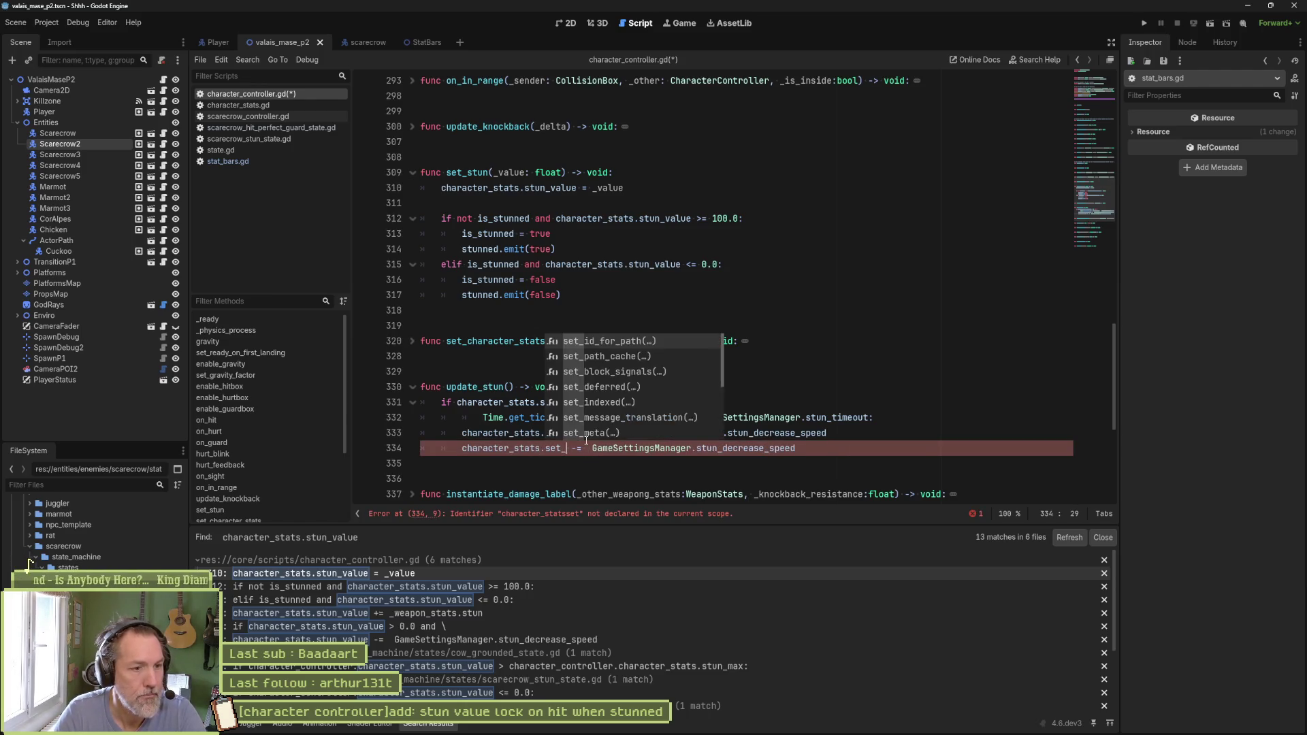
type("t")
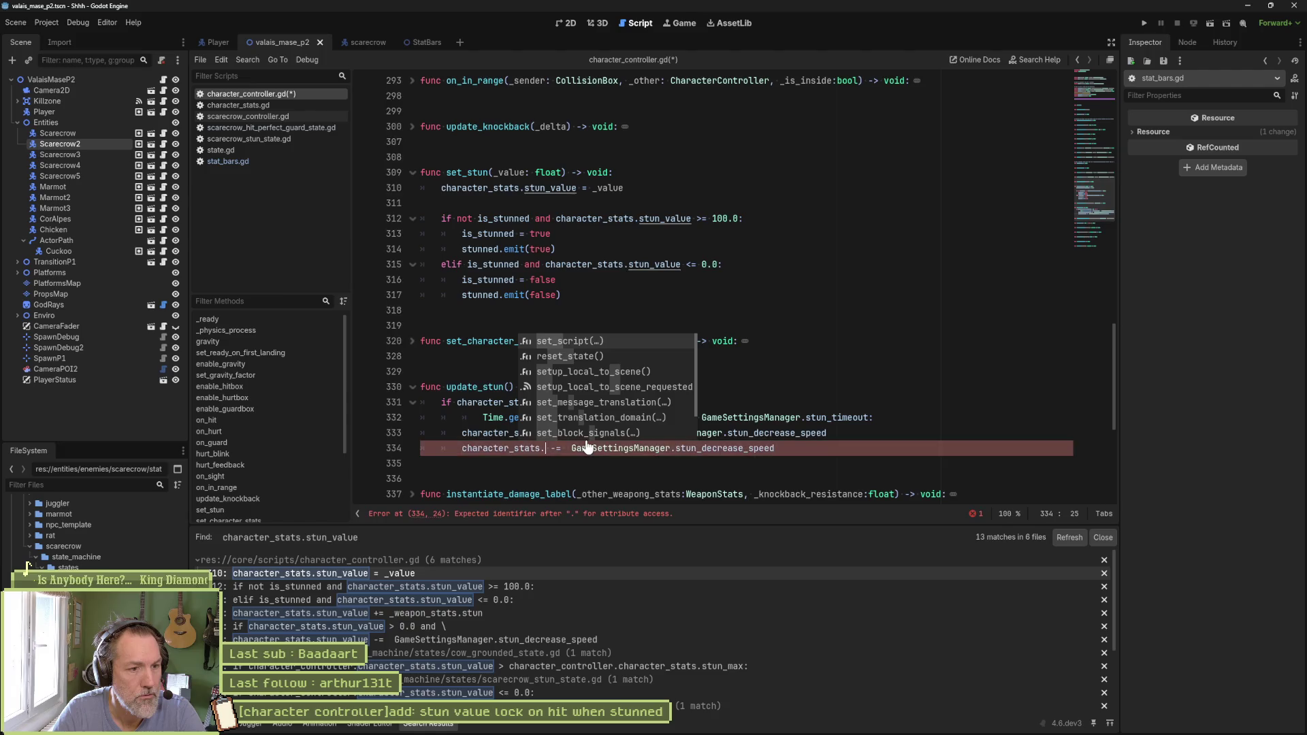
key("ctrl+Left")
key("ctrl+BackSpace")
key("ctrl+BackSpace")
key("Return")
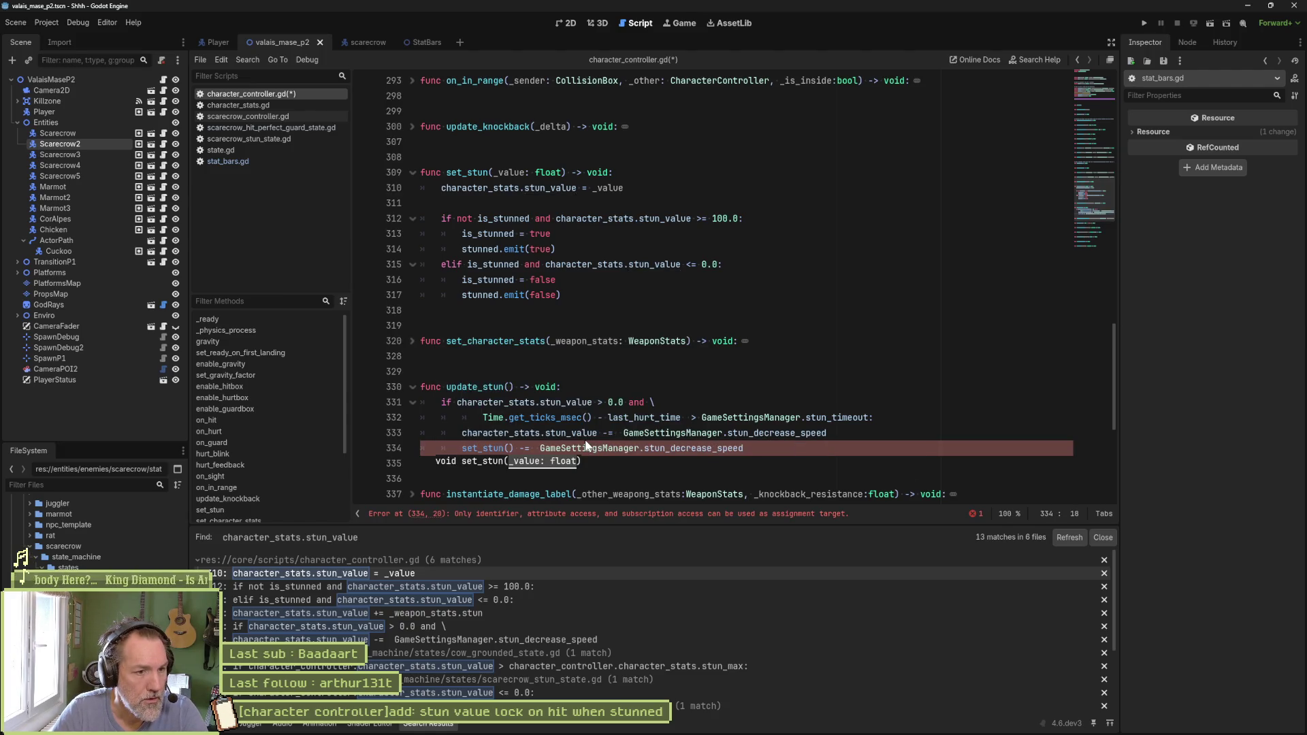
key("Delete")
key("Delete")
key("Right")
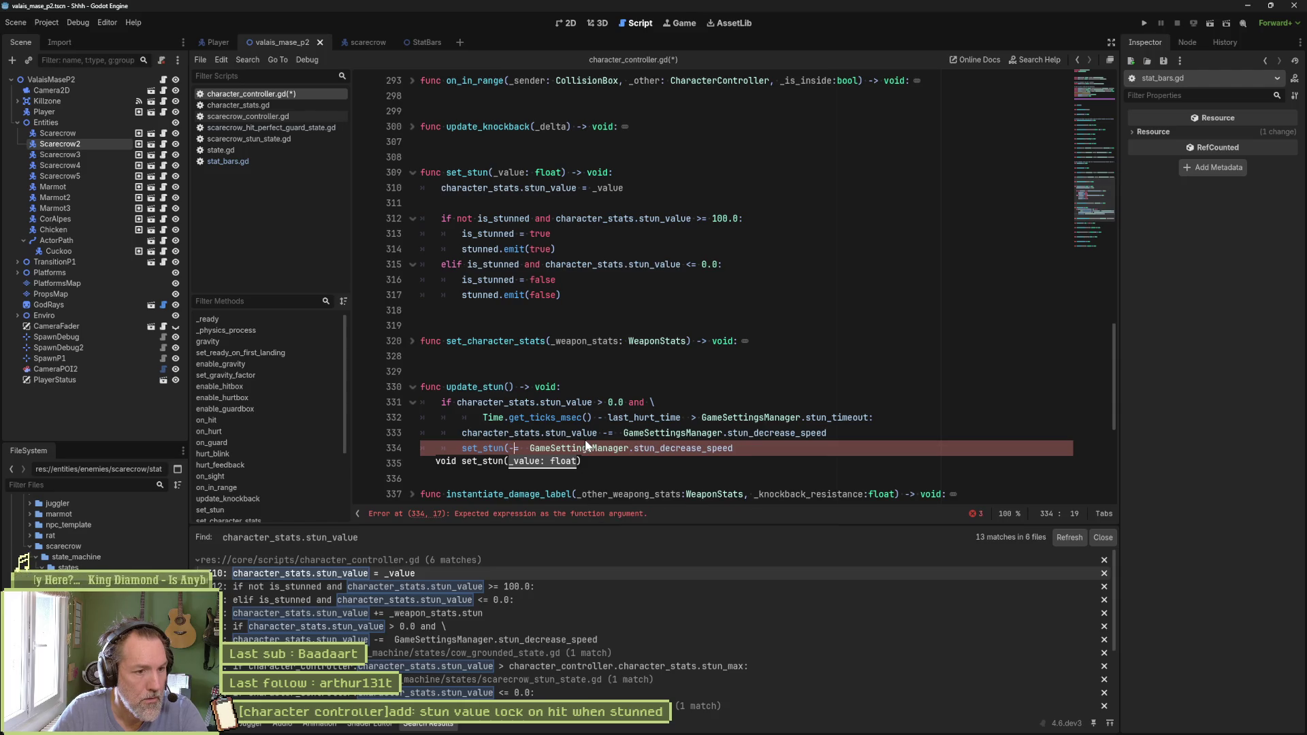
key("Delete")
key("Delete")
key("End")
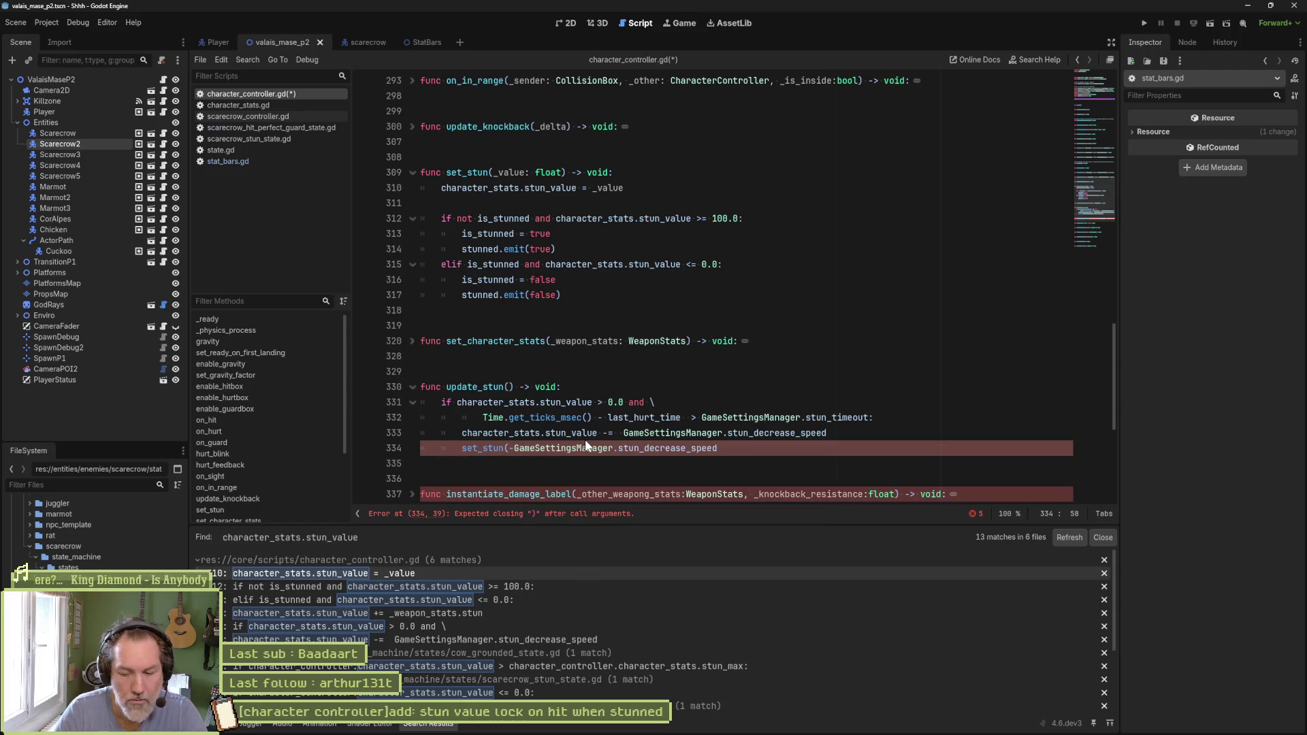
type(")")
- Comment out the original stun_value decrement on line 333 and save
left_click(470, 434)
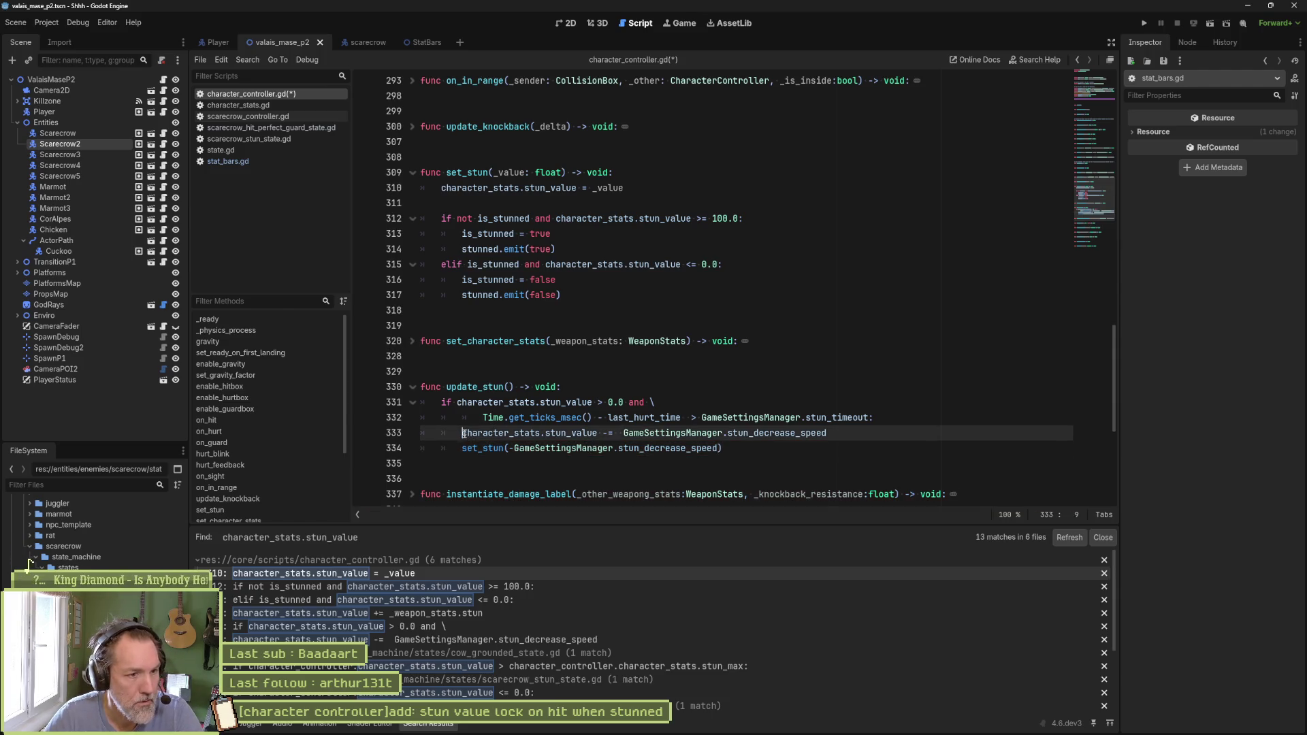
type("#")
key("ctrl+s")
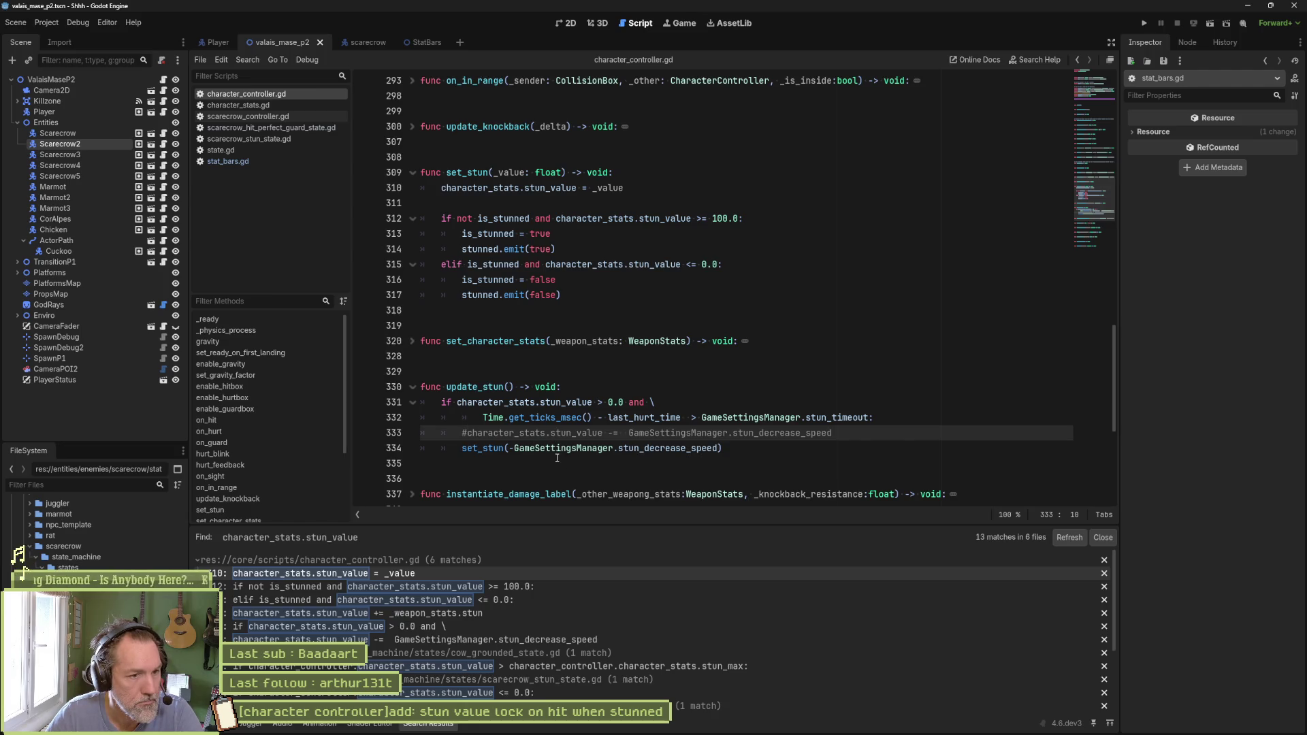
- Review the stun_value matches at lines 310, 312 and 324
scroll(558, 461, "down", 2)
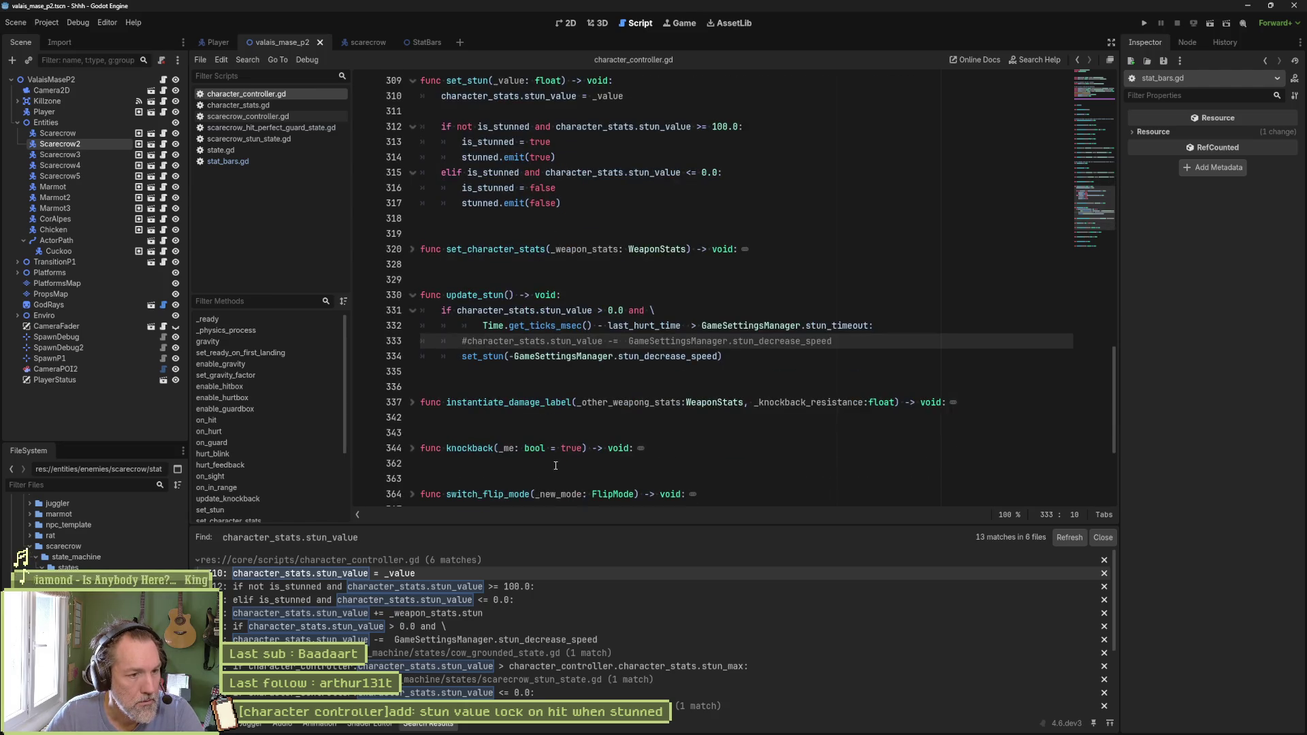
left_click(469, 570)
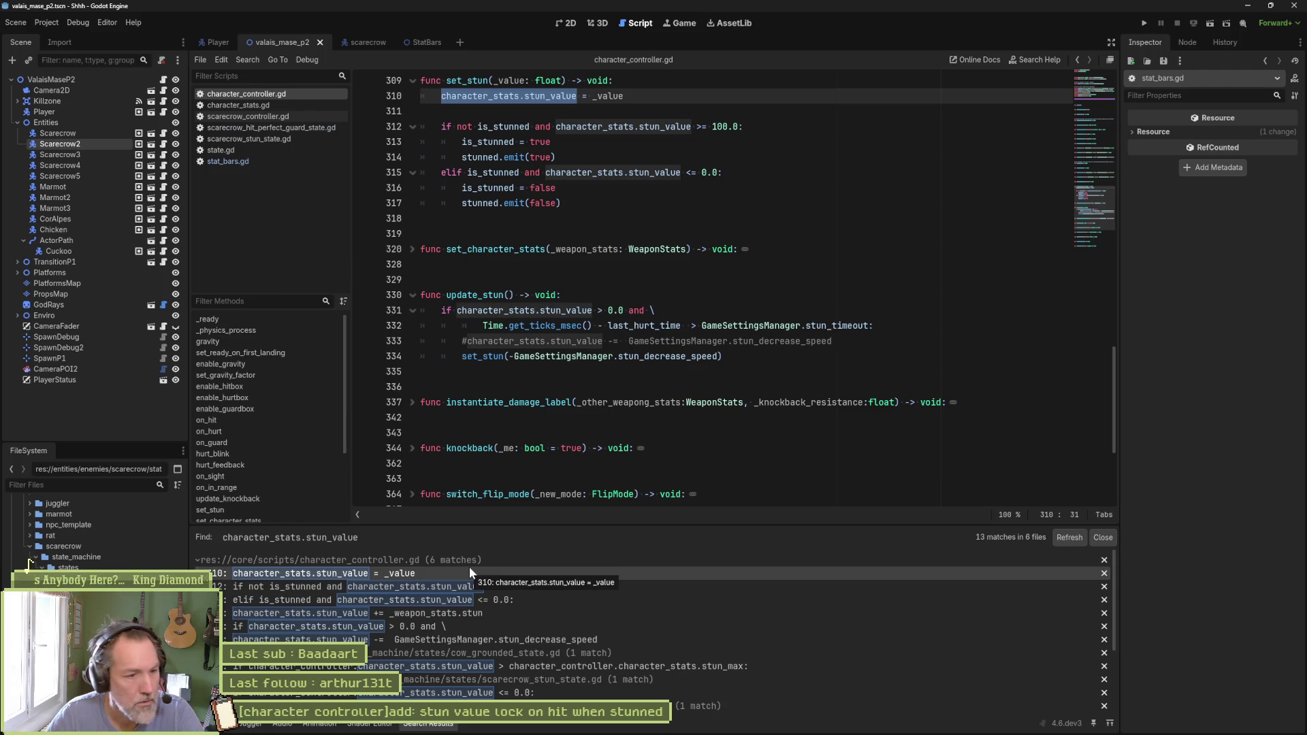
left_click(500, 588)
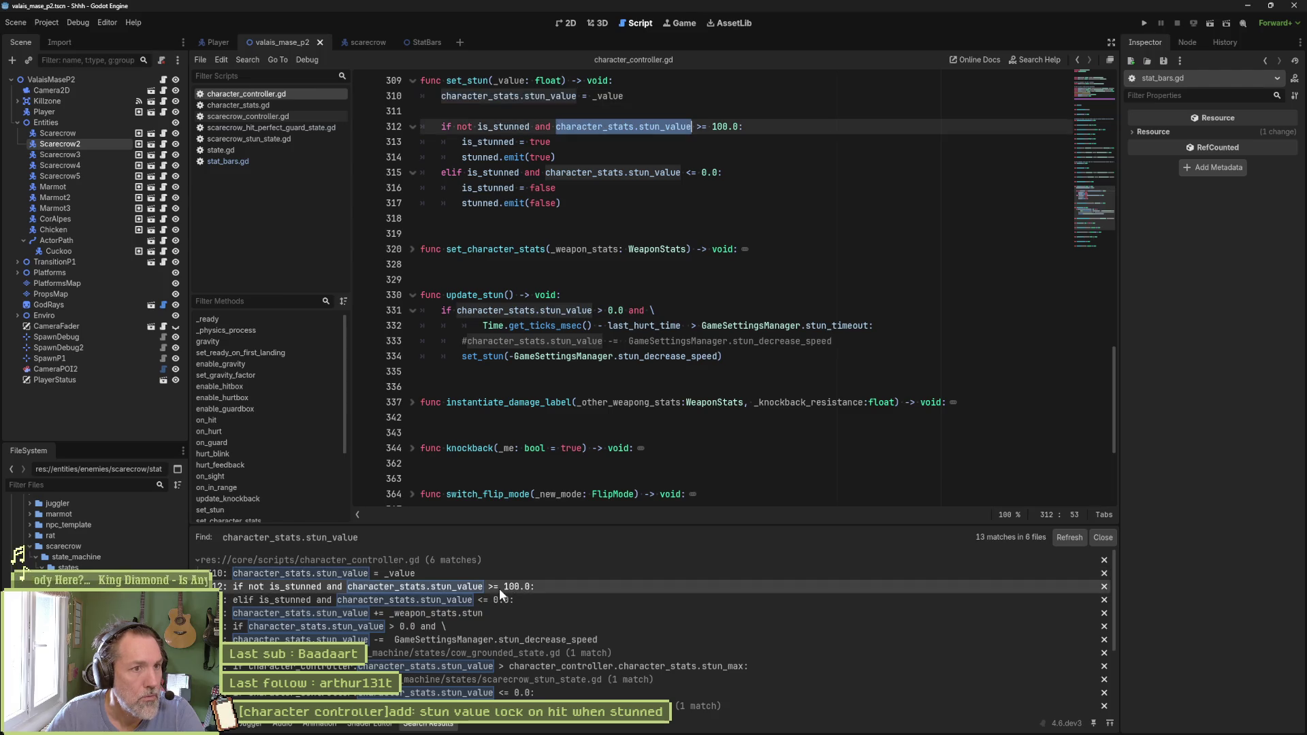
left_click(497, 600)
left_click(493, 613)
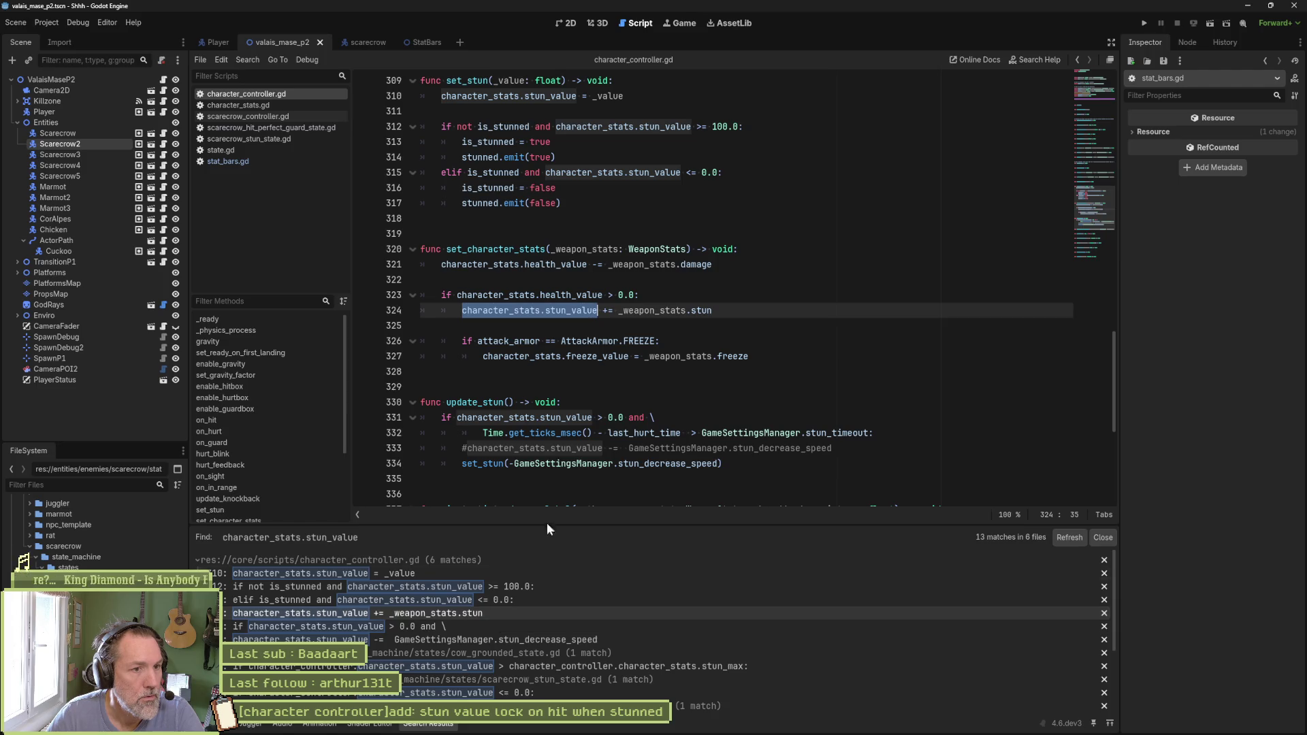
- Add a set_stun(_weapon_stats.stun) call below line 324
mouse_move(723, 464)
left_mouse_down()
mouse_move(429, 463)
mouse_move(836, 448)
left_mouse_up()
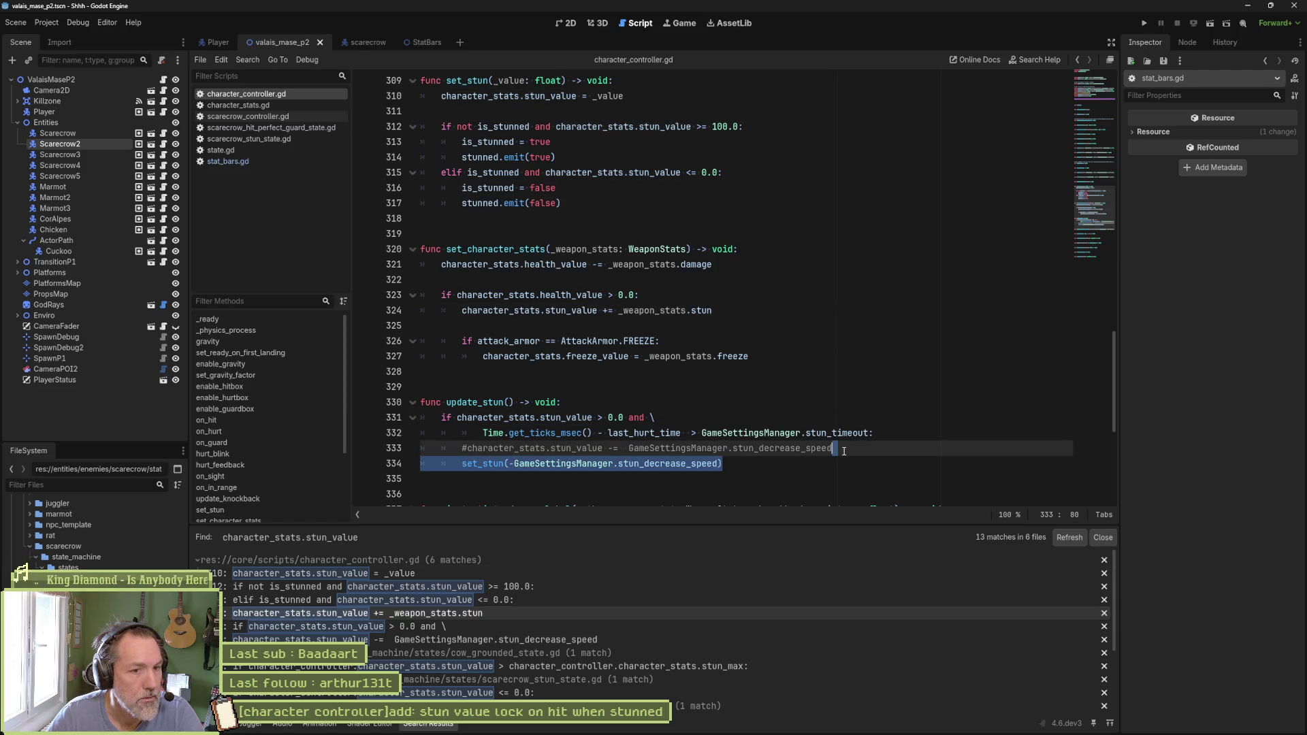
key("ctrl+c")
left_click(735, 311)
key("ctrl+v")
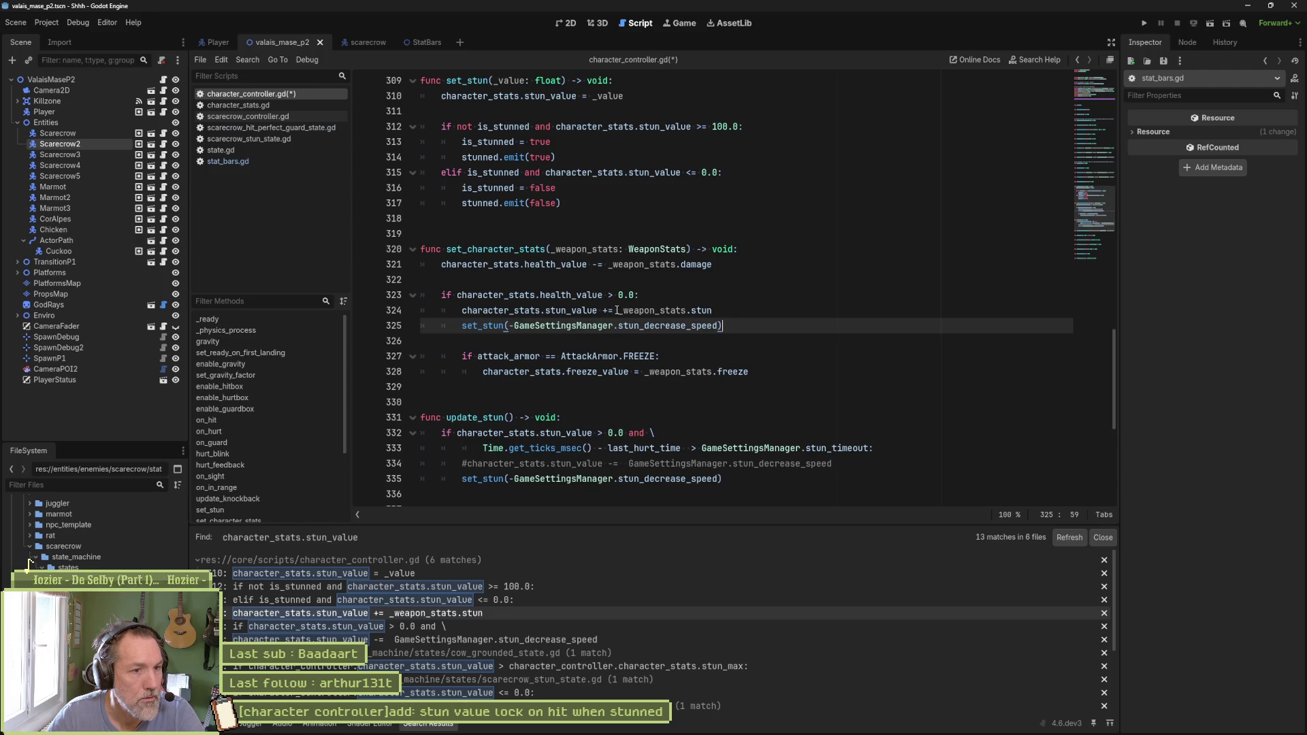
left_click_drag(619, 312, 708, 314)
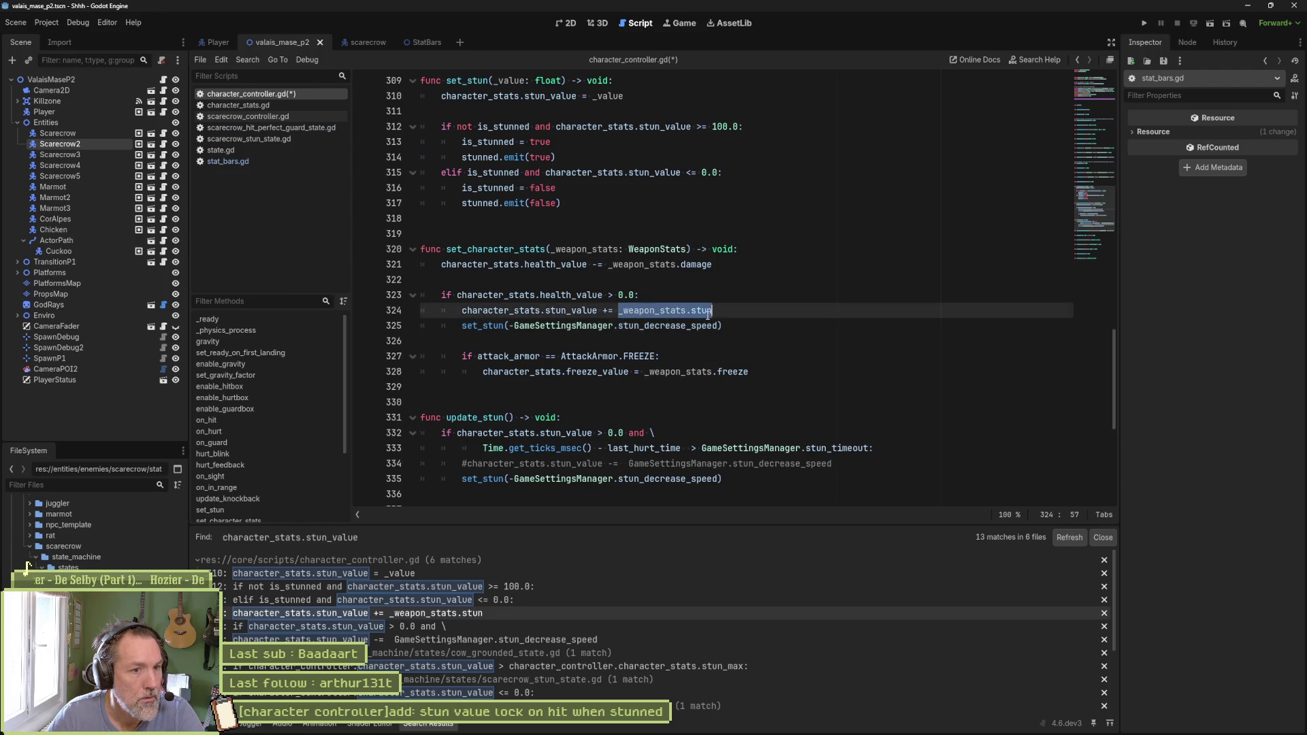
key("ctrl+c")
left_click_drag(511, 326, 720, 326)
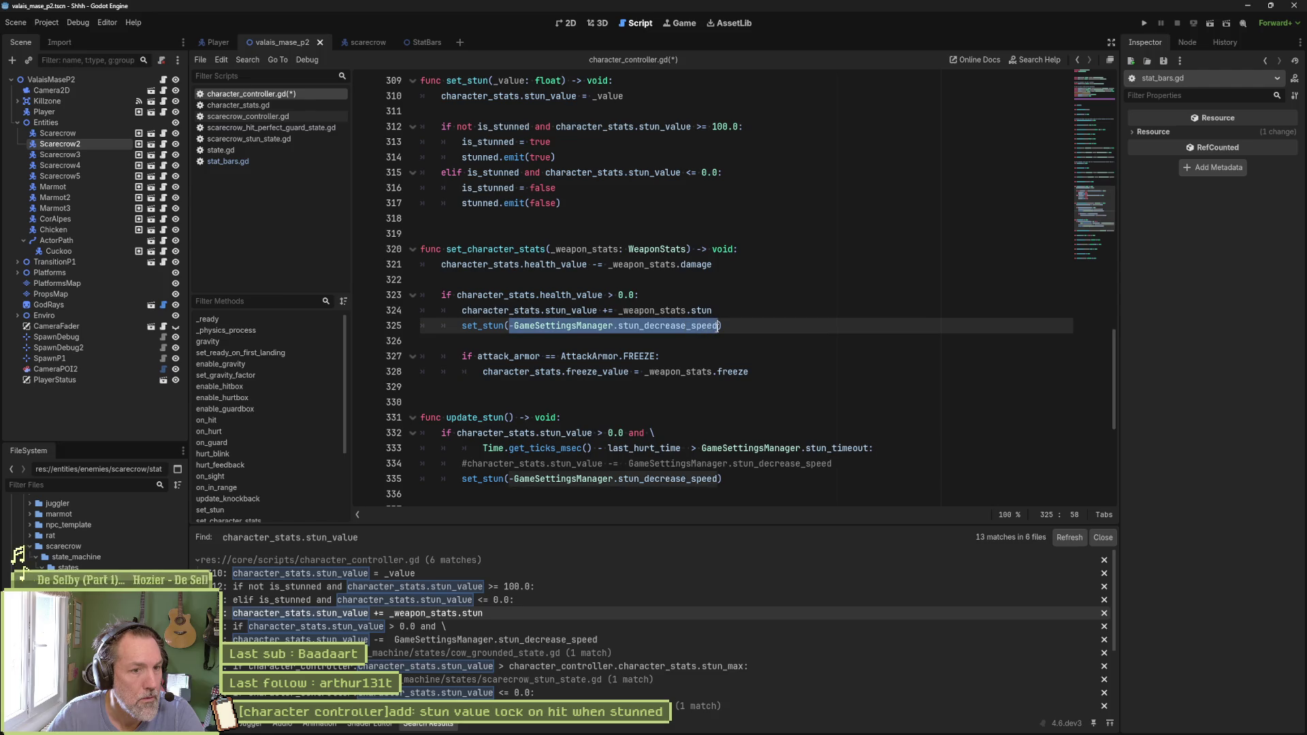
key("ctrl+v")
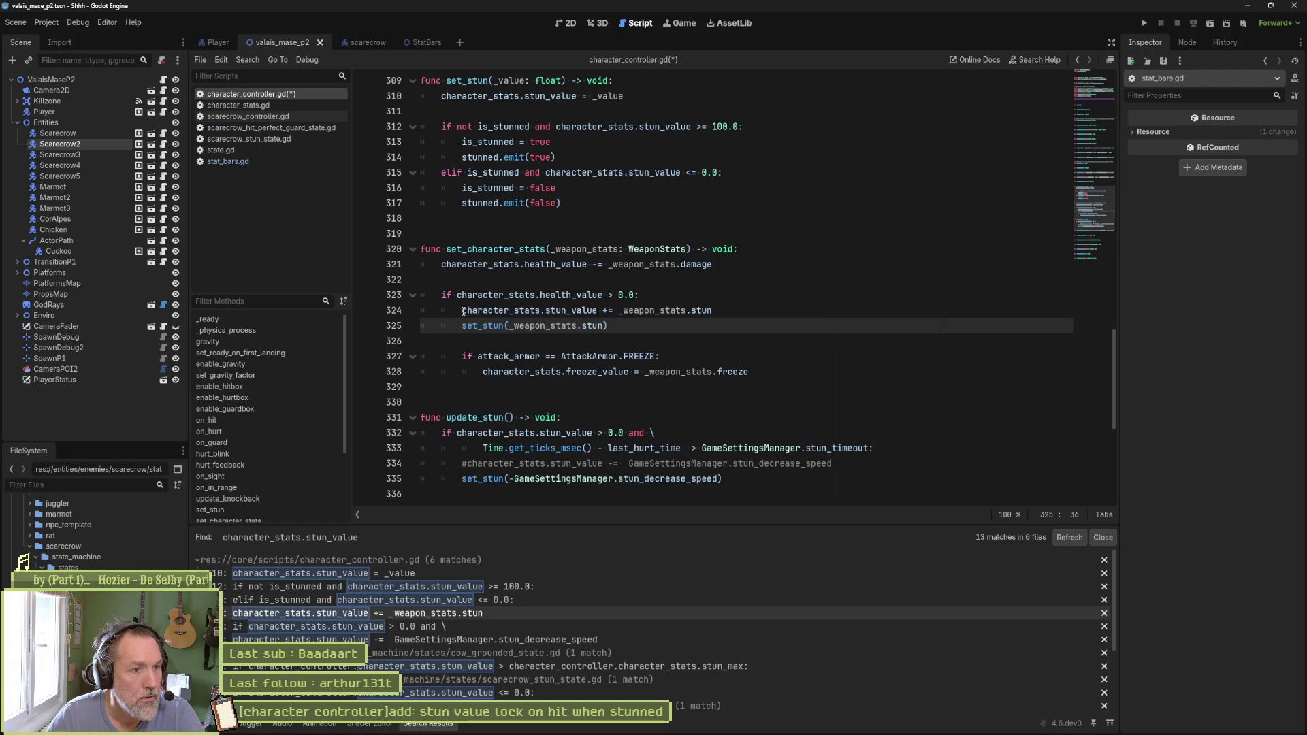
- Delete the old stun_value += line and the commented decrement, then save
left_click(495, 312)
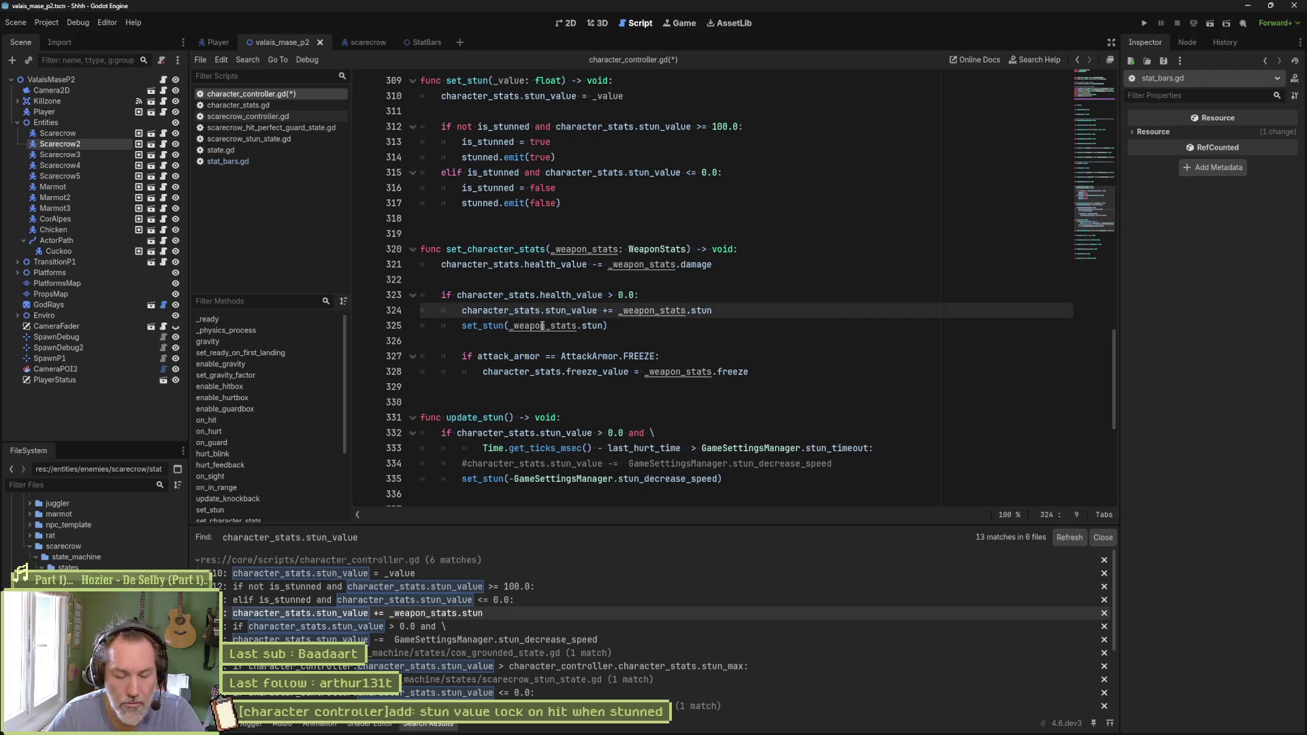
key("ctrl+shift+k")
left_click(488, 448)
key("ctrl+shift+k")
key("ctrl+s")
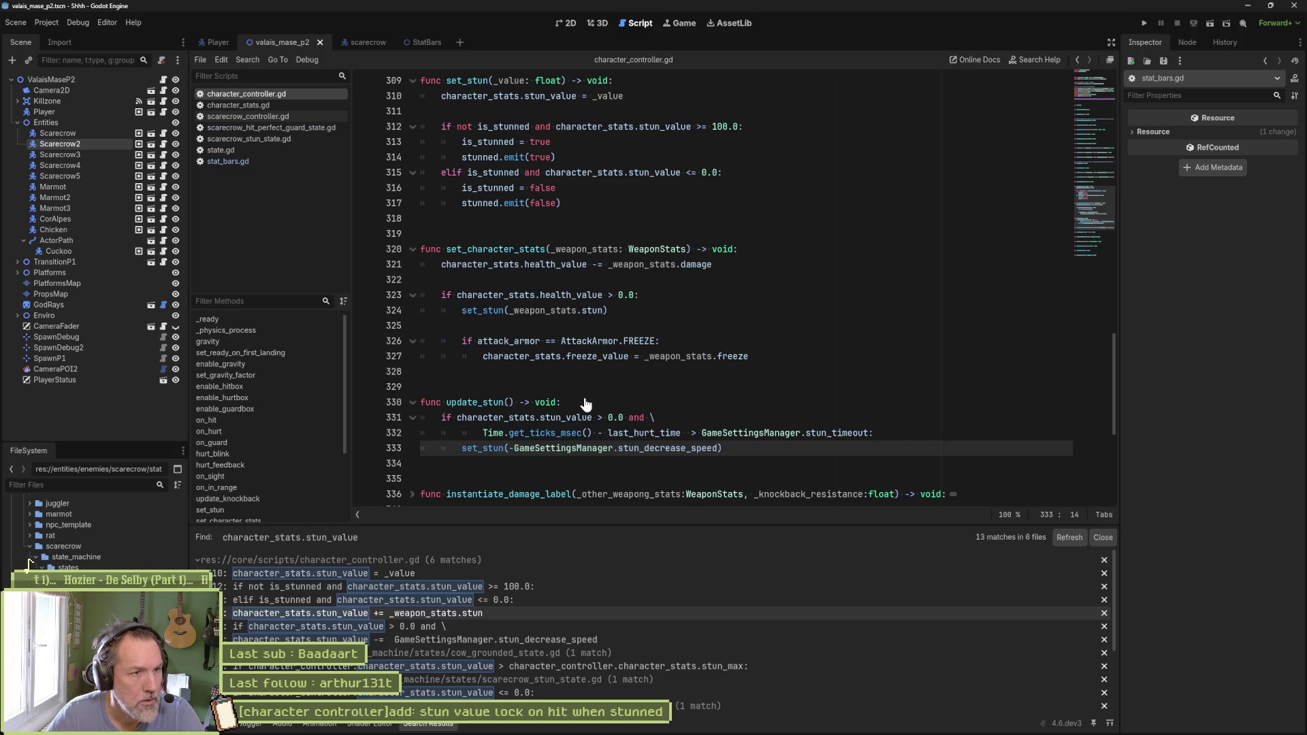
- Review both new set_stun calls and open the cow_grounded_state.gd match
left_click(547, 612)
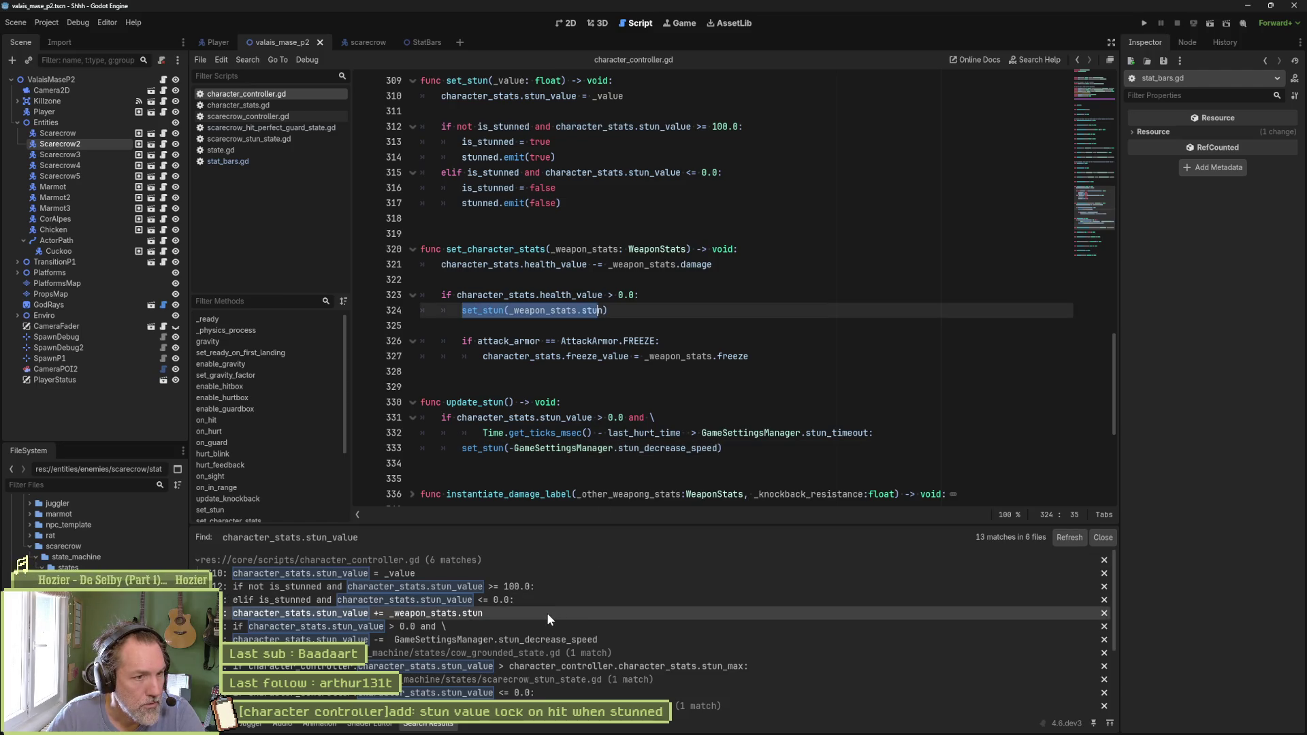
left_click(521, 641)
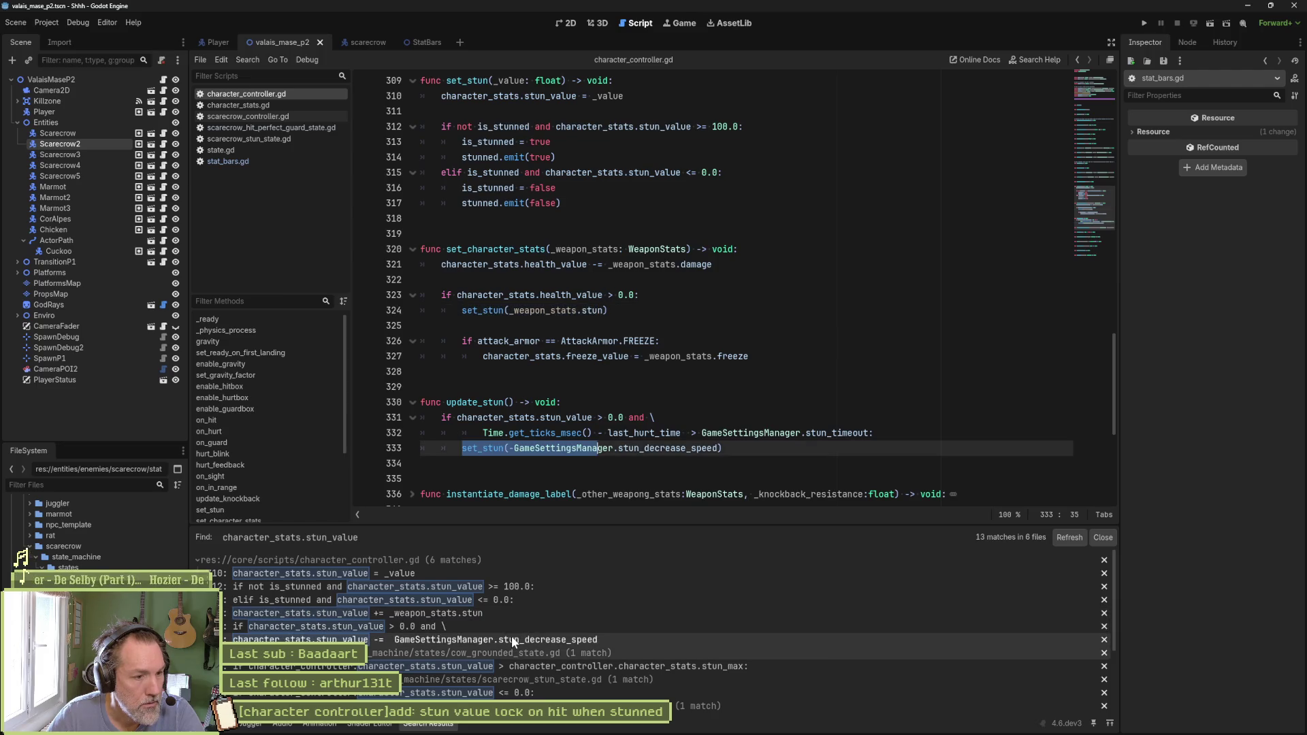
left_click(516, 666)
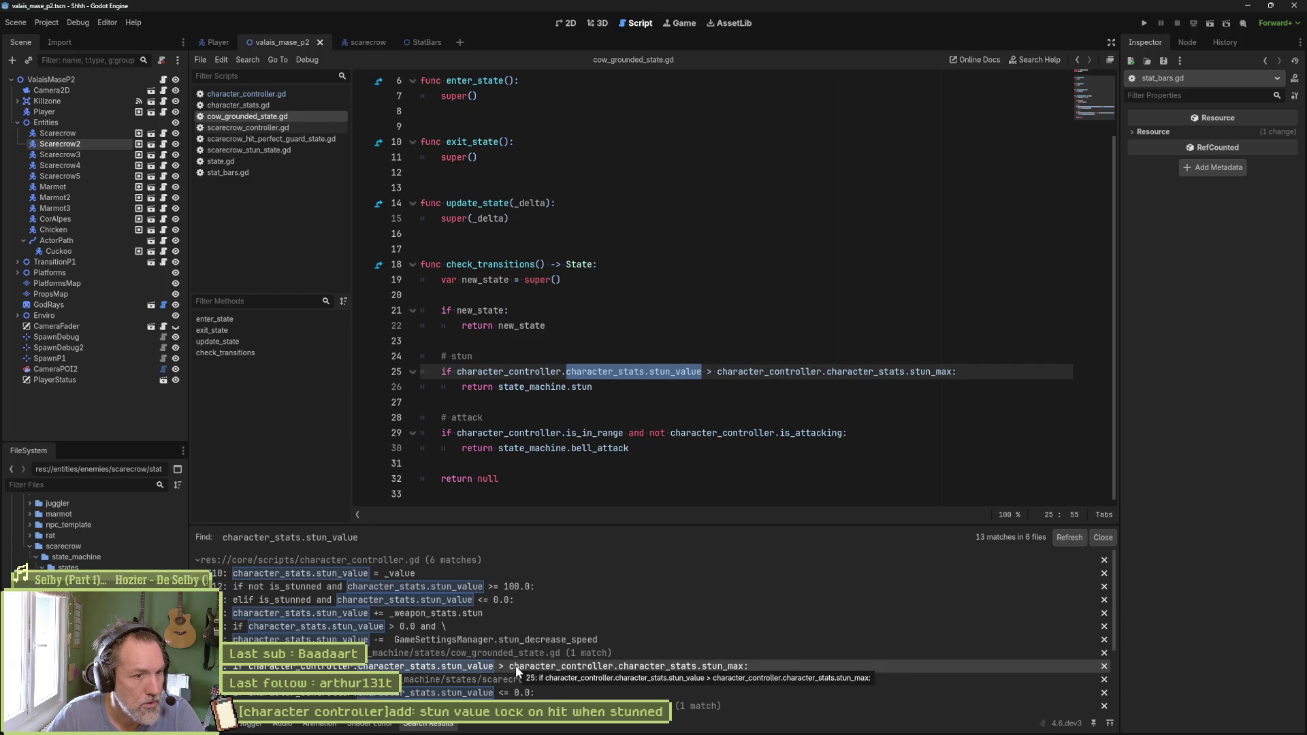
- Review the scarecrow state scripts, delete the perfect guard's commented line 14, and save
left_click(520, 693)
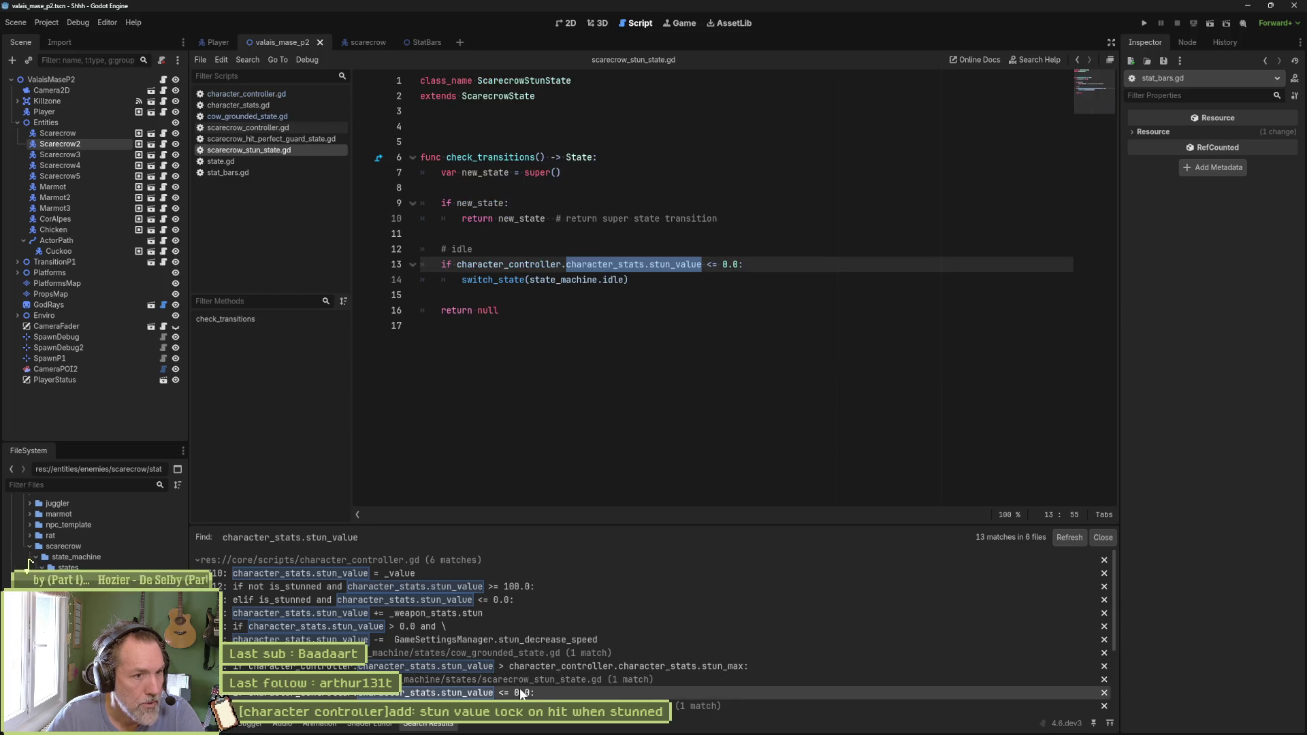
scroll(573, 644, "down", 2)
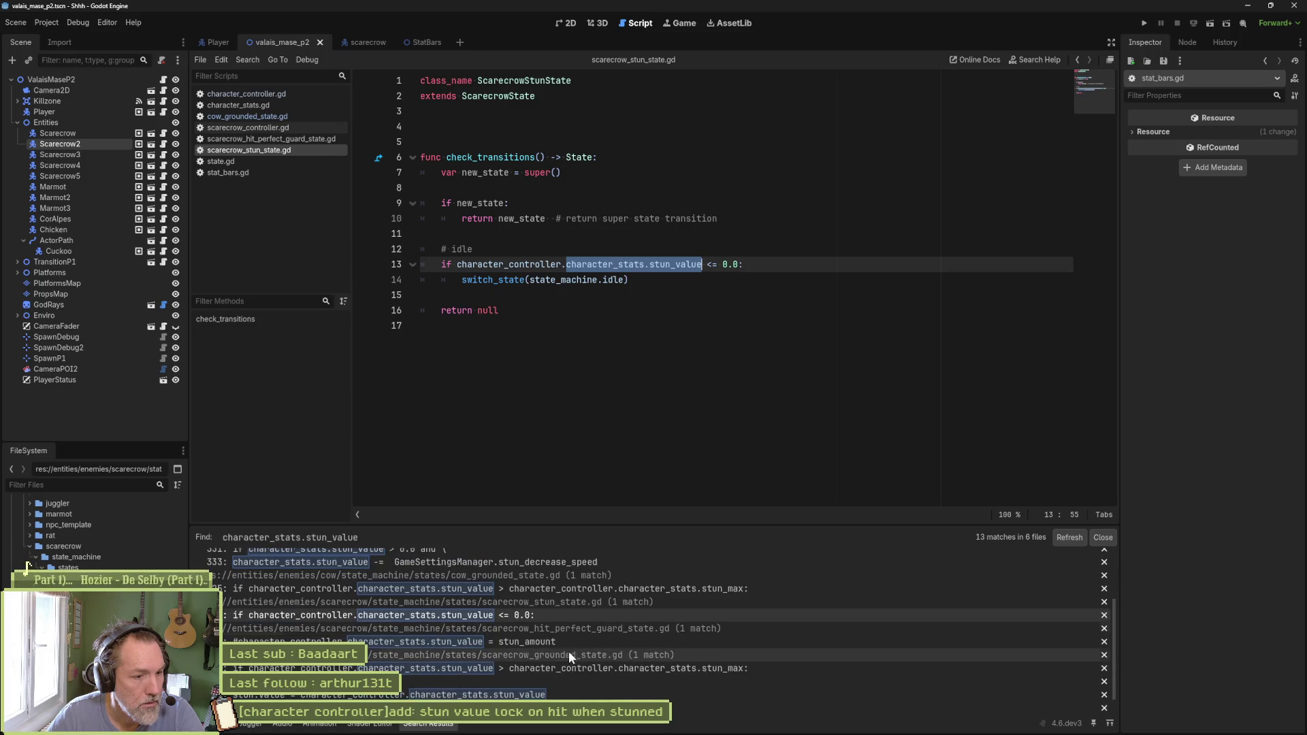
left_click(543, 643)
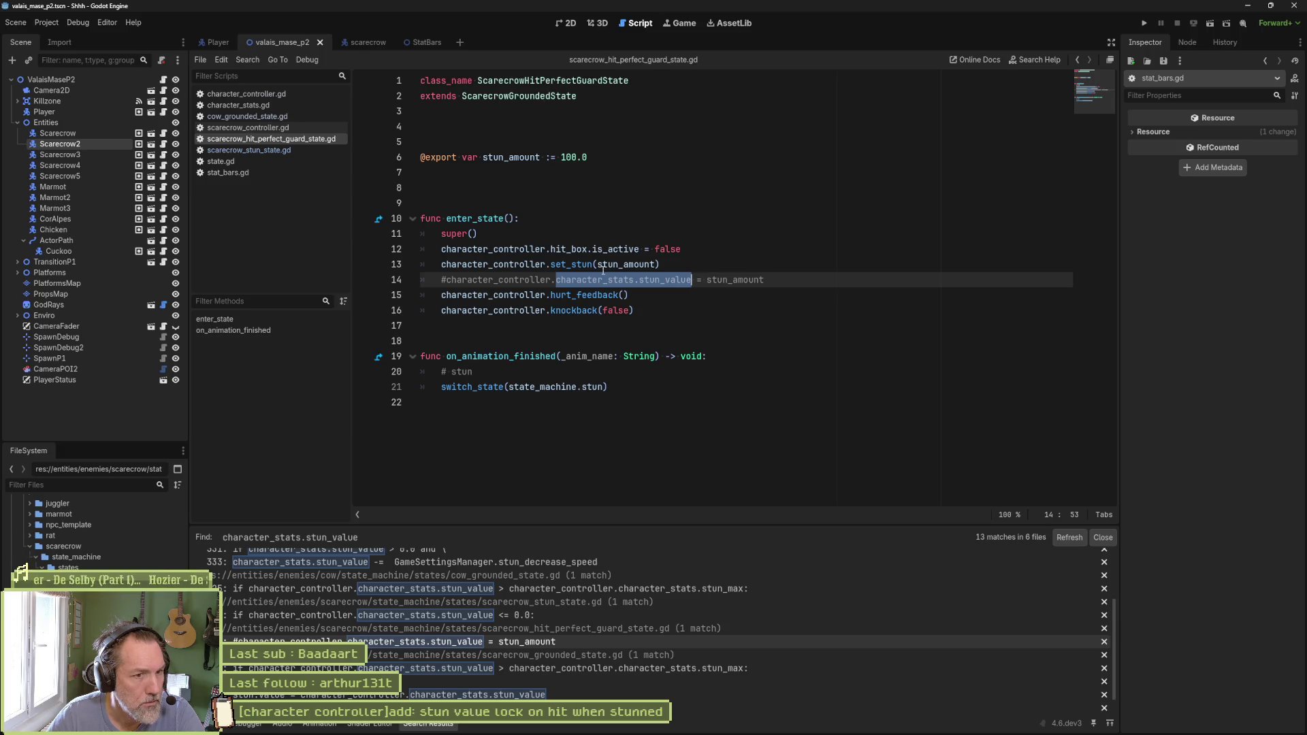
left_click(634, 283)
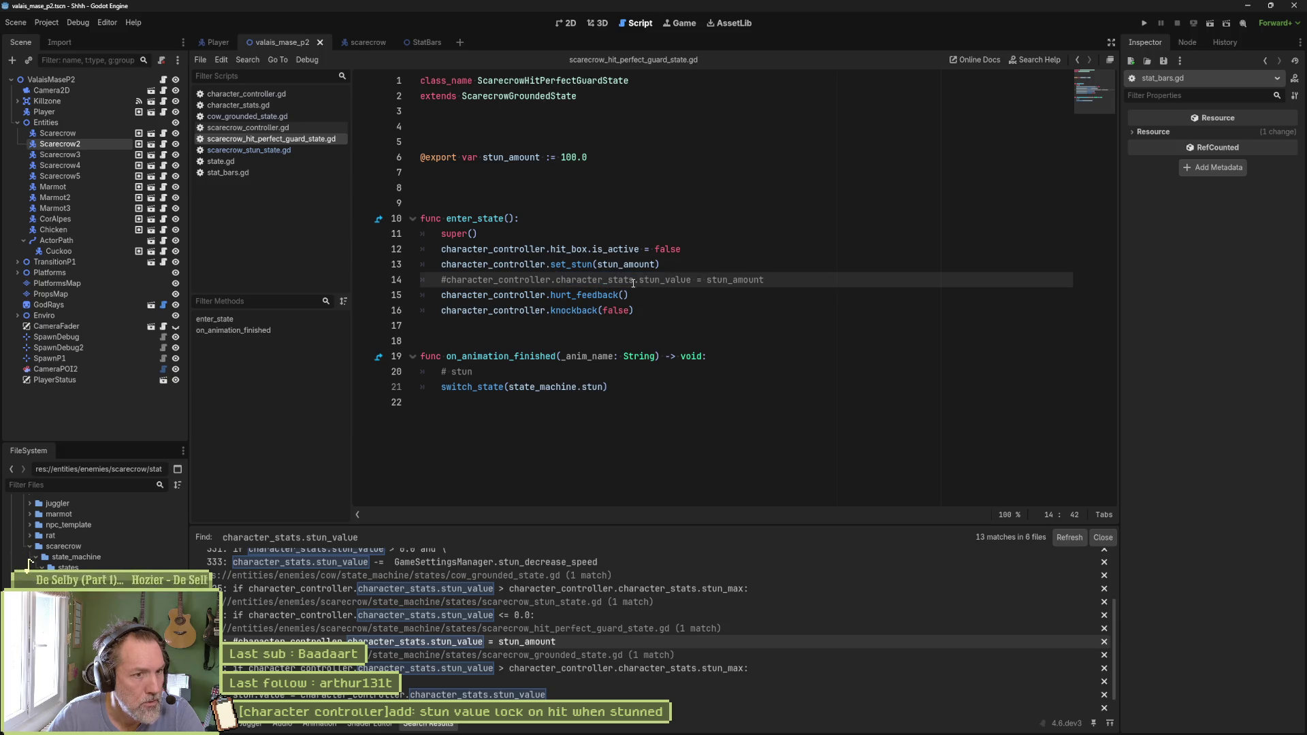
key("ctrl+shift+k")
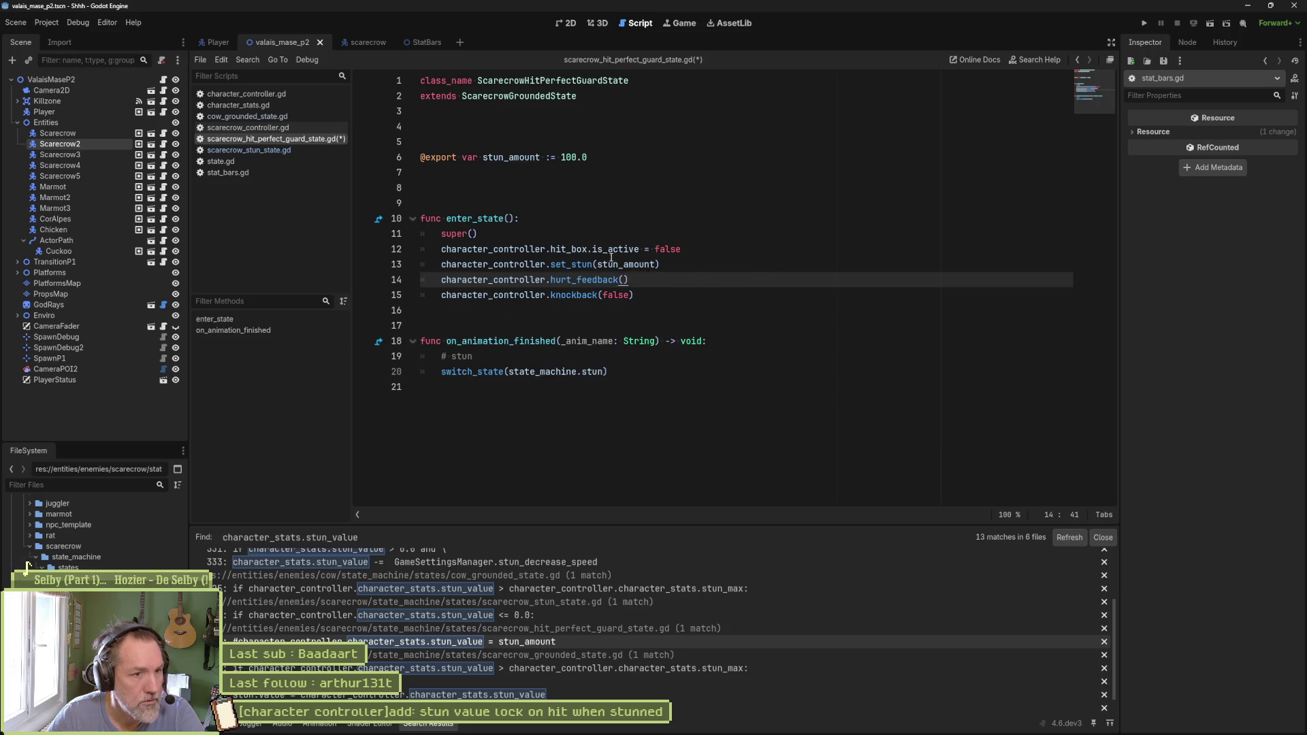
left_click(537, 668)
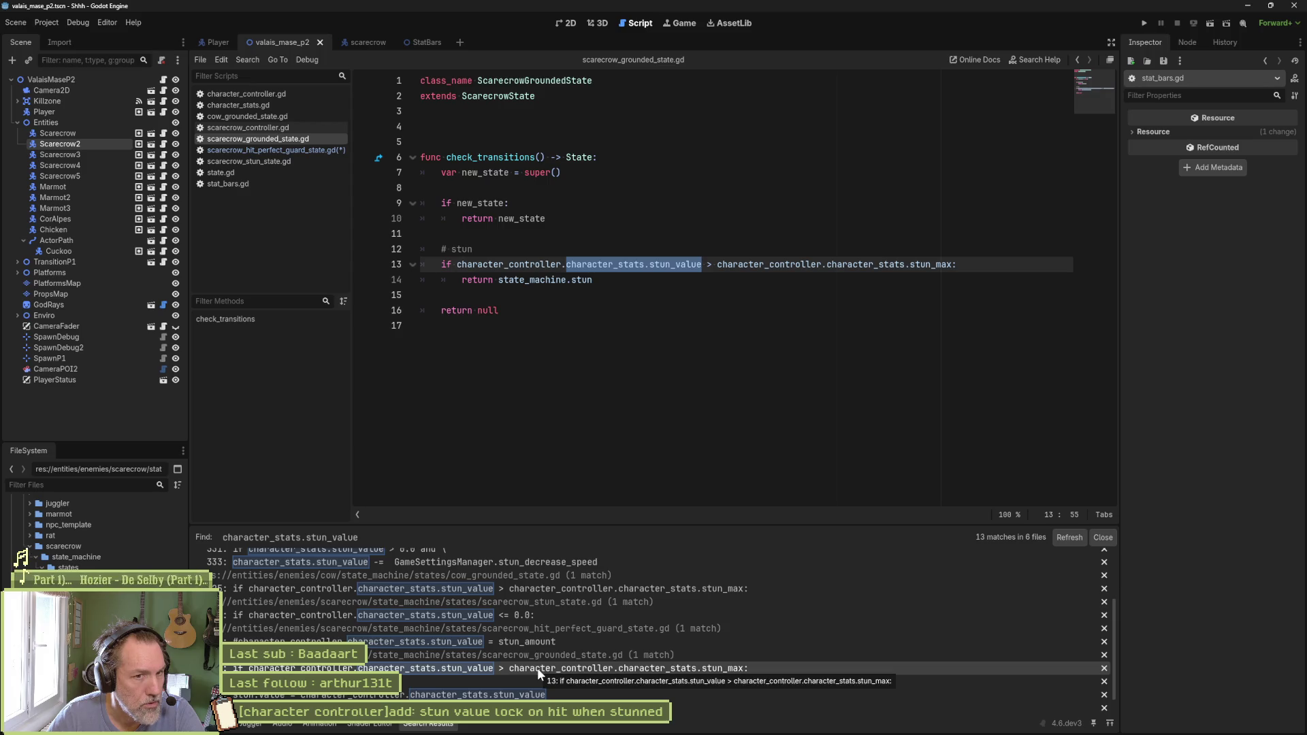
scroll(536, 668, "down", 1)
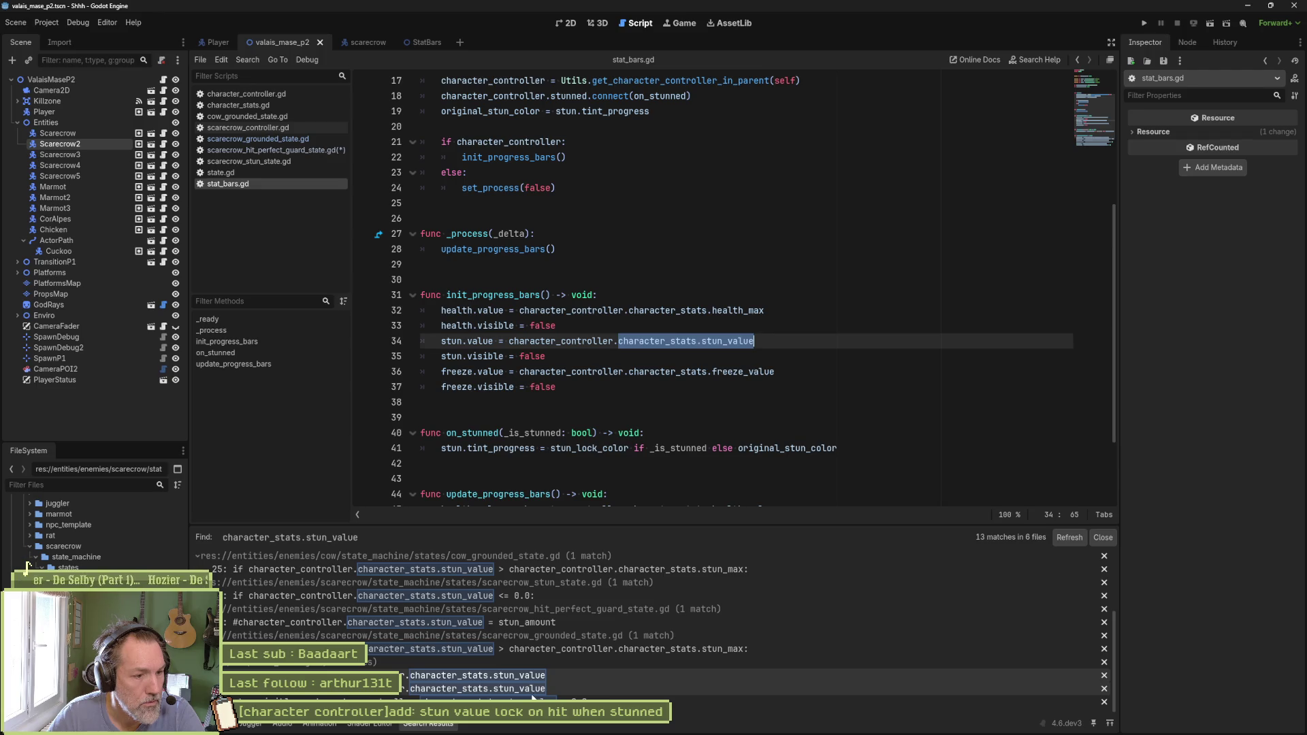
key("ctrl+s")
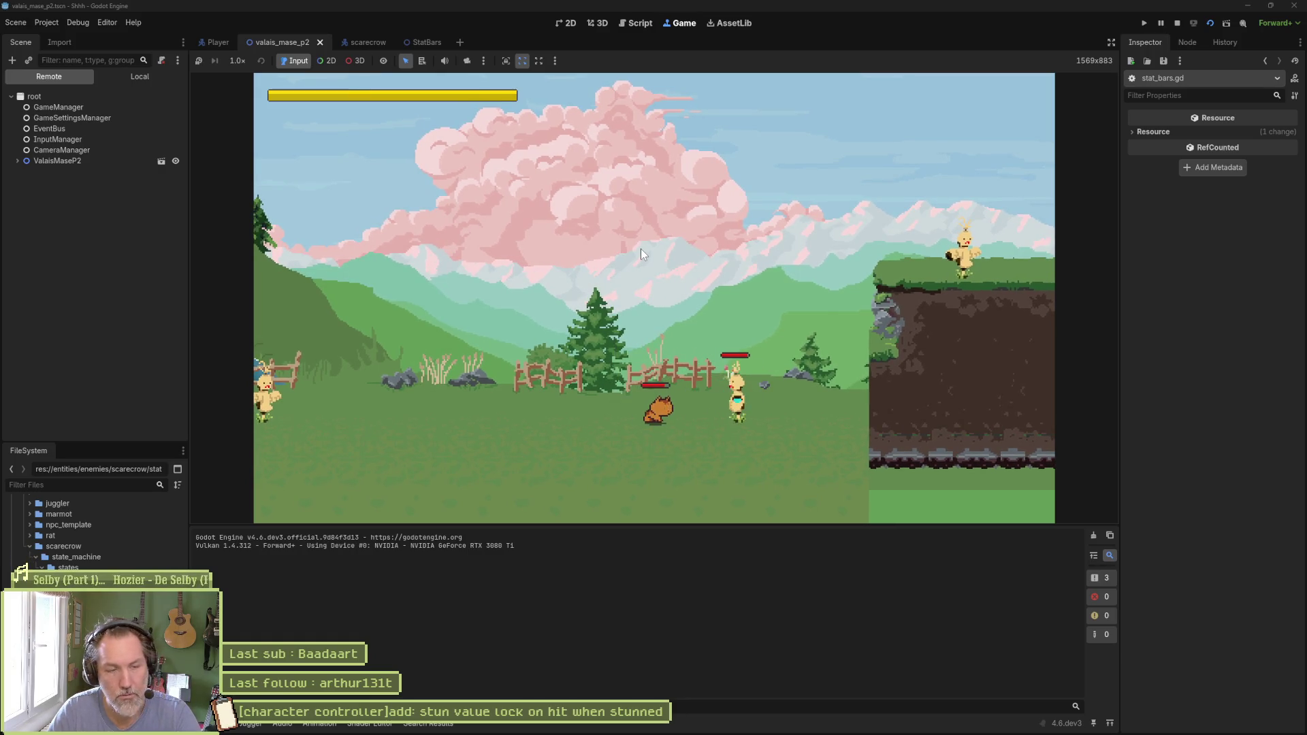
- Stop the game and jump from scarecrow_hit_perfect_guard_state.gd's set_stun call to its definition at line 310
key("F8")
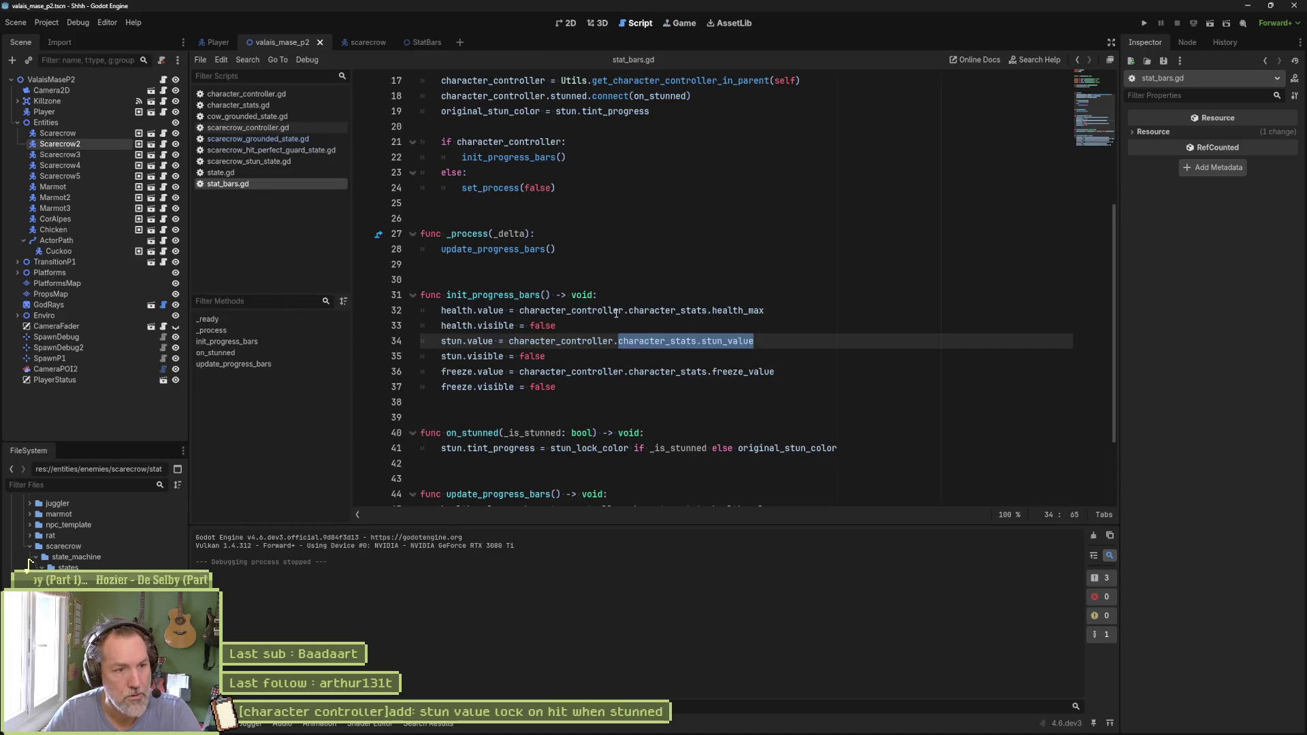
left_click(625, 327)
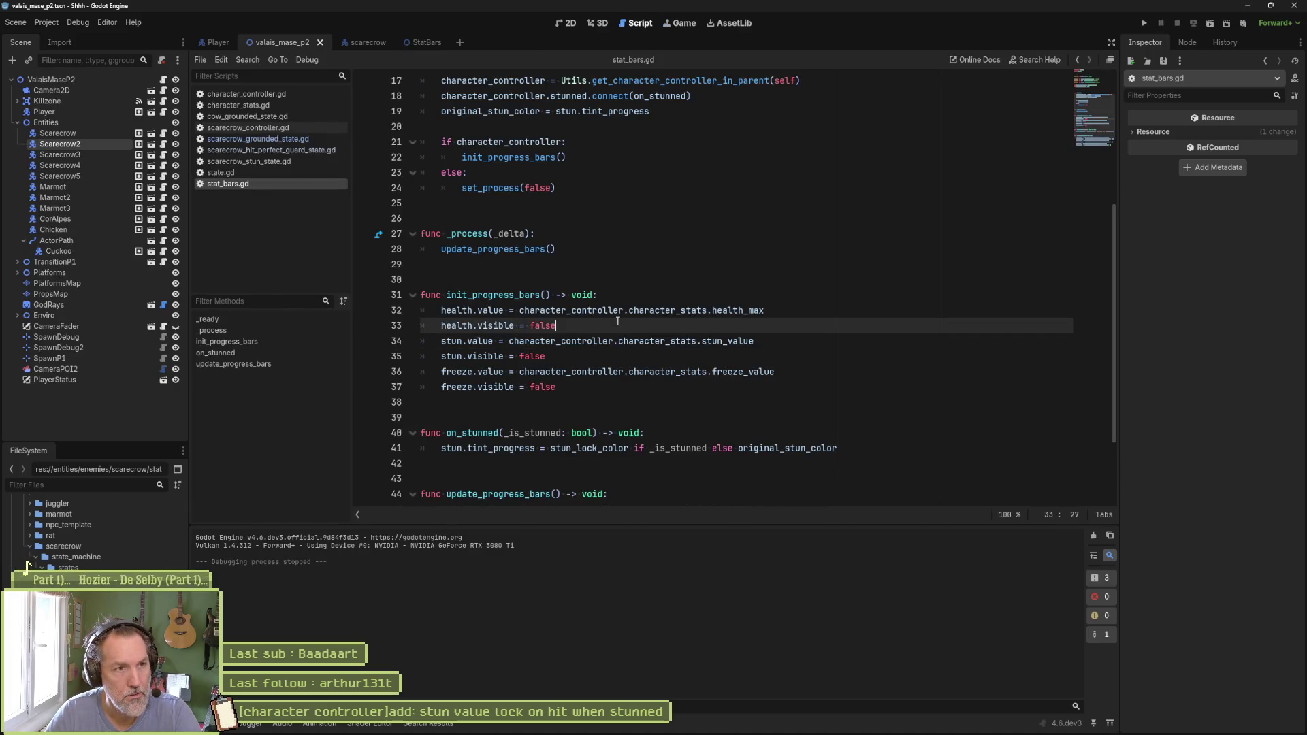
left_click(320, 151)
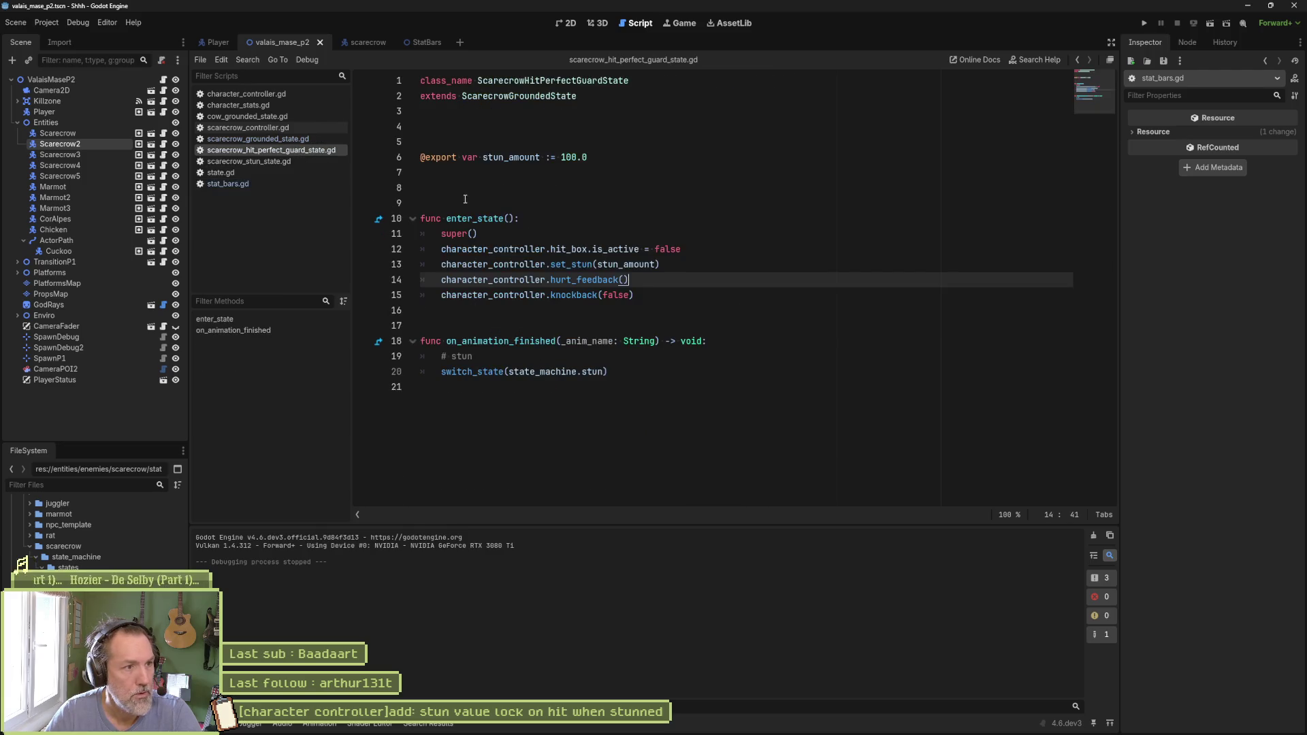
double_click(571, 265)
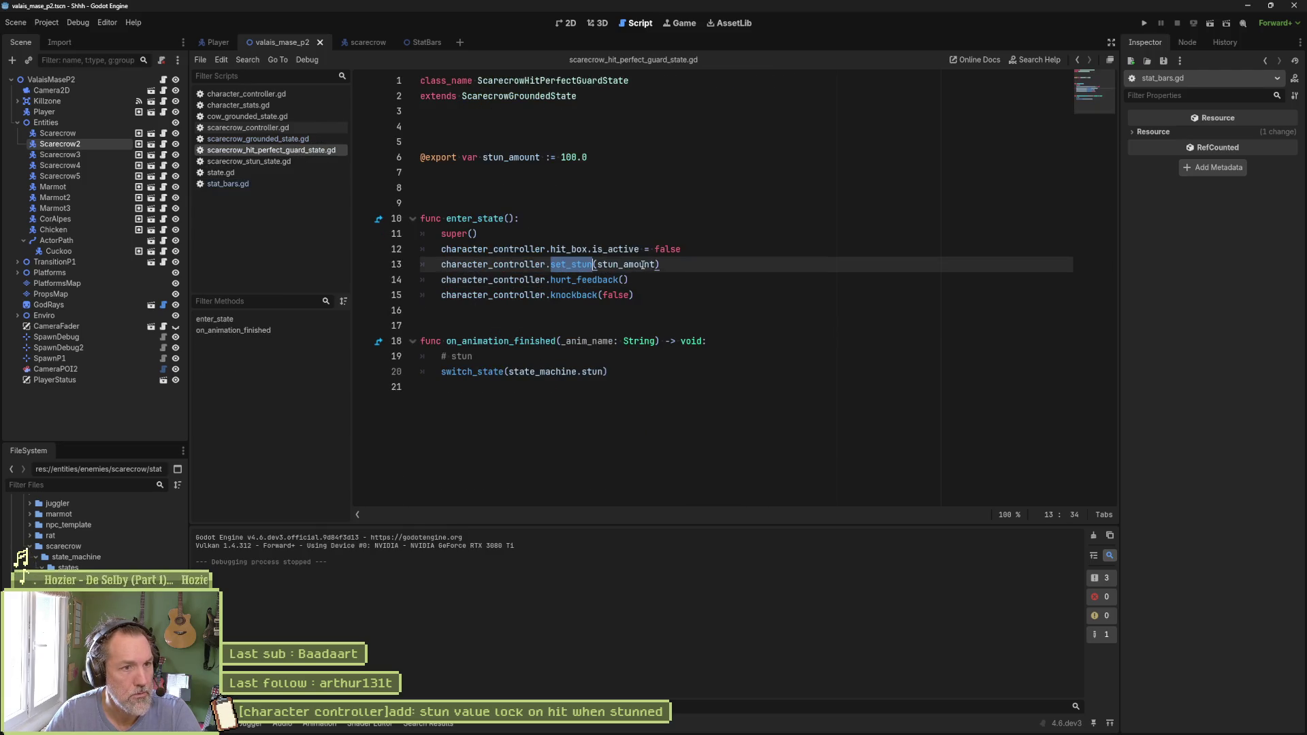
left_click(571, 265, "ctrl")
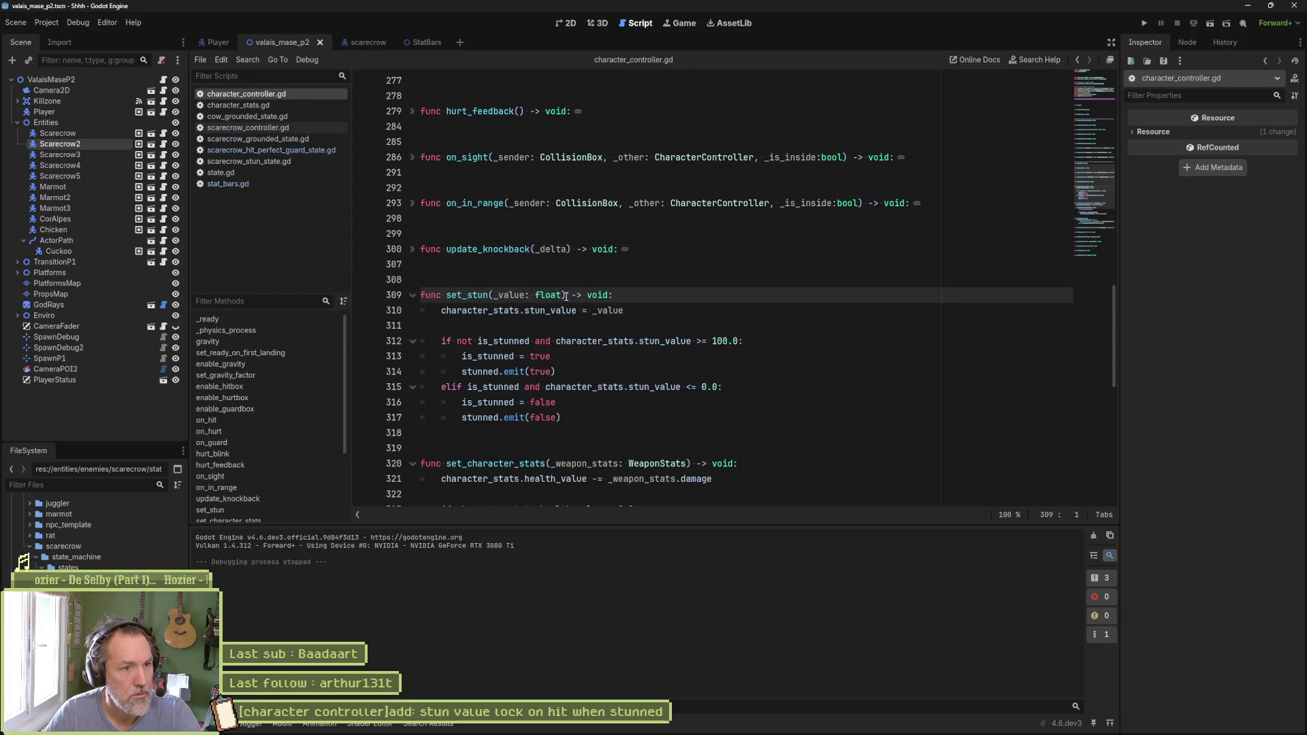
left_click_drag(451, 311, 631, 310)
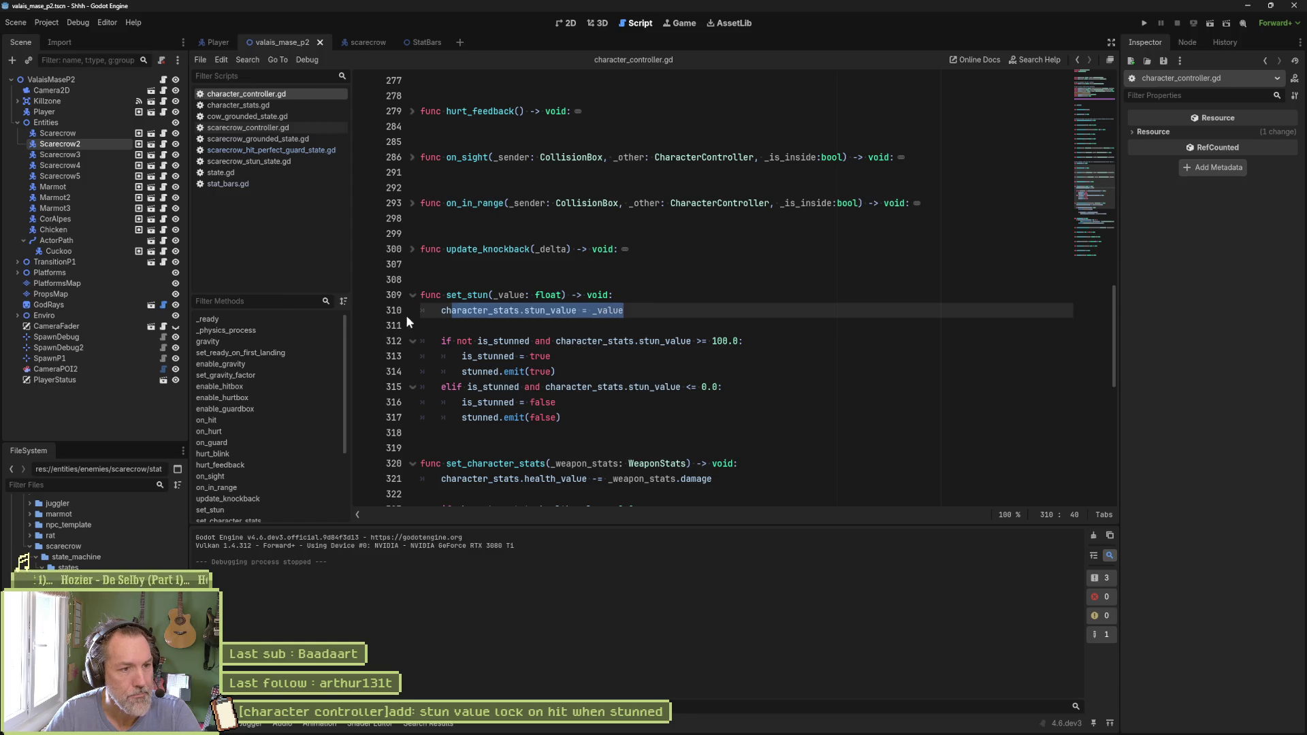
- Debug-run the game through set_stun from line 310, then stop and remove the line 326 breakpoint
key("F5")
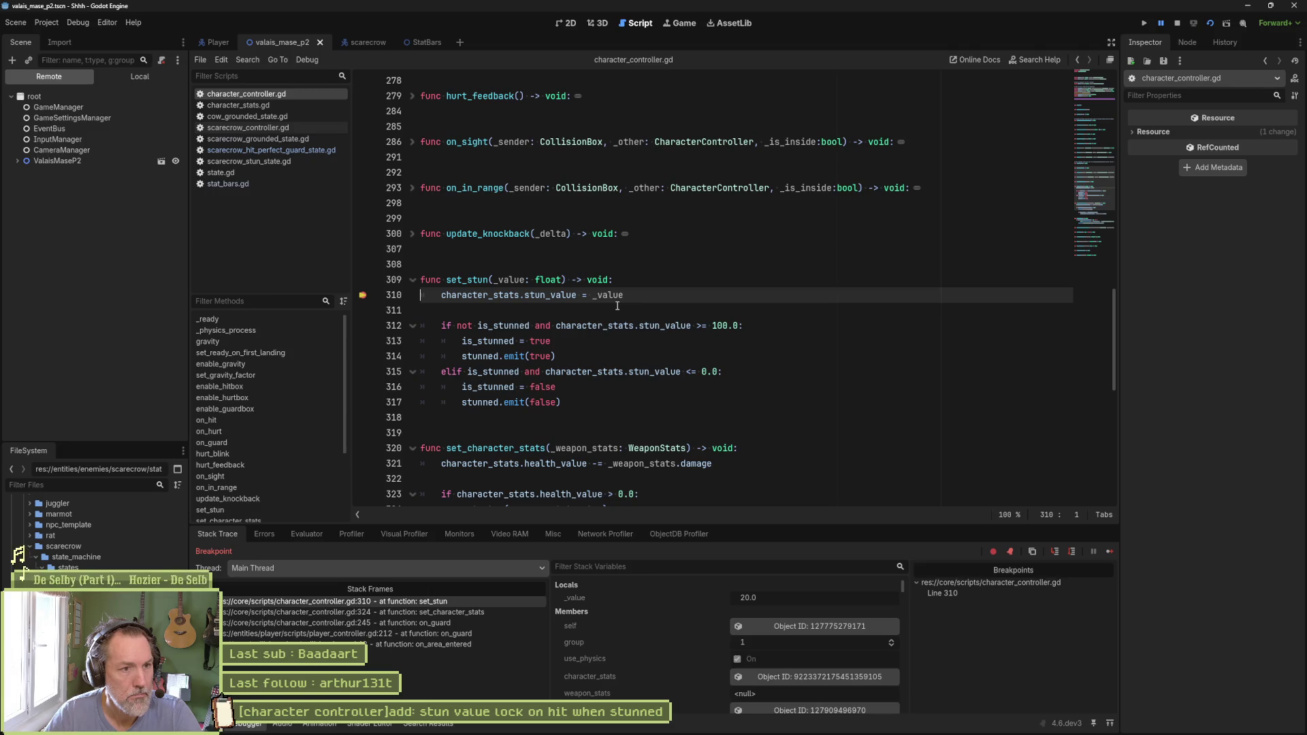
key("F10")
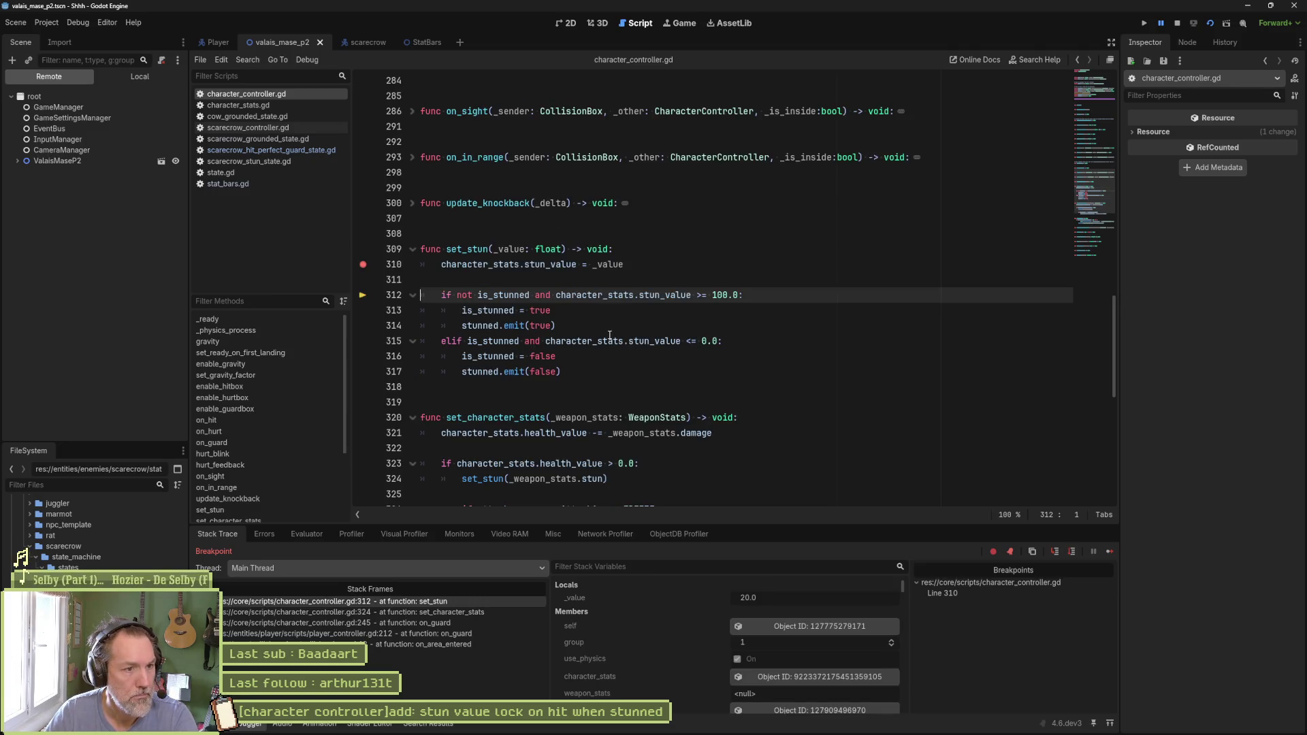
key("F10")
key("F10")
key("F10")
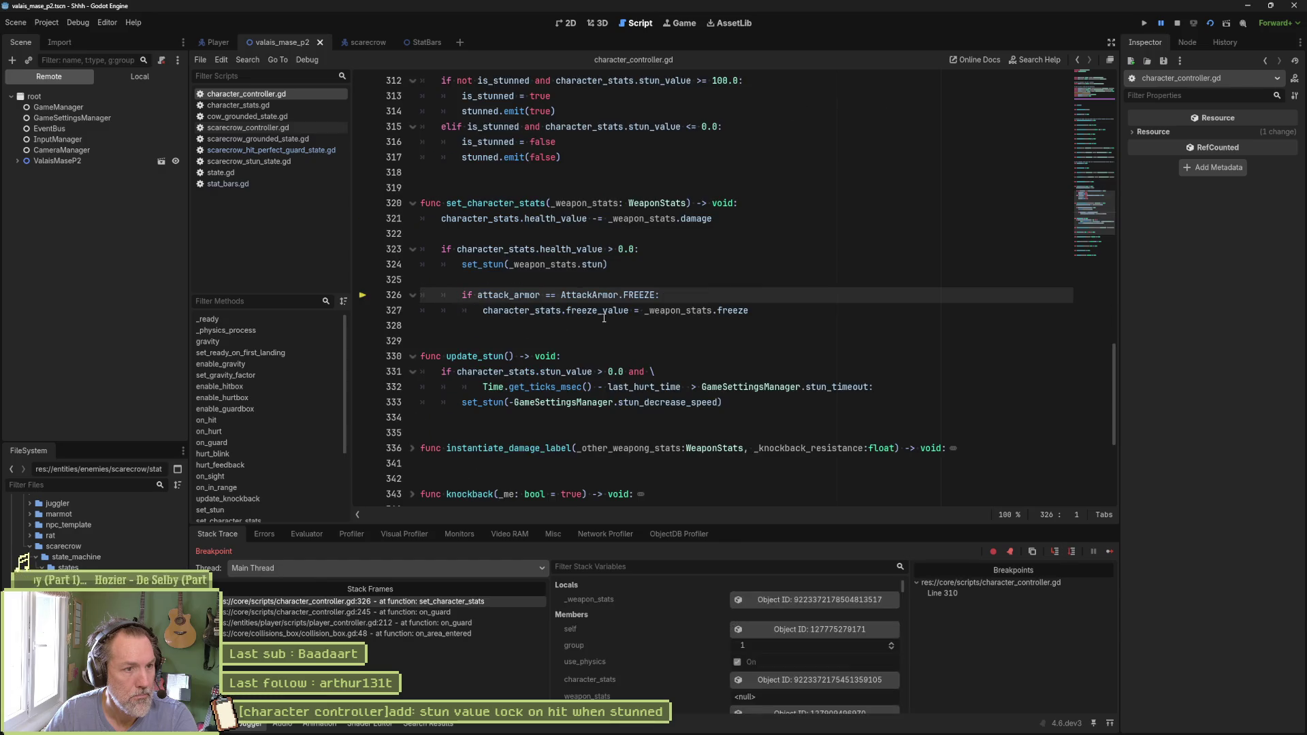
scroll(604, 318, "up", 2)
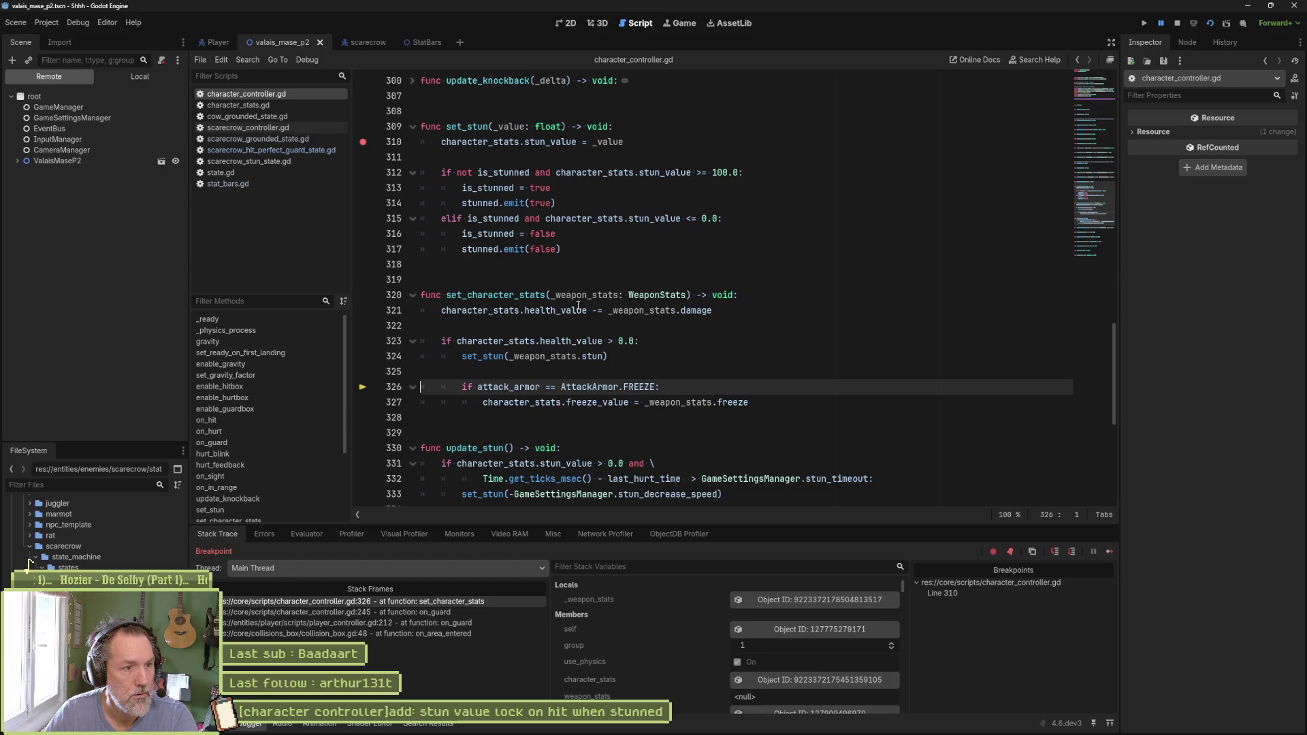
key("F8")
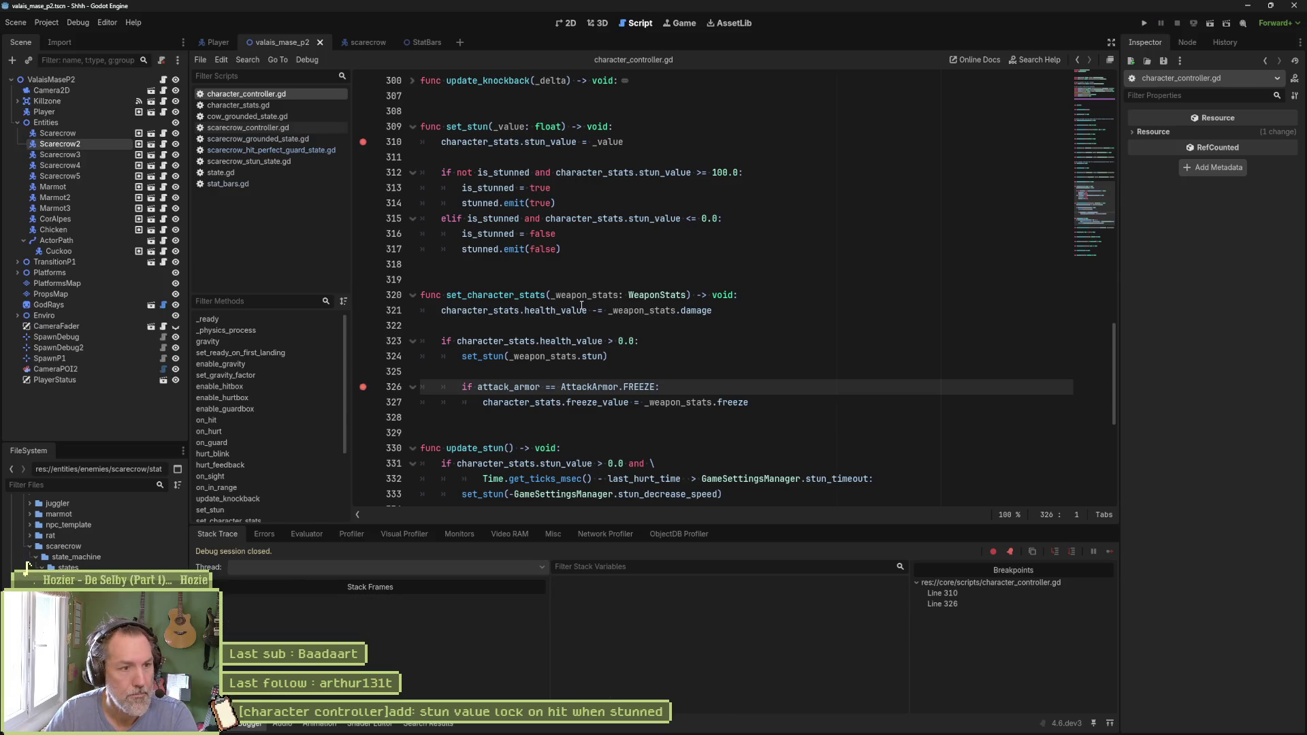
left_click(363, 387)
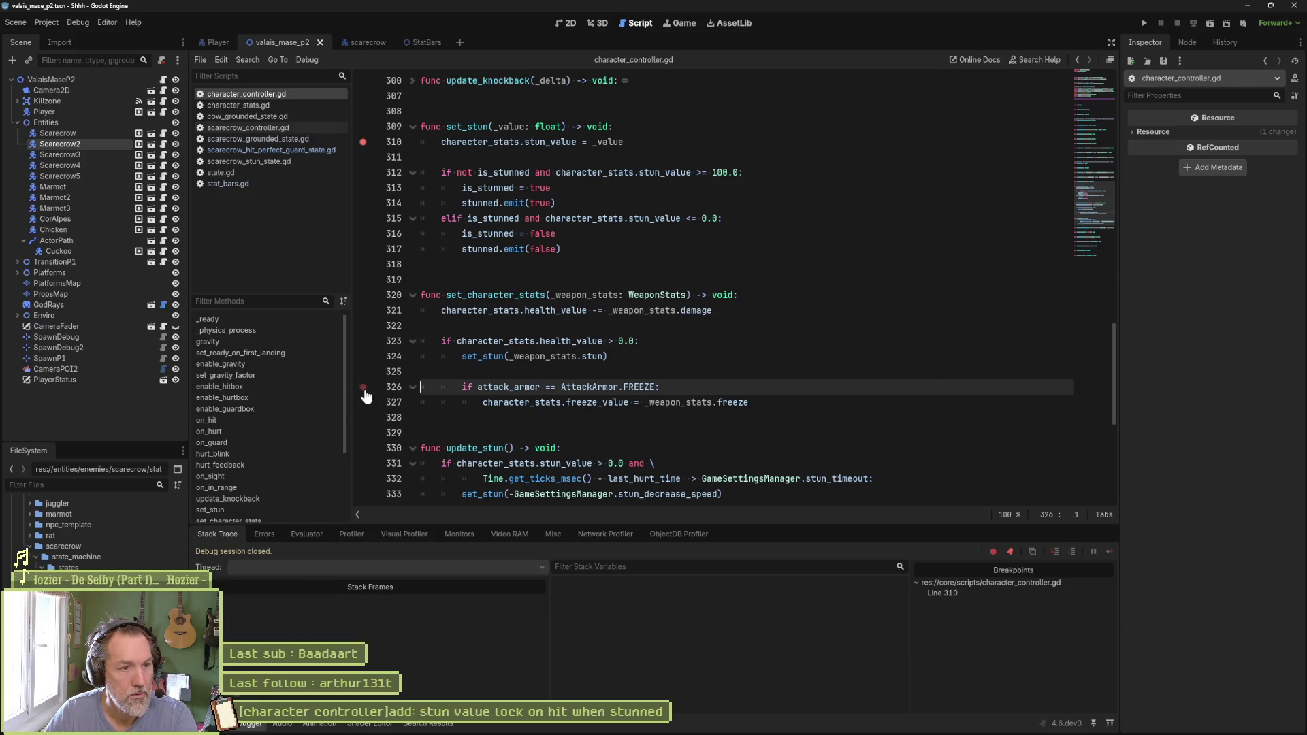
- Run the current scene, step to set_stun line 312, and inspect stun_value and _value (20.0)
left_click(543, 260)
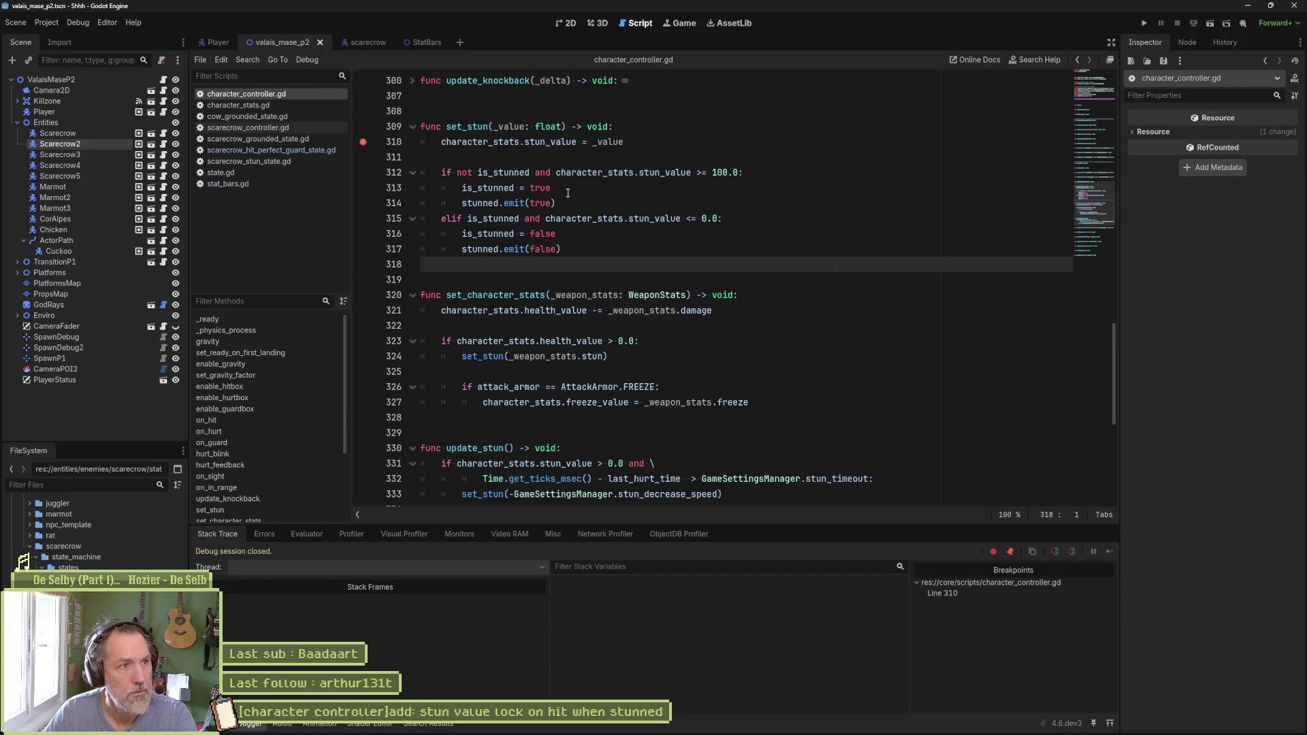
key("F6")
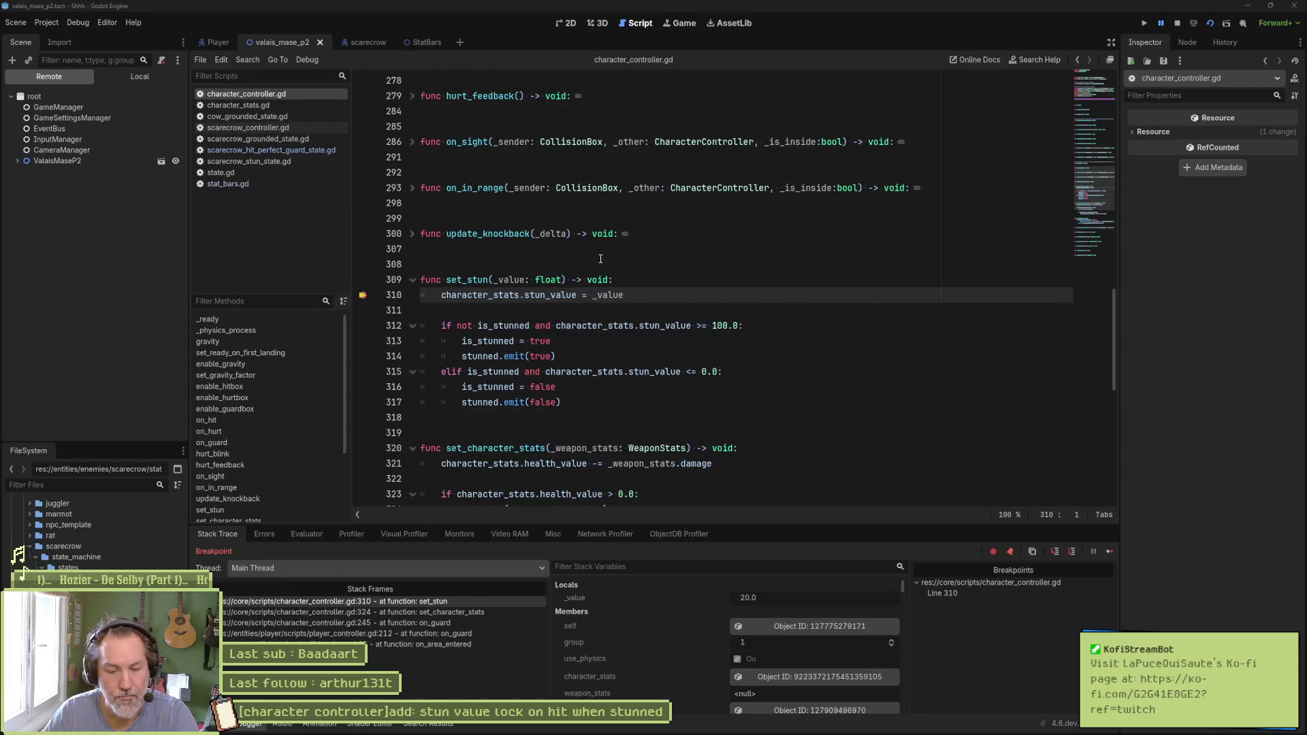
key("F10")
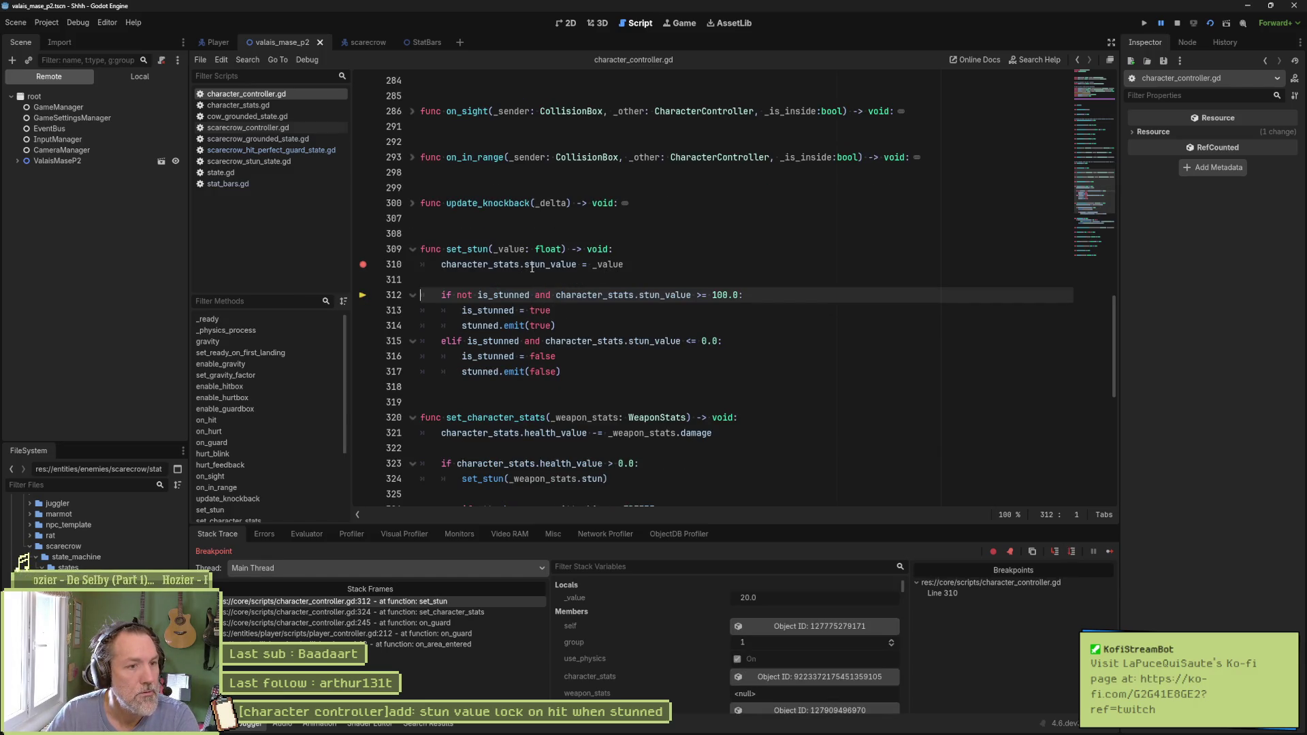
mouse_move(532, 268)
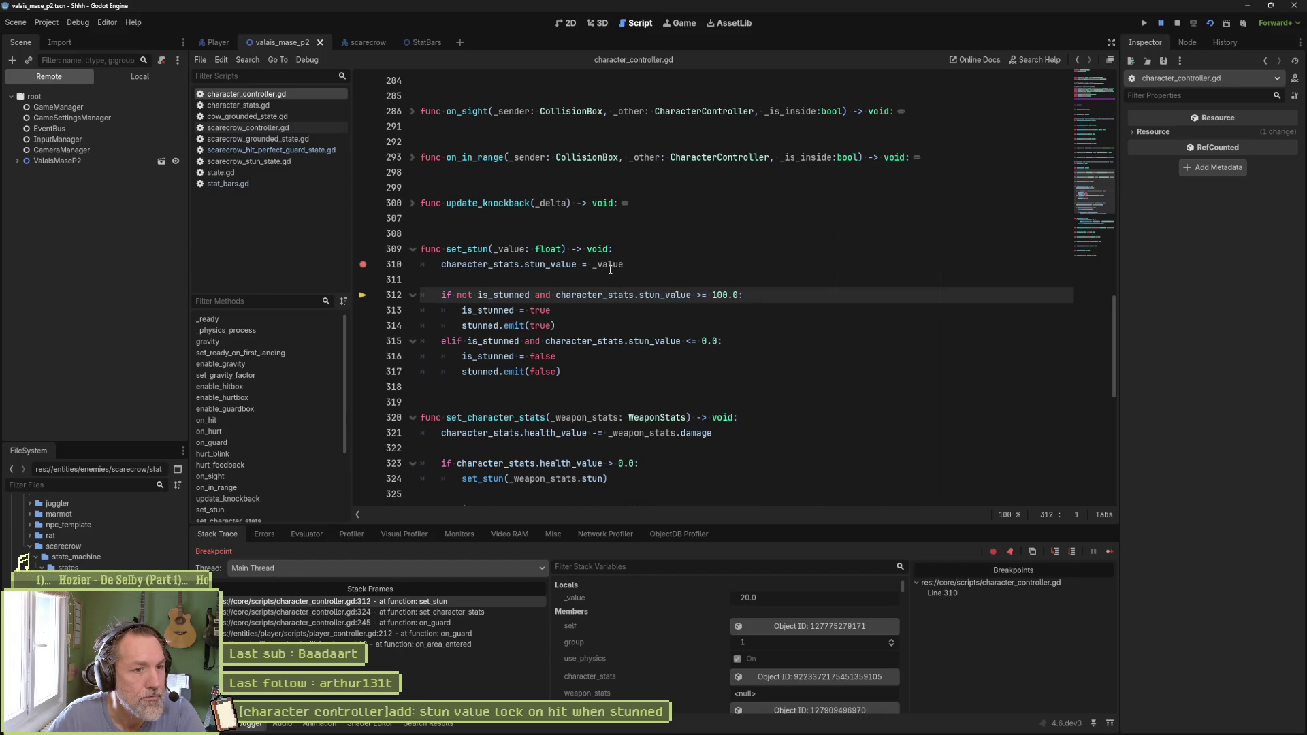
mouse_move(610, 270)
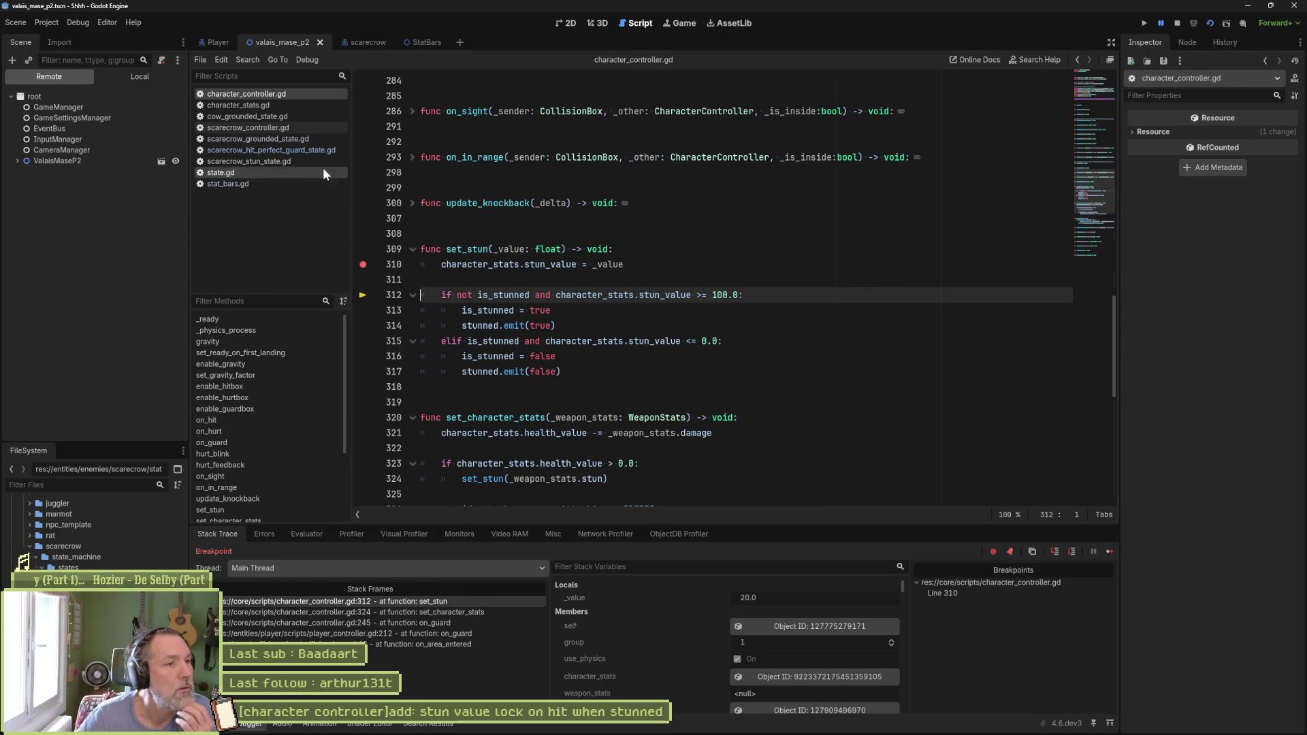
- Add a line 13 breakpoint in scarecrow_hit_perfect_guard_state.gd and continue to the set_stun breakpoint
left_click(276, 148)
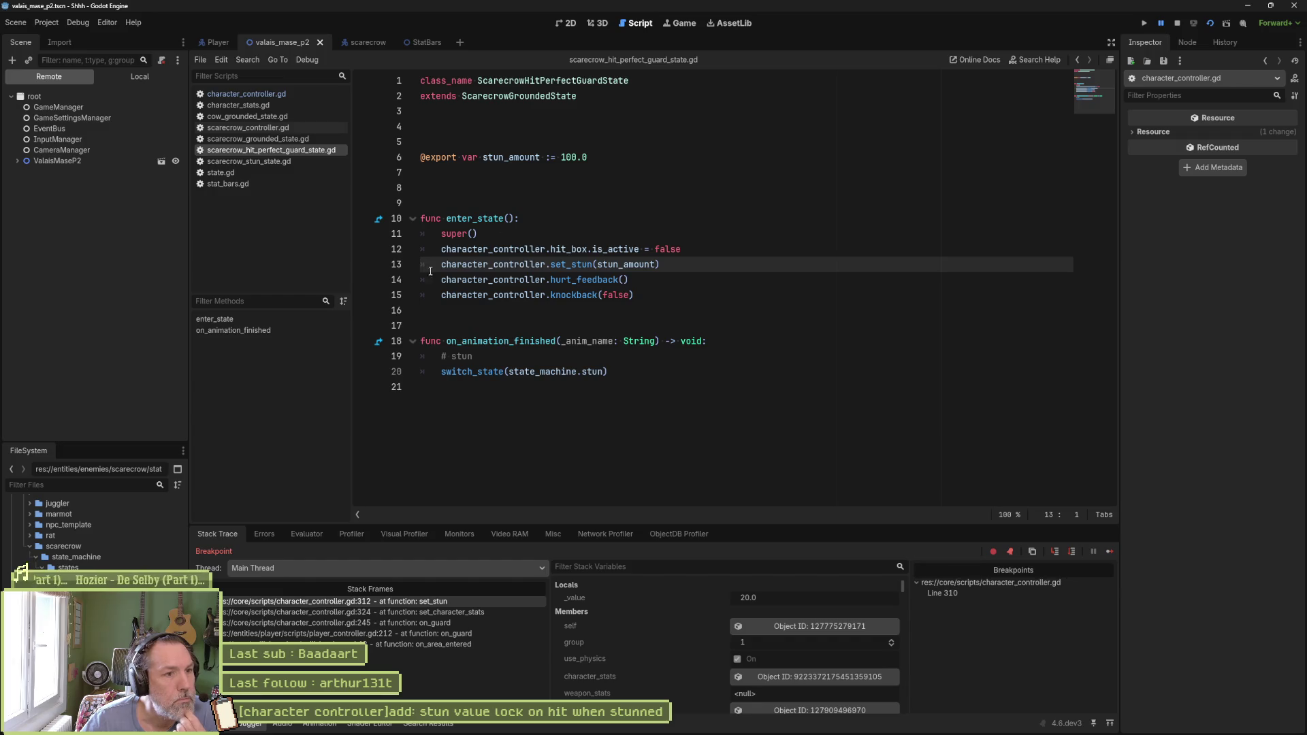
left_click(364, 265)
left_click(1108, 551)
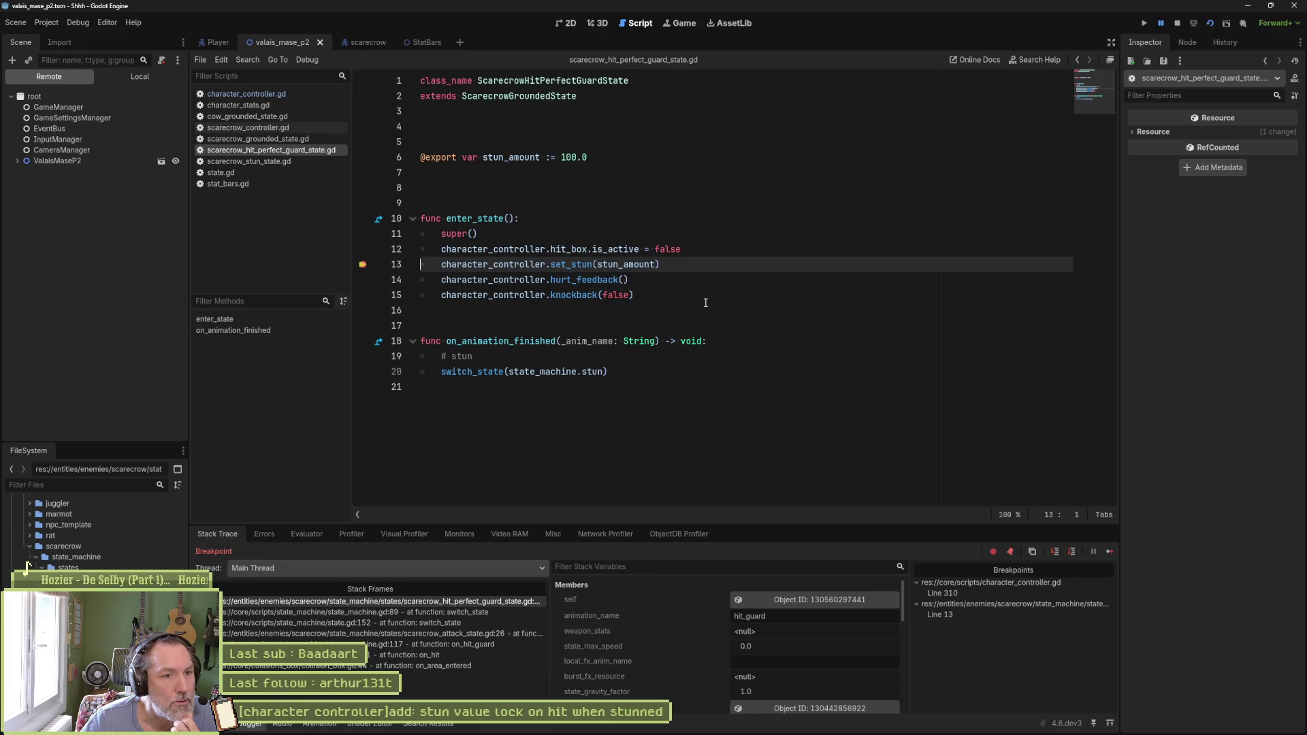
left_click(1107, 550)
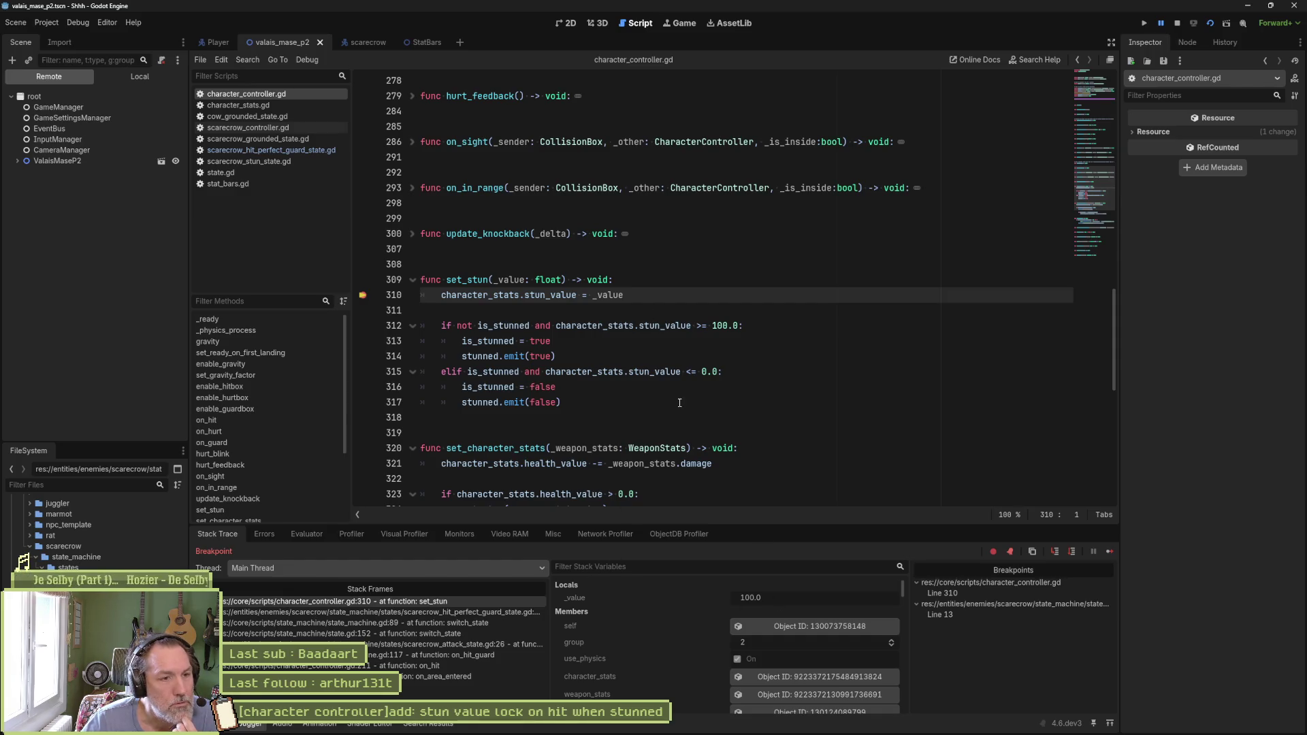
- Step to the is_stunned assignment on line 313, drop the line 310 breakpoint, and resume the game
left_click(622, 326)
key("F10")
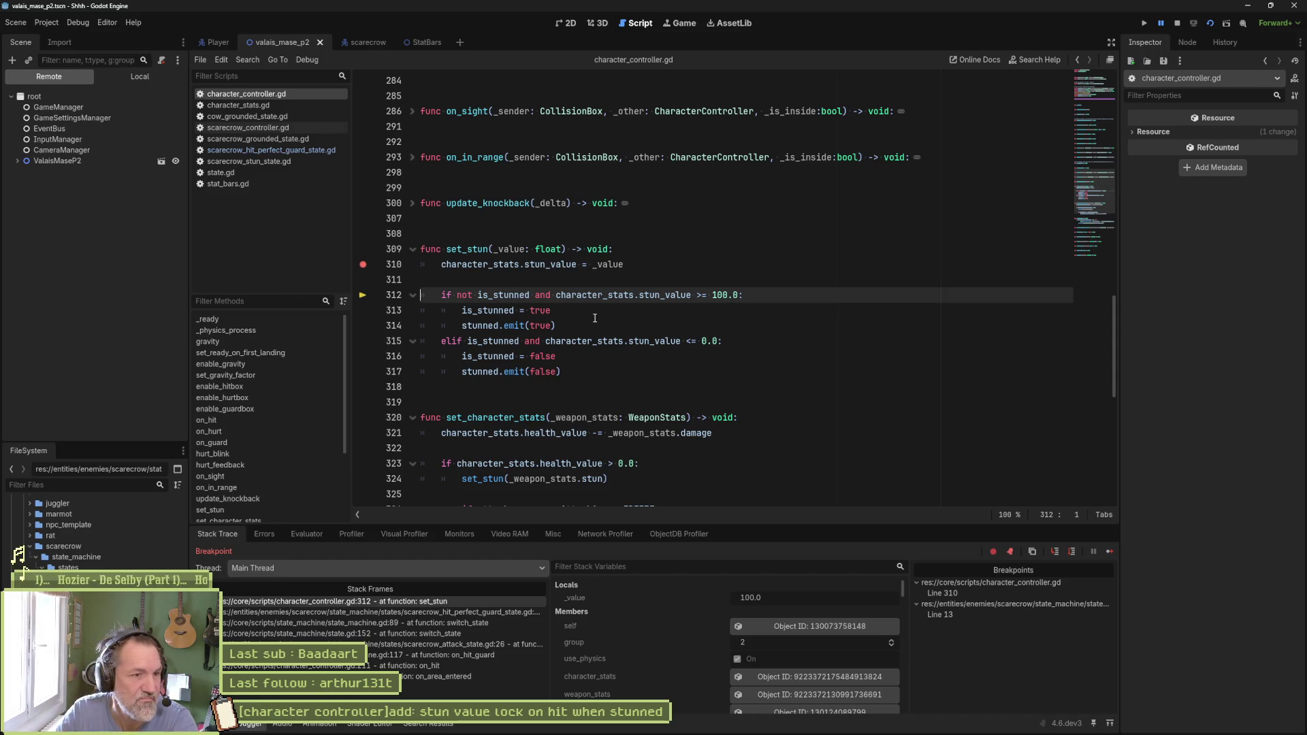
key("F10")
left_click(366, 249)
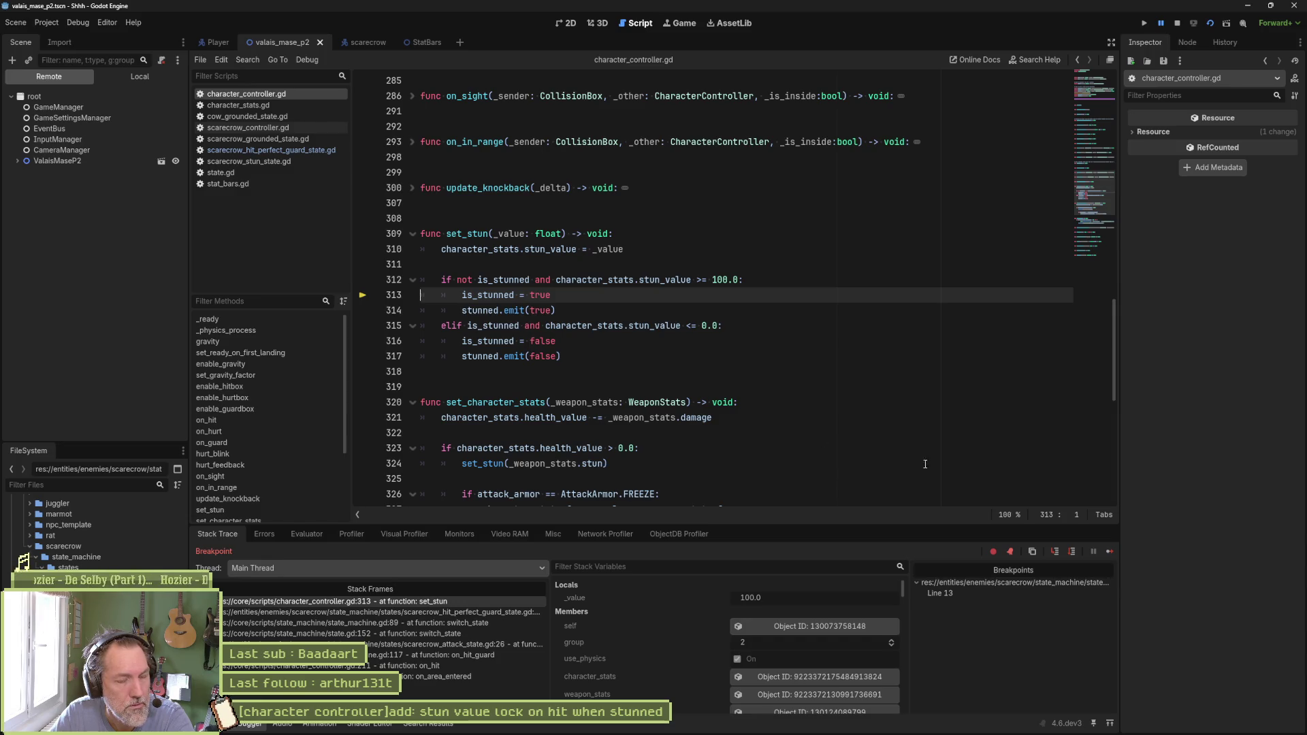
left_click(1111, 553)
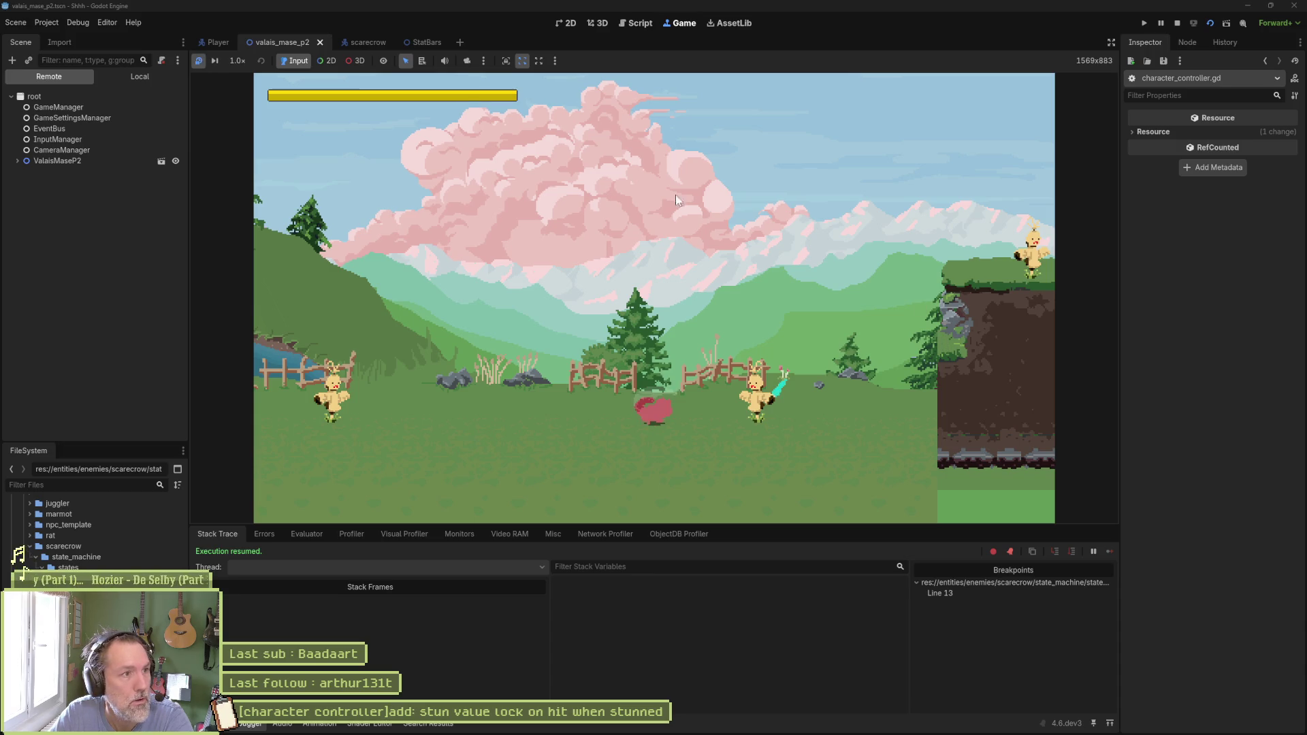
- Suspend the embedded game, advance the stunned scarecrow several single frames, then stop the run
left_click(202, 60)
key("F9")
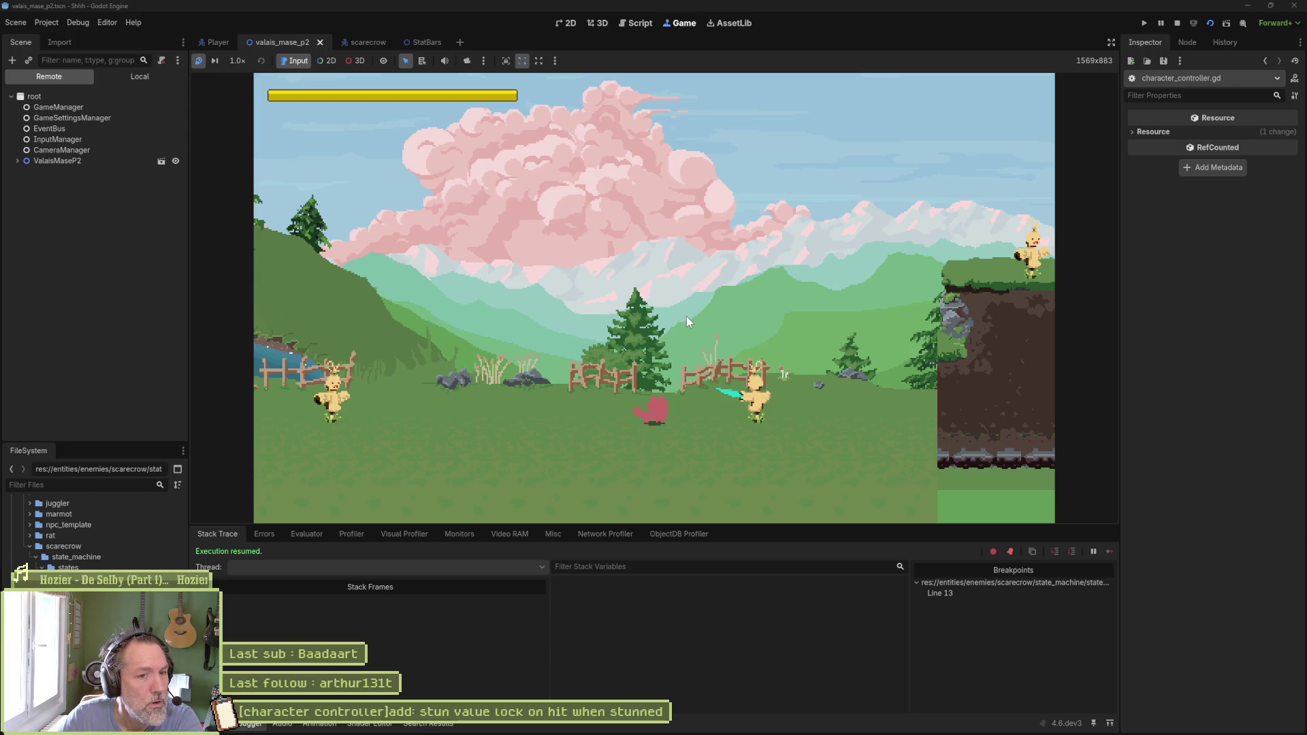
key("F9")
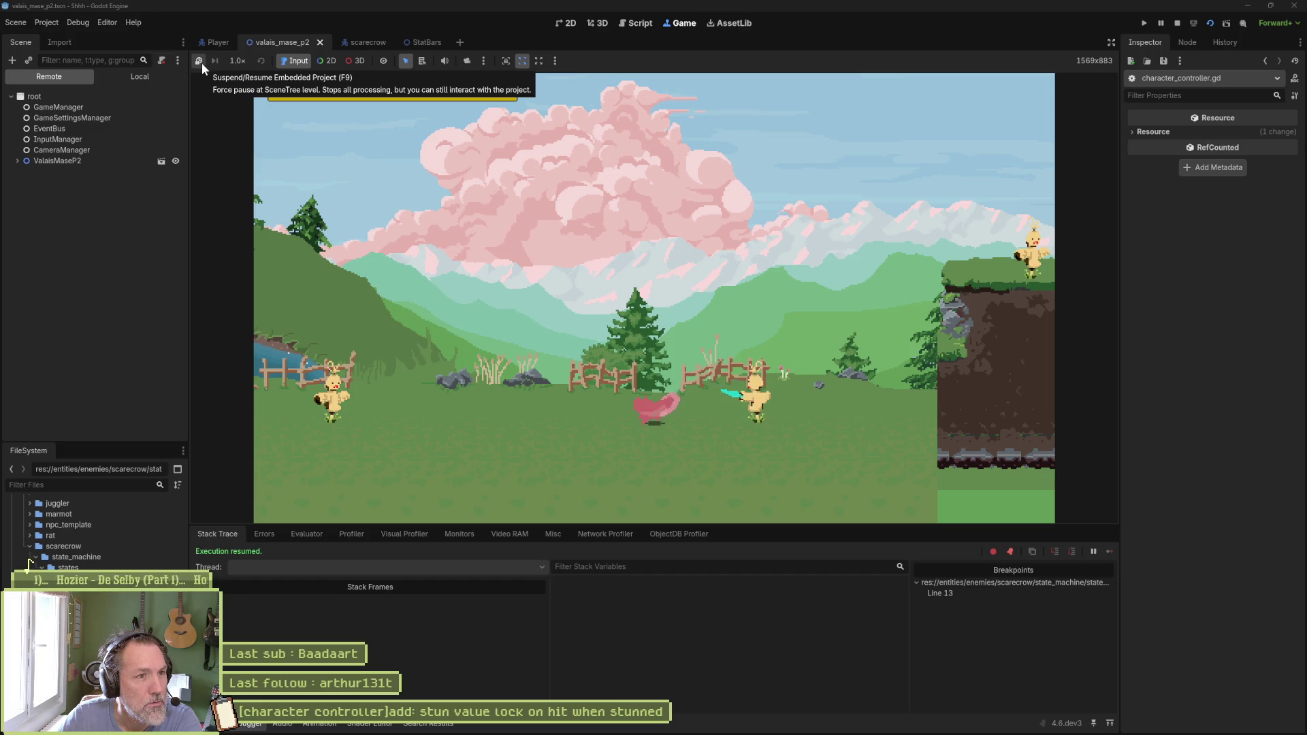
left_click(201, 63)
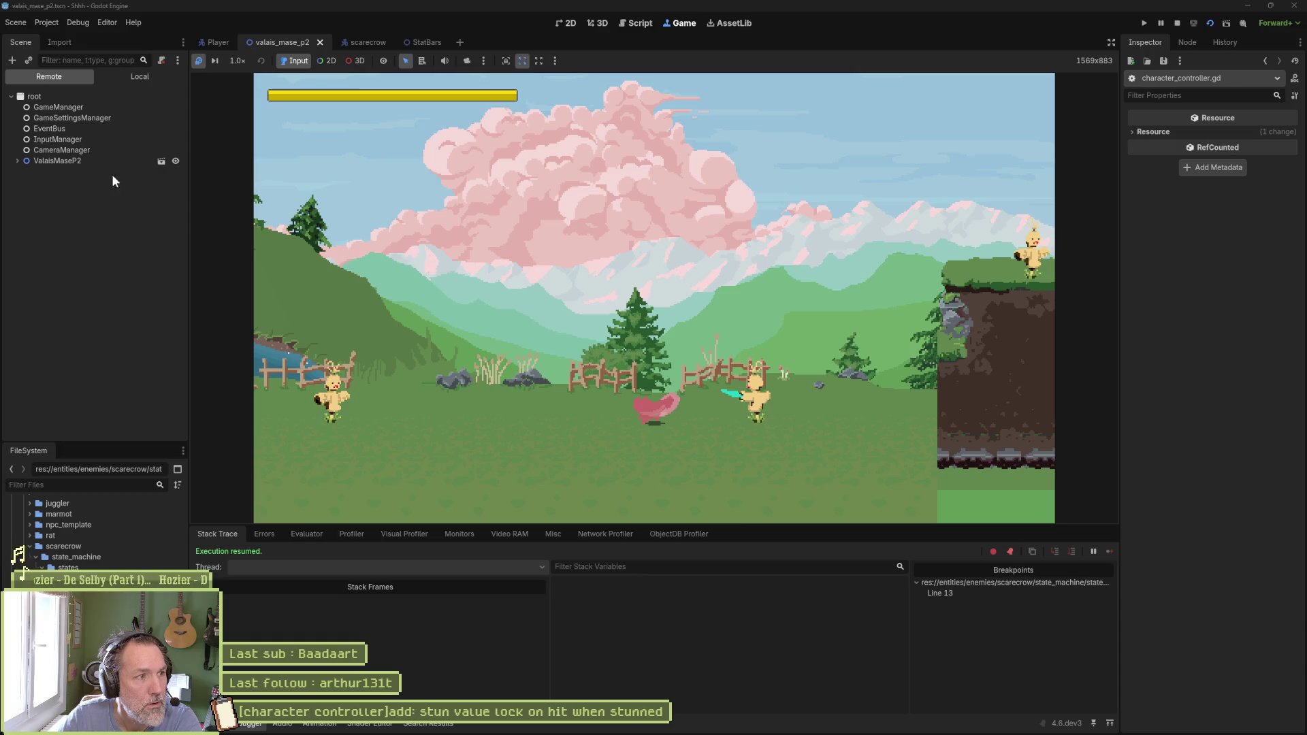
left_click(214, 64)
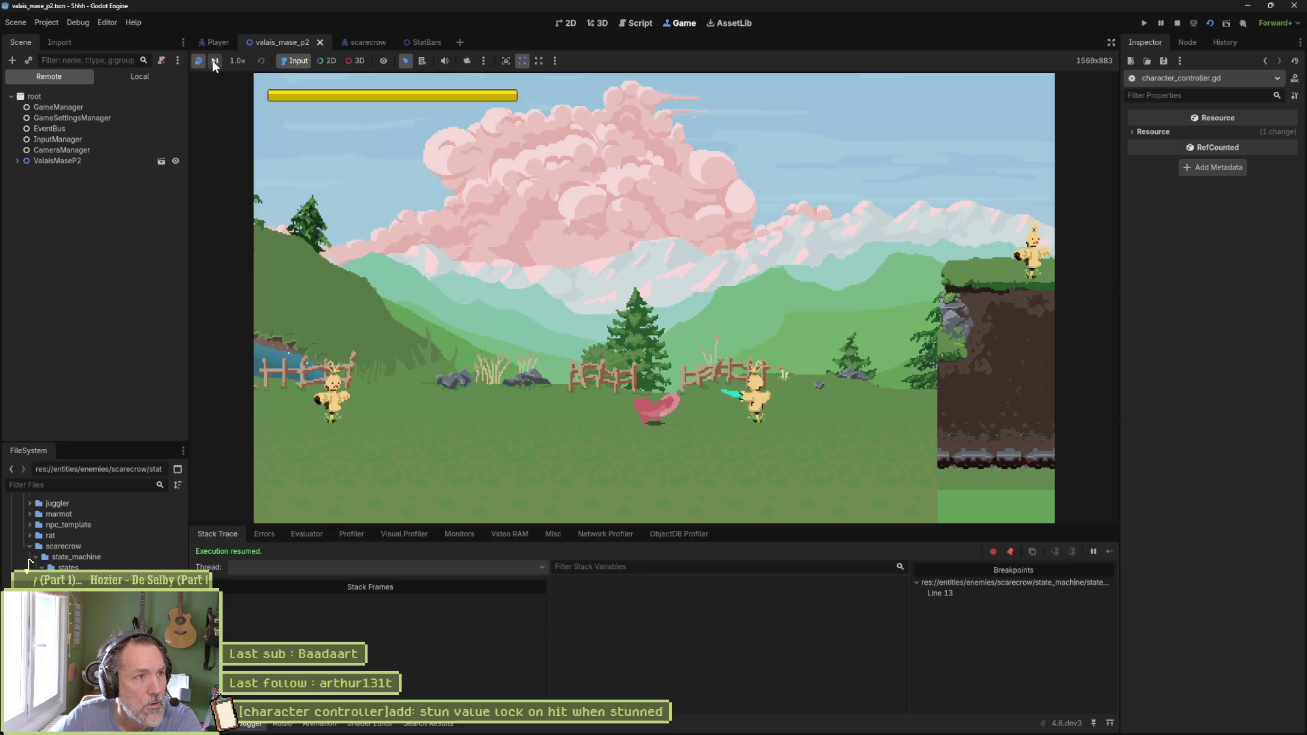
left_click(199, 61)
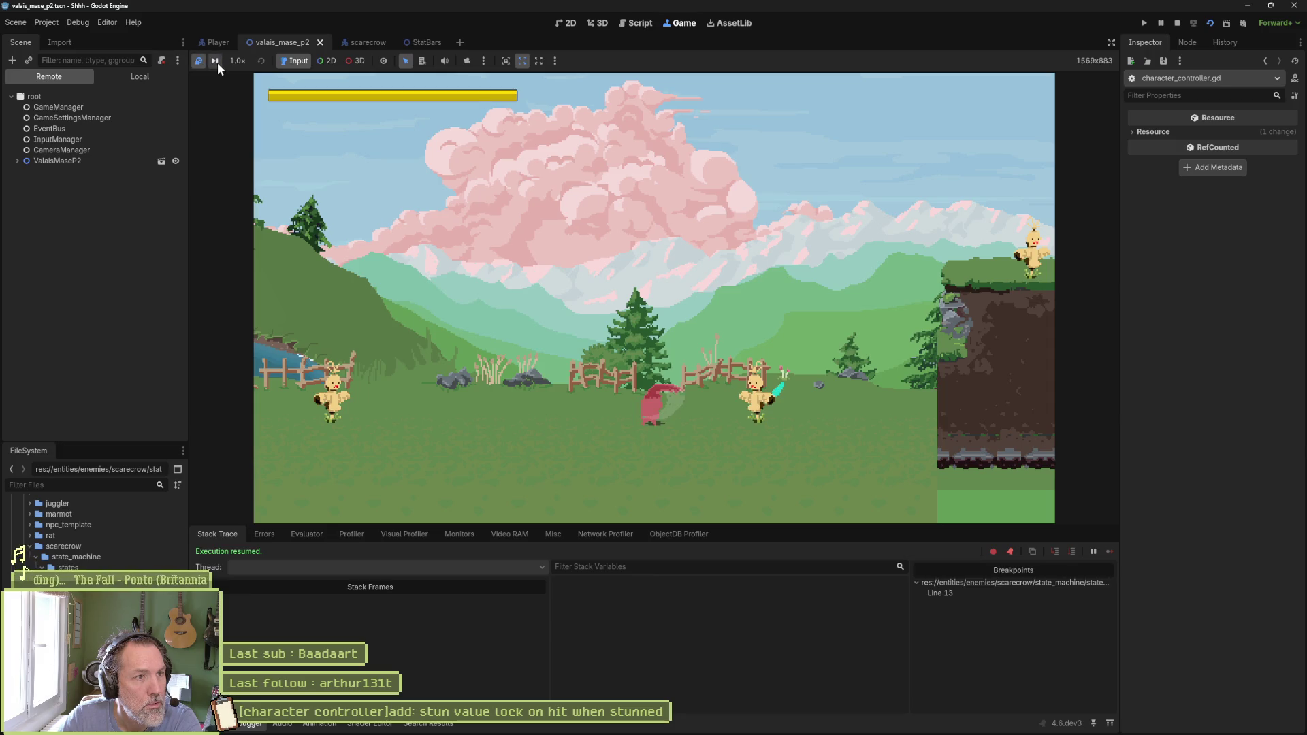
left_click(217, 61)
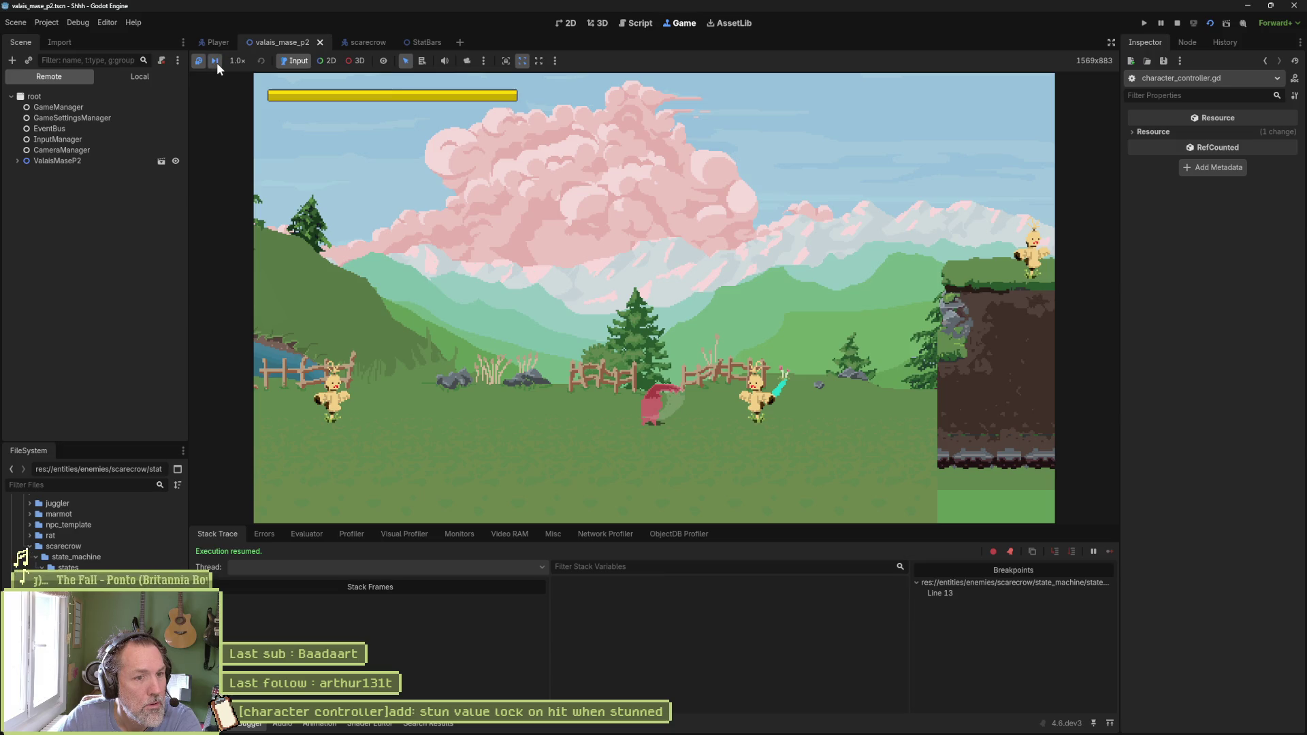
left_click(216, 62)
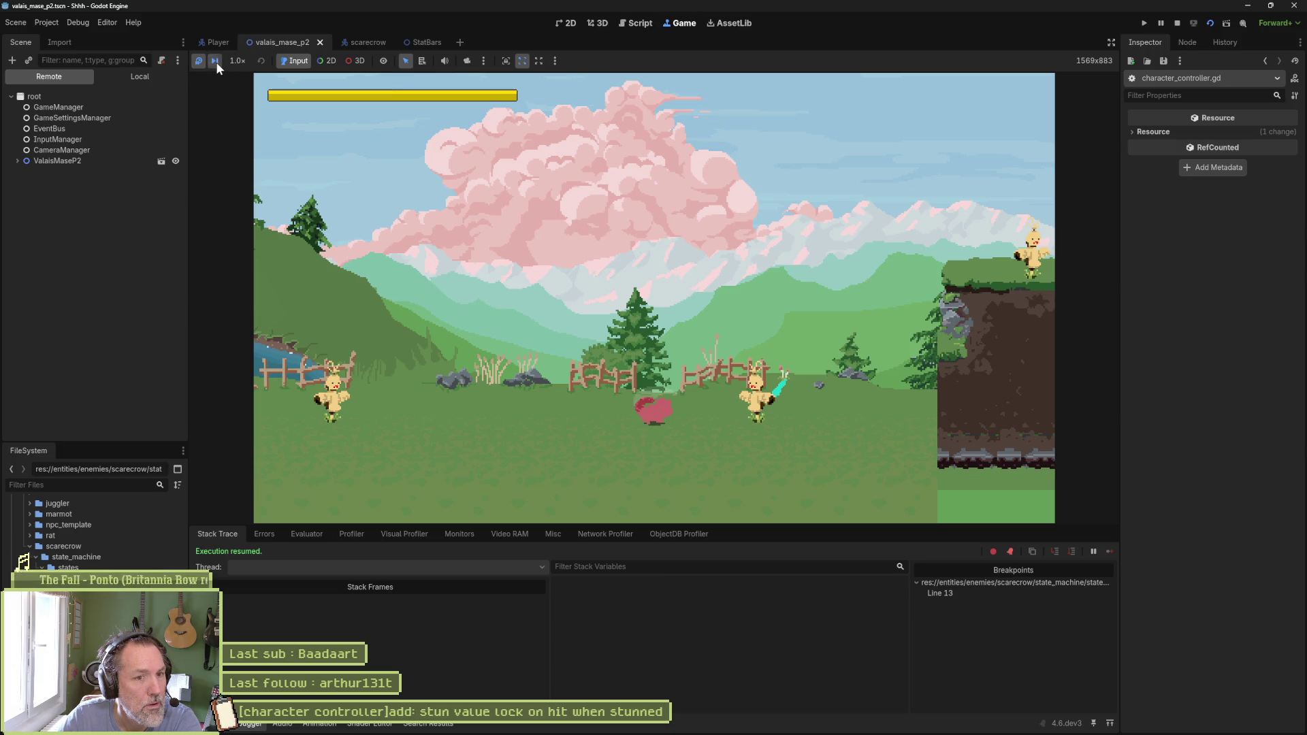
left_click(215, 61)
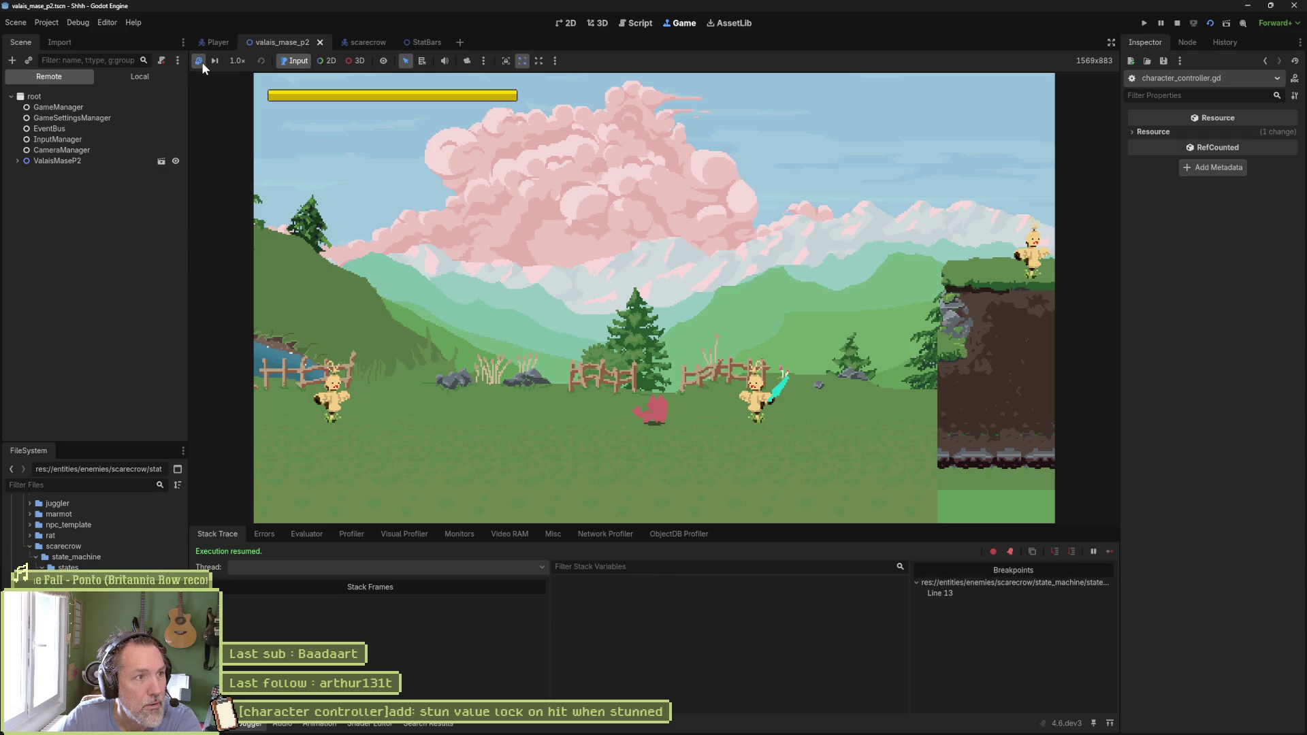
left_click(202, 61)
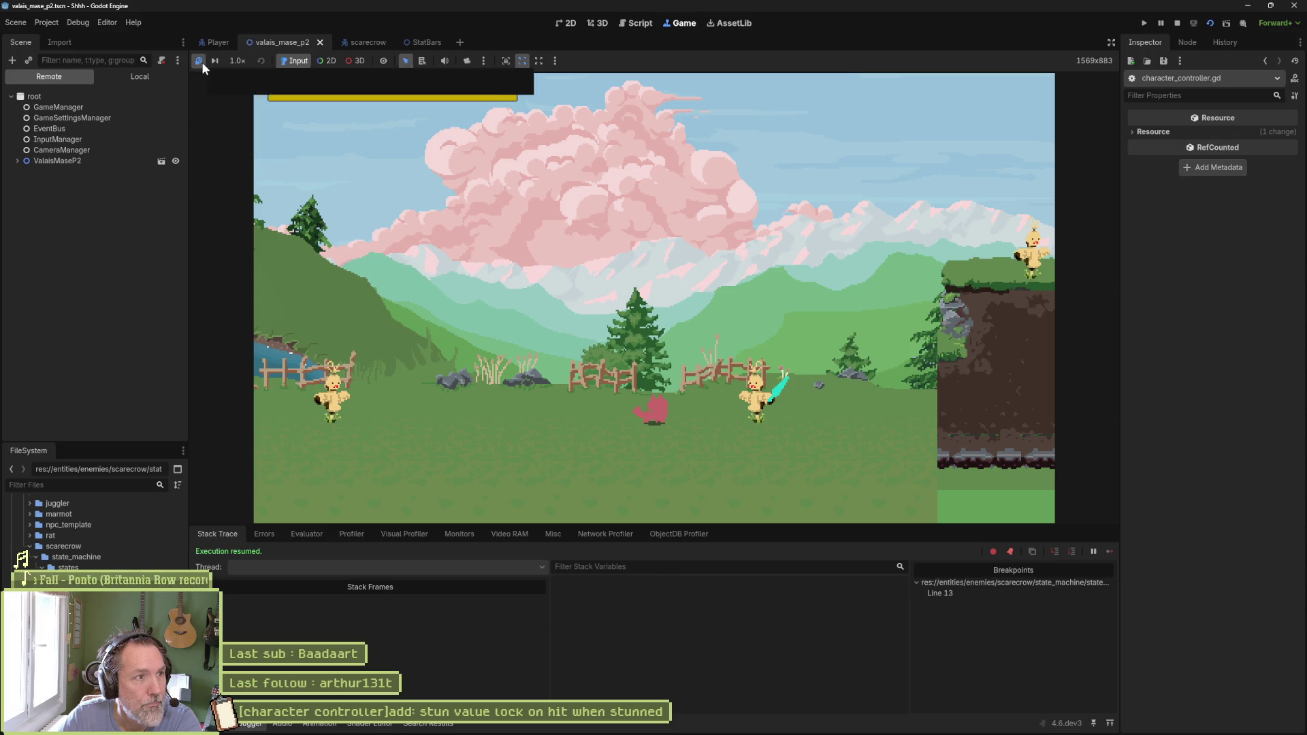
left_click(1171, 22)
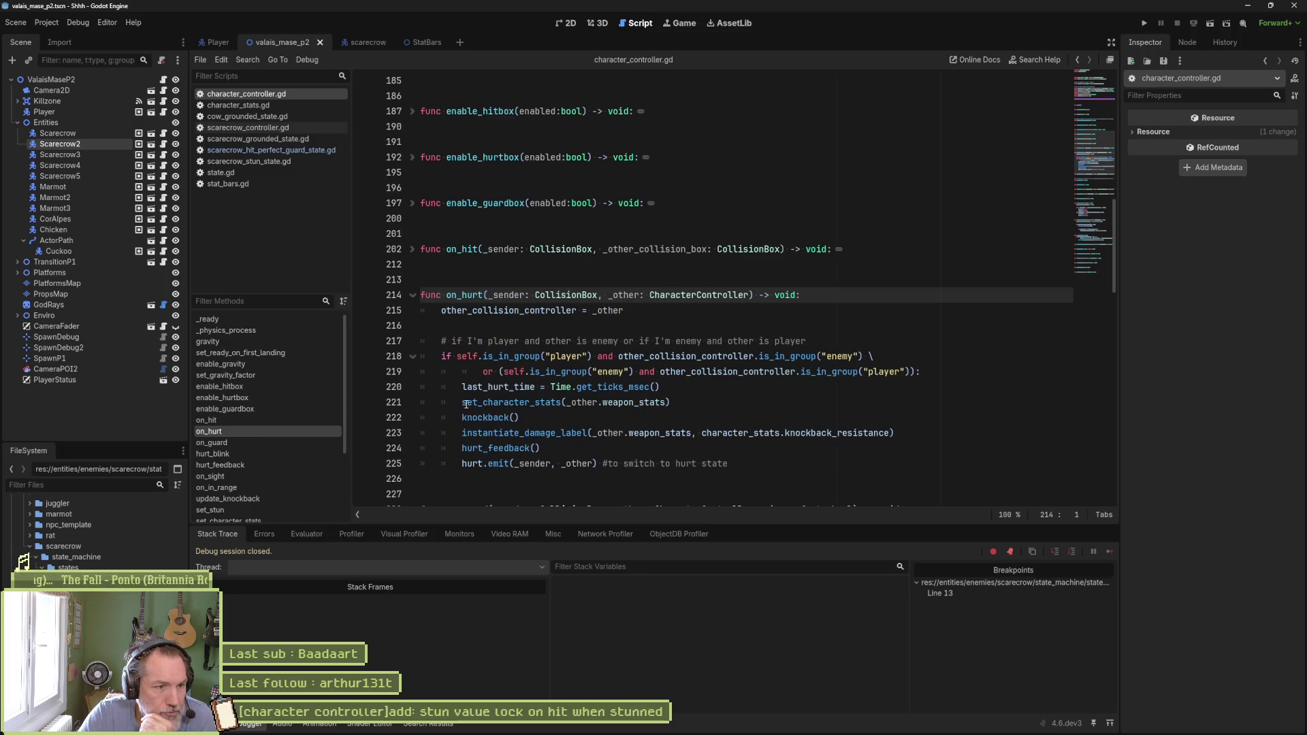
- Review the set_character_stats call on line 221 and the health check that calls set_stun
left_click_drag(463, 402, 672, 402)
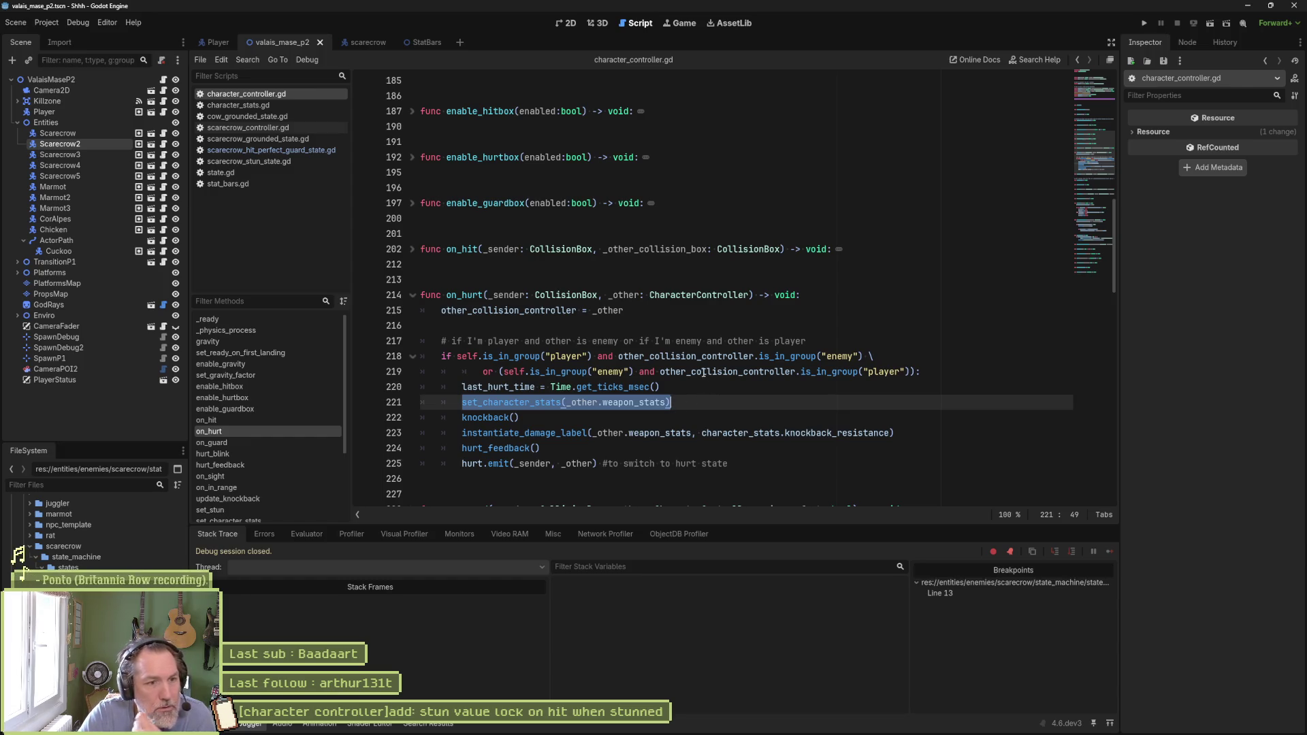
scroll(704, 372, "down", 5)
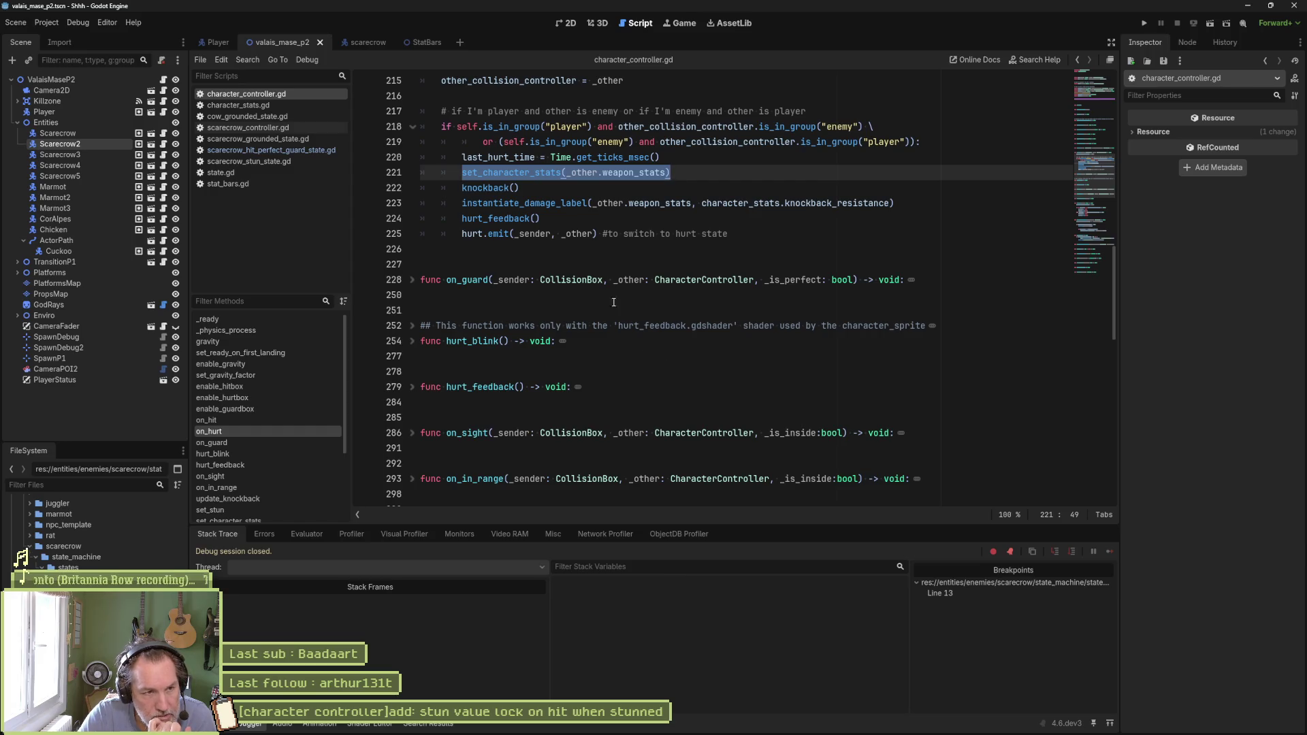
scroll(645, 353, "up", 5)
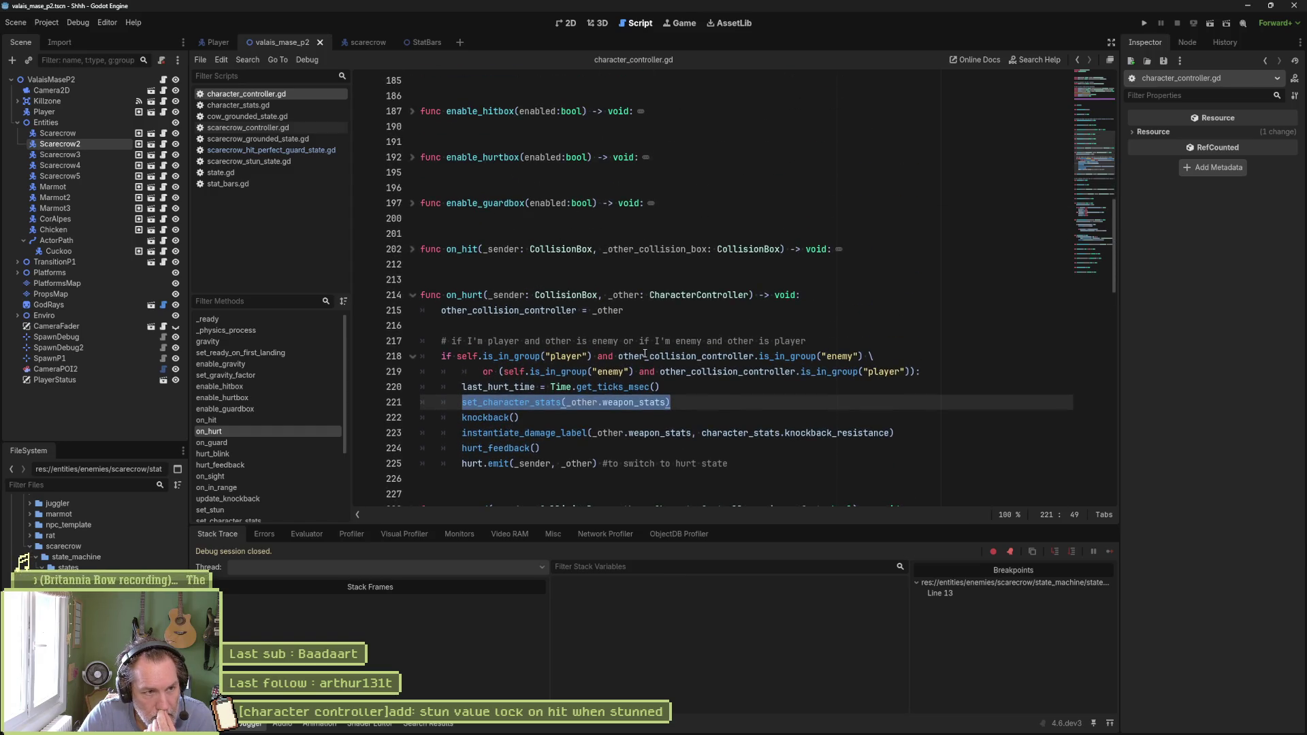
scroll(644, 353, "down", 4)
scroll(645, 353, "down", 4)
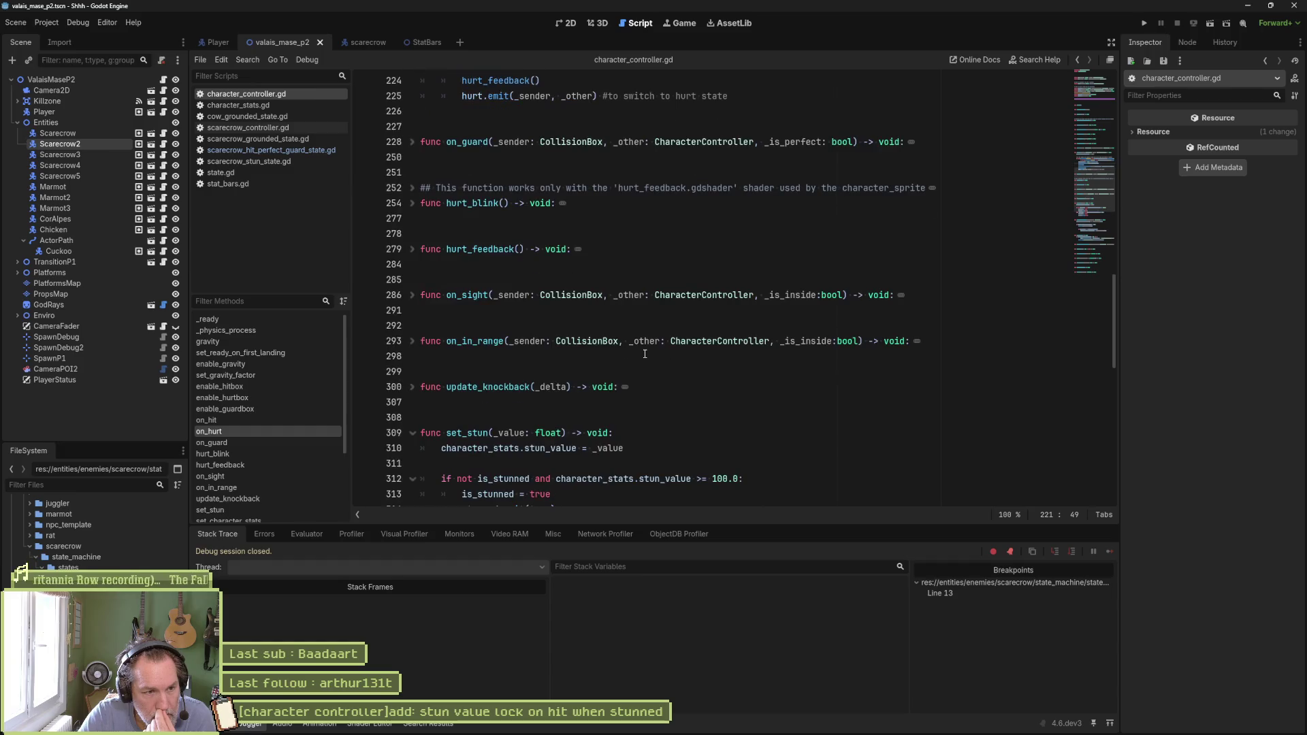
scroll(414, 397, "down", 6)
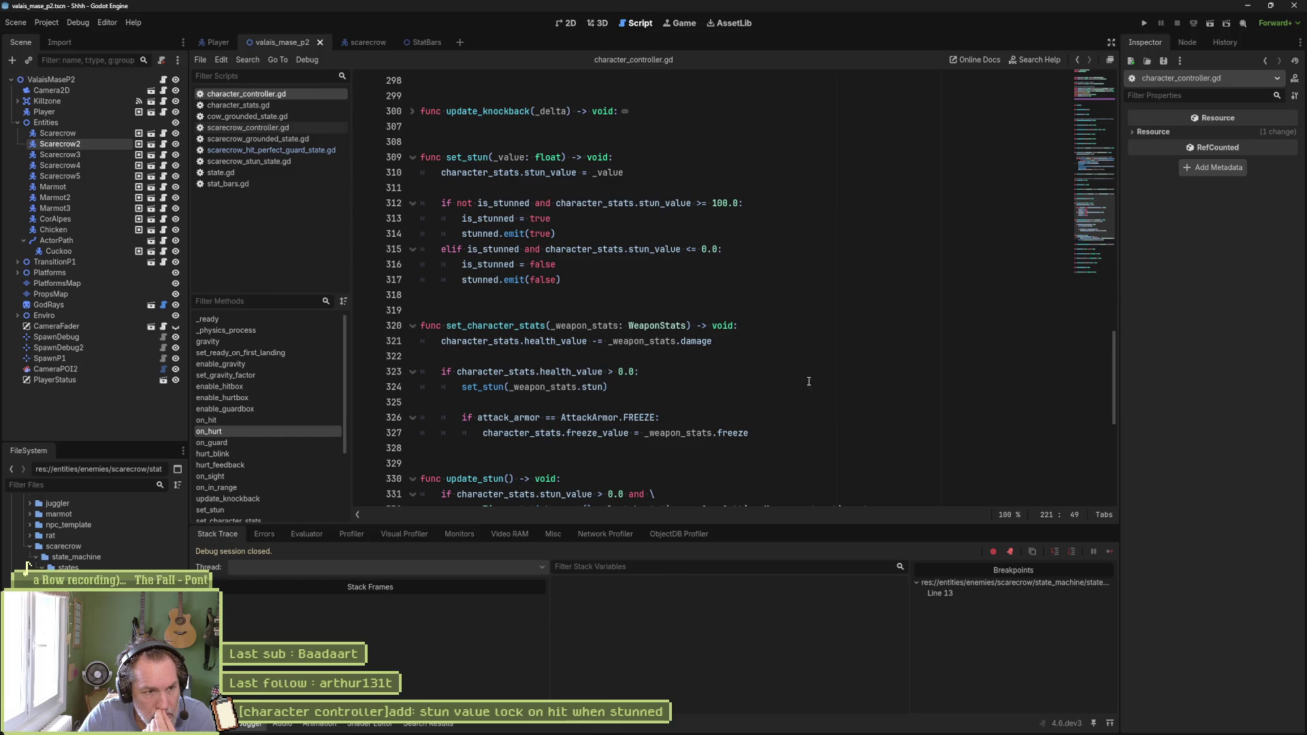
left_click_drag(664, 387, 713, 372)
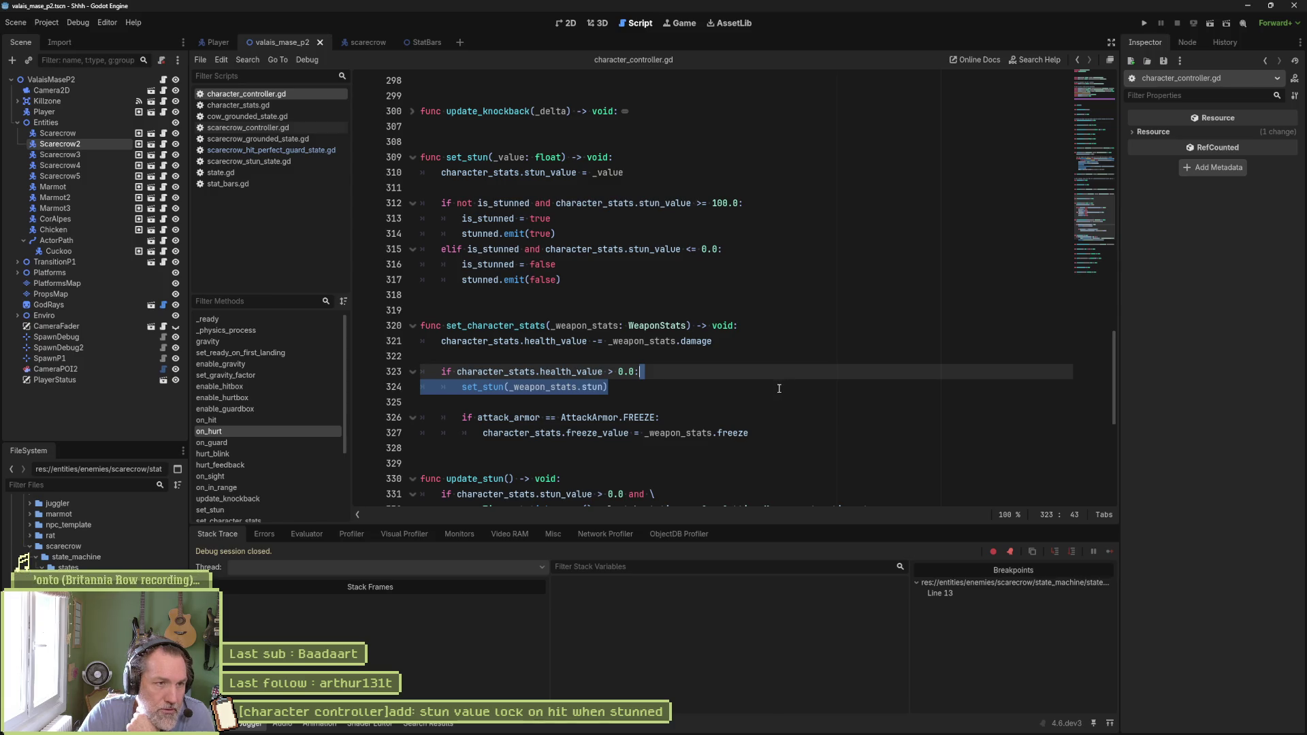
scroll(718, 384, "up", 5)
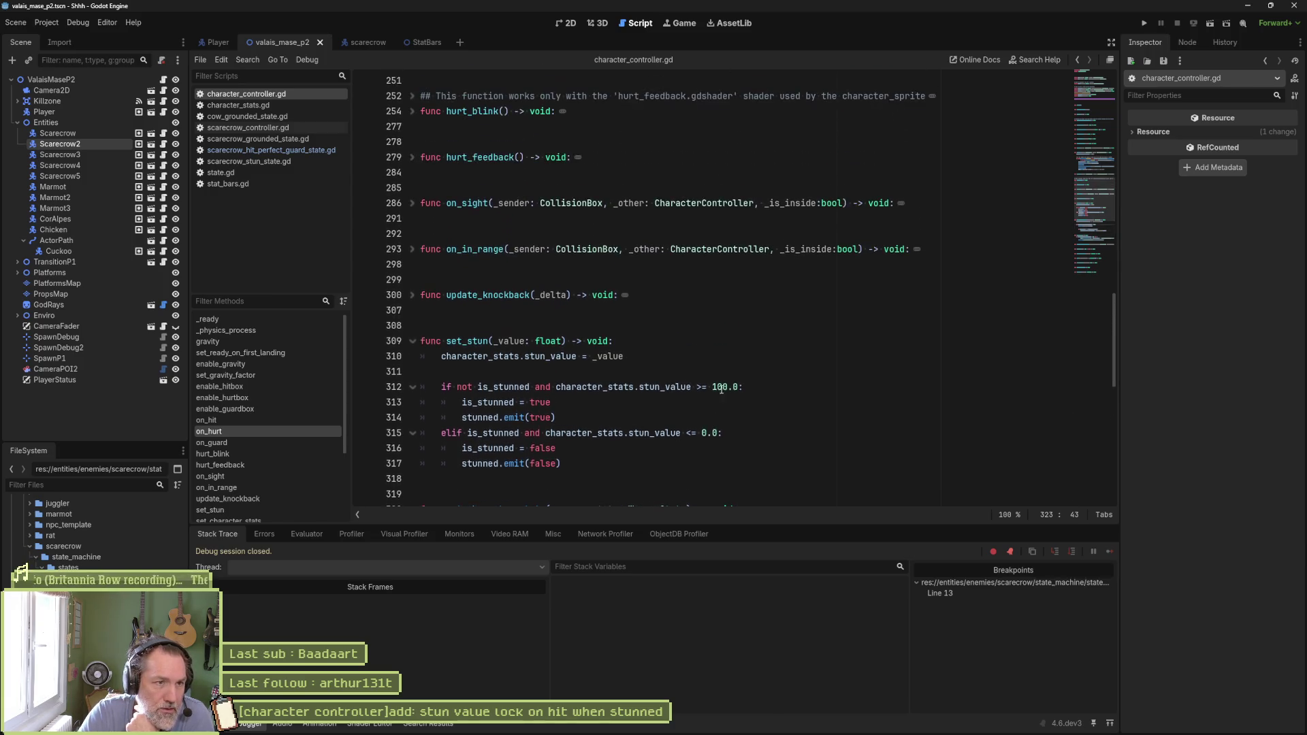
scroll(717, 388, "up", 2)
scroll(613, 286, "up", 4)
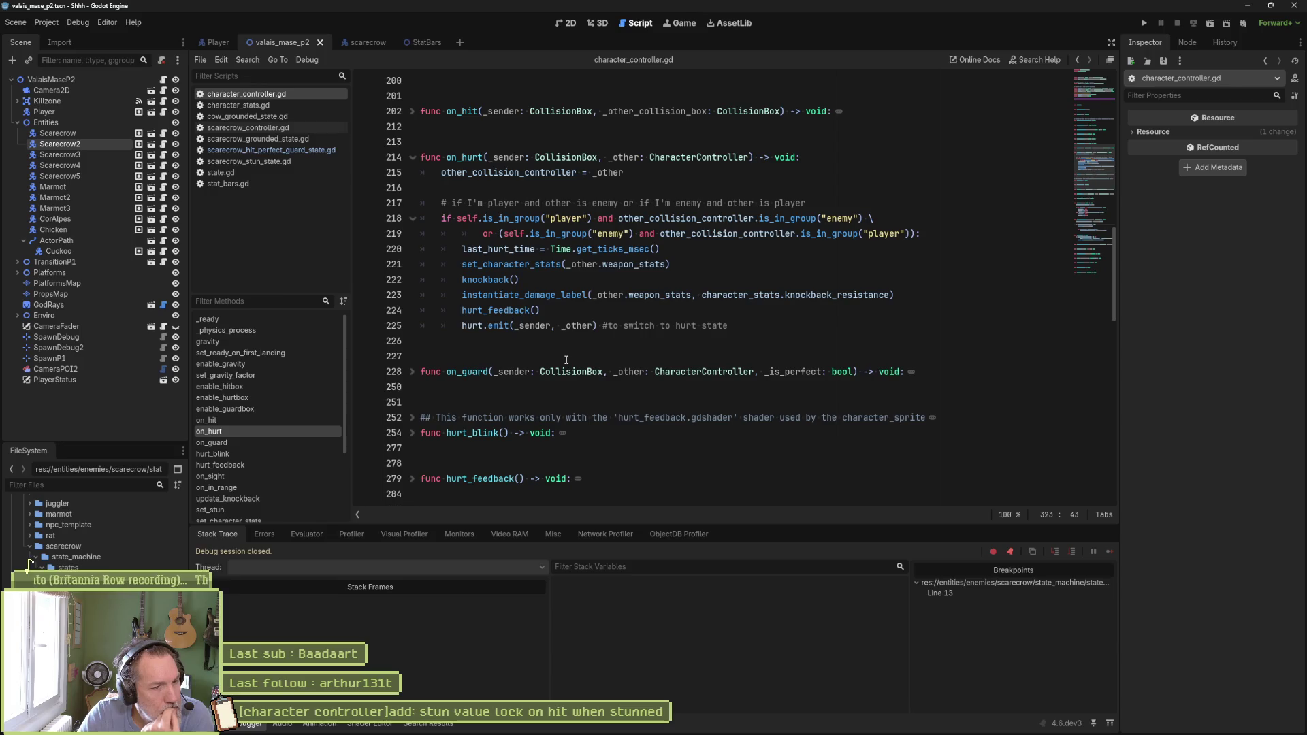
scroll(568, 357, "down", 4)
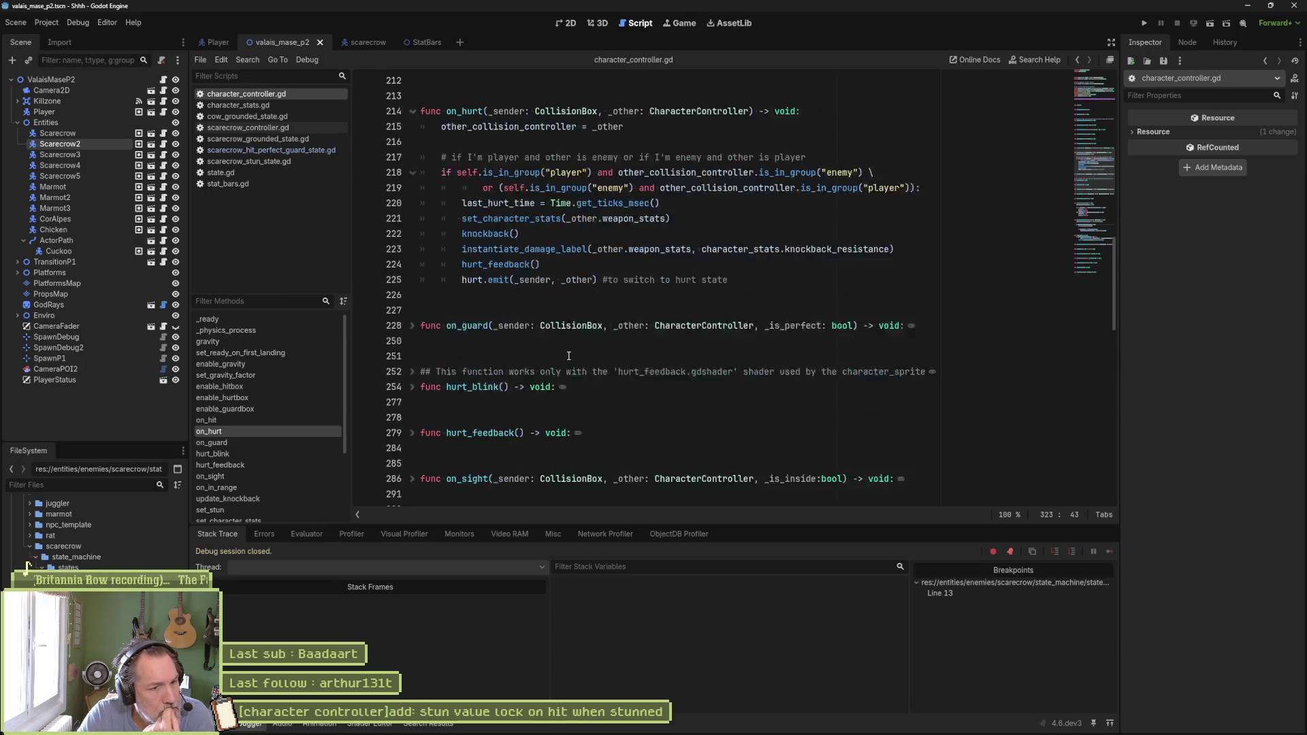
scroll(569, 356, "down", 3)
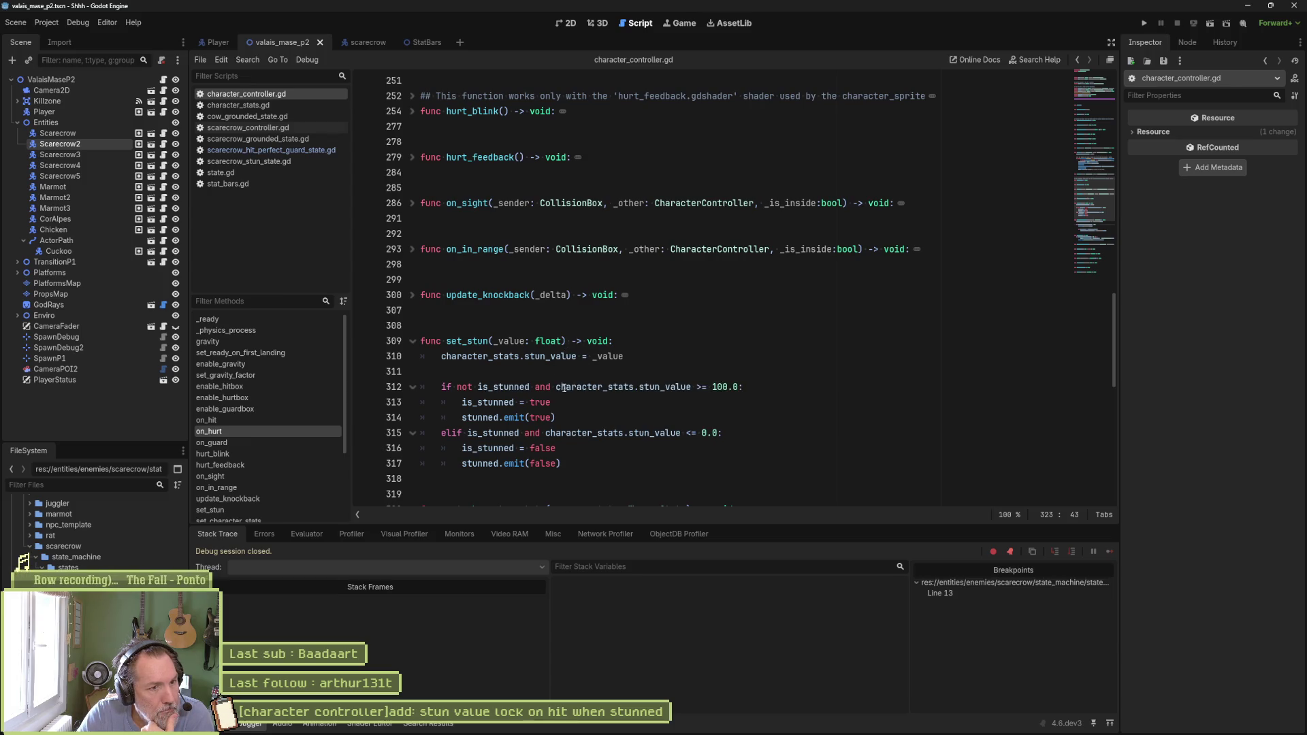
- Insert a blank line after stunned.emit(true) on line 314 and save character_controller.gd
left_click(576, 418)
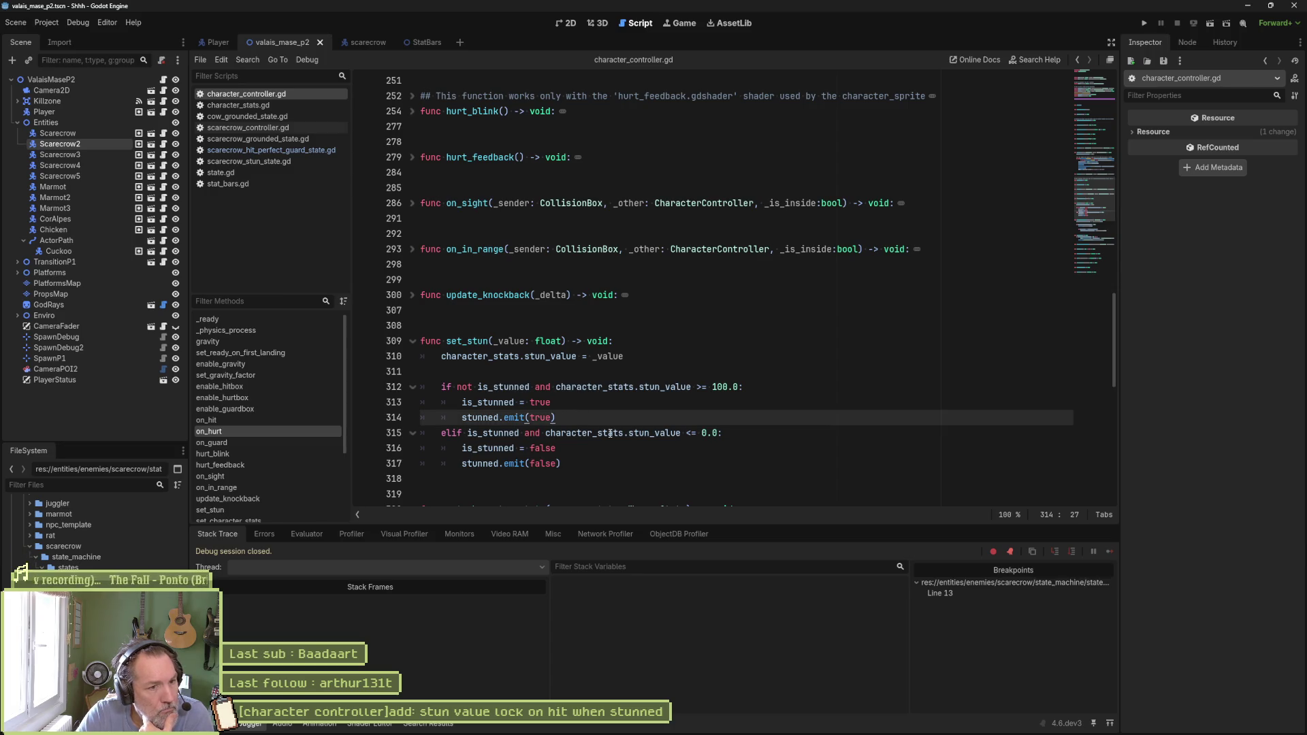
key("Return")
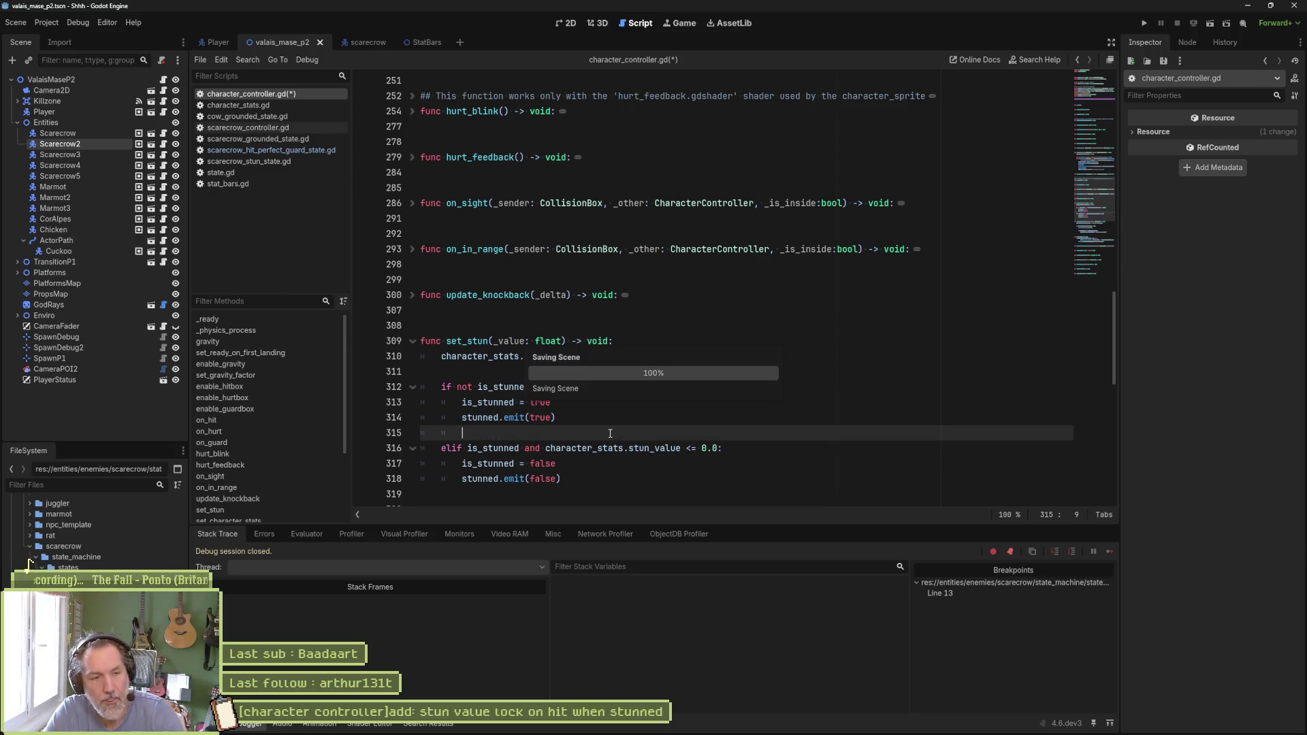
key("ctrl+s")
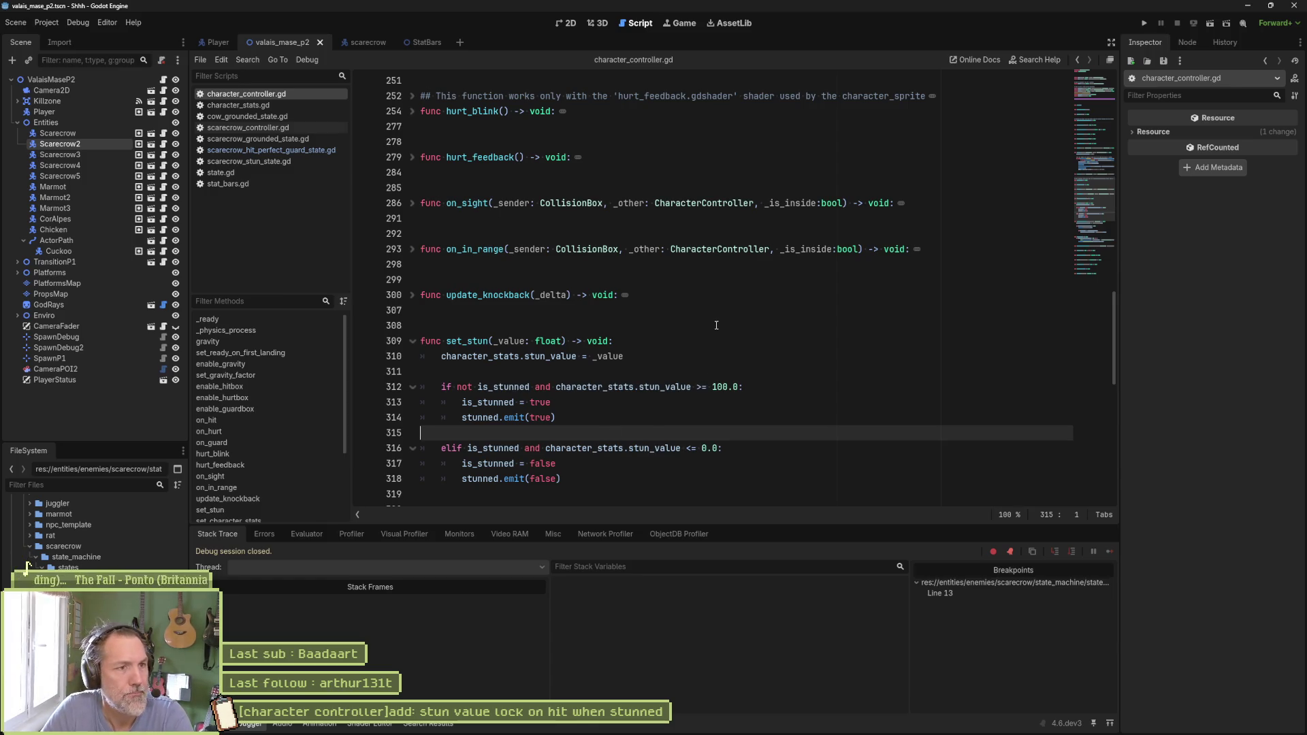
- Run the project from scarecrow_hit_perfect_guard_state.gd until it halts on set_stun(stun_amount) at line 13
left_click(283, 152)
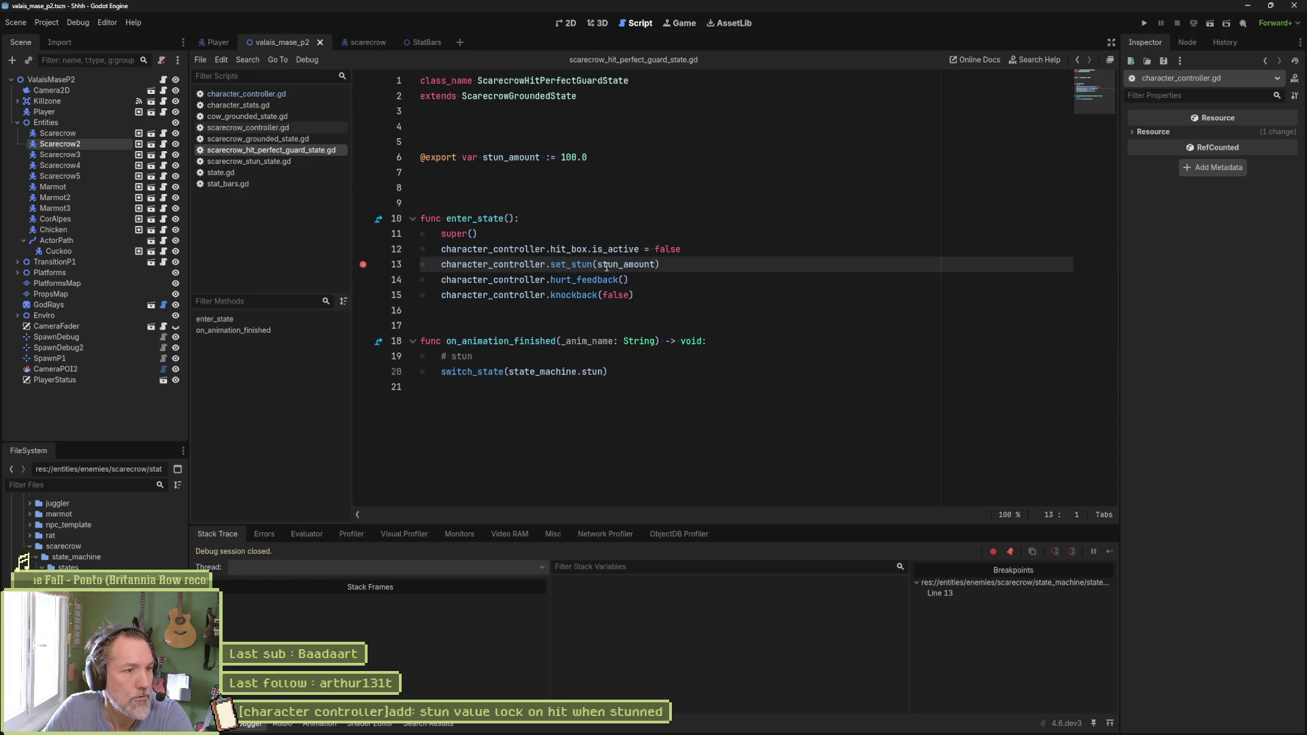
mouse_move(605, 267)
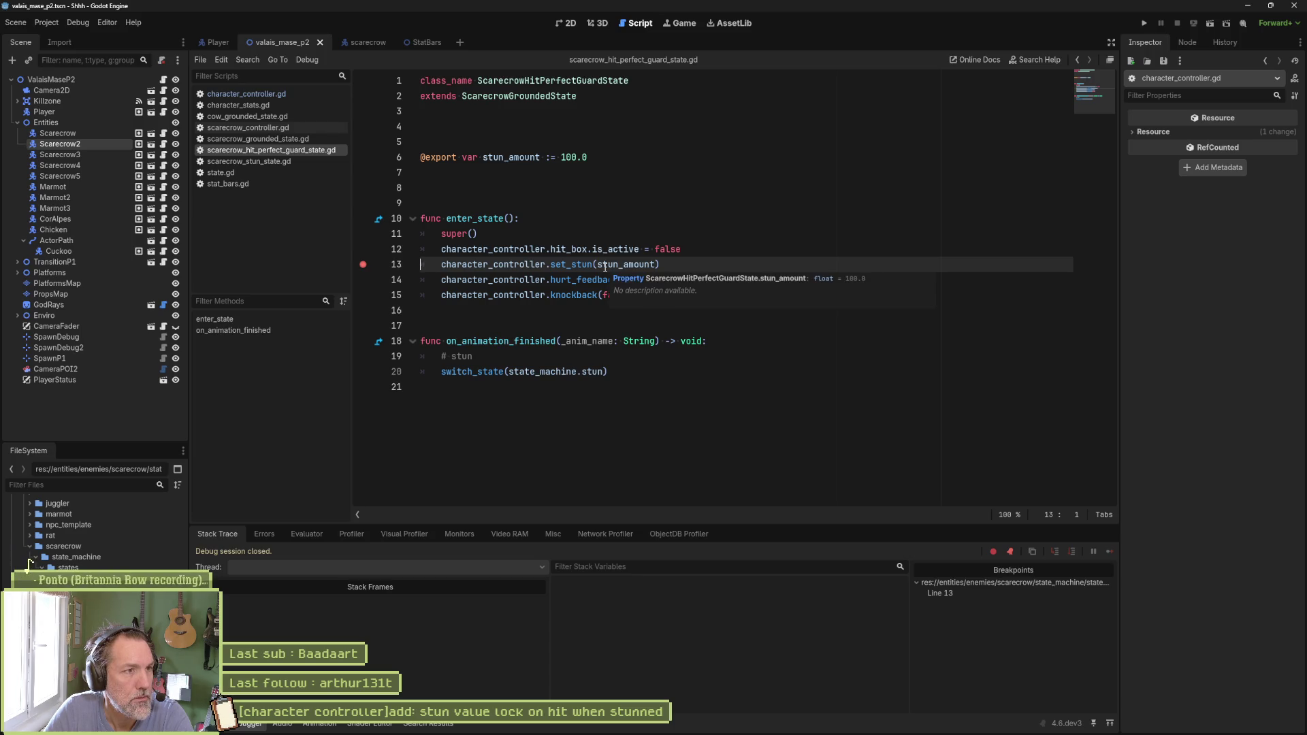
key("F5")
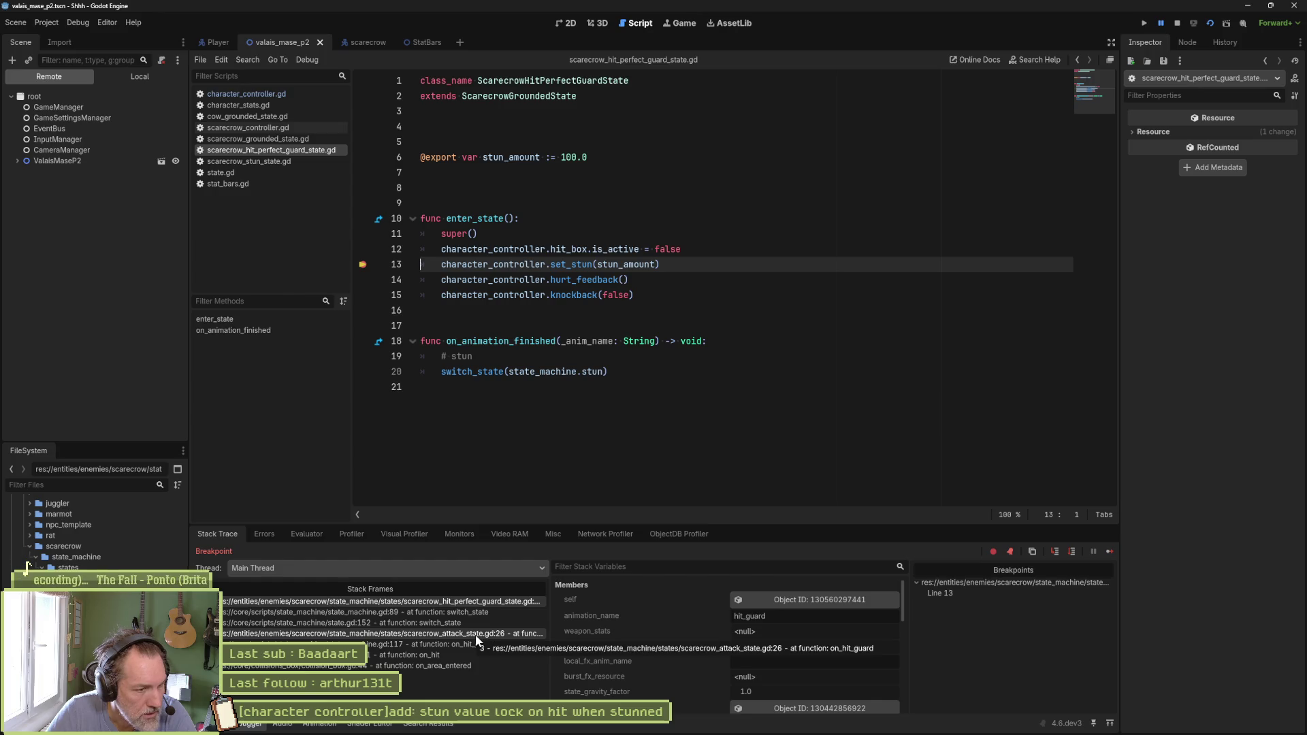
- Inspect the attack-state calling frame, then return to the perfect-guard frame at line 13
left_click(476, 635)
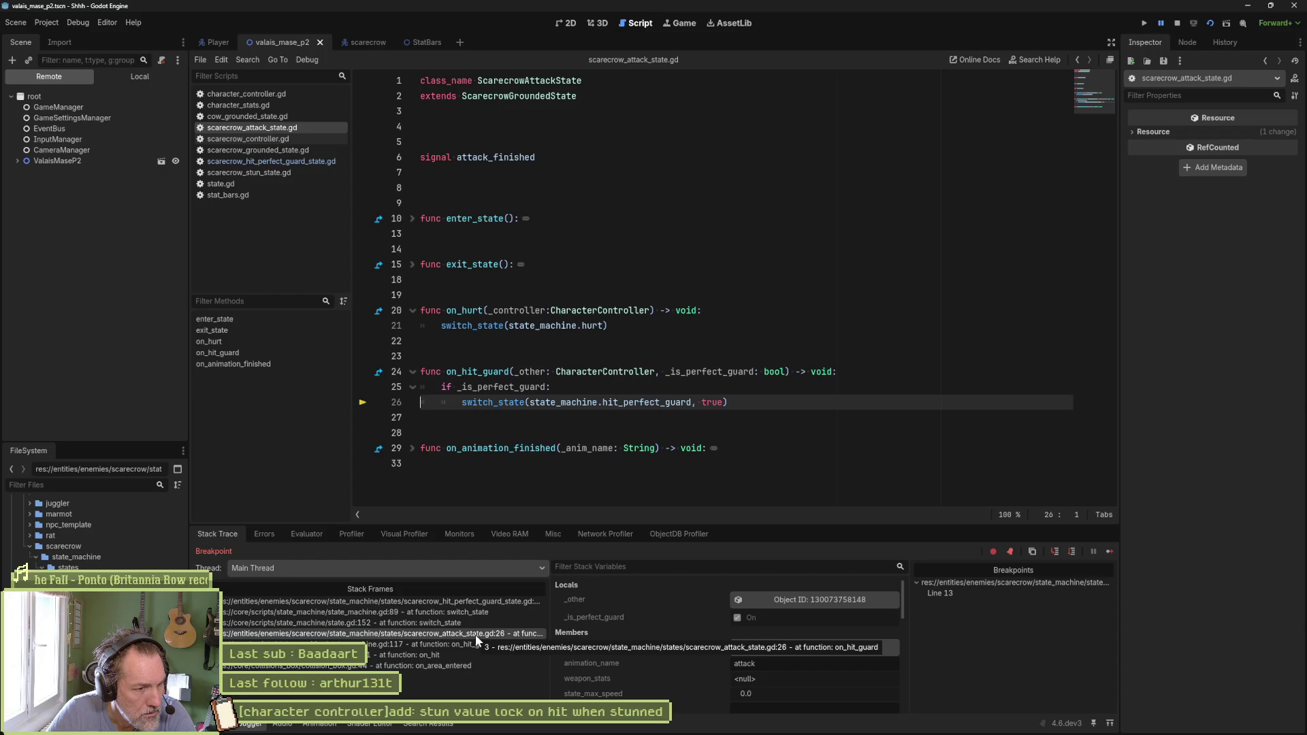
left_click(469, 604)
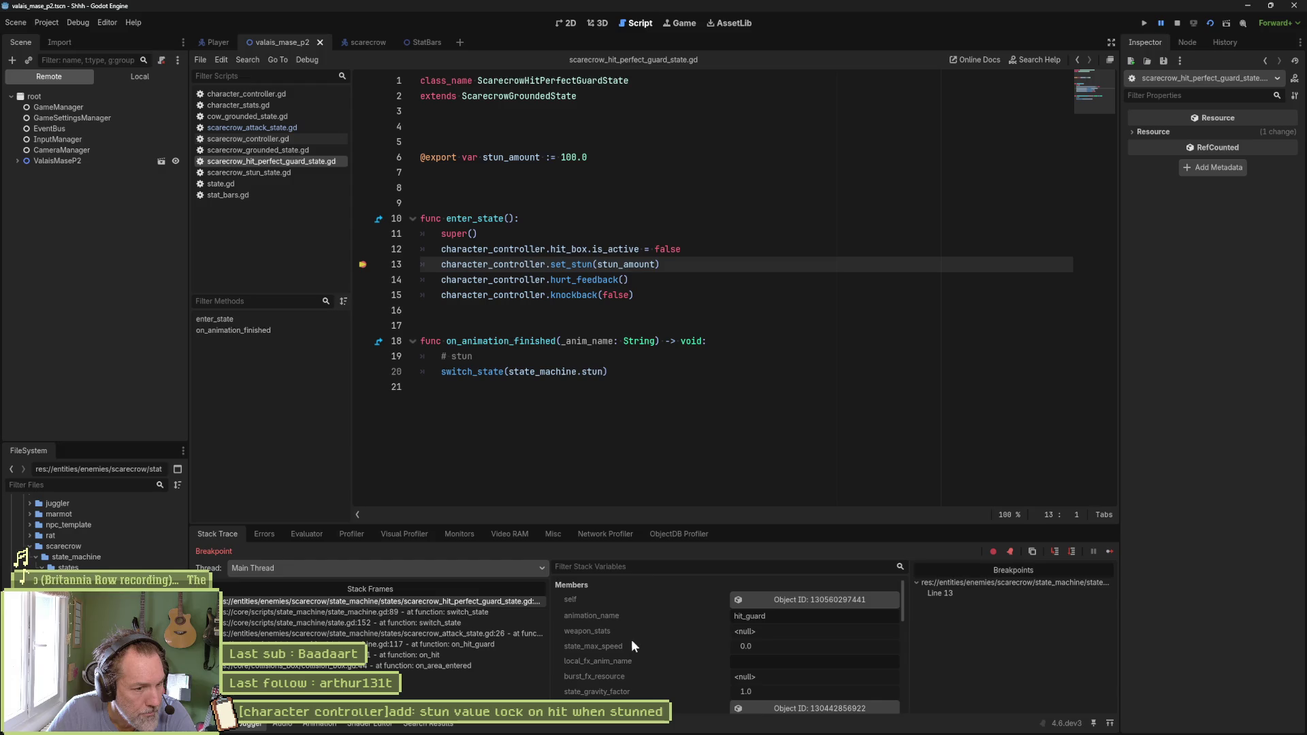
scroll(642, 675, "down", 4)
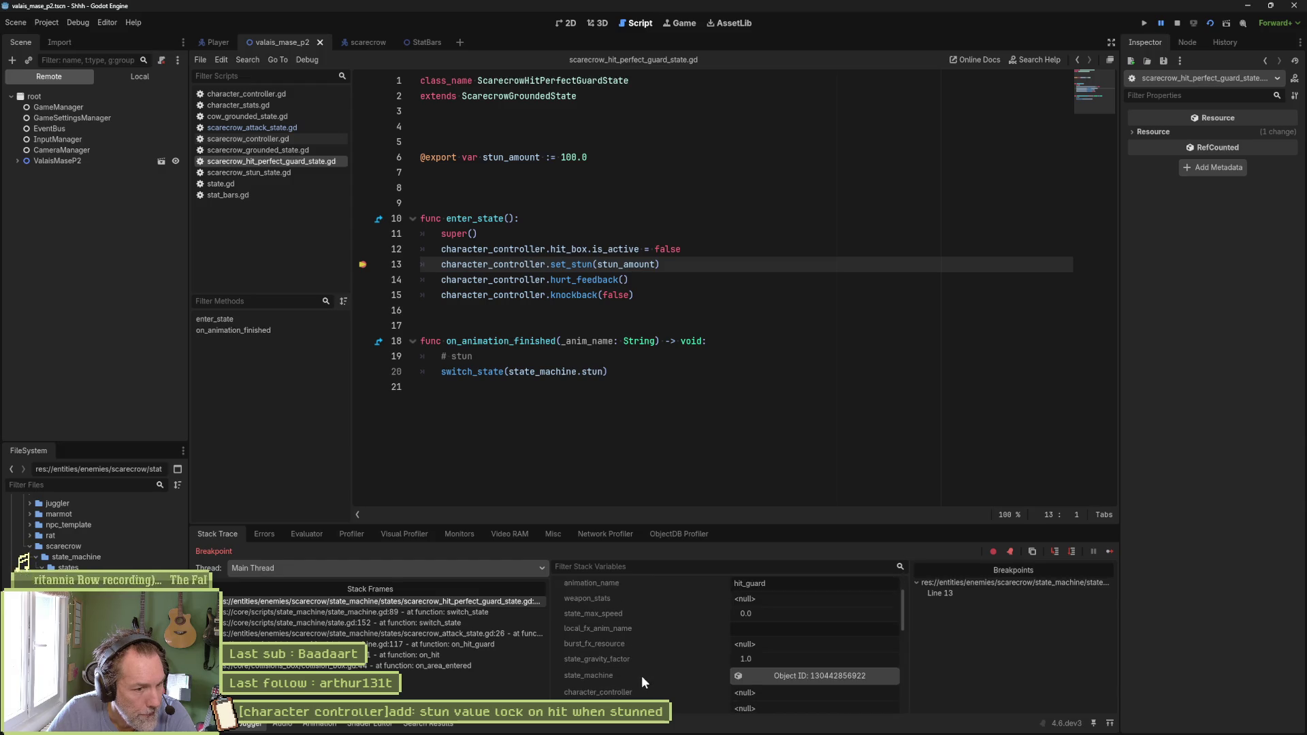
scroll(642, 676, "down", 1)
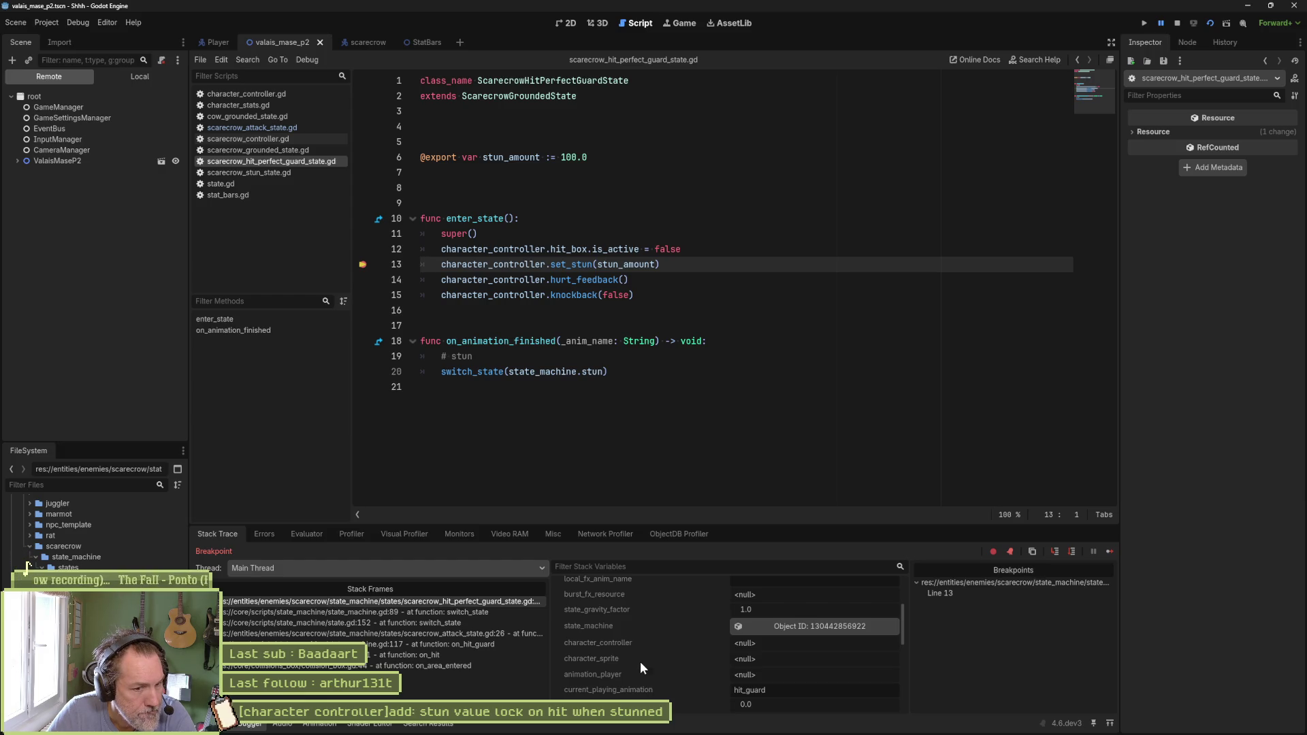
scroll(640, 661, "up", 5)
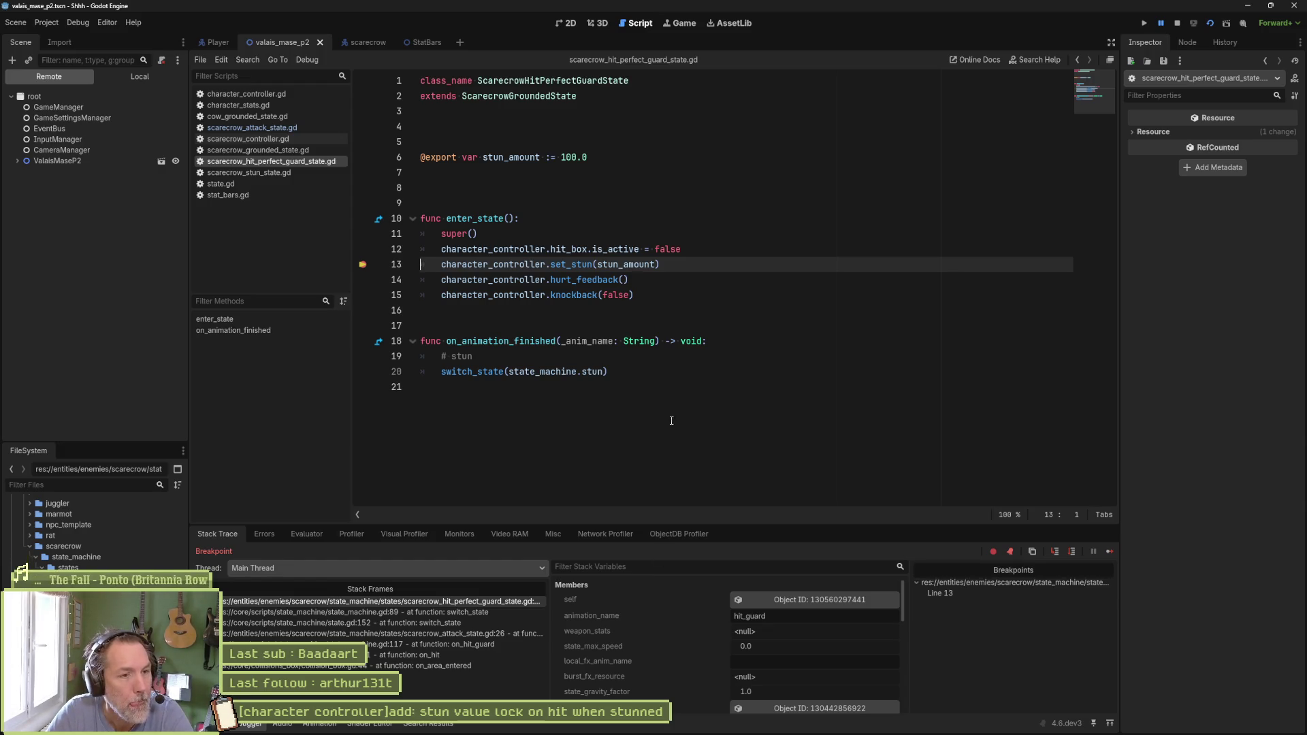
- Add a breakpoint on set_stun's stun threshold check at line 312, continue, and step to line 313
left_click(576, 266, "ctrl")
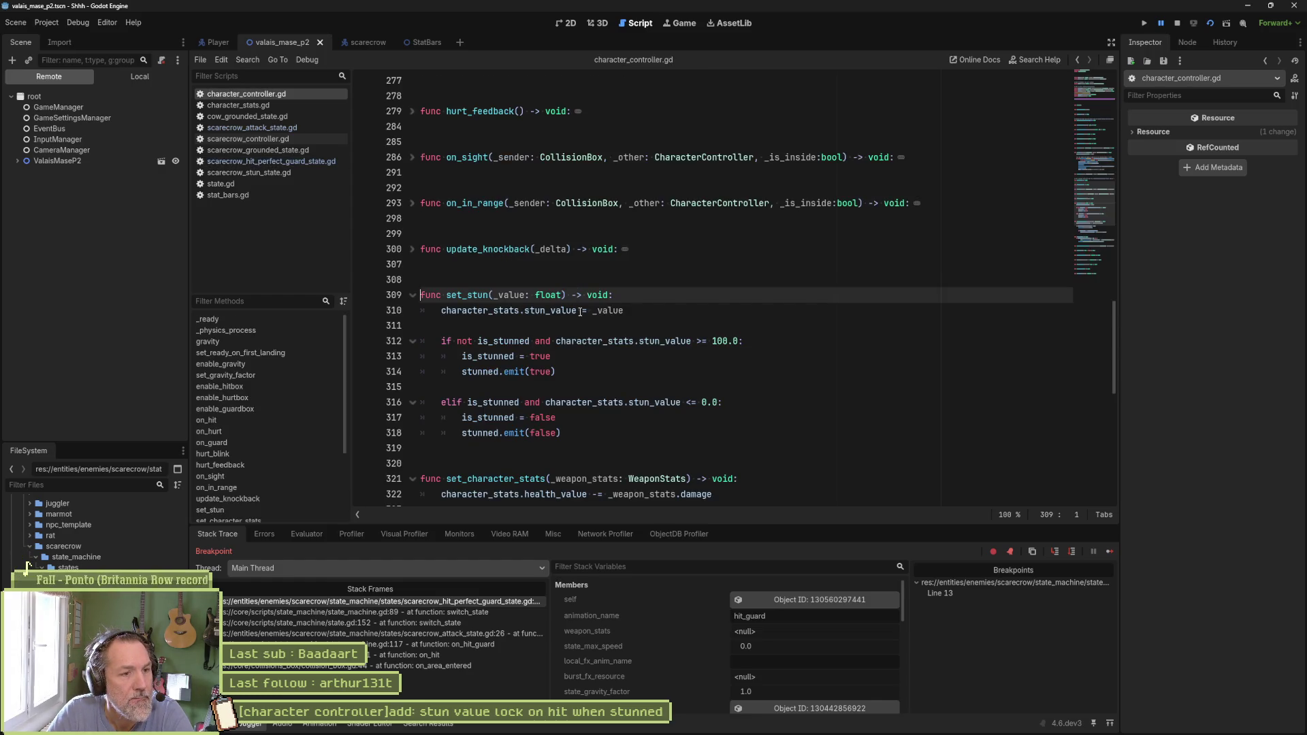
left_click(363, 341)
key("F12")
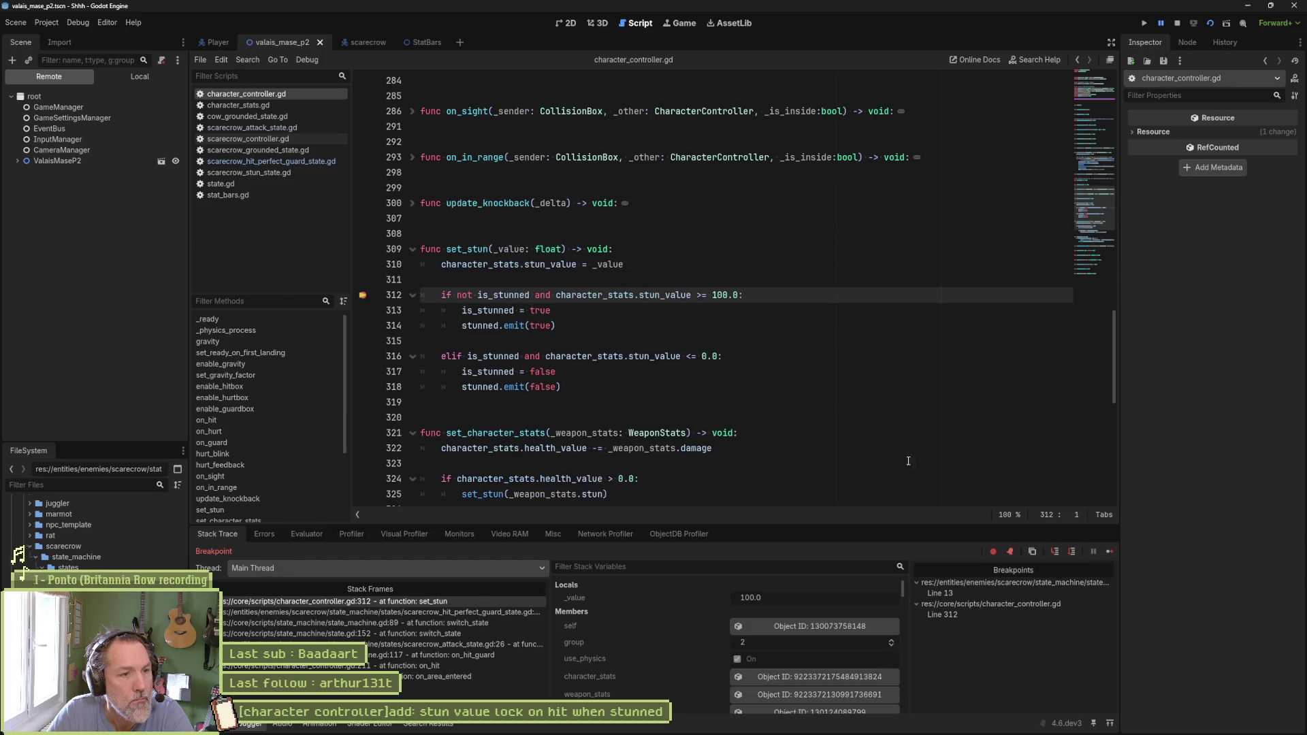
key("F10")
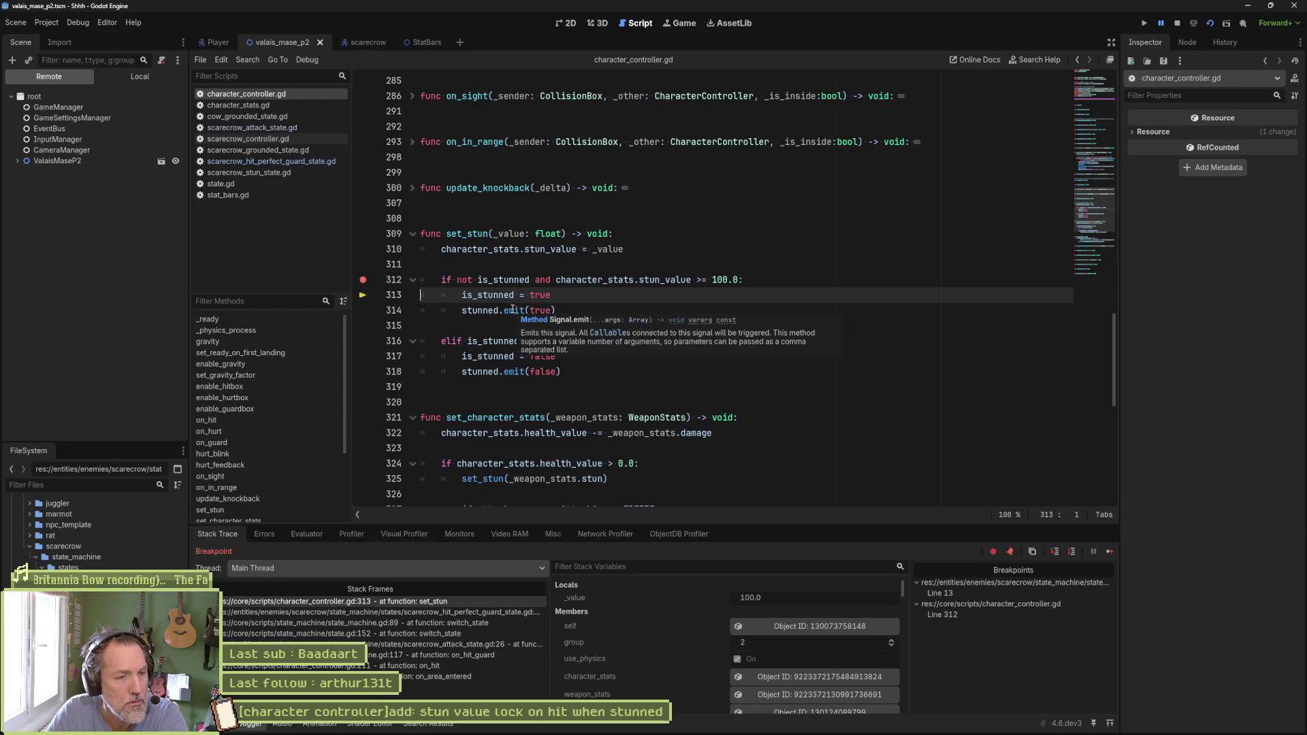
mouse_move(513, 310)
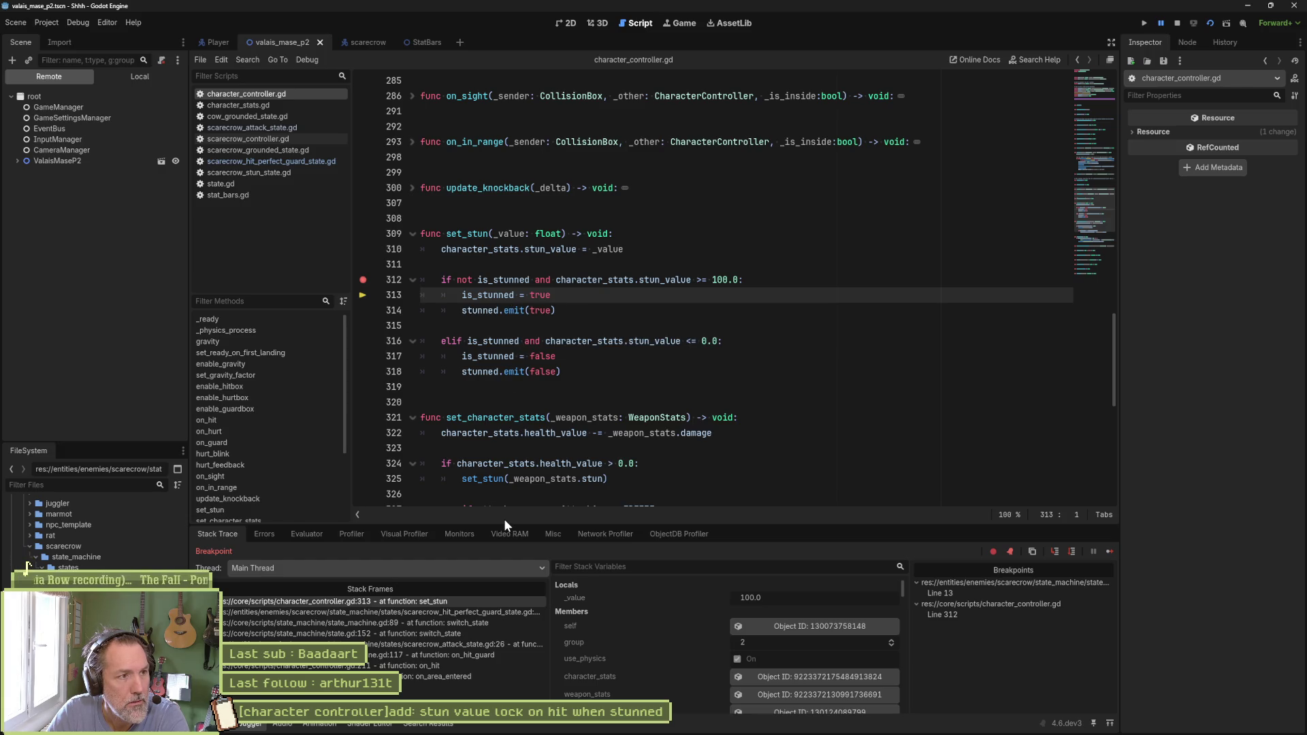
- Breakpoint line 41 of stat_bars.gd's on_stunned, inspect stun_lock_color and tint_progress, then continue
left_click(228, 196)
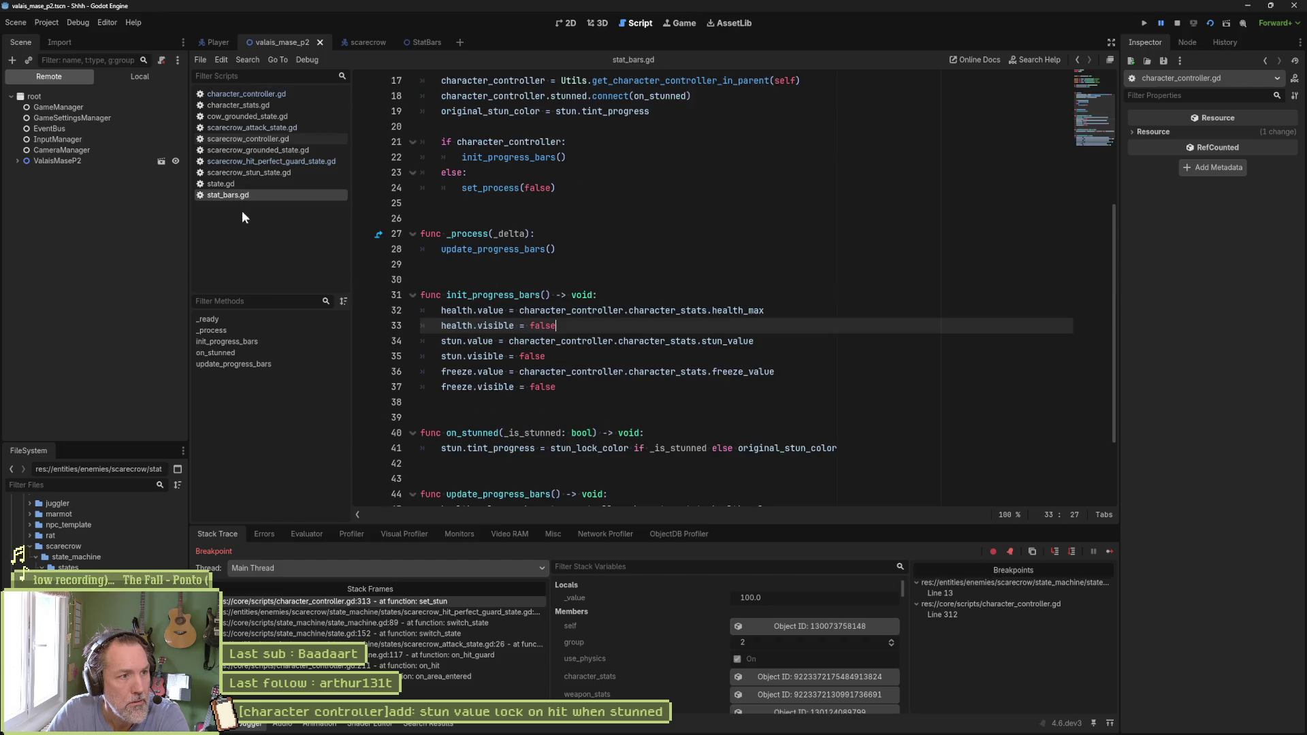
scroll(591, 275, "up", 3)
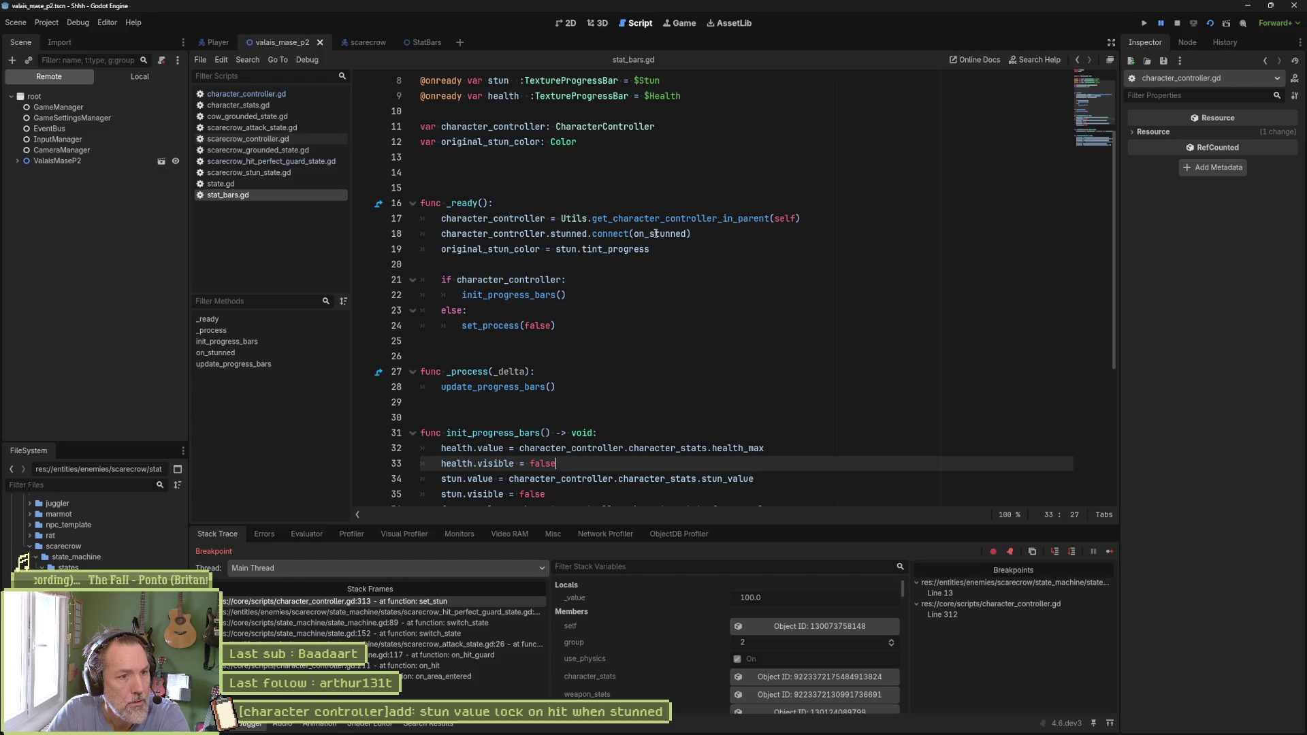
scroll(661, 348, "down", 5)
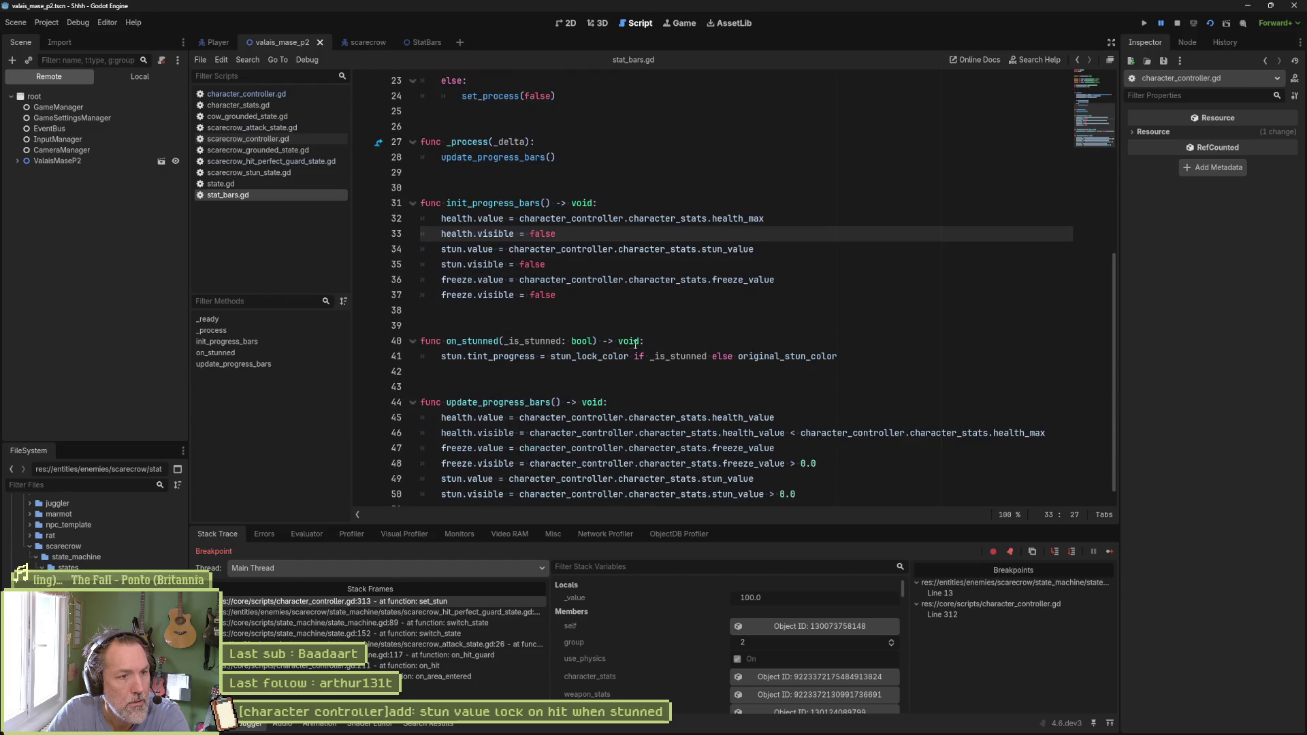
left_click(363, 356)
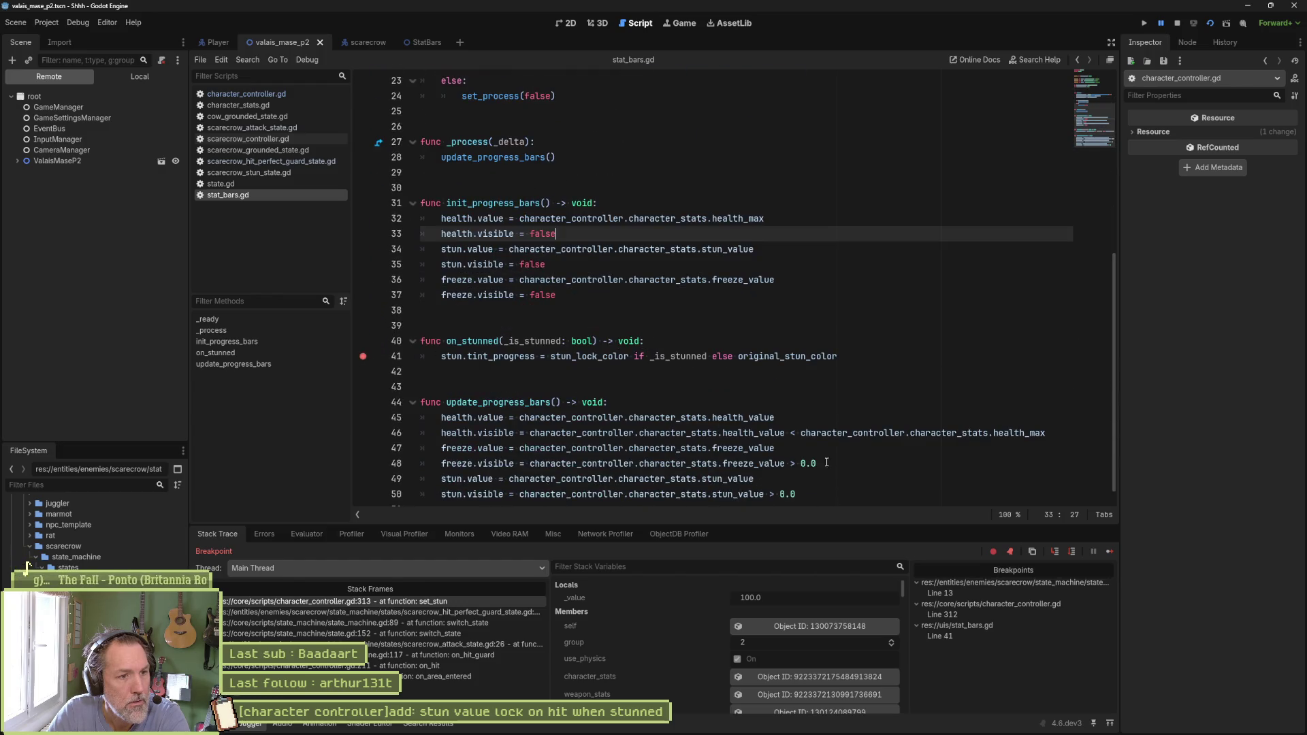
left_click(1109, 552)
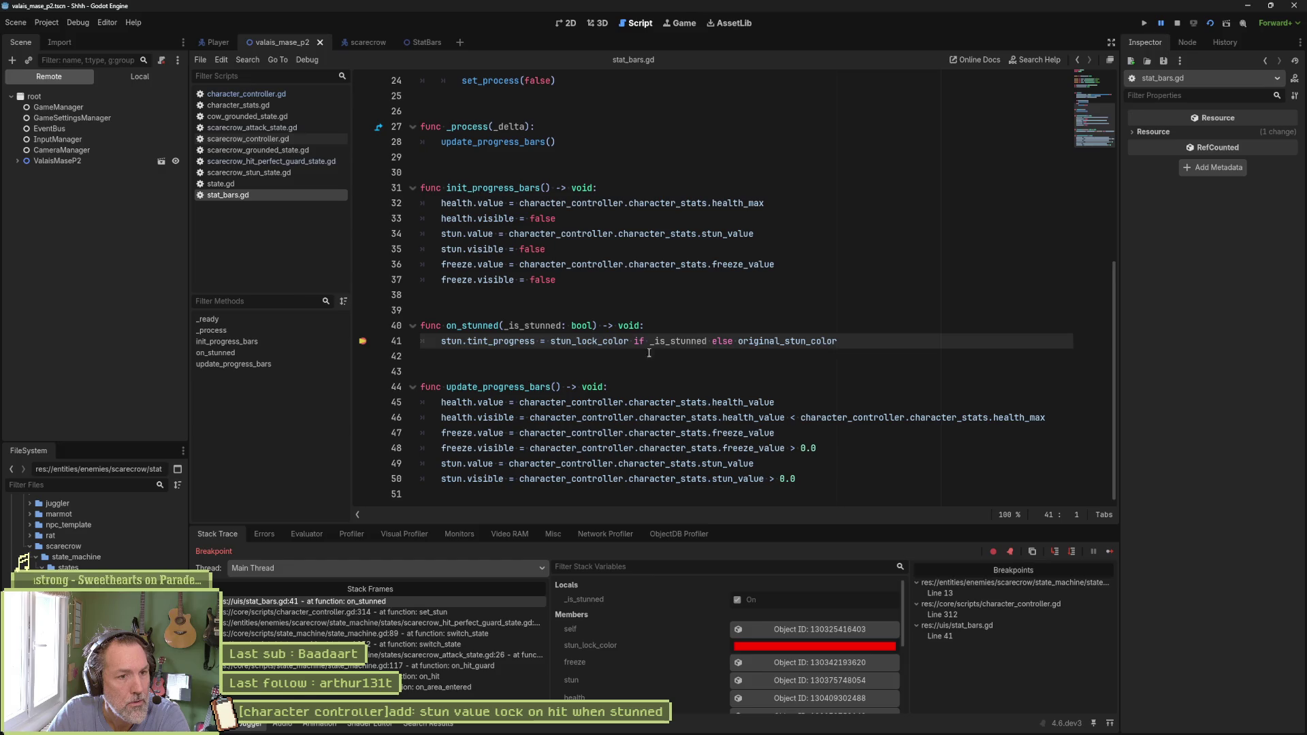
double_click(594, 342)
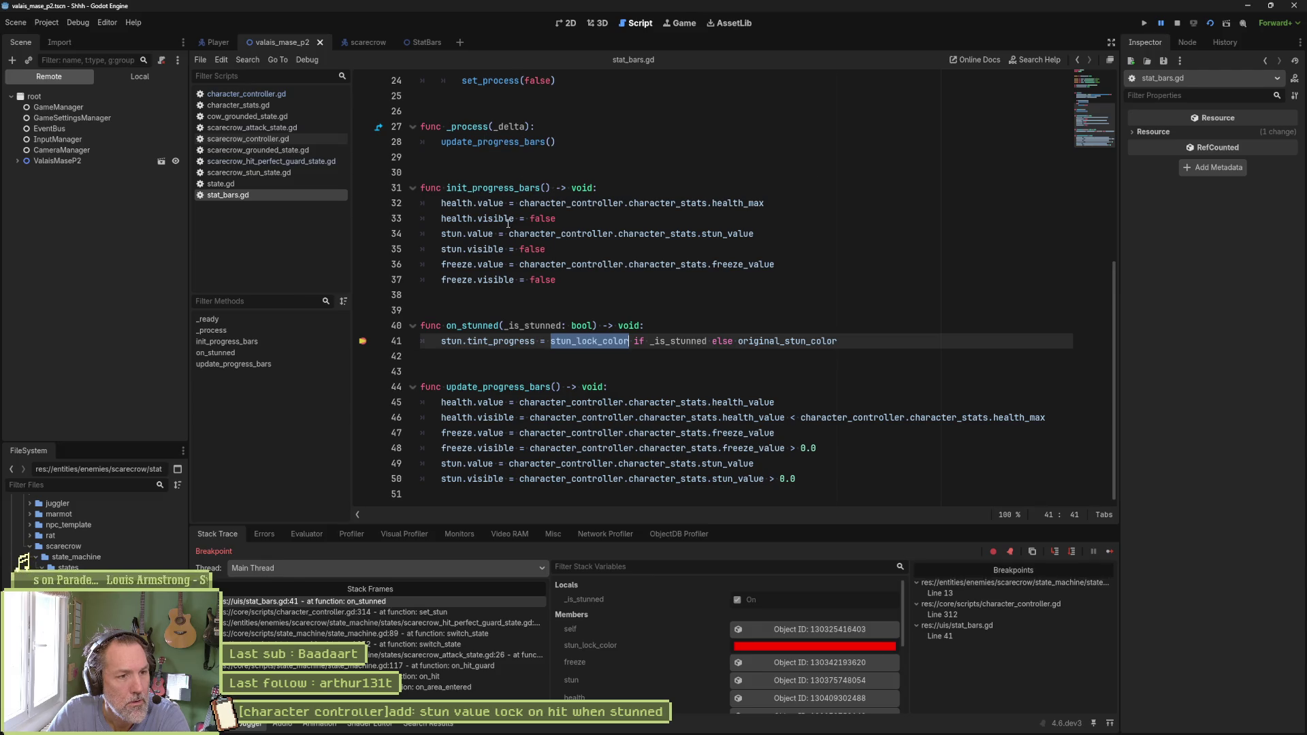
double_click(510, 342)
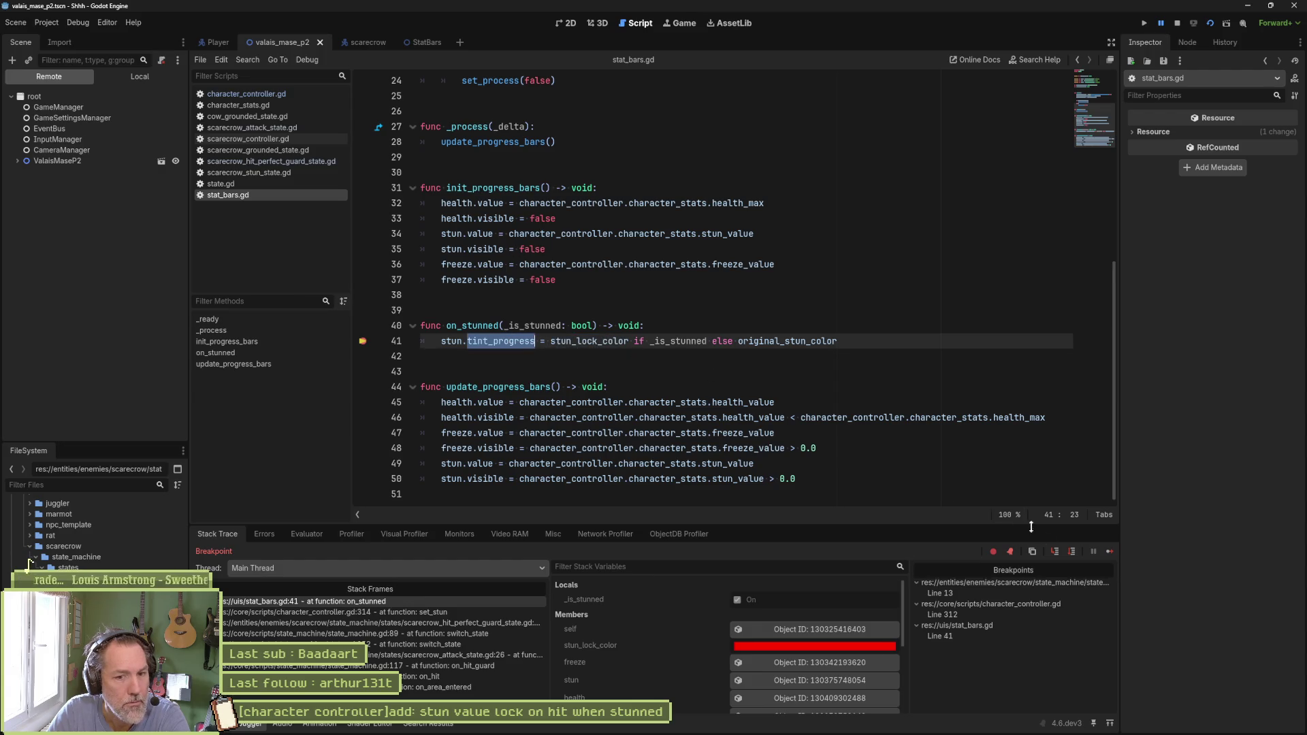
left_click(1109, 552)
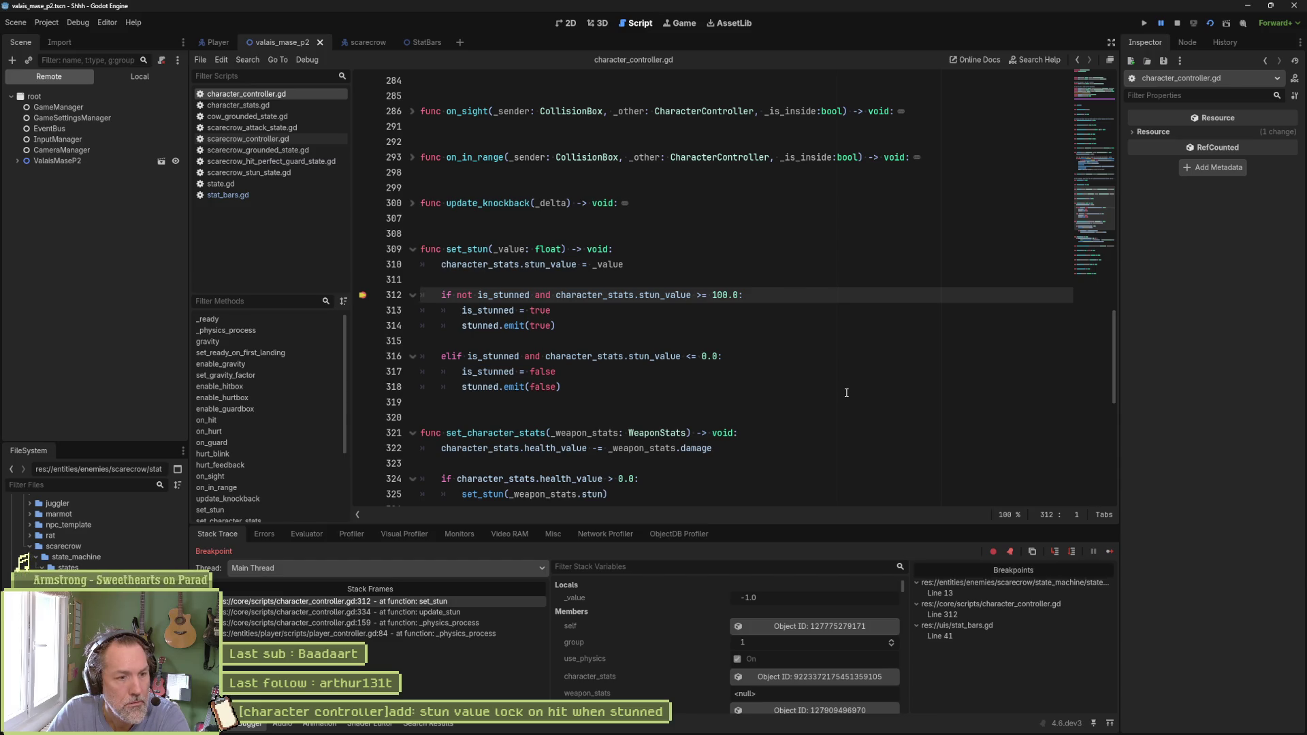
- Walk the update_stun call stack back to set_stun and evaluate character_stats.stun_value in the Evaluator
left_click(476, 634)
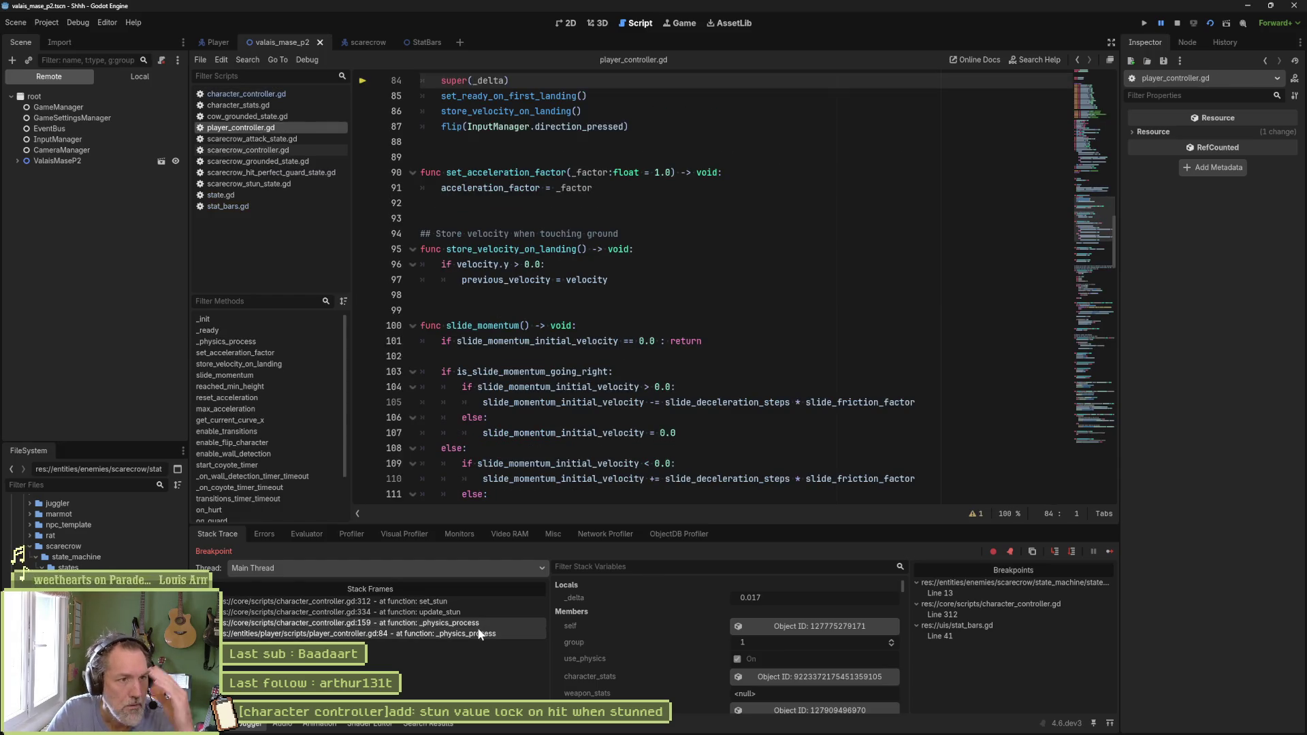
left_click(475, 624)
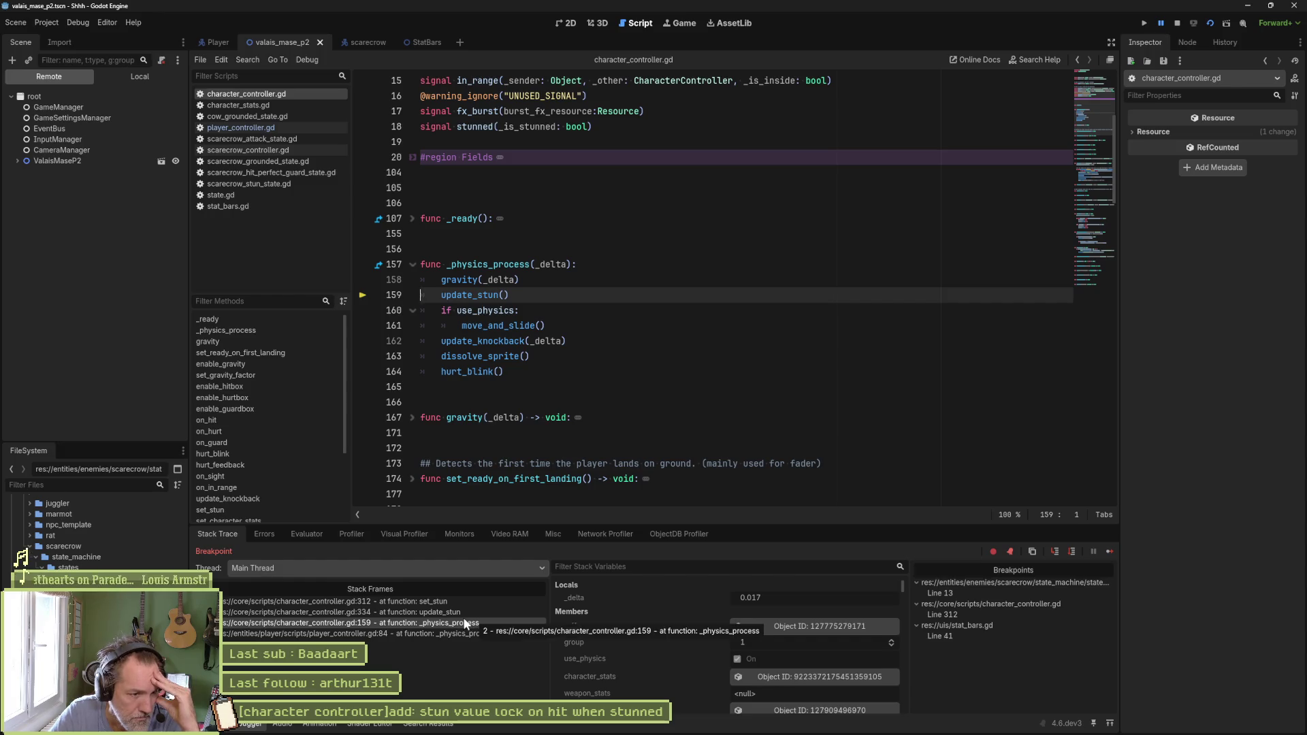
left_click(458, 612)
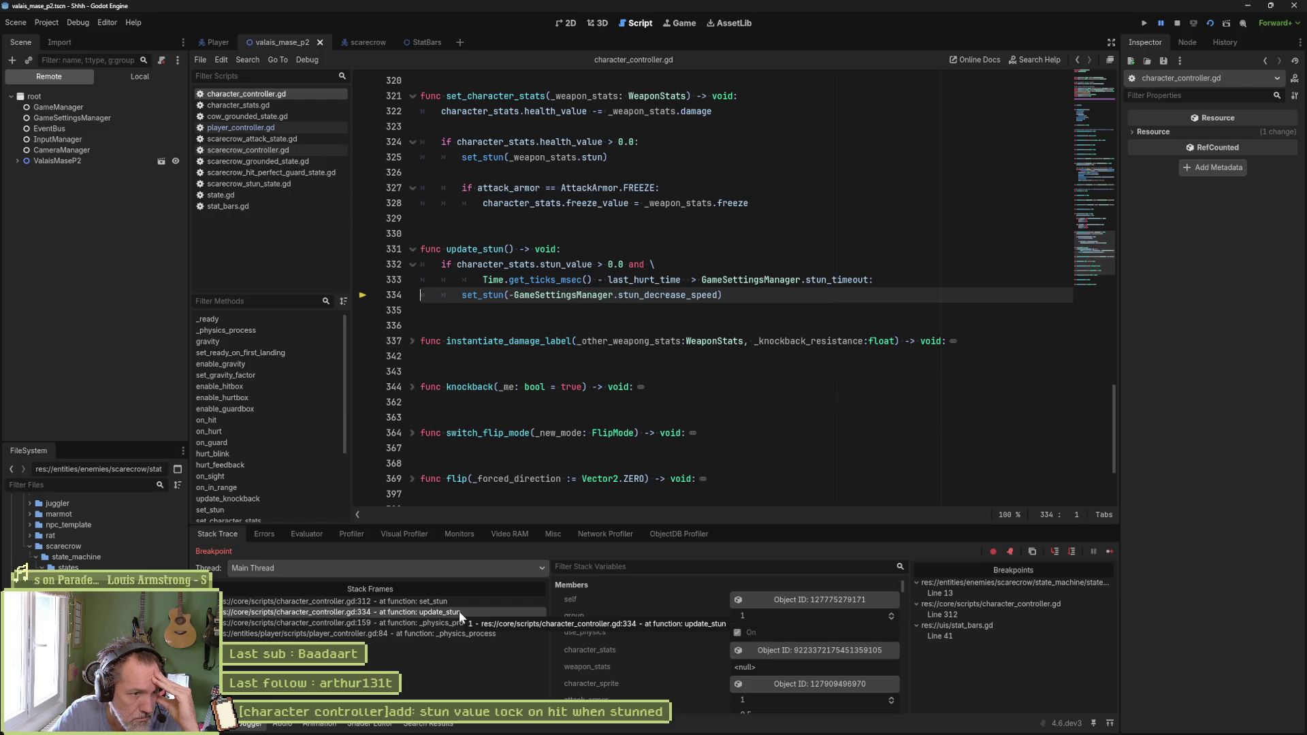
left_click(449, 601)
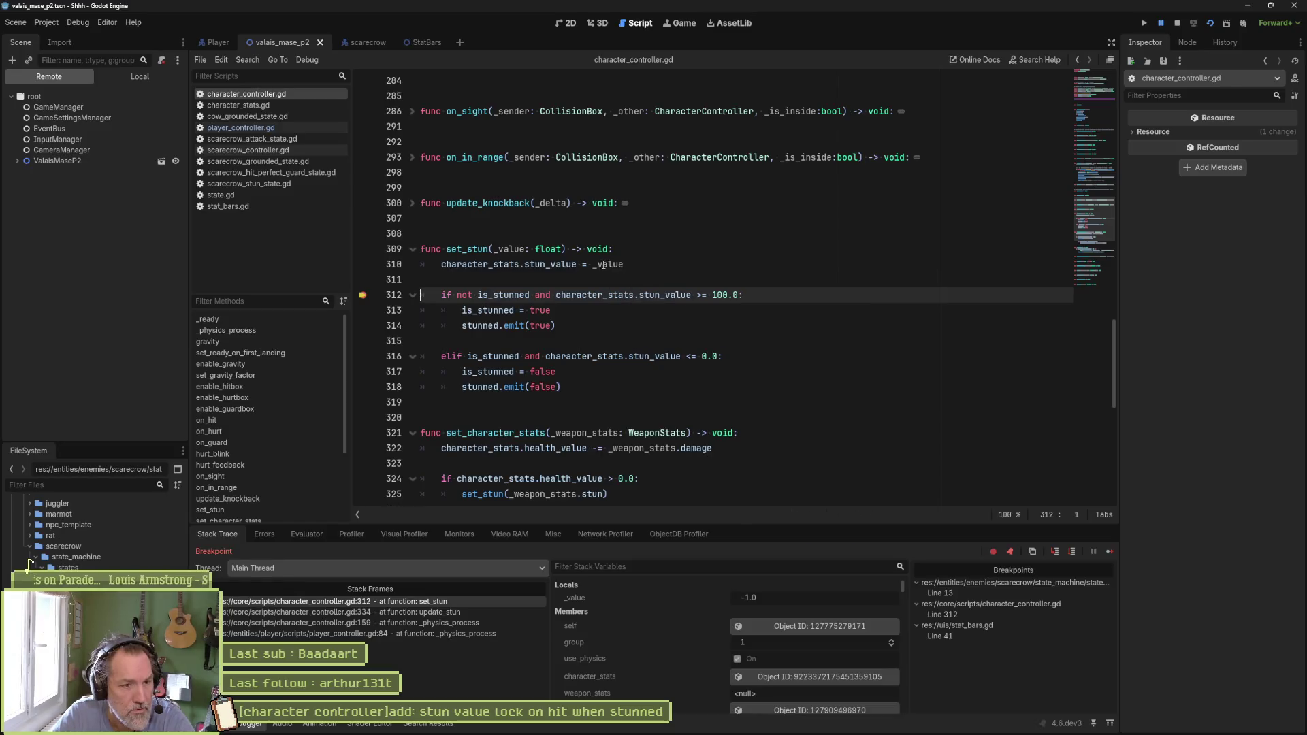
left_click_drag(442, 264, 578, 264)
key("ctrl+c")
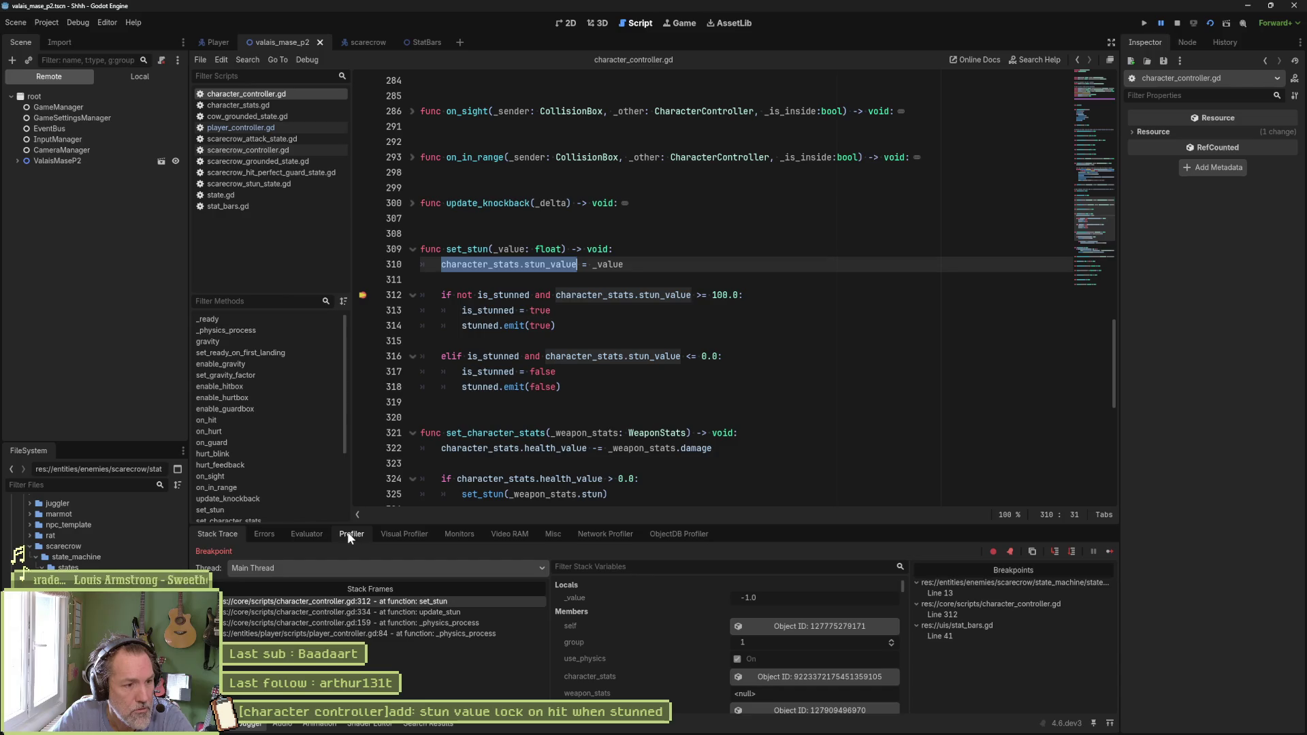
left_click(306, 534)
left_click(326, 553)
key("ctrl+v")
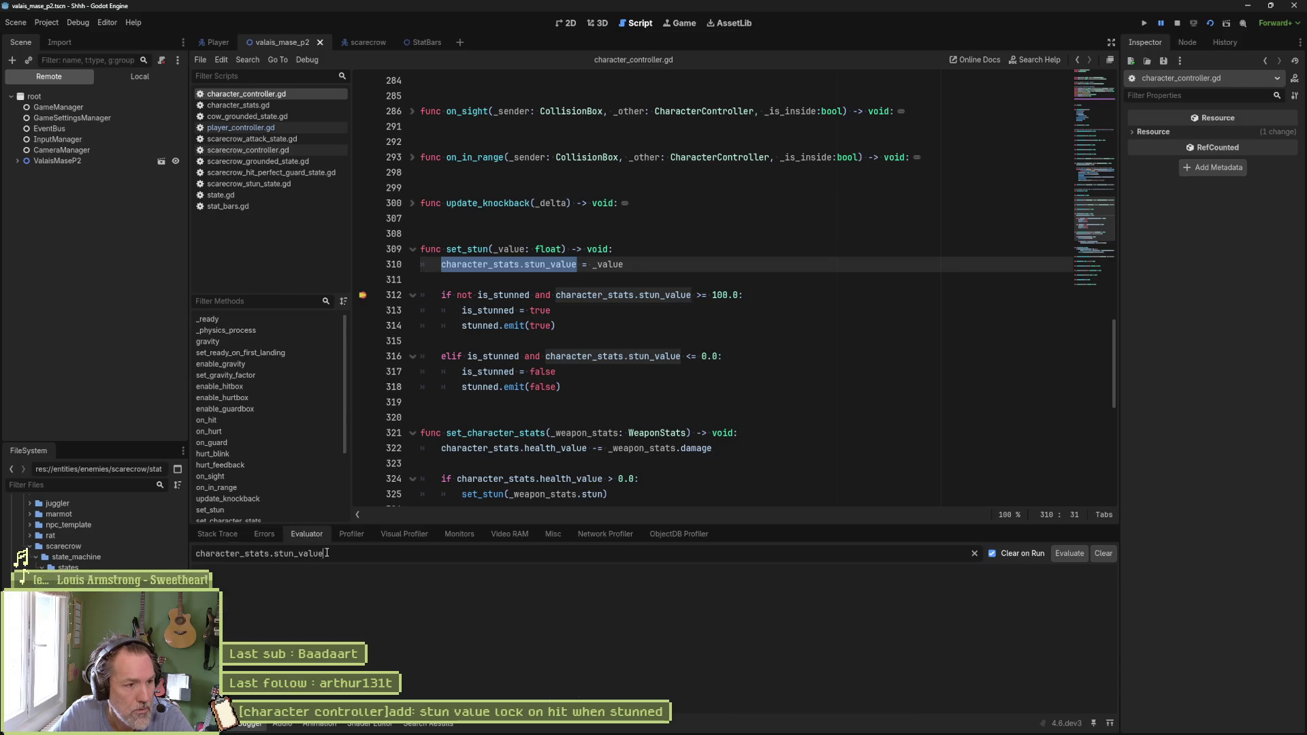
key("Return")
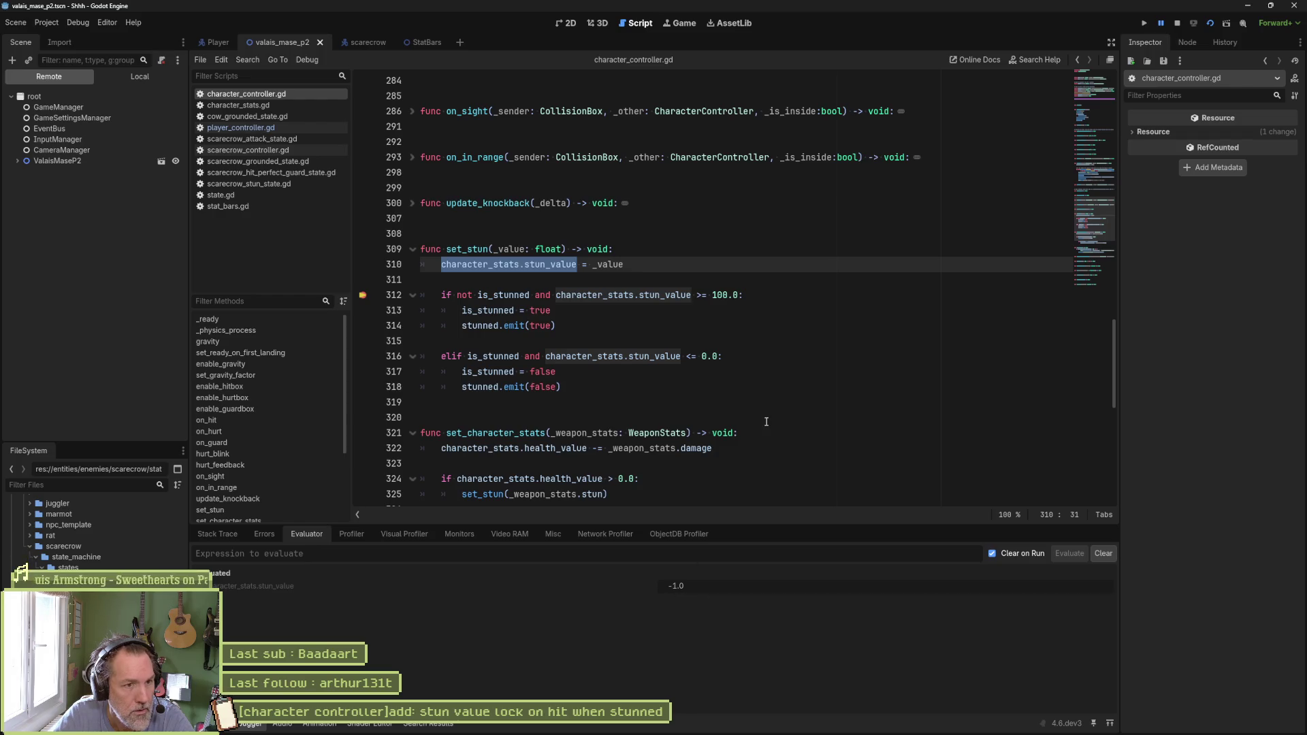
- Stop the game and change line 310's stun_value assignment from '=' to '+='
left_click(1177, 24)
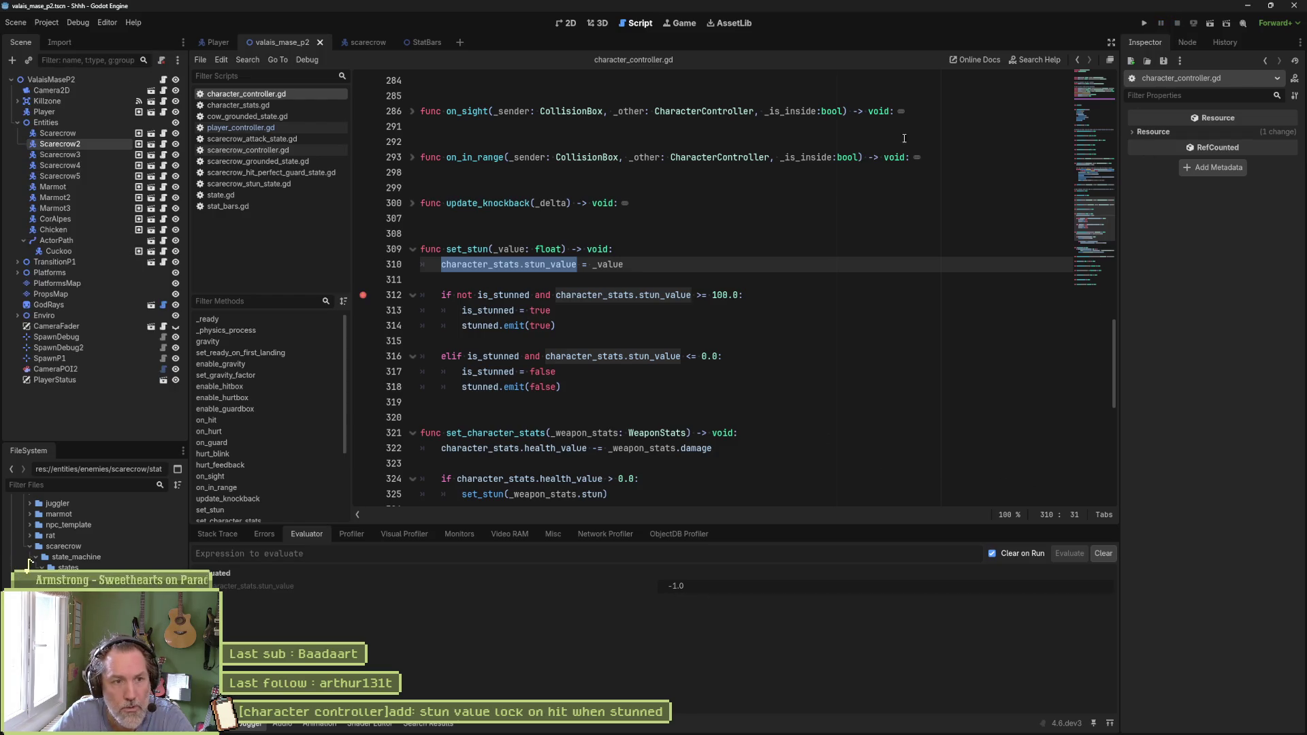
left_click(583, 267)
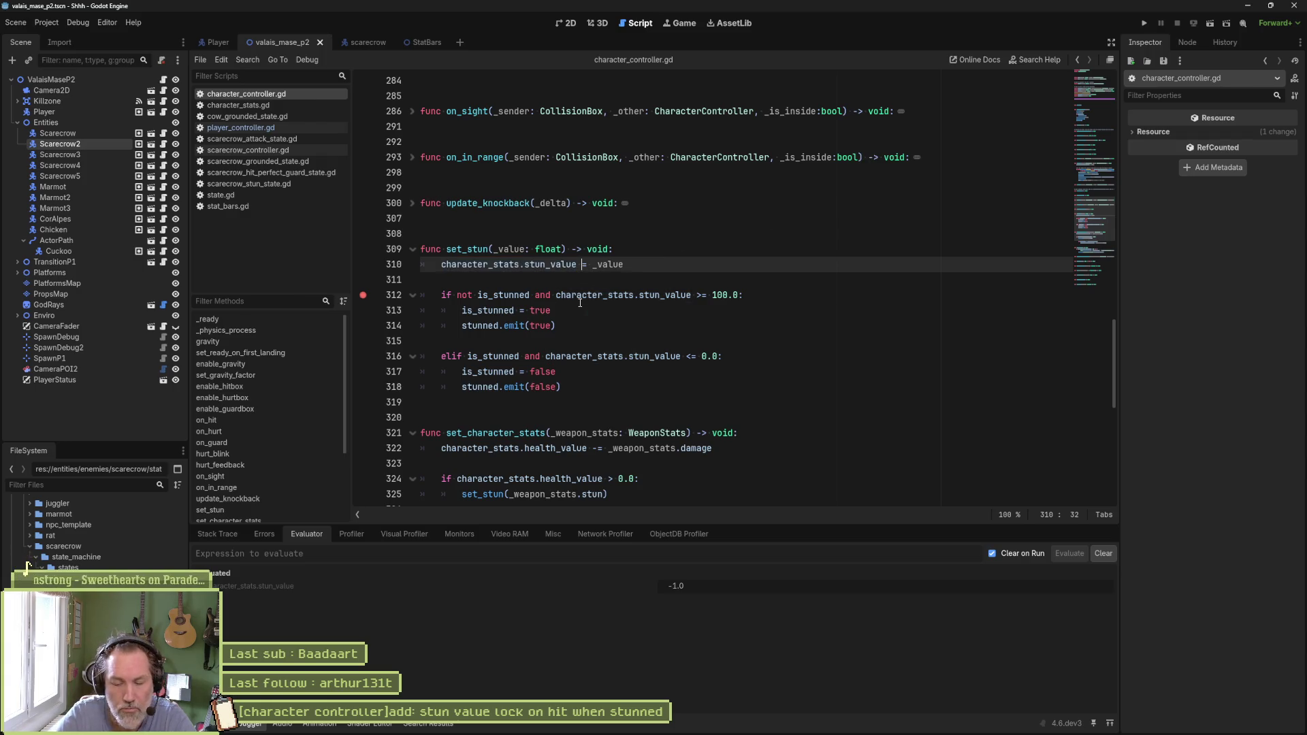
type("+")
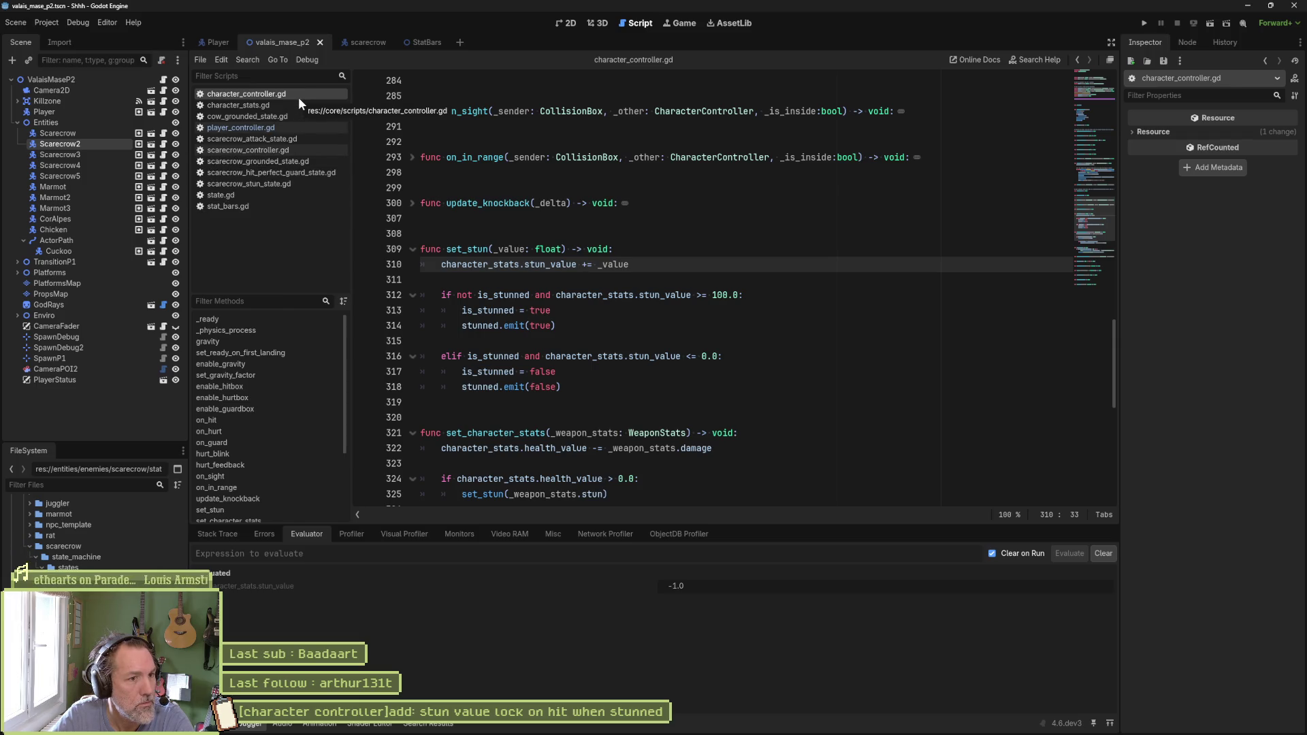
- Rerun the scene, clear the line 41 breakpoint, resume, and stop the game
left_click(292, 171)
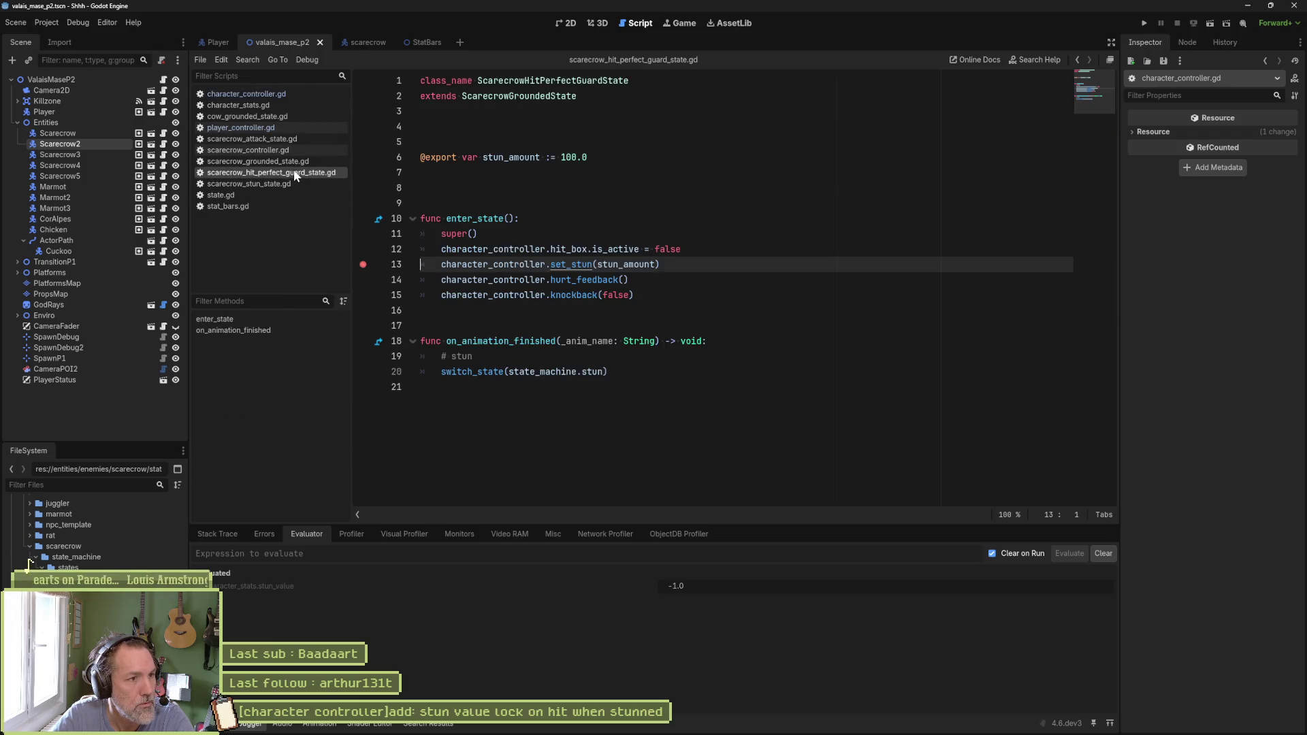
key("F6")
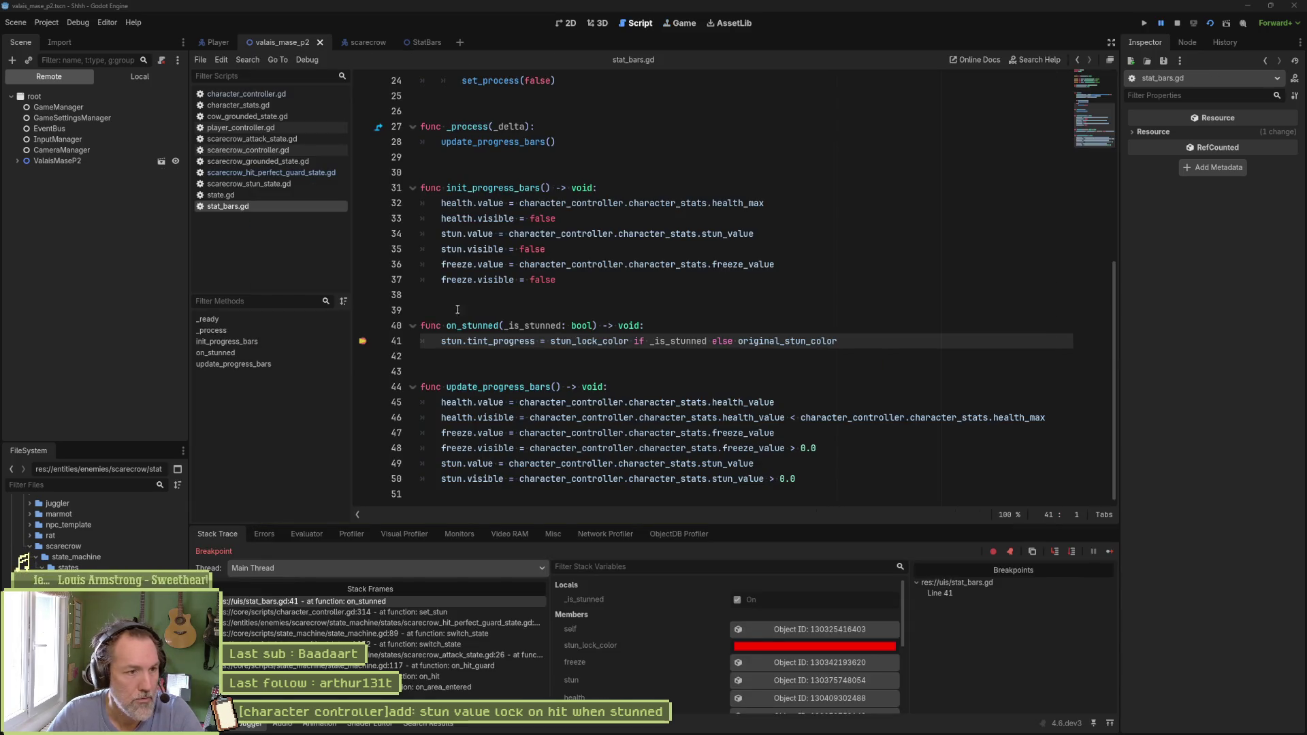
key("F9")
left_click(1110, 552)
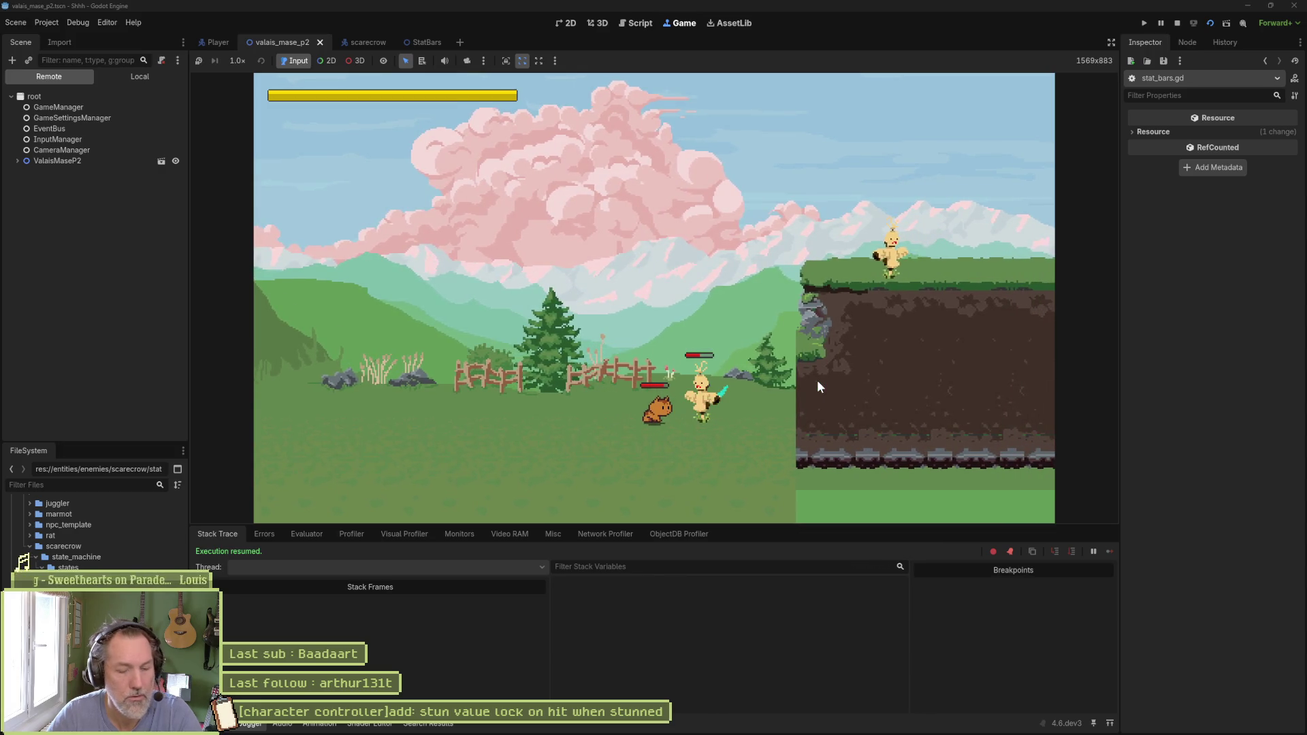
key("F8")
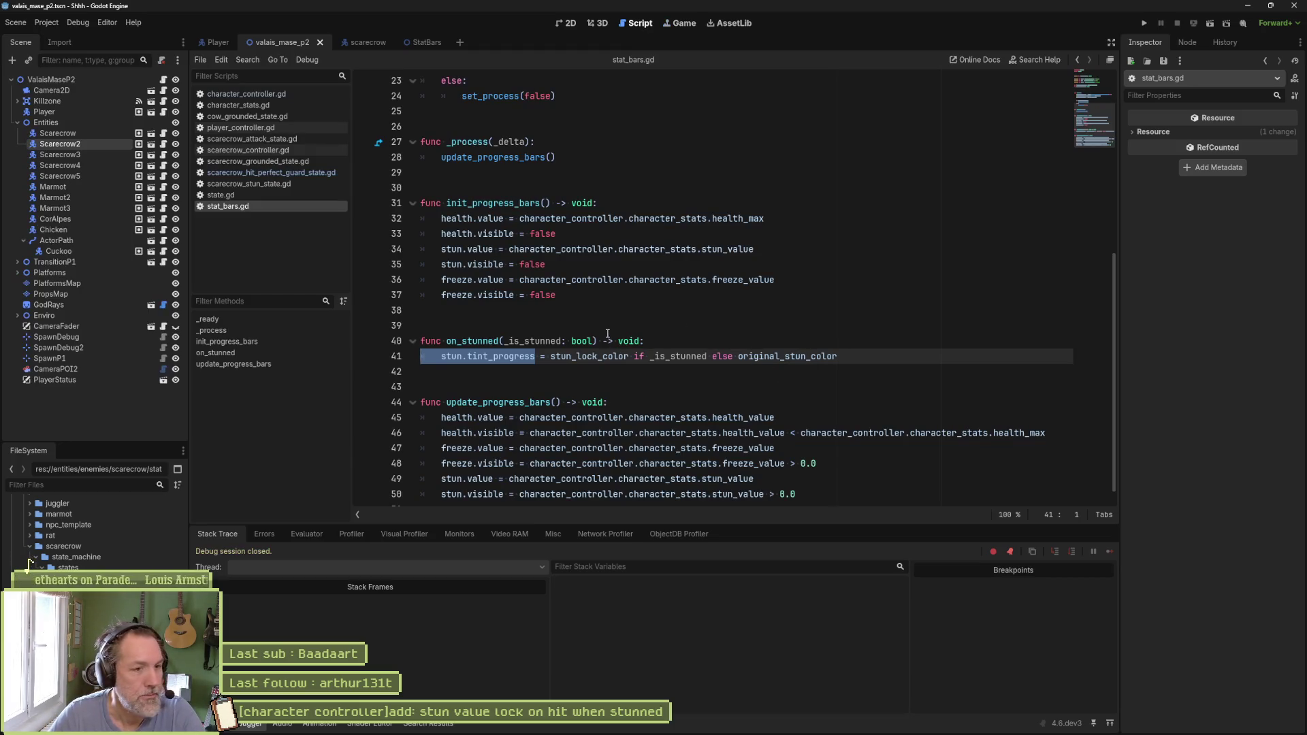
- Open character_controller.gd at set_character_stats and select the freeze_value assignment on line 328
left_click(647, 326)
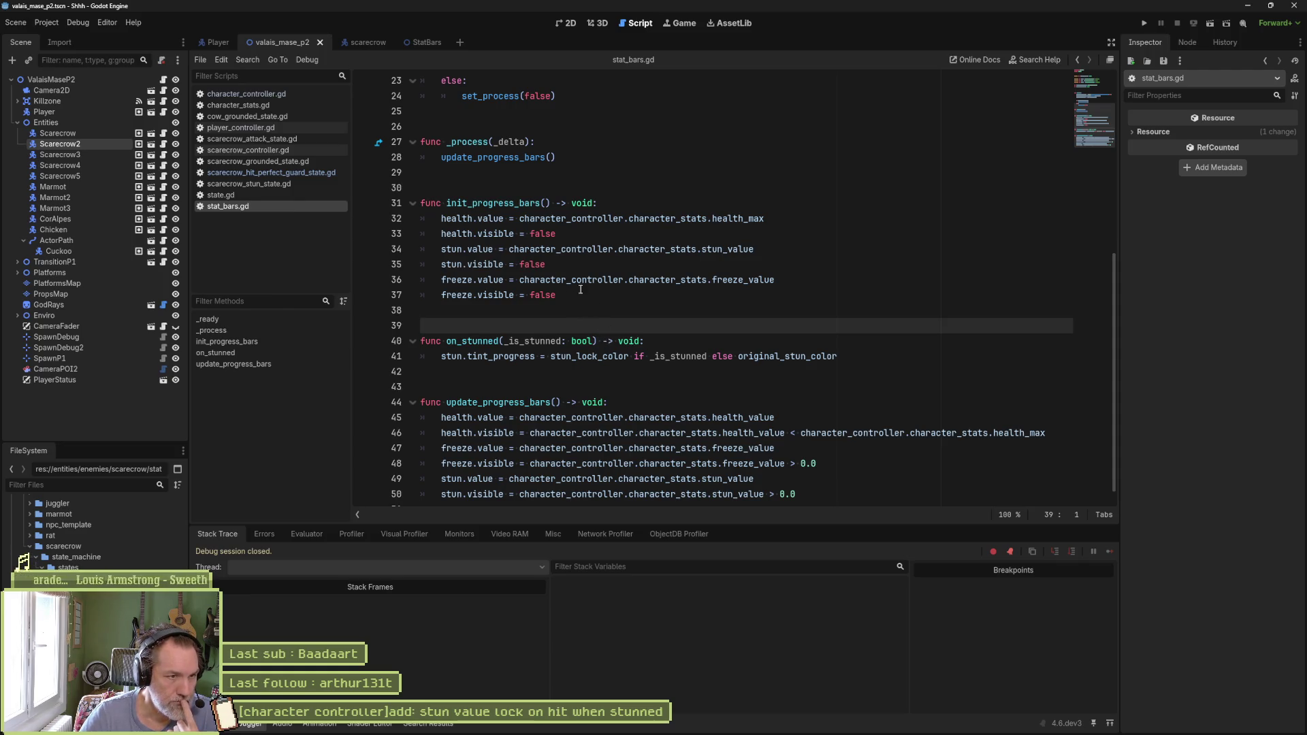
left_click(245, 94)
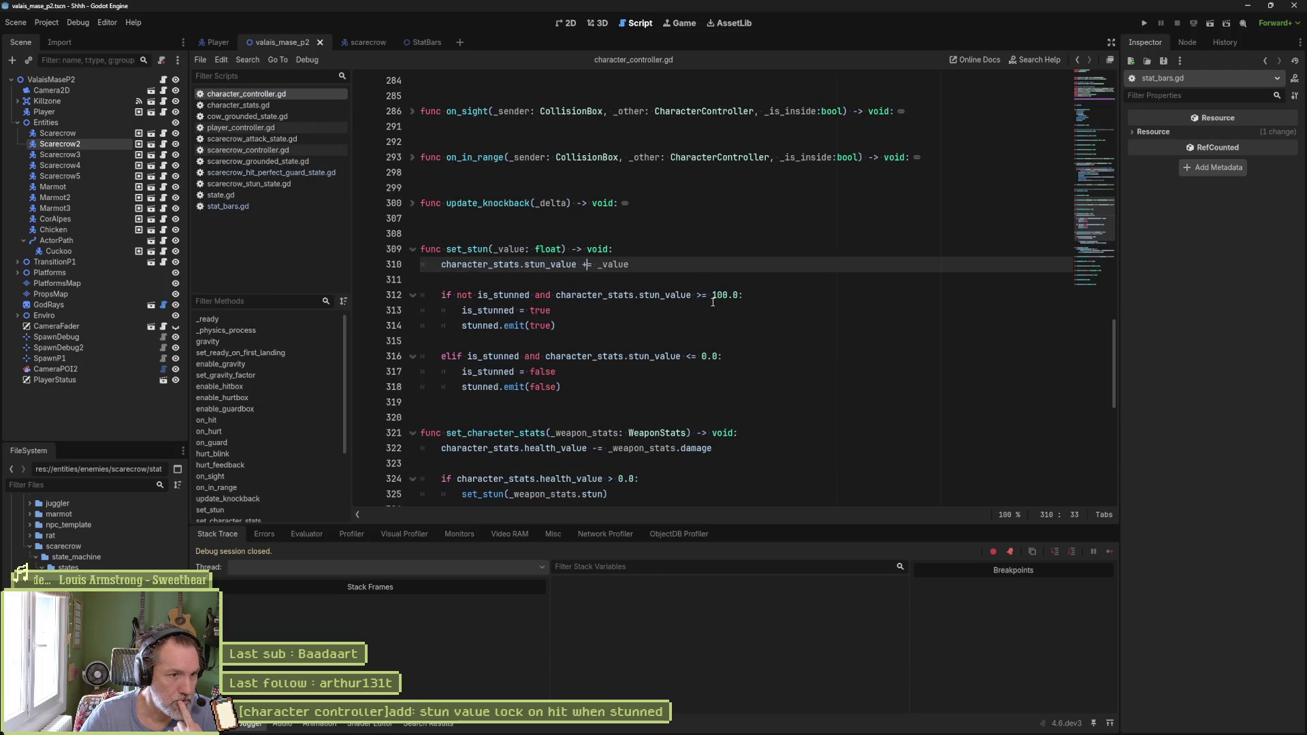
scroll(604, 359, "down", 4)
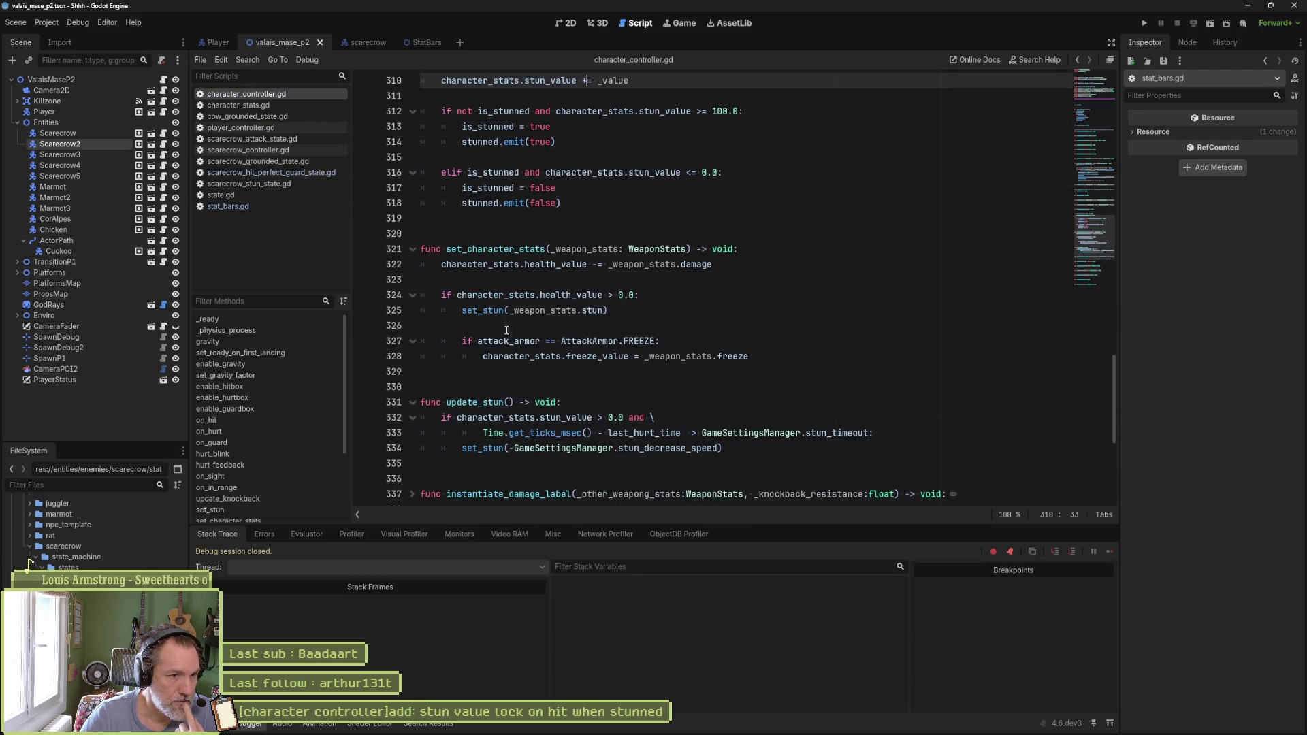
double_click(484, 250)
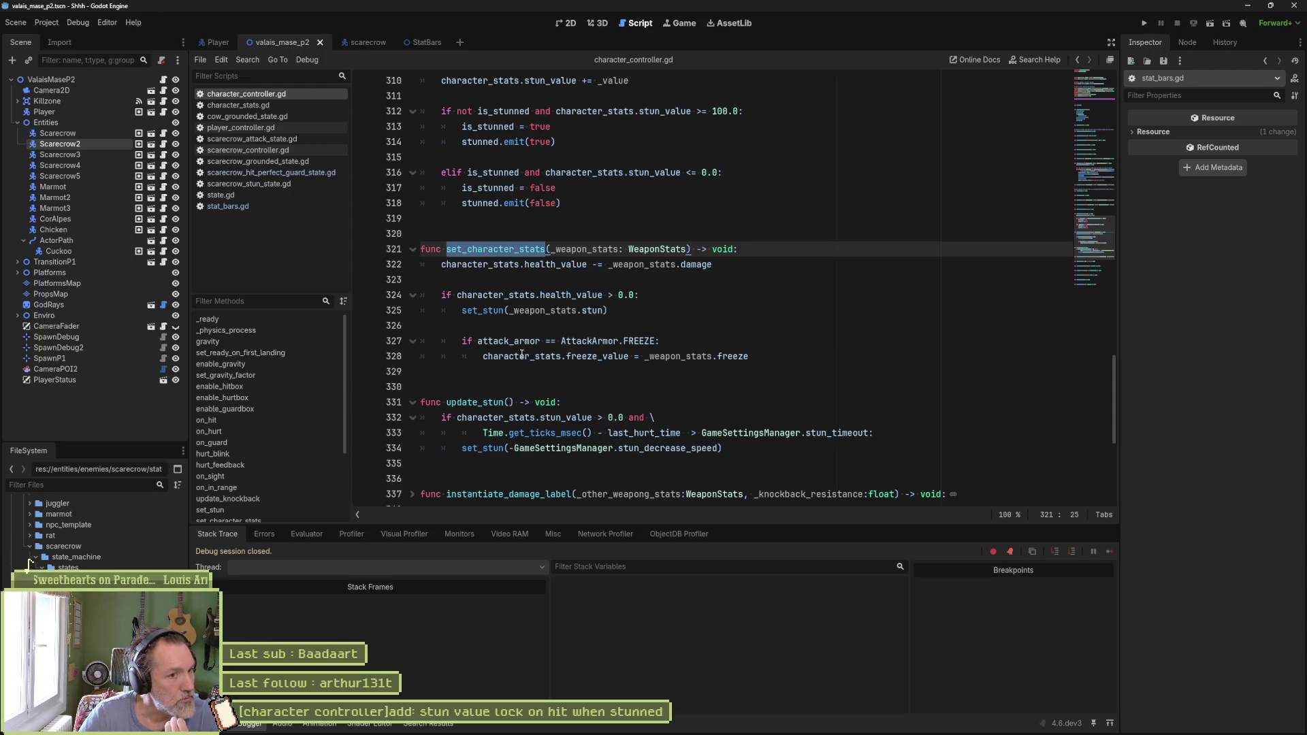
left_click_drag(485, 358, 641, 357)
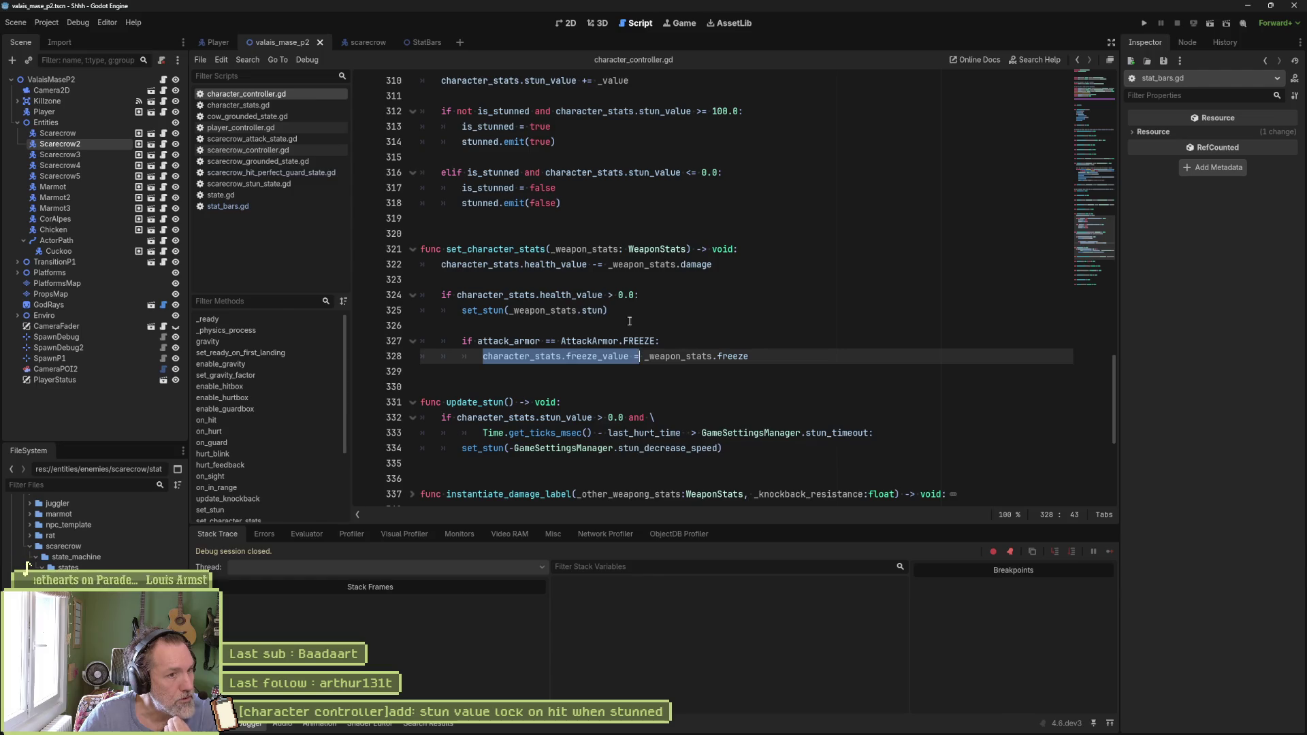
left_click_drag(521, 265, 593, 264)
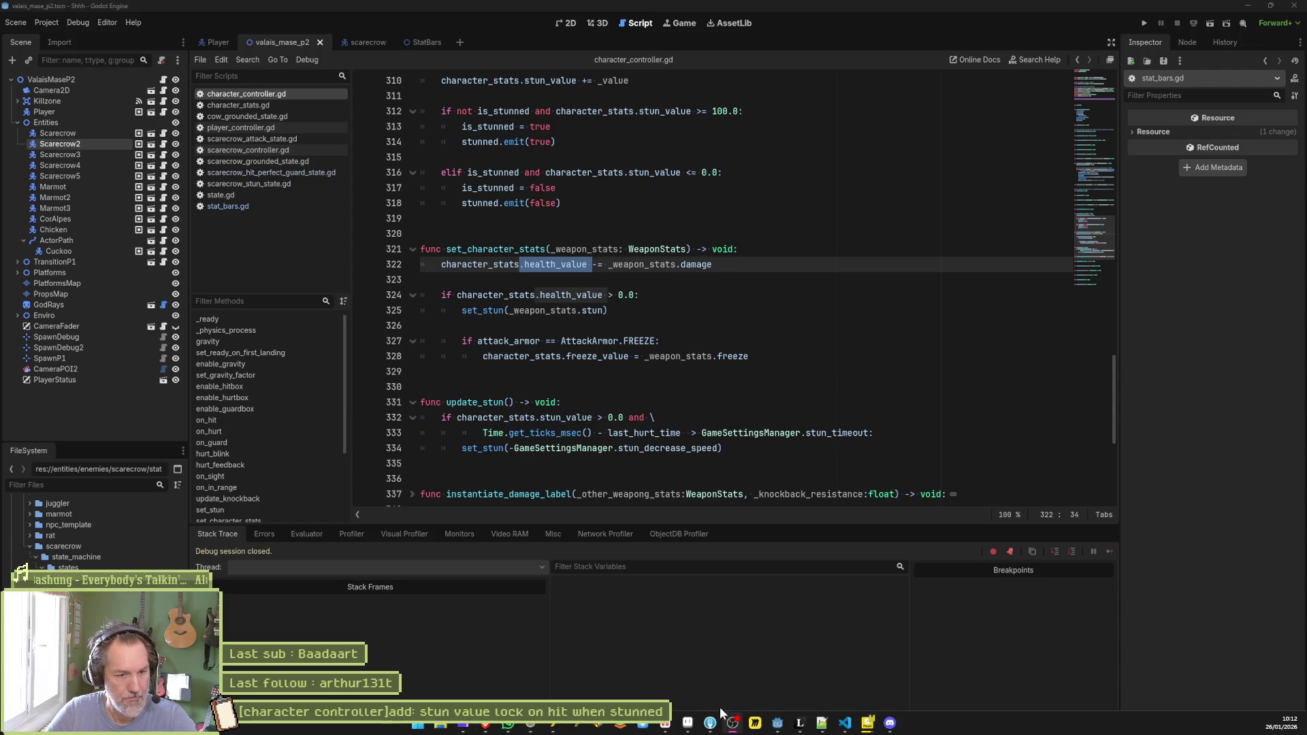
left_click(715, 722)
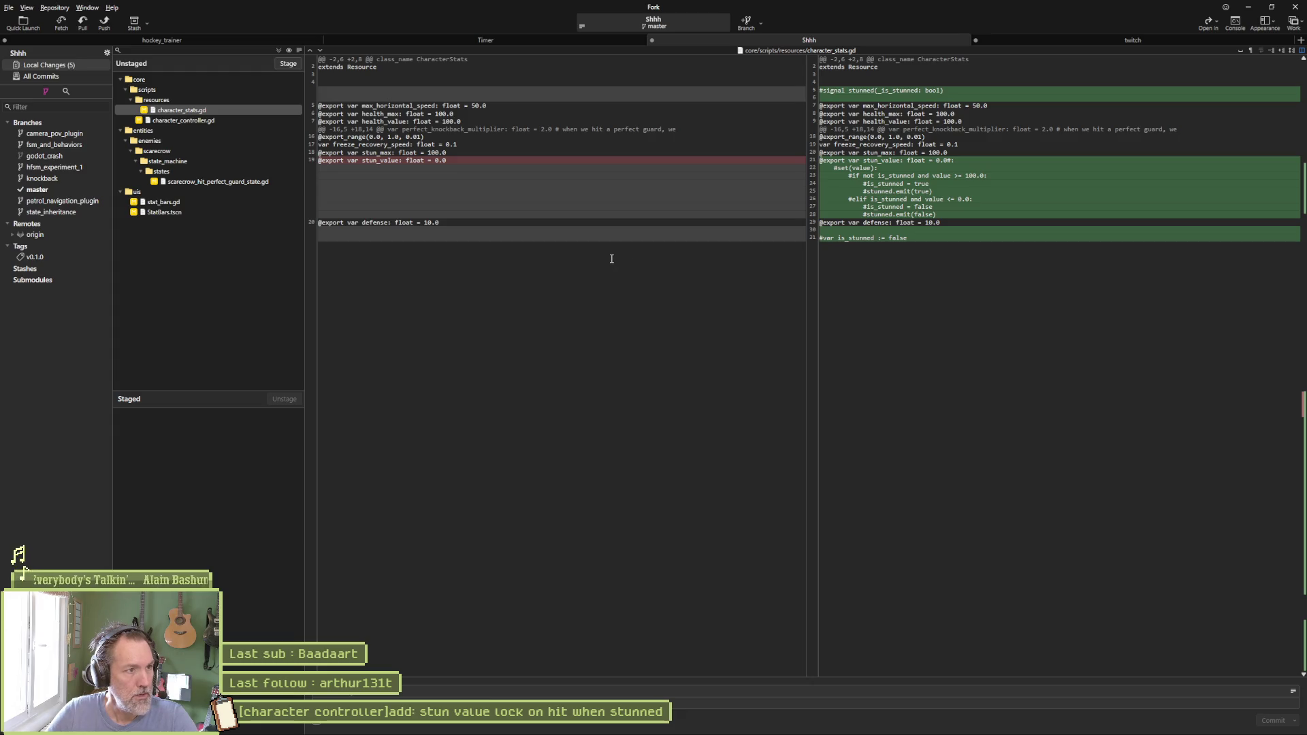
key("ctrl+a")
mouse_move(670, 730)
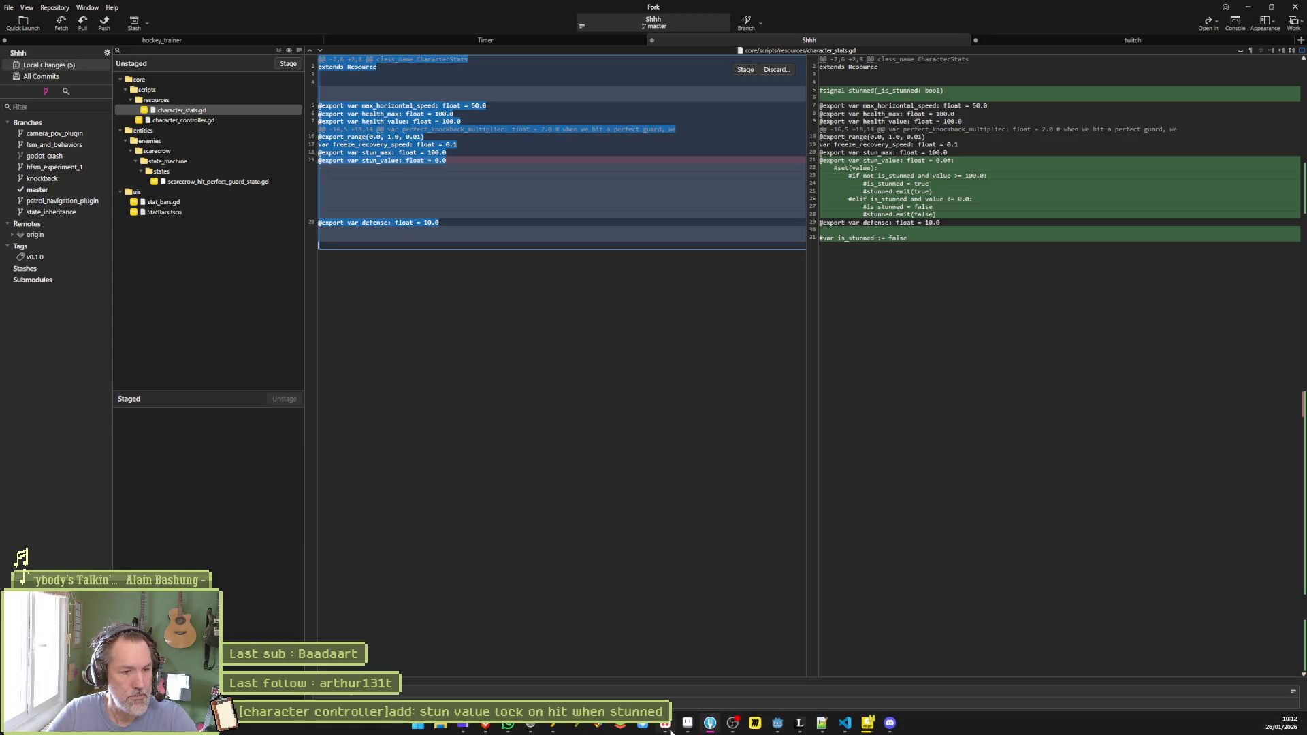
left_click(778, 723)
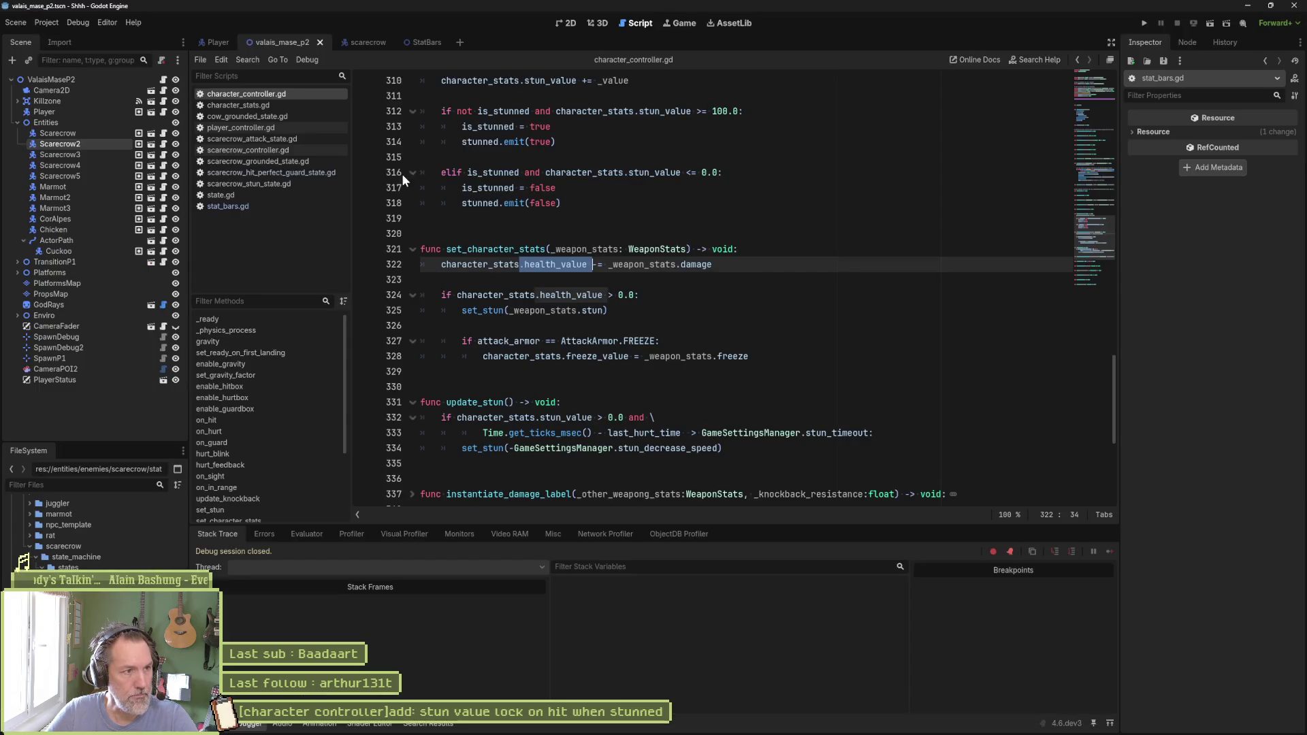
- Strip the commented-out setter, is_stunned and stunned signal lines from character_stats.gd, save and close it
left_click(304, 108)
scroll(673, 323, "down", 2)
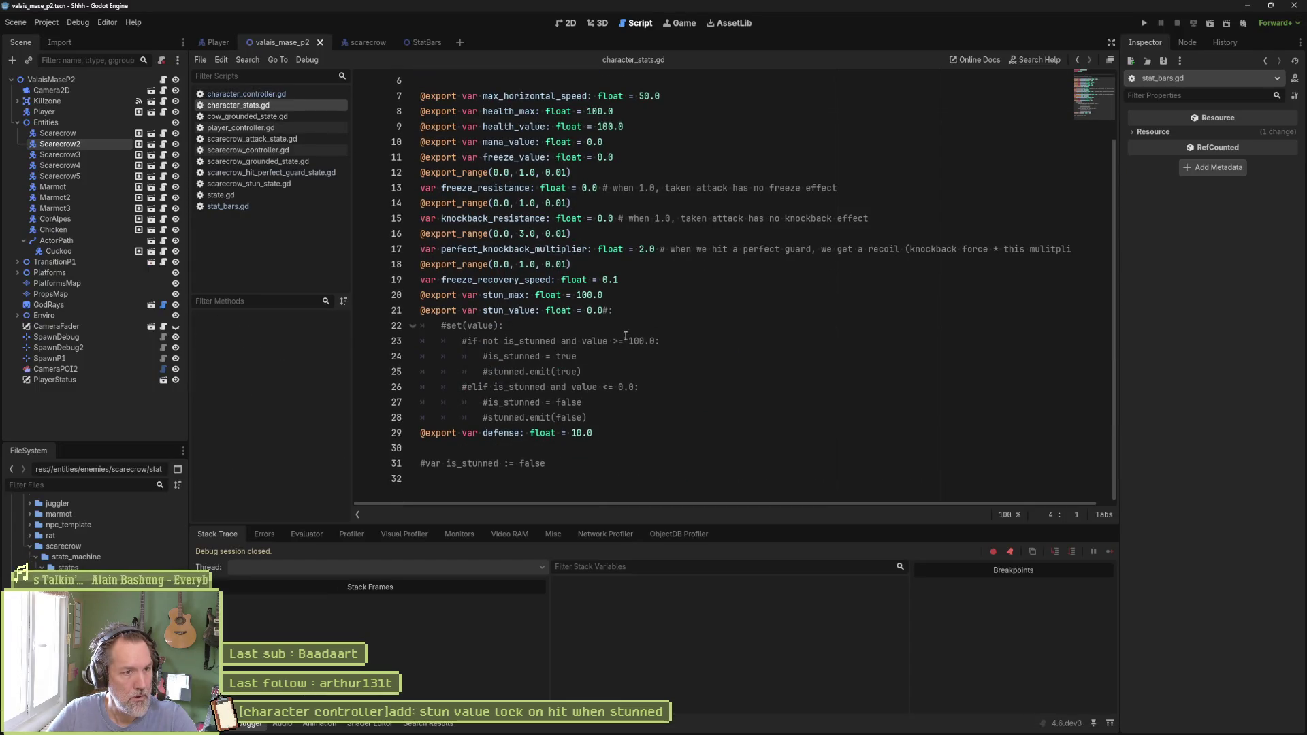
left_click_drag(603, 421, 603, 311)
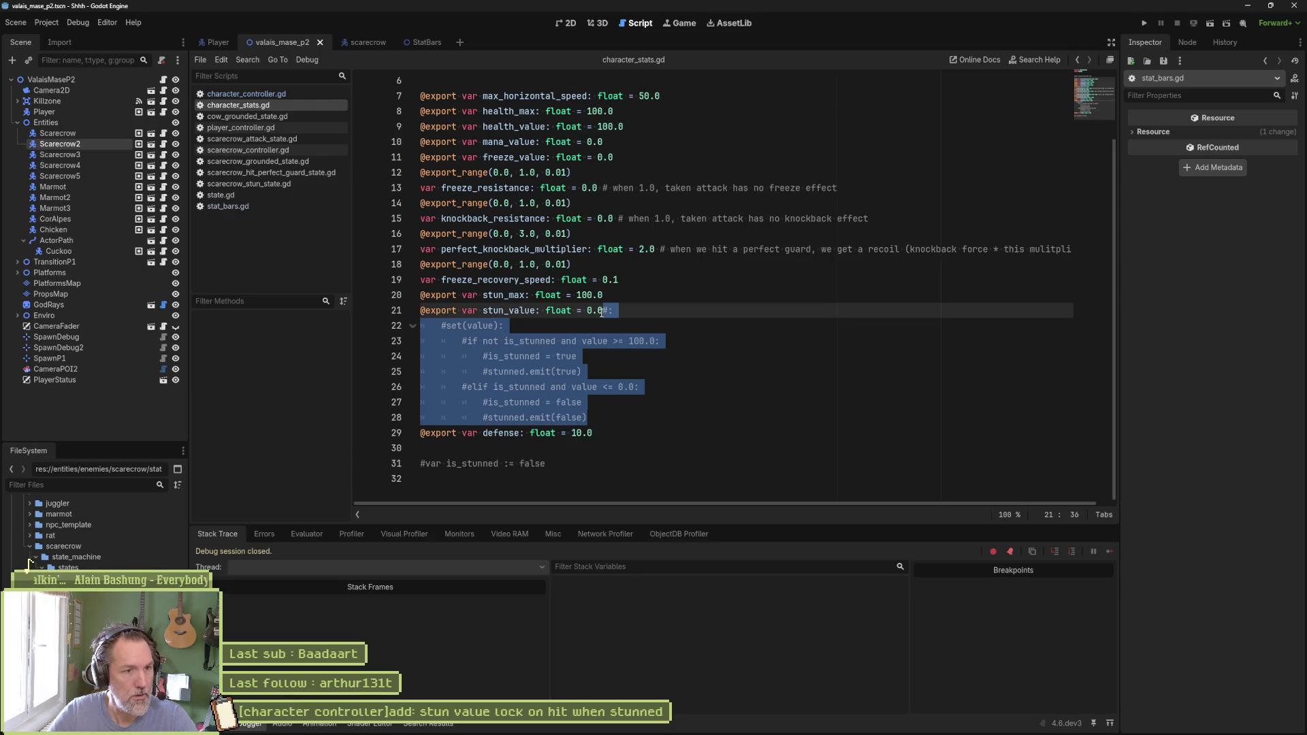
key("BackSpace")
key("Down")
key("Down")
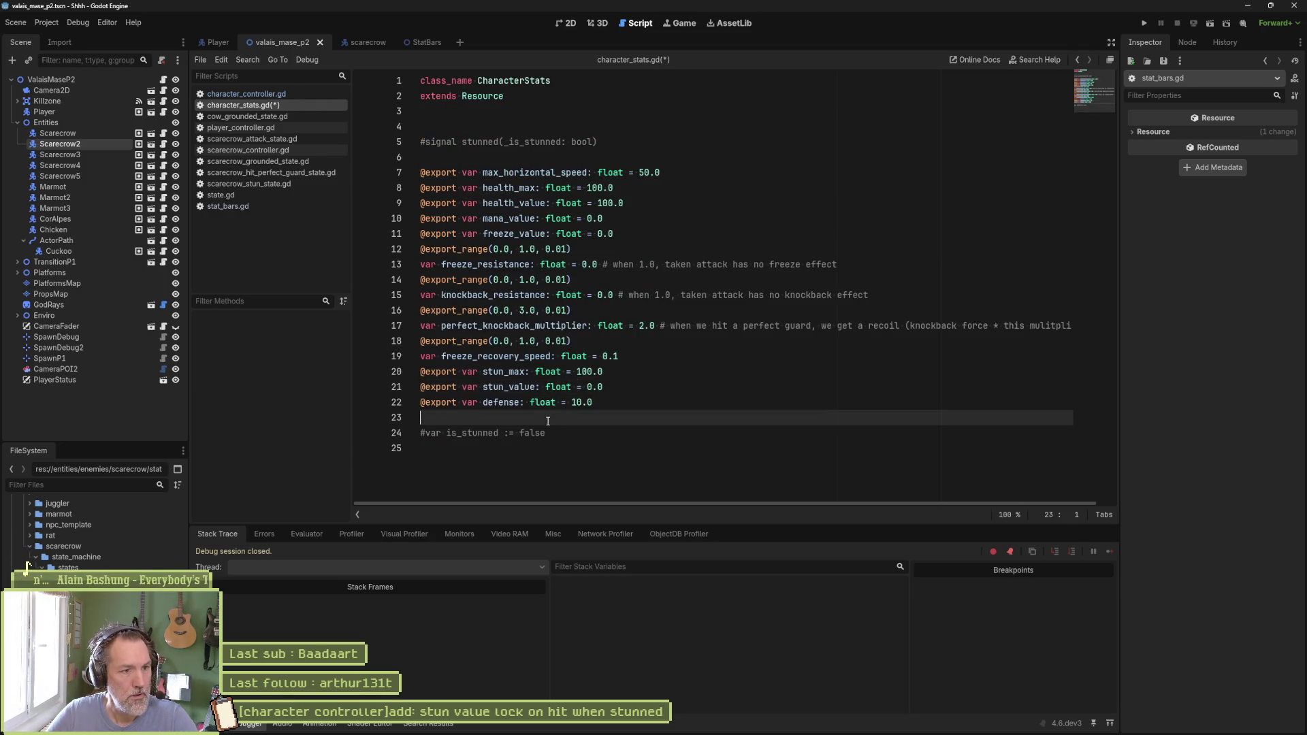
key("ctrl+shift+k")
key("ctrl+shift+k")
left_click(513, 144)
key("ctrl+shift+k")
key("ctrl+shift+k")
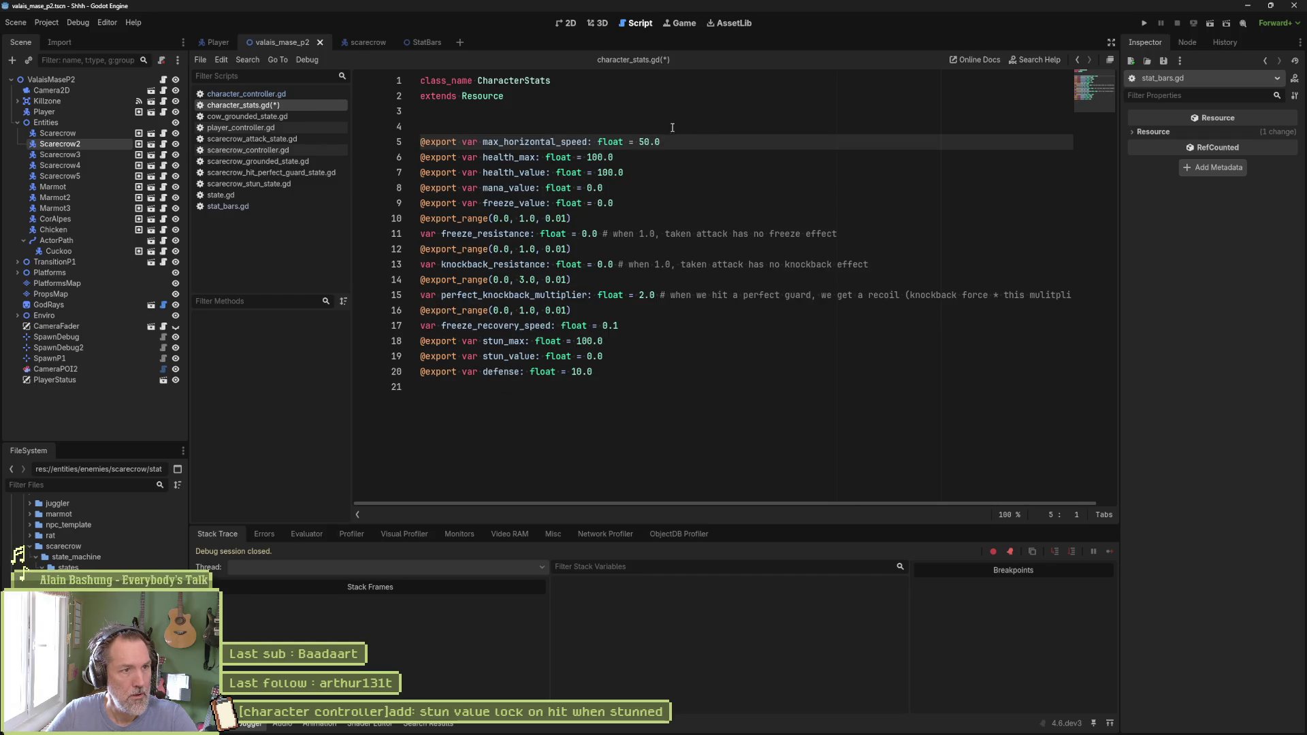
key("Return")
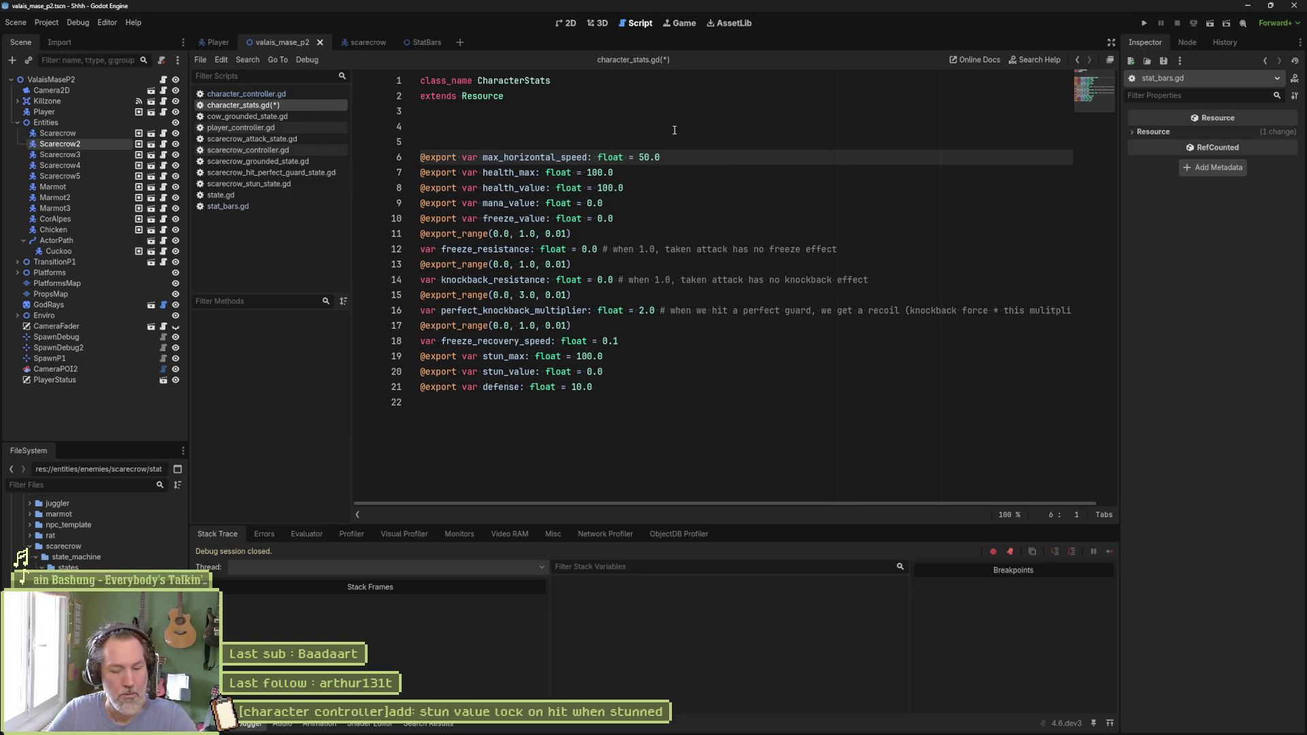
key("ctrl+s")
key("ctrl+w")
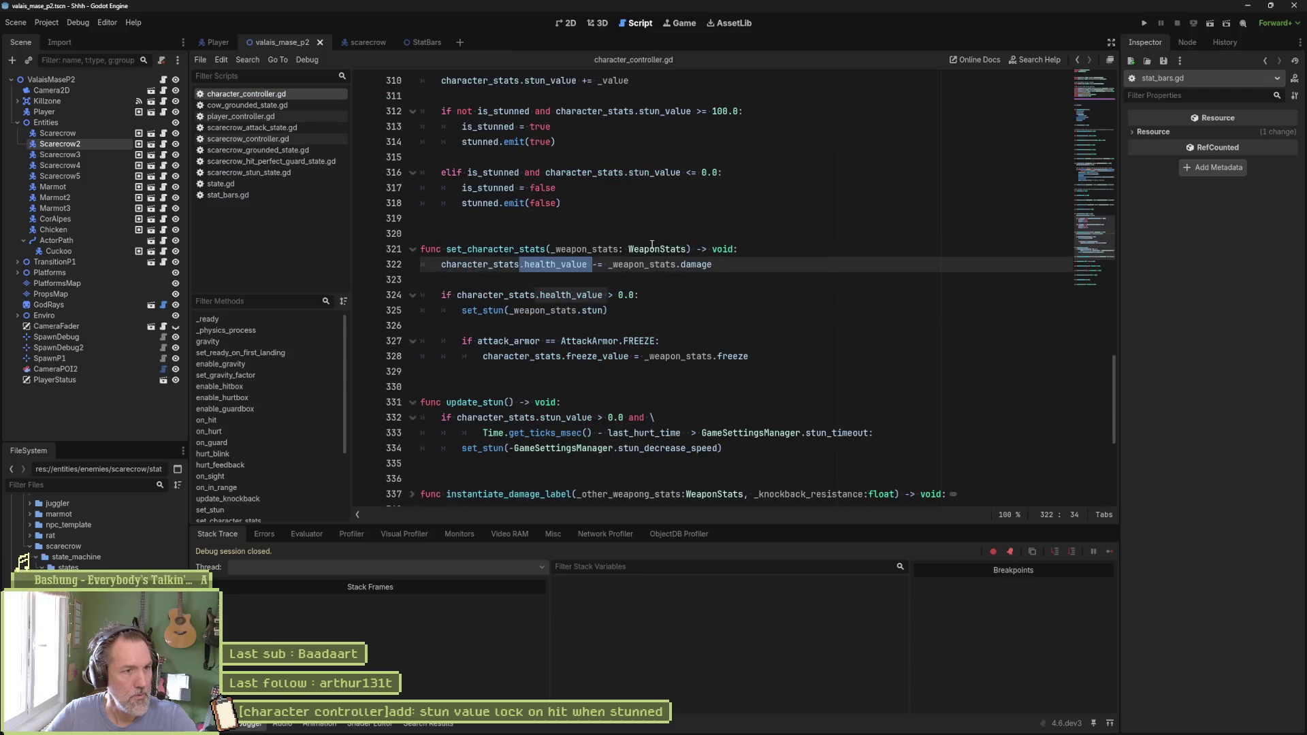
- Scroll back up to the top of character_controller.gd
left_click(658, 233)
scroll(681, 259, "up", 9)
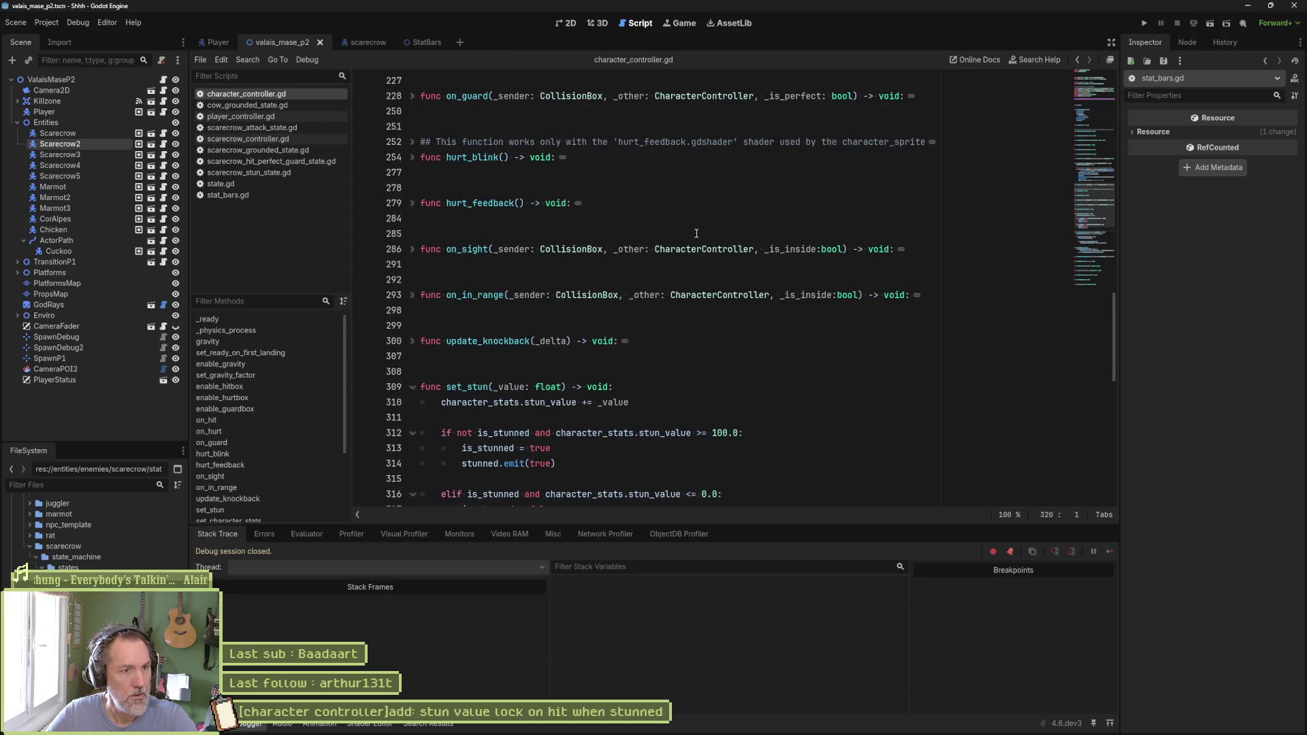
scroll(701, 283, "up", 15)
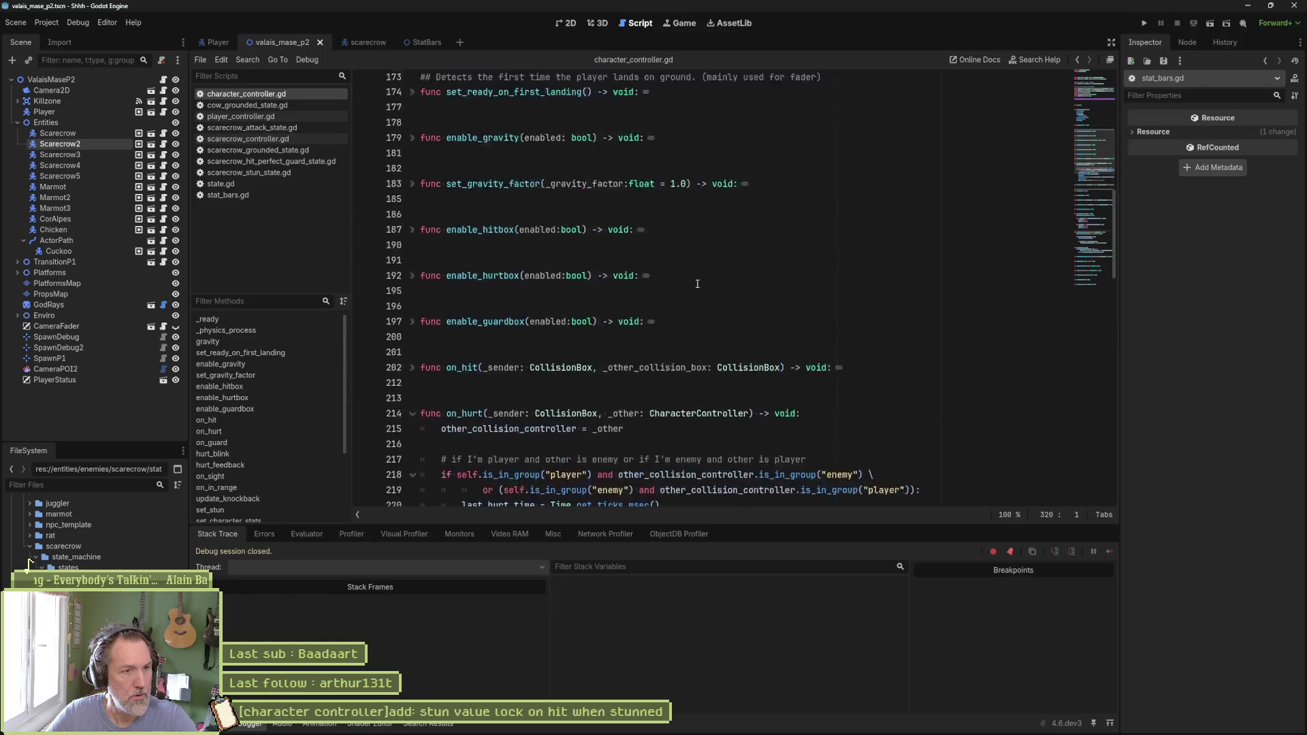
scroll(703, 289, "up", 3)
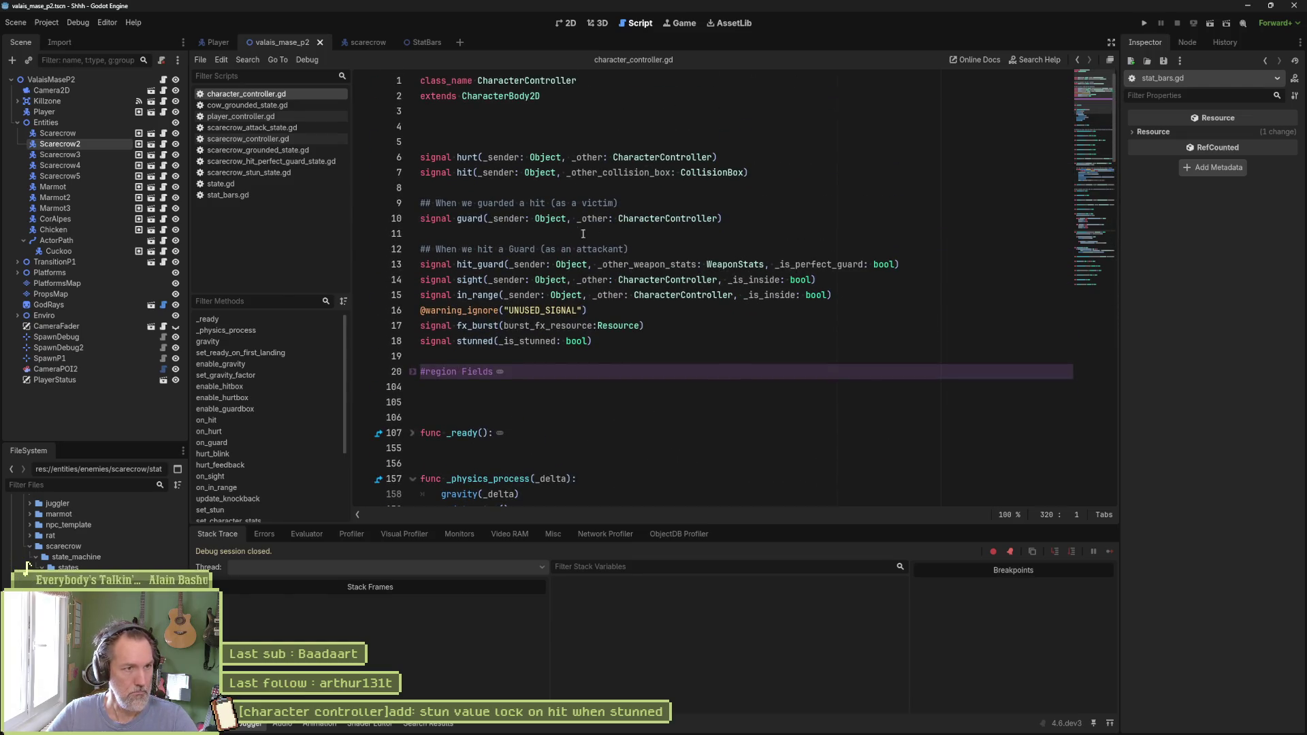
- Bring Fork forward and review the character_controller.gd diff
mouse_move(734, 724)
left_click(734, 667)
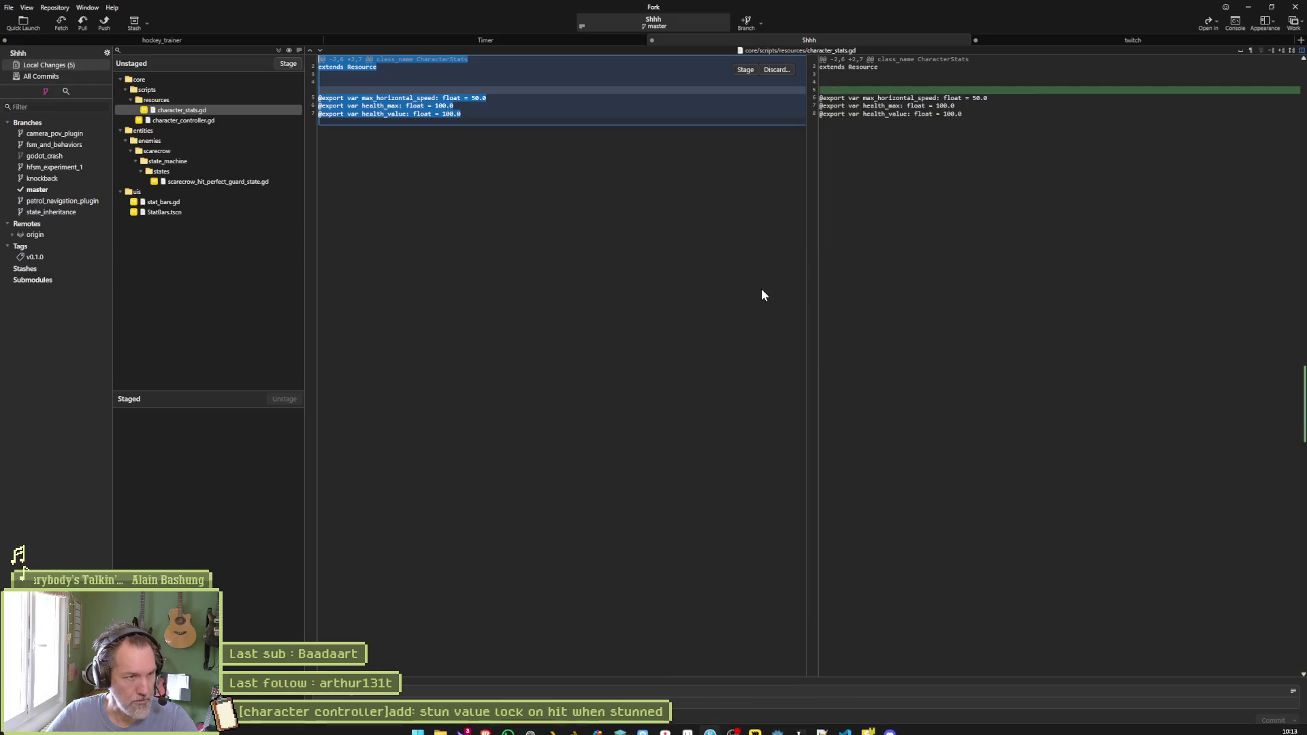
left_click(435, 134)
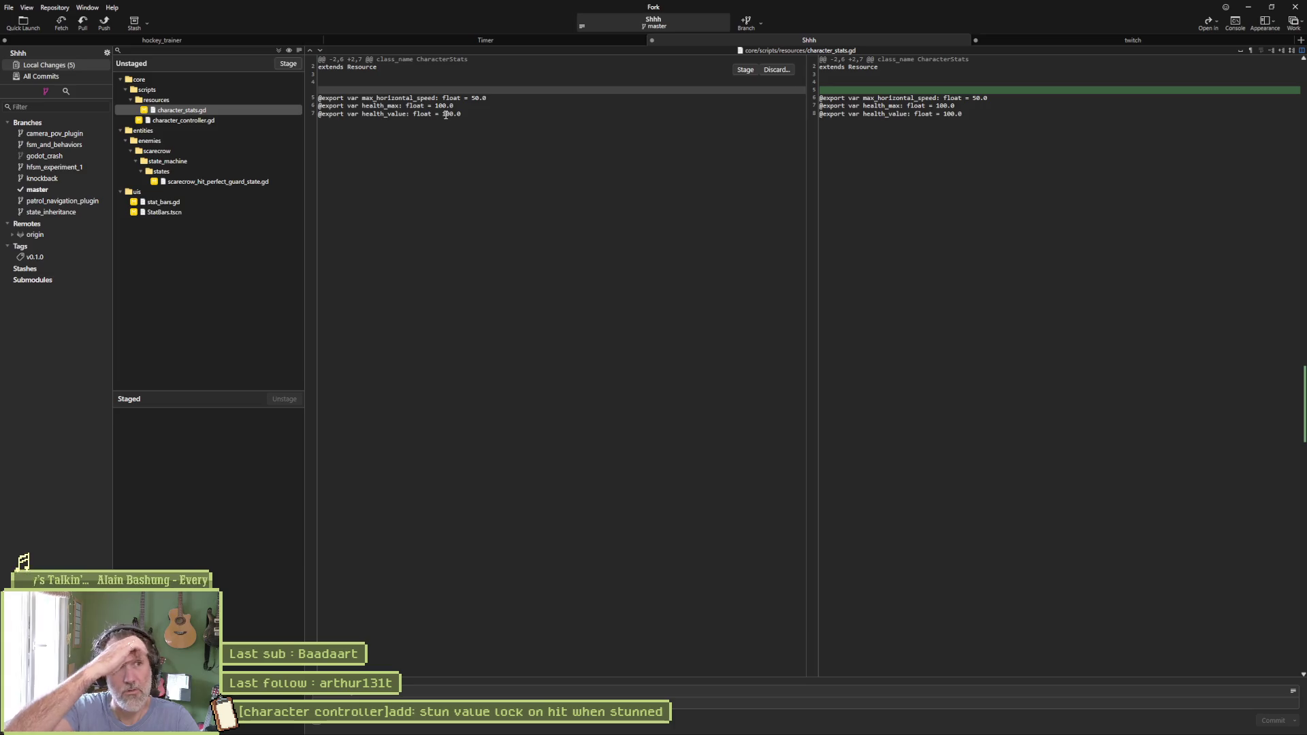
left_click(204, 120)
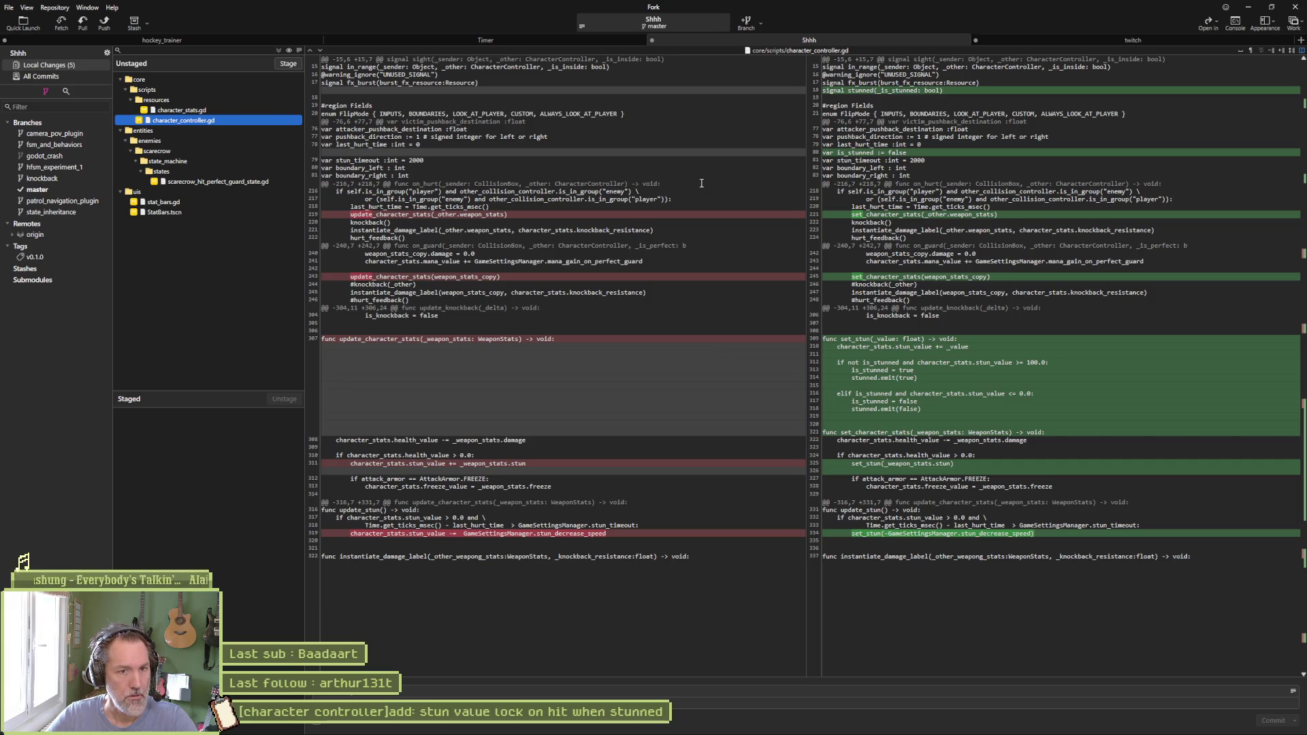
mouse_move(664, 294)
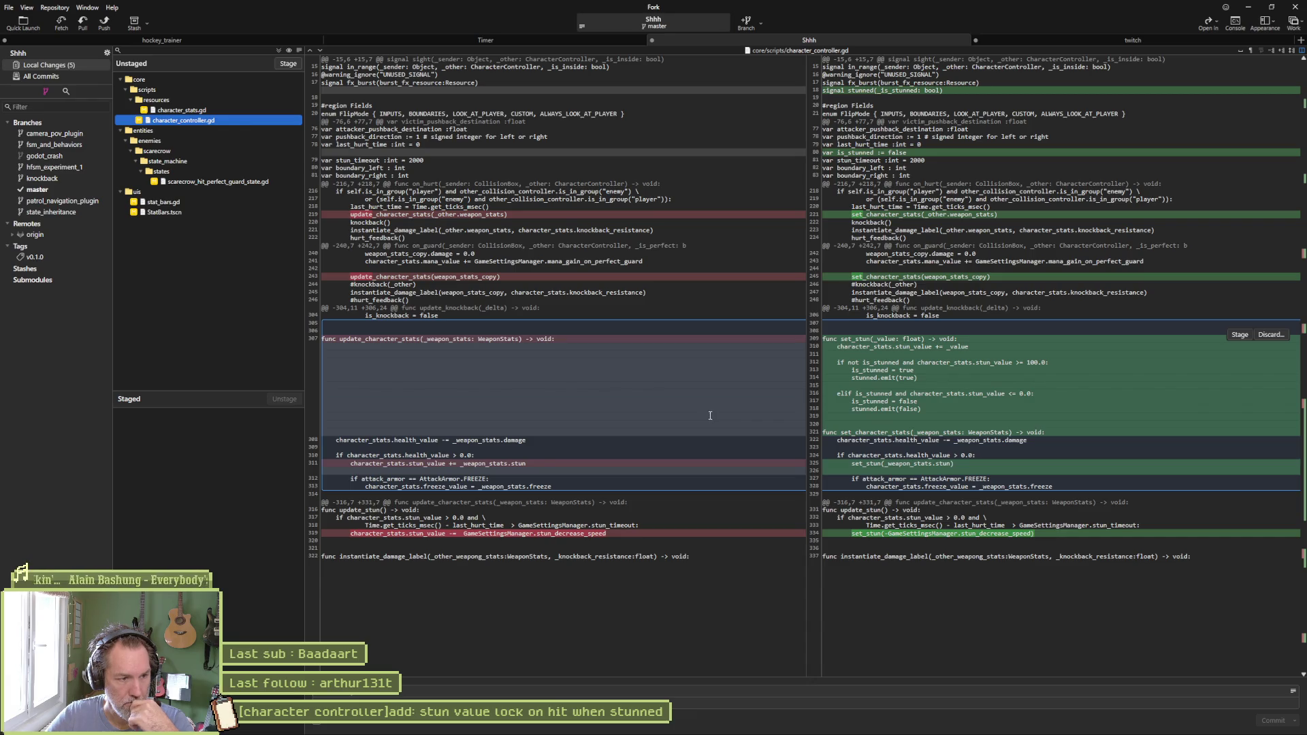
- Review the scarecrow_hit_perfect_guard_state.gd diff, then the stat_bars.gd diff
left_click(222, 182)
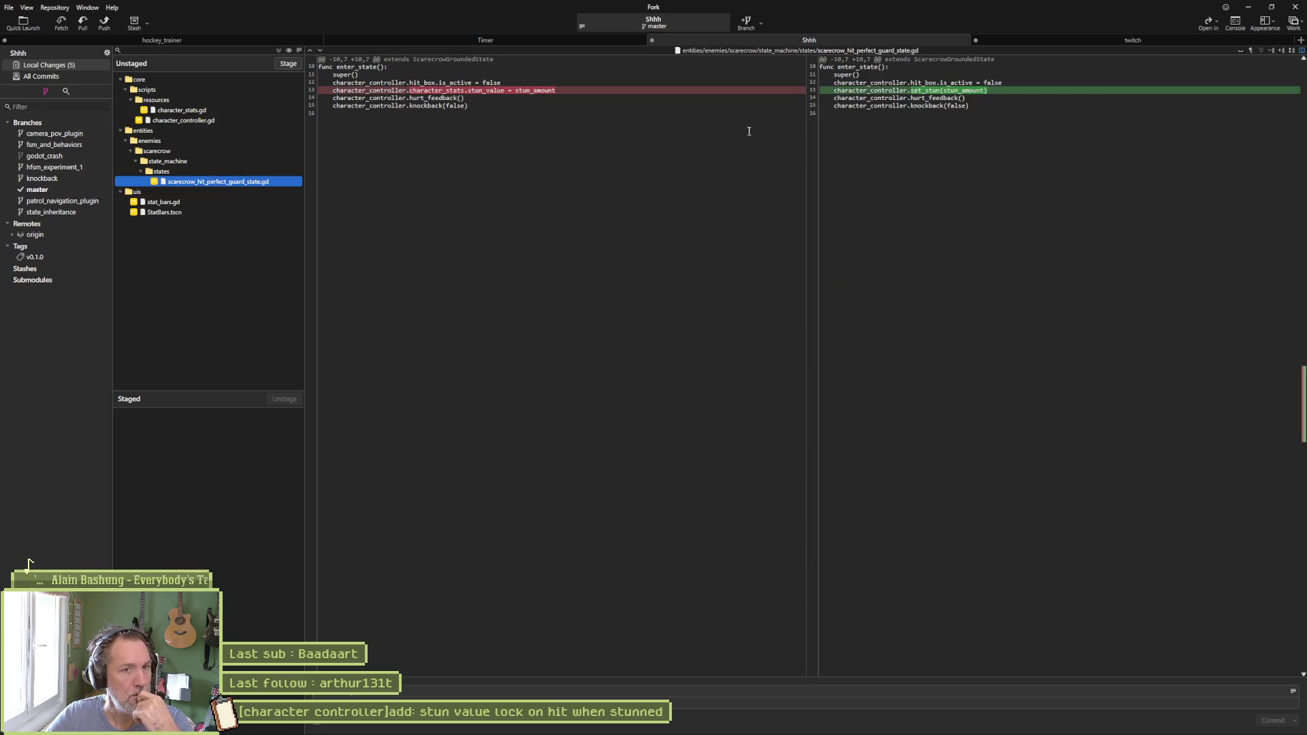
left_click(177, 205)
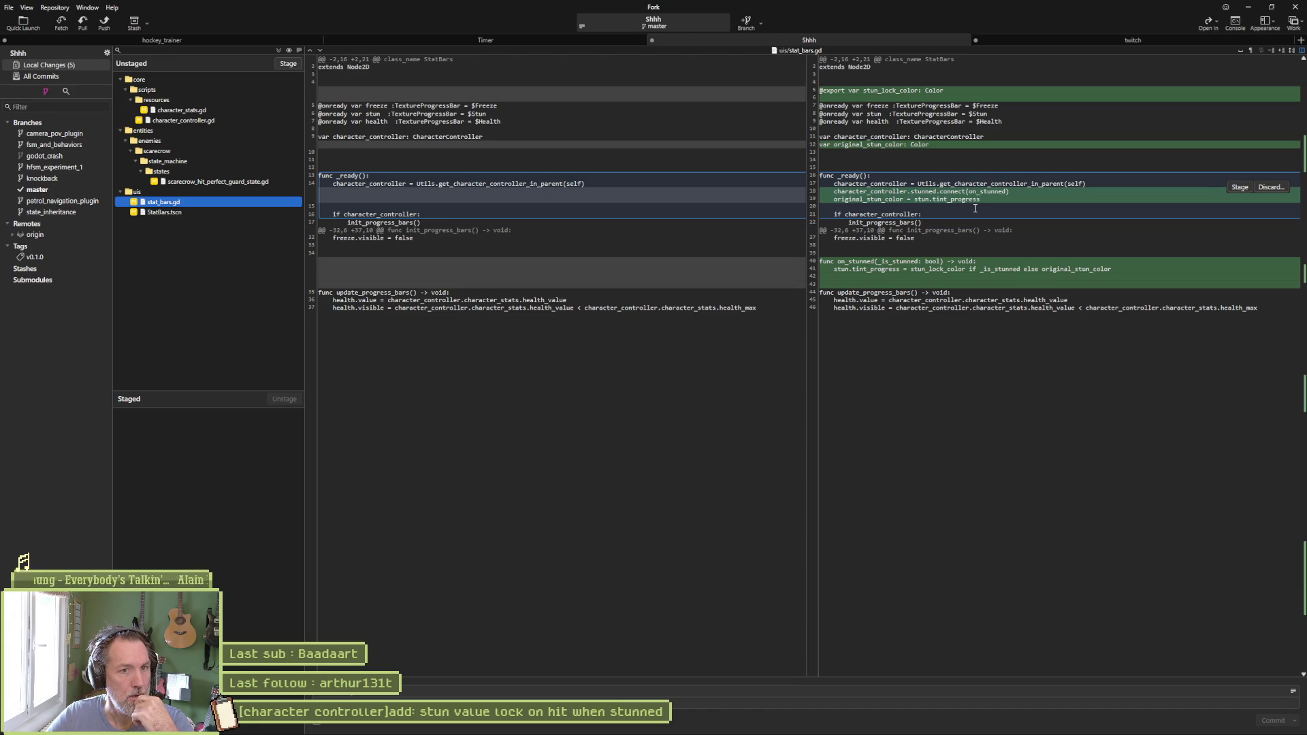
mouse_move(972, 268)
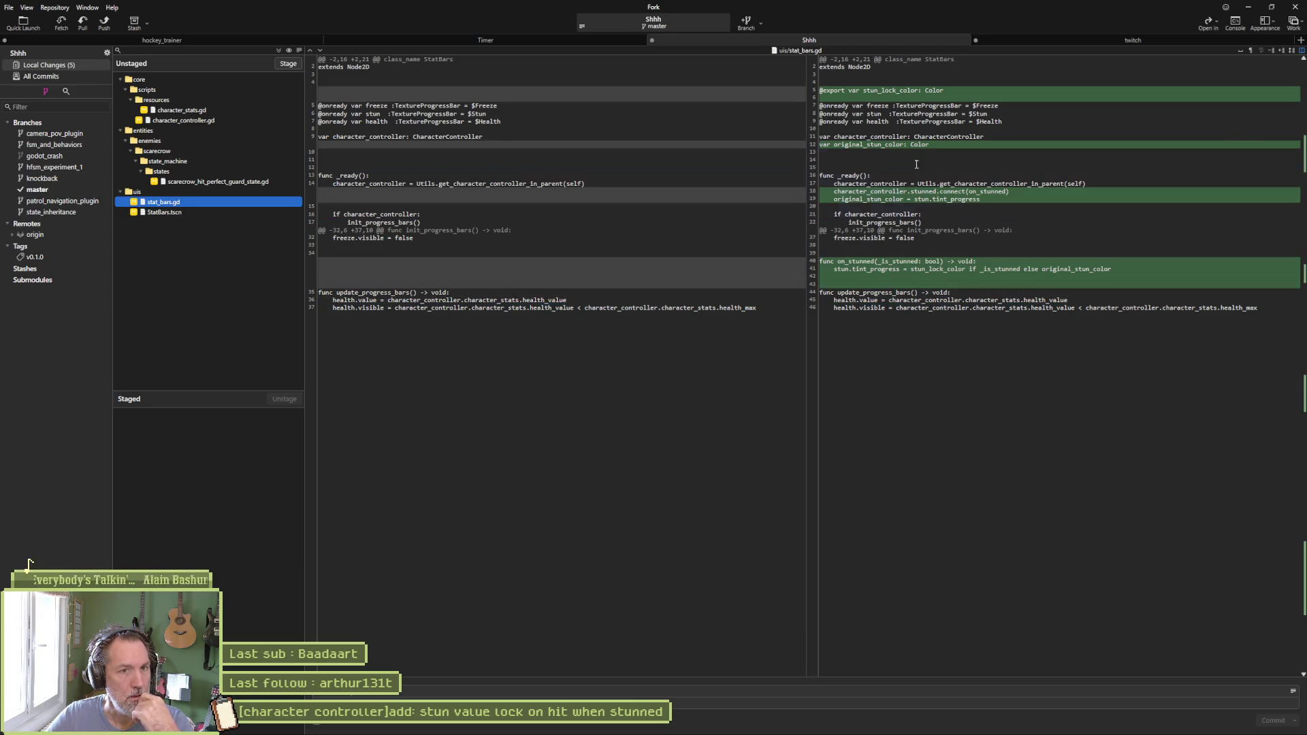
mouse_move(925, 139)
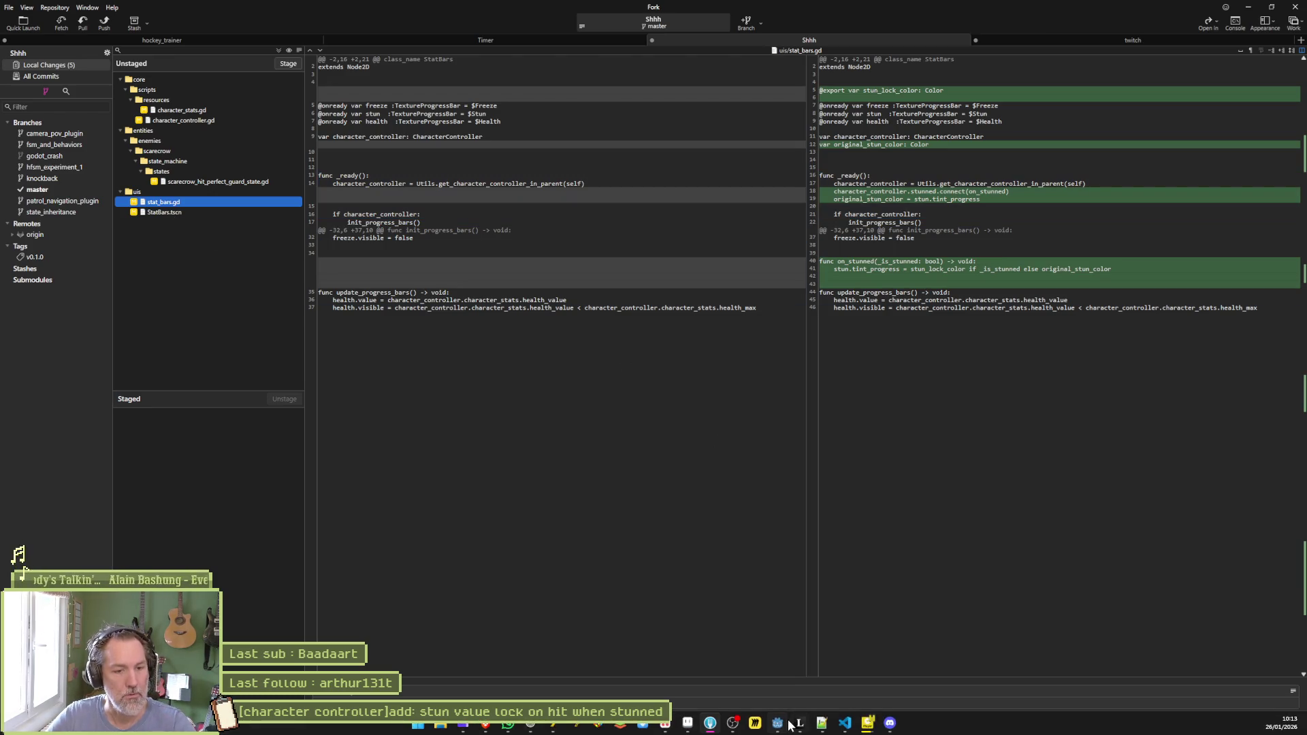
mouse_move(777, 723)
left_click(666, 725)
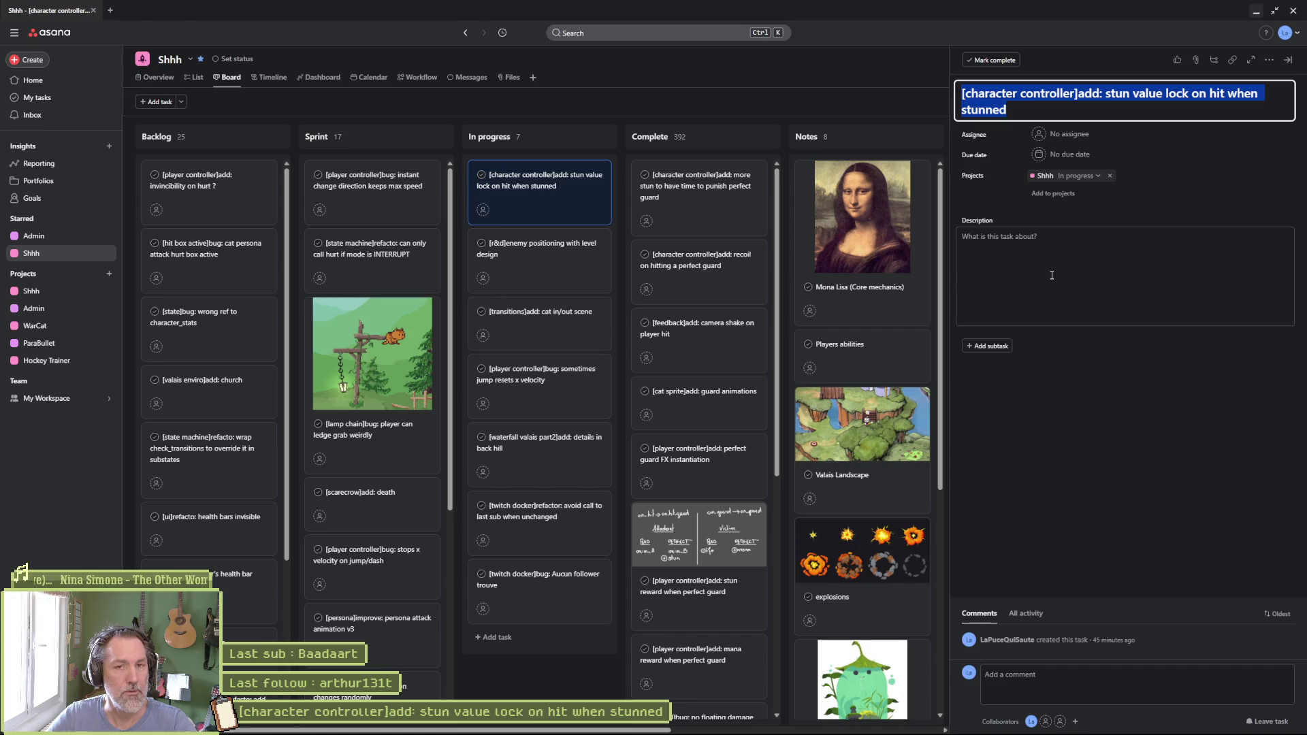
left_click(1275, 11)
left_click(1219, 32)
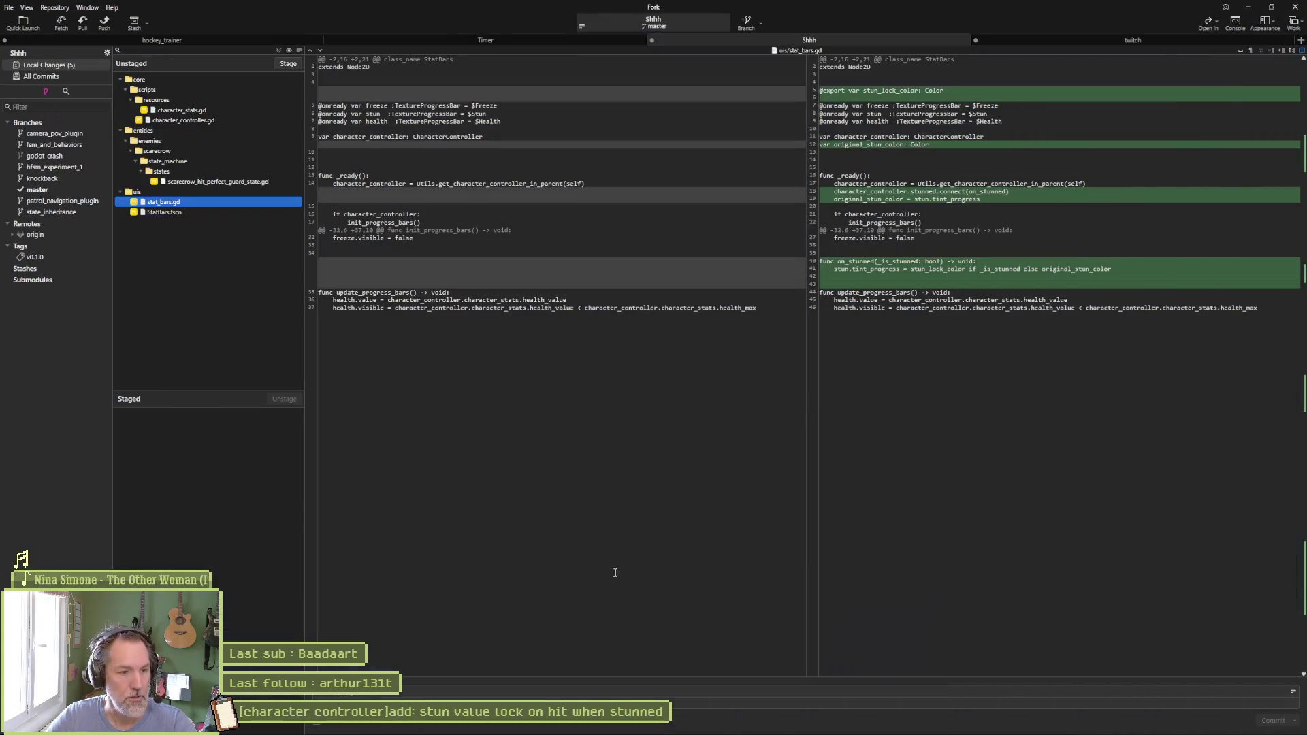
- Stage all five files with a commit message from the task title, noting the stun bar colour and lock signal
left_click(408, 690)
key("ctrl+v")
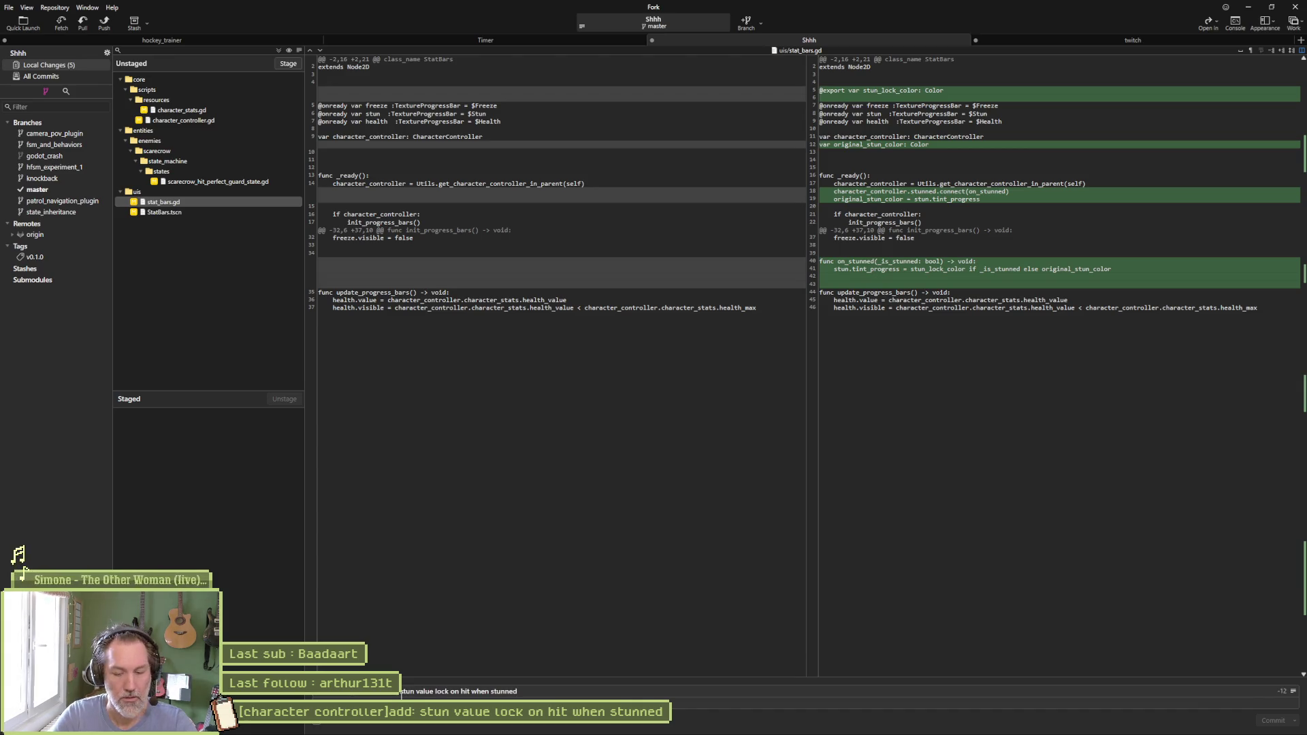
type("ng:")
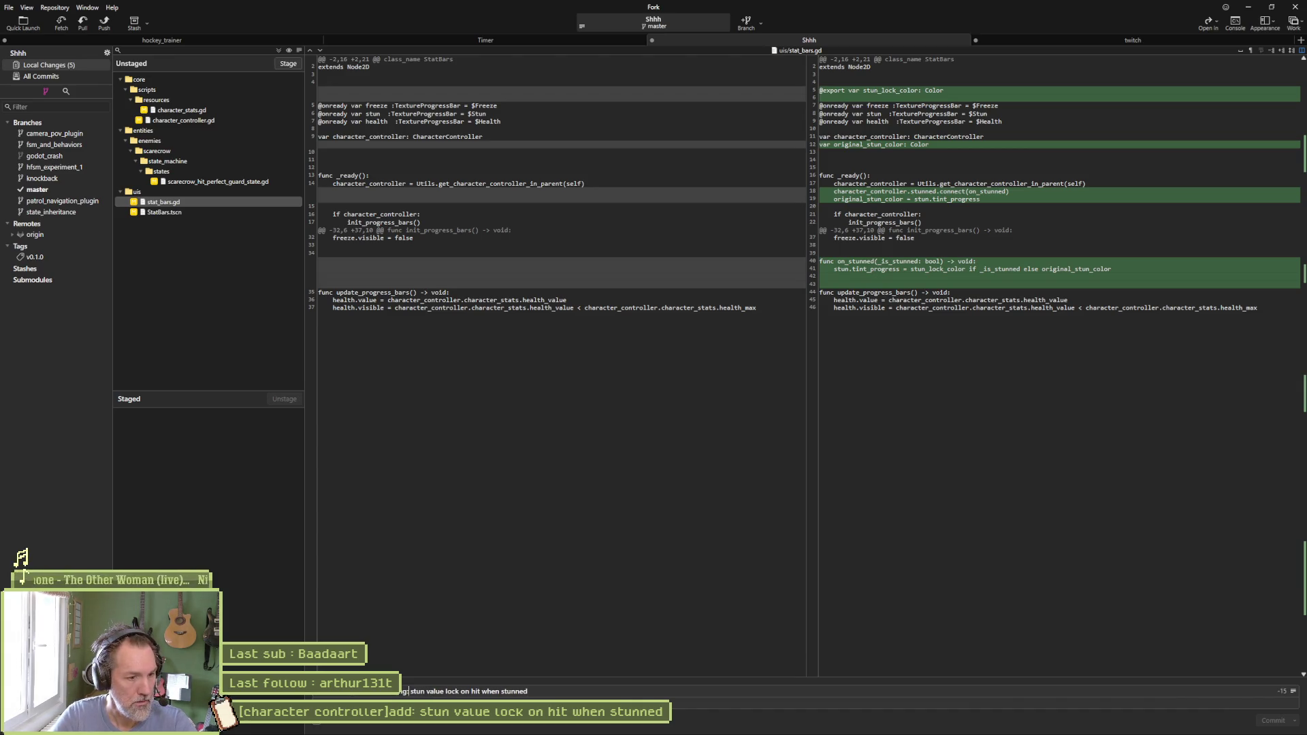
left_click(288, 63)
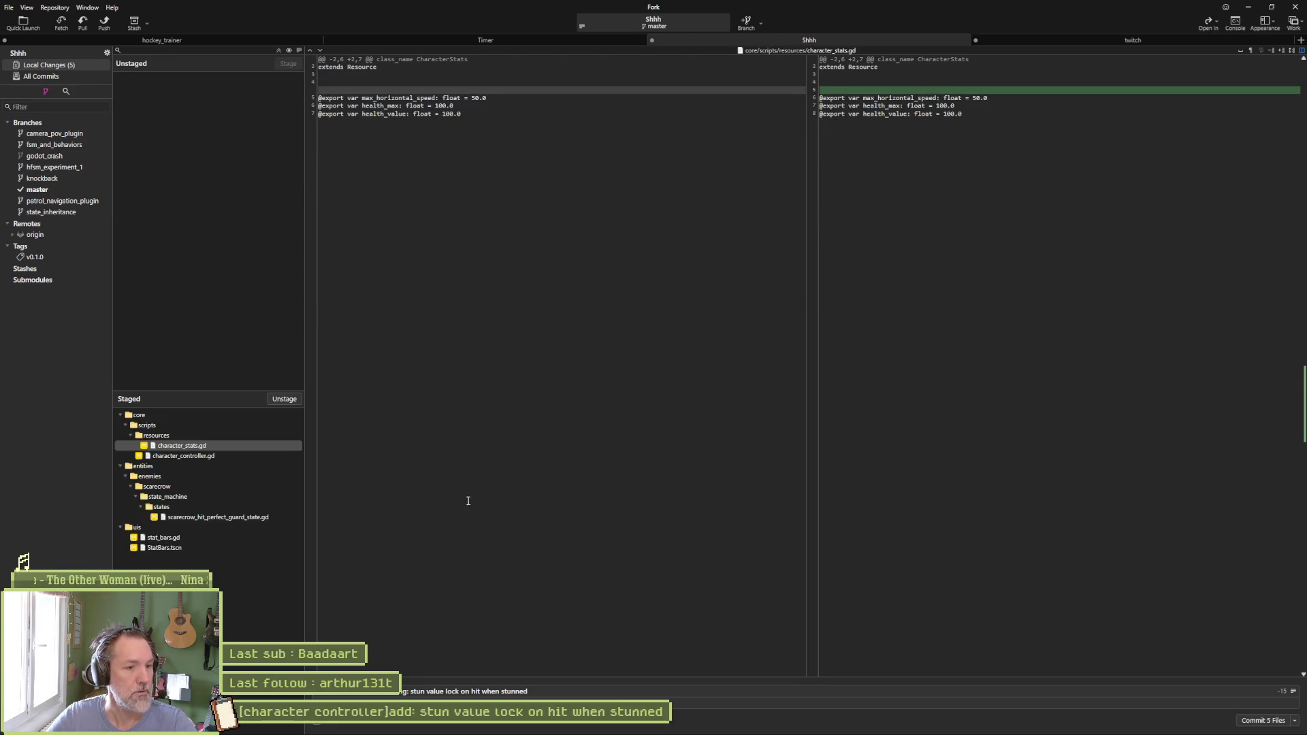
type("(")
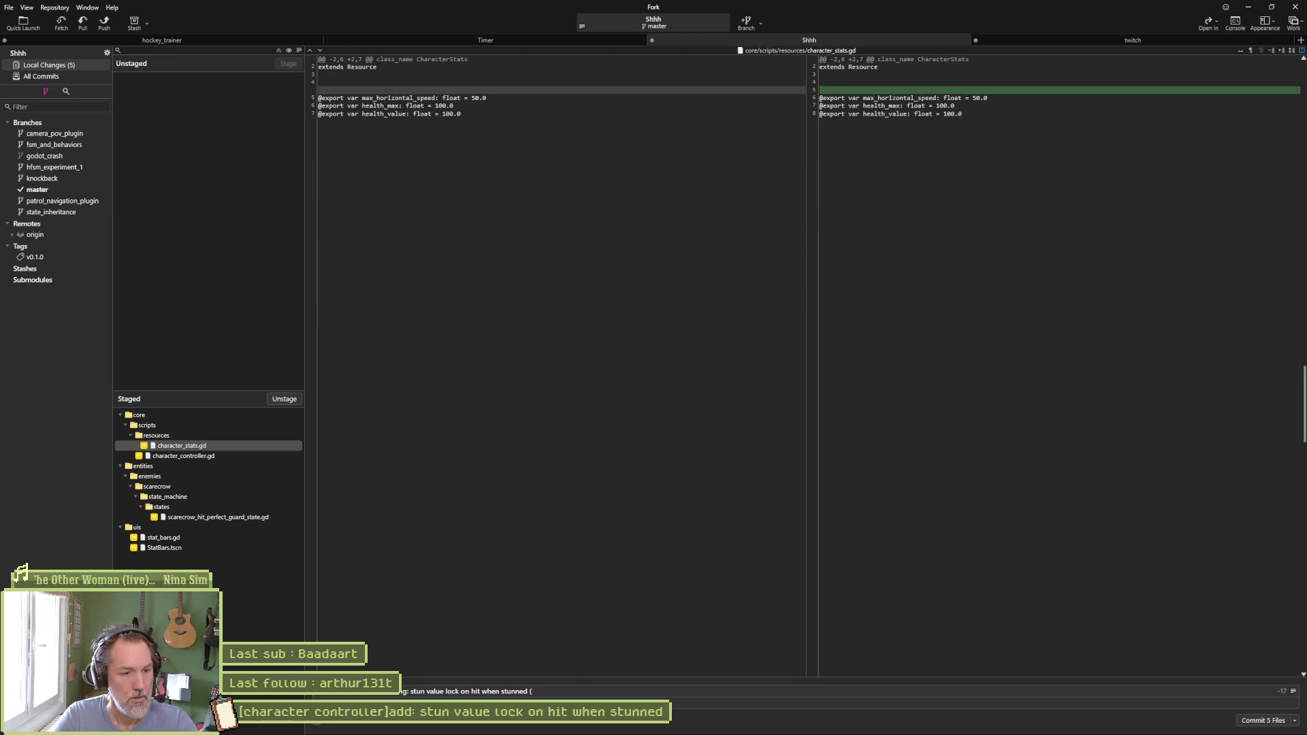
type("added co")
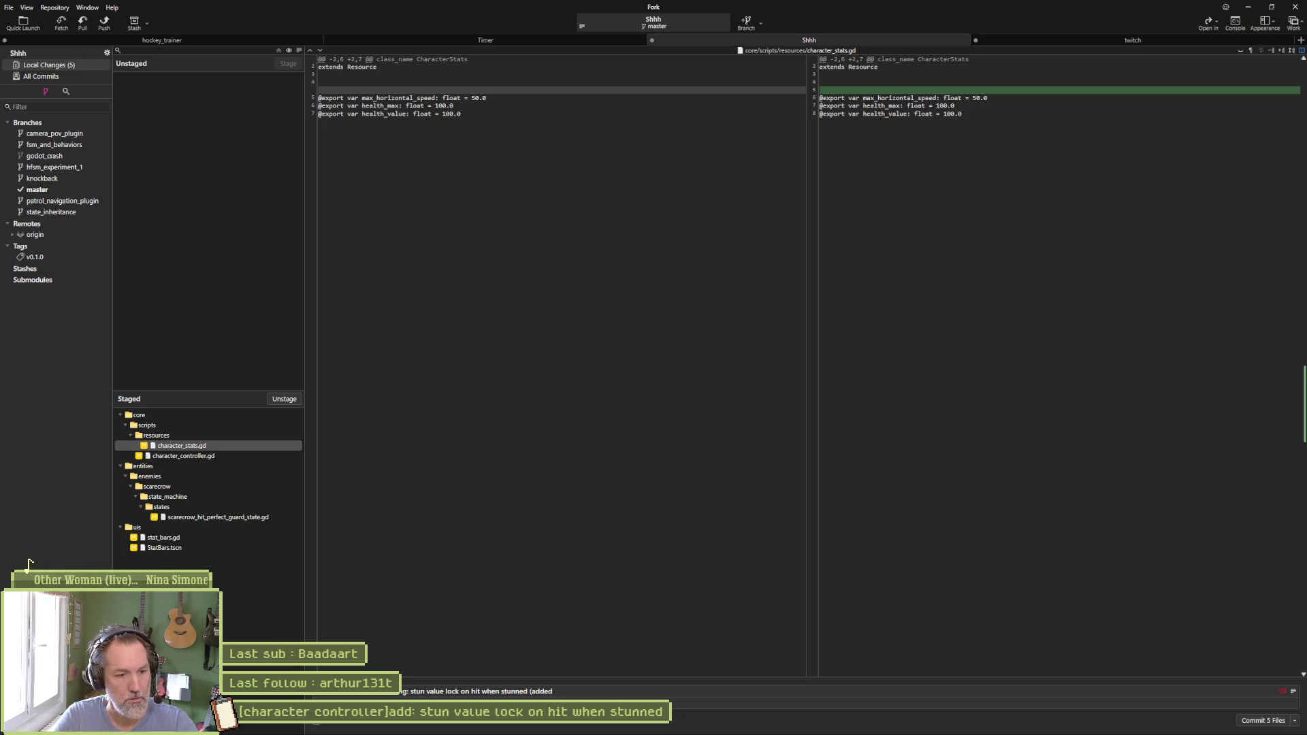
type("lor f")
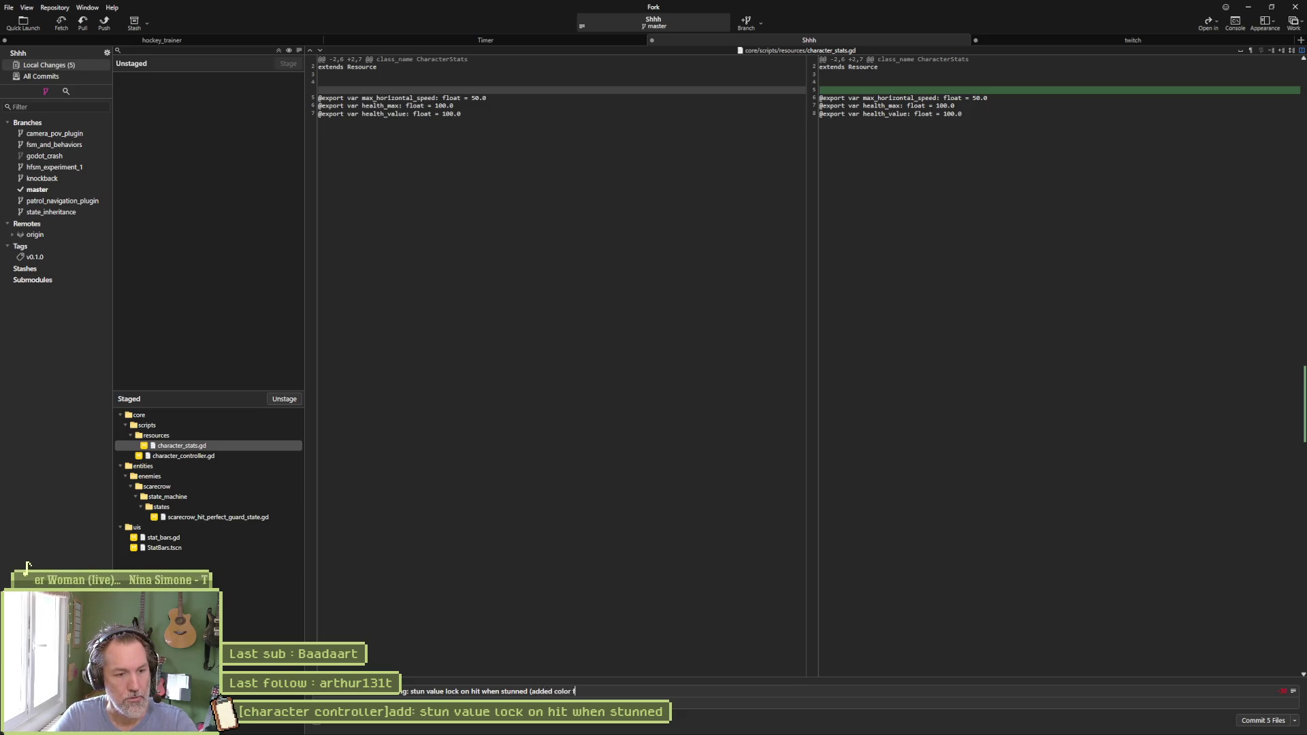
type("or stun bar")
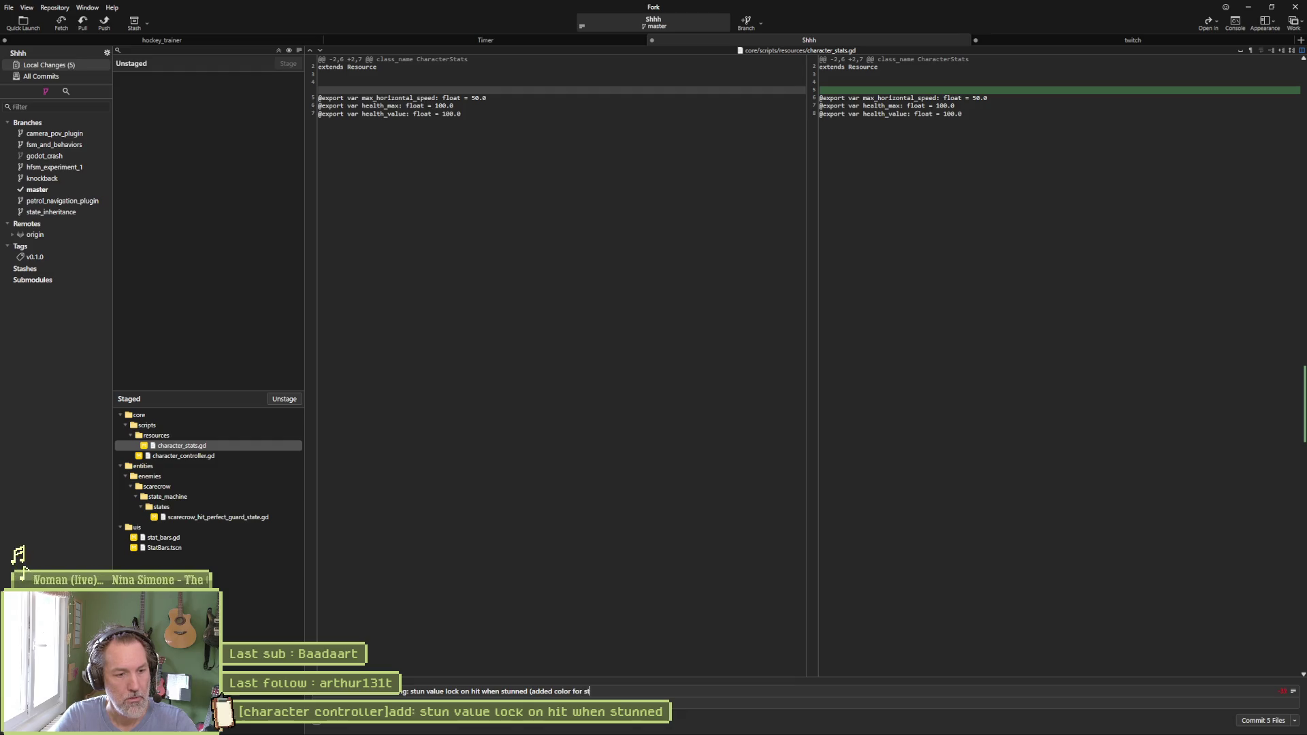
type(" and lo")
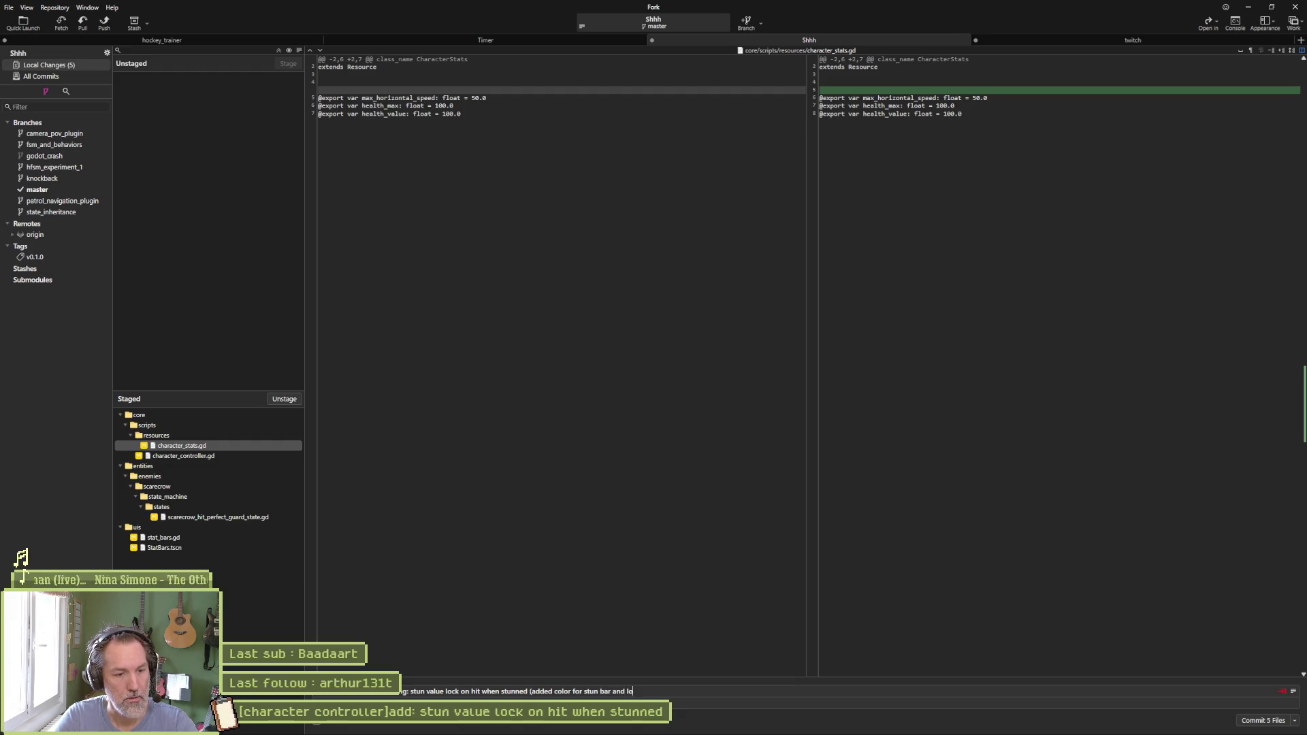
type("ck sy")
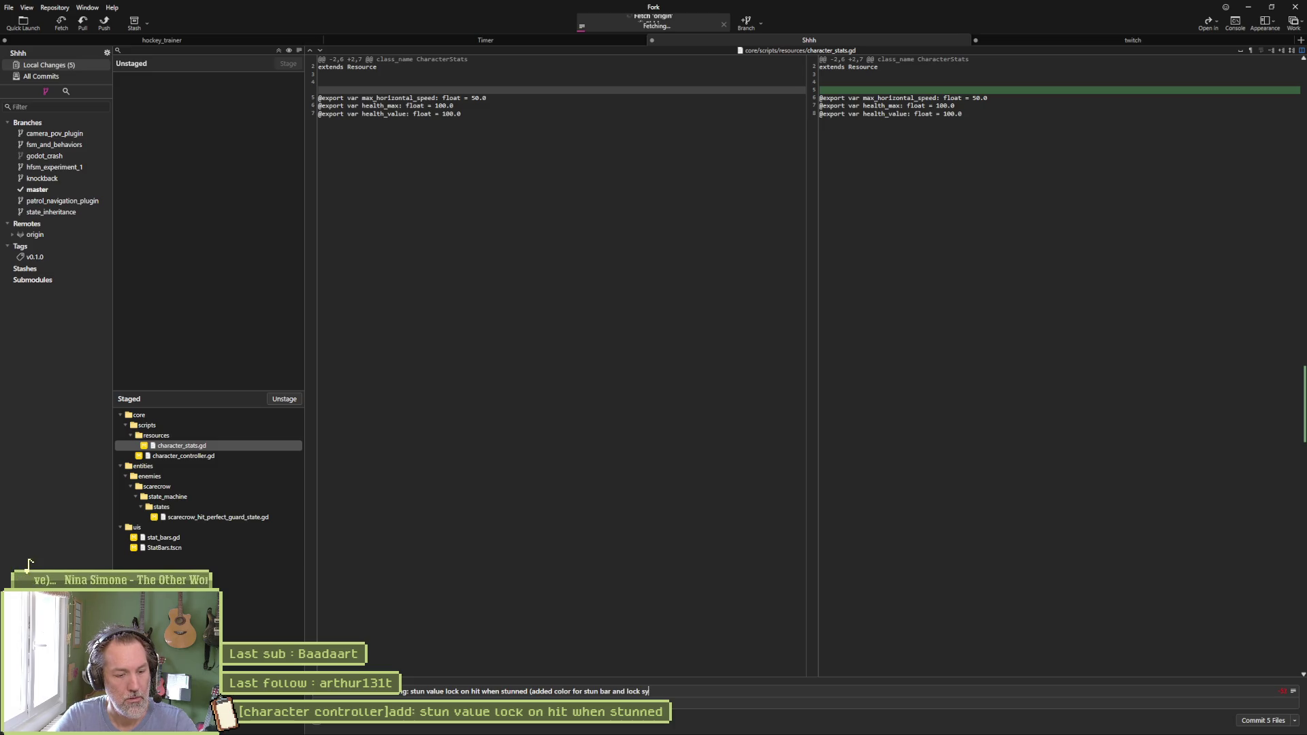
key("BackSpace")
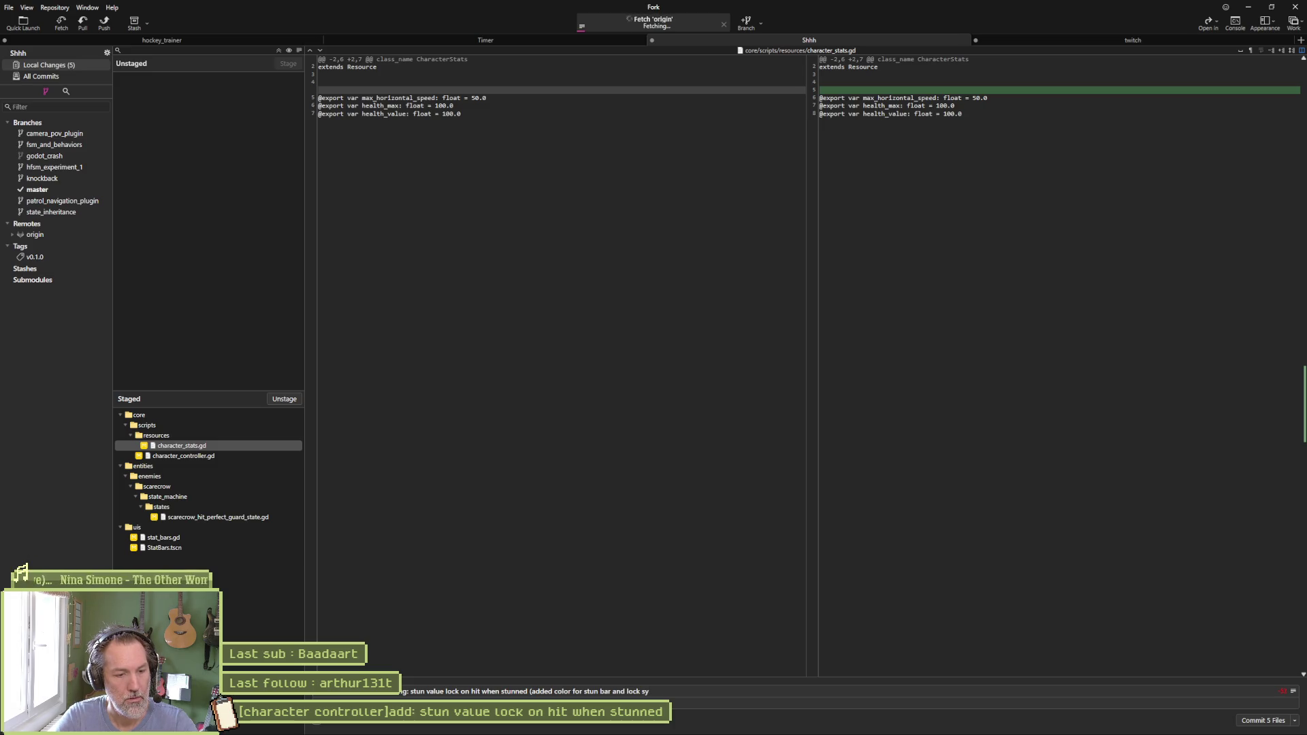
key("BackSpace")
key("BackSpace")
key("BackSpace")
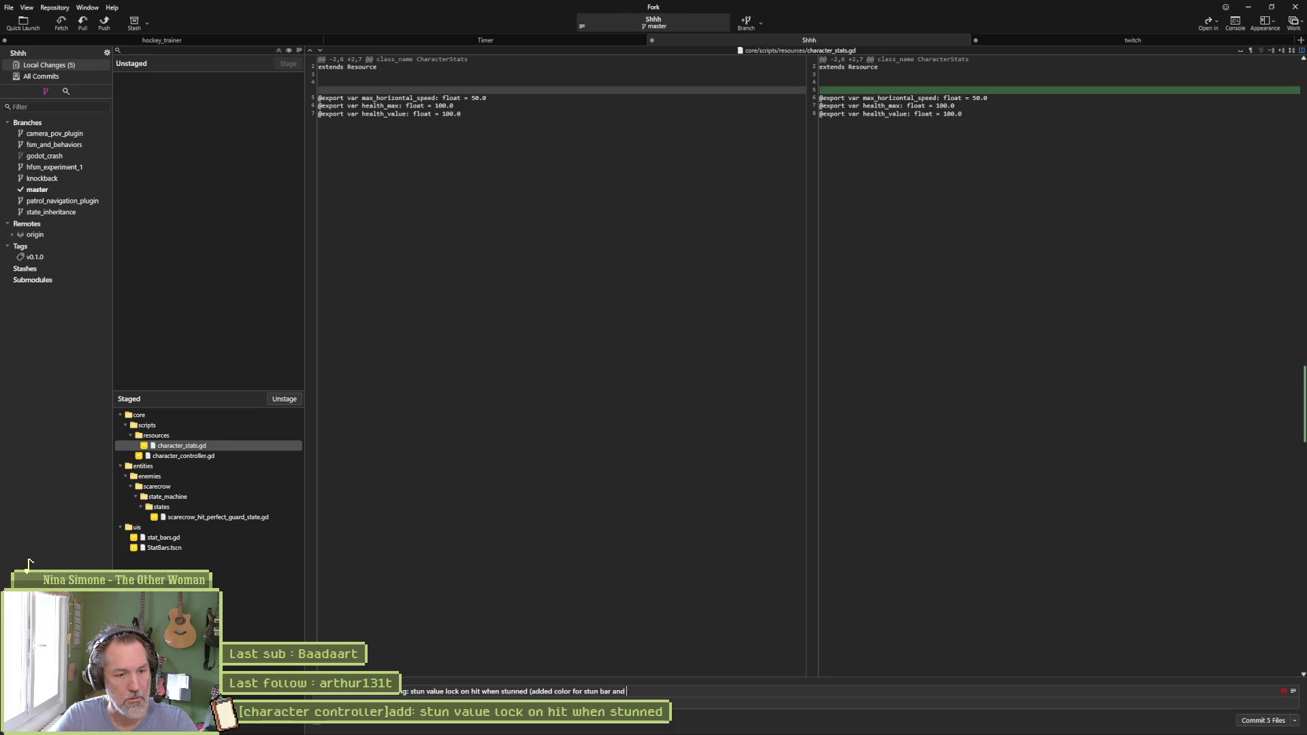
type("gnal)")
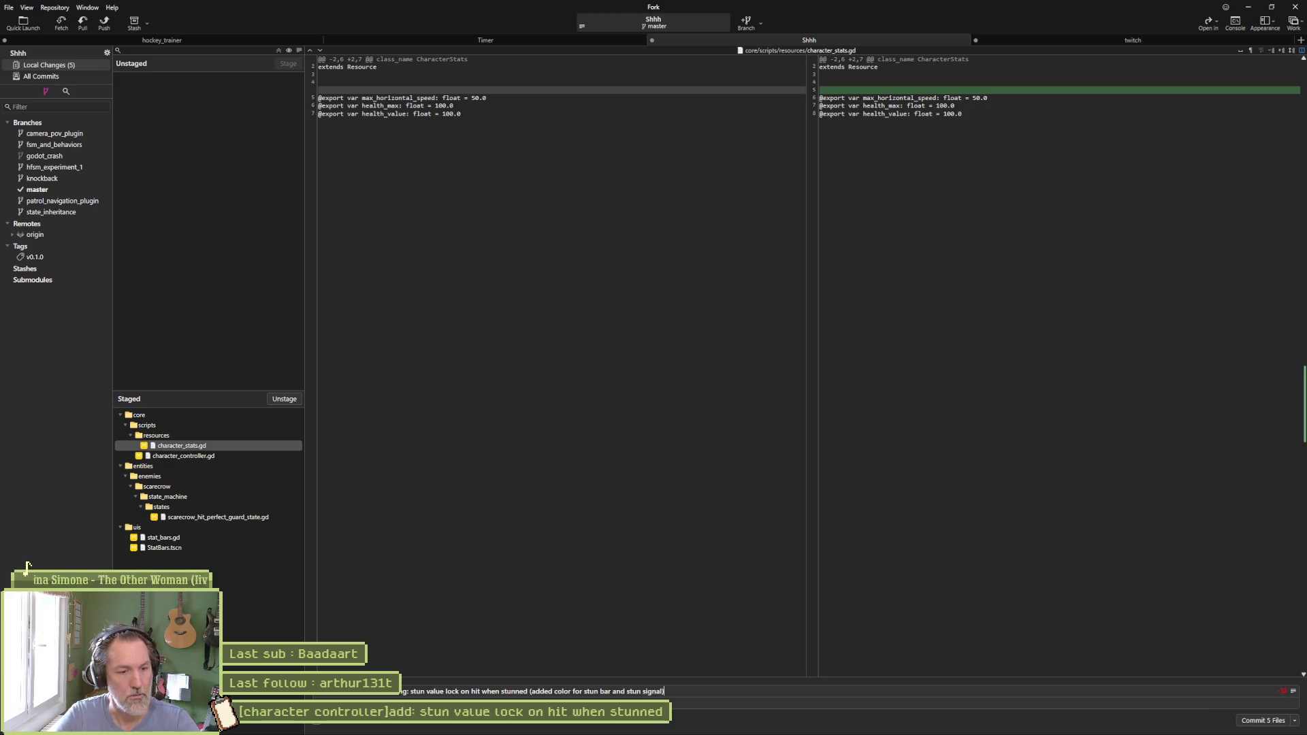
- Commit the five files, push master to origin, and minimize Fork
left_click(1268, 720)
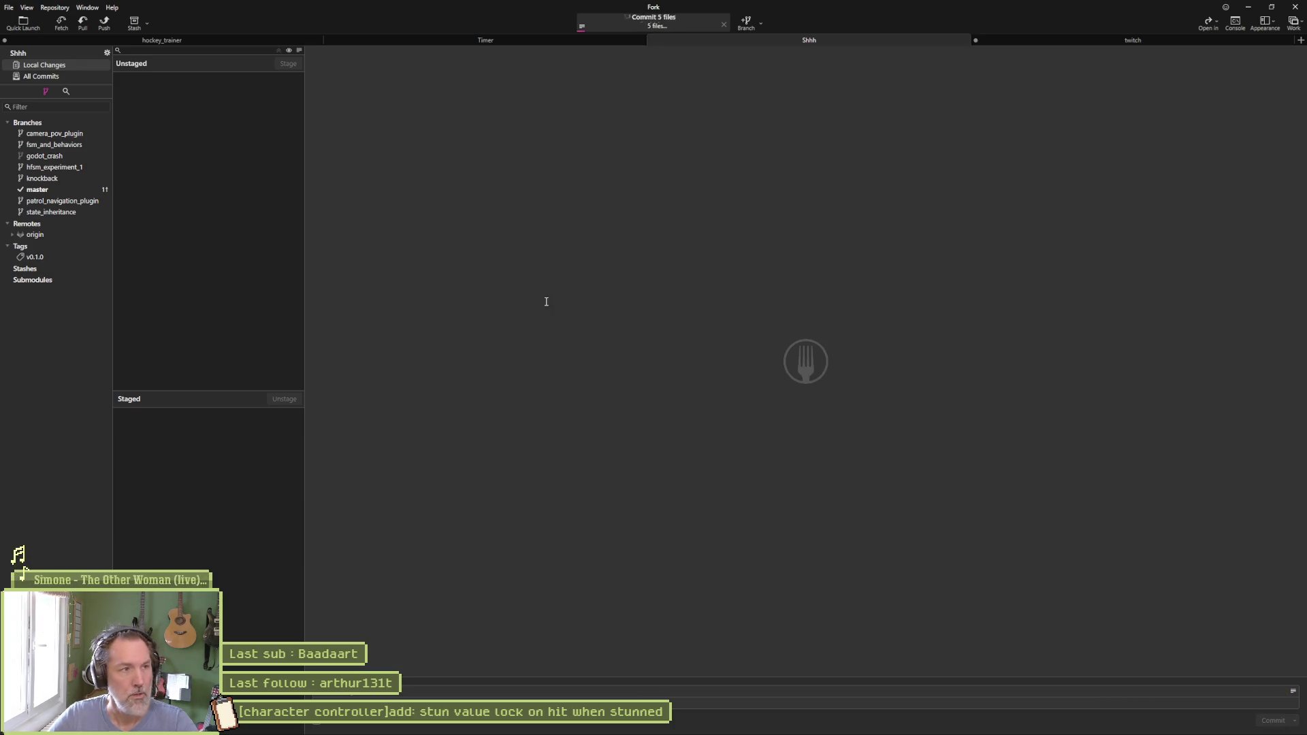
left_click(106, 25)
left_click(719, 402)
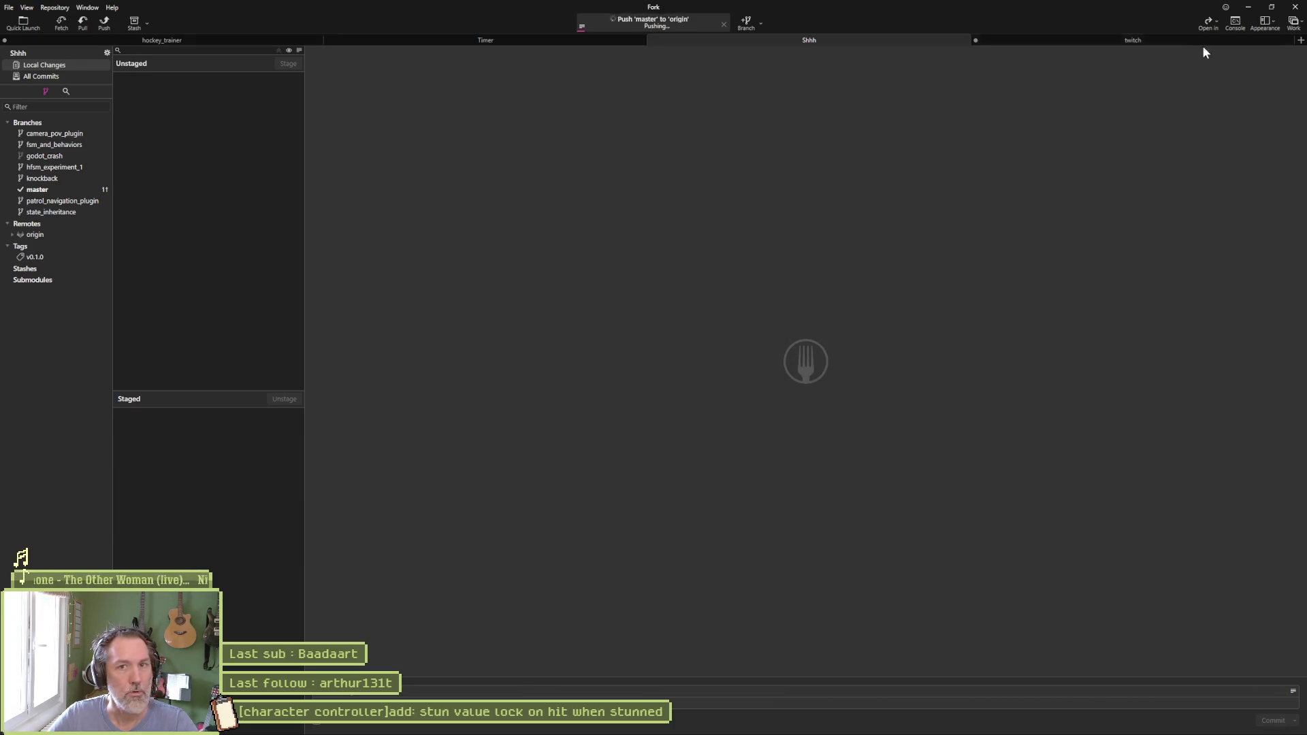
left_click(1248, 6)
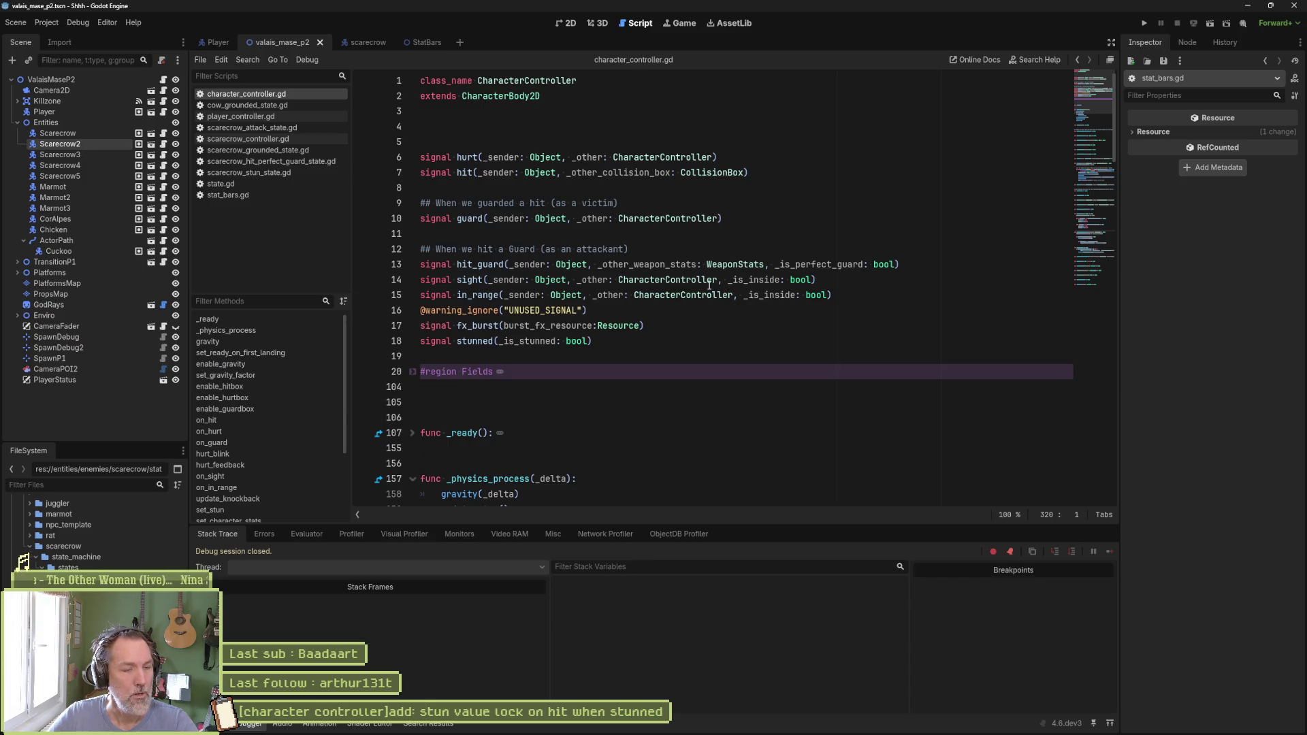
- Navigate from on_hurt's set_character_stats call on line 221 to its definition
left_click(649, 342)
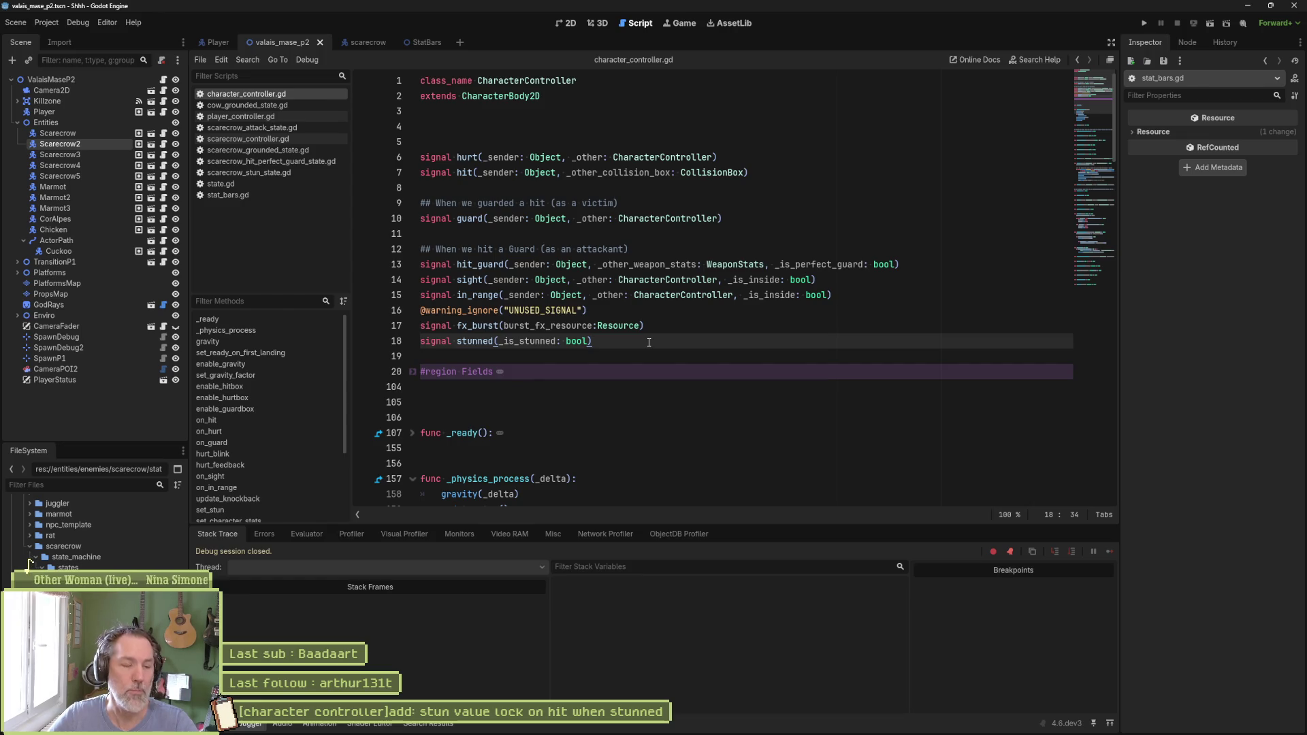
left_click(243, 432)
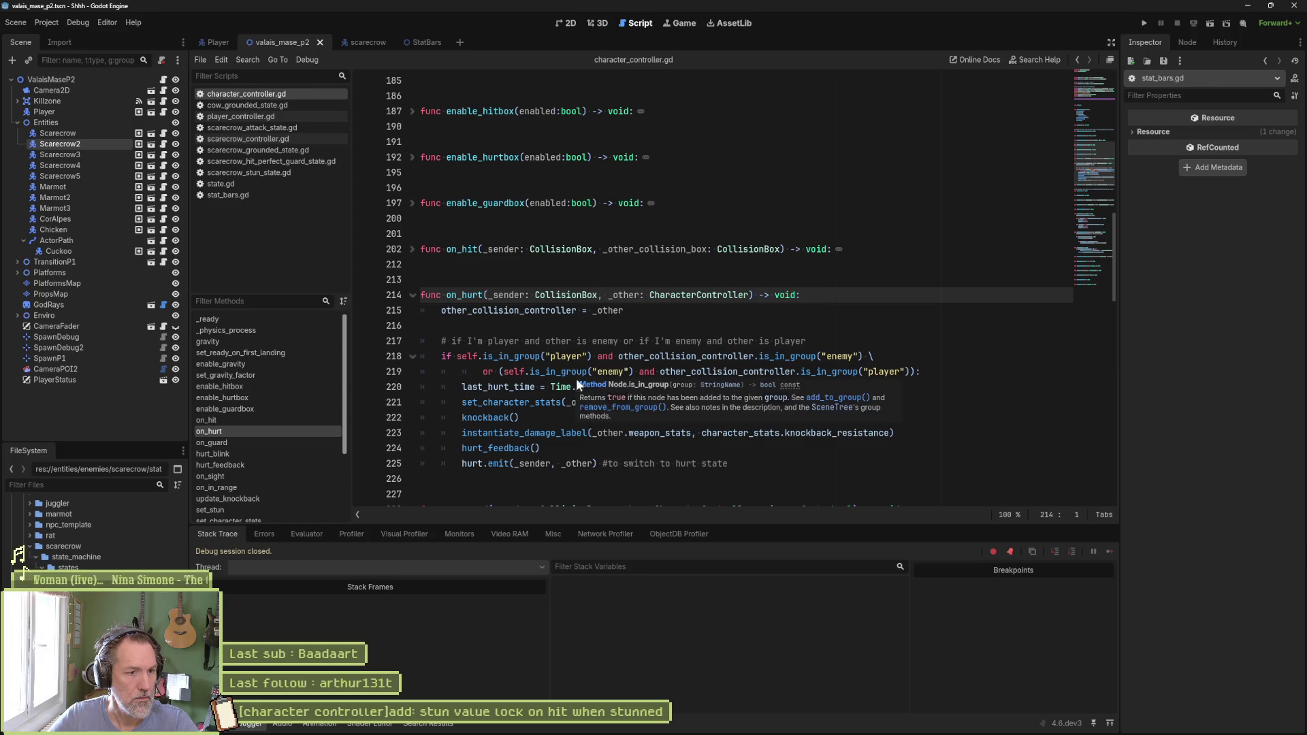
left_click(565, 402)
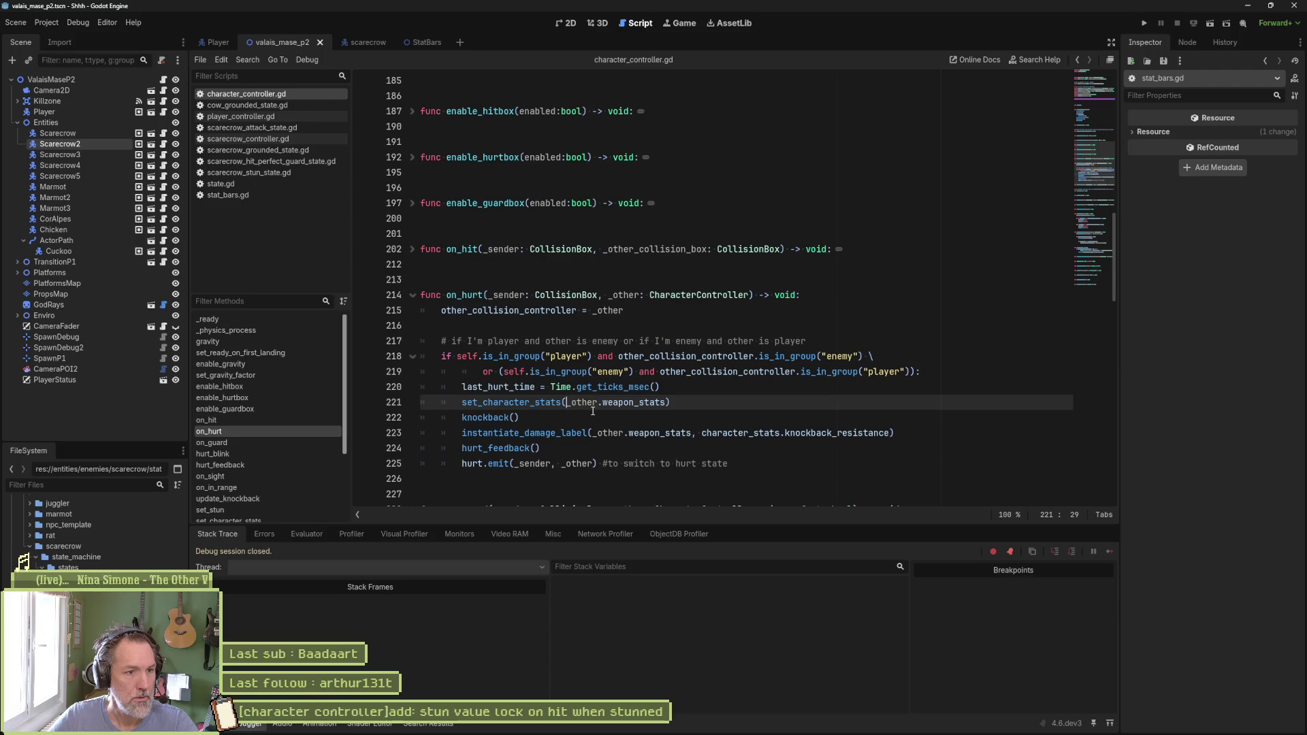
left_click(528, 404)
left_click(528, 404, "ctrl")
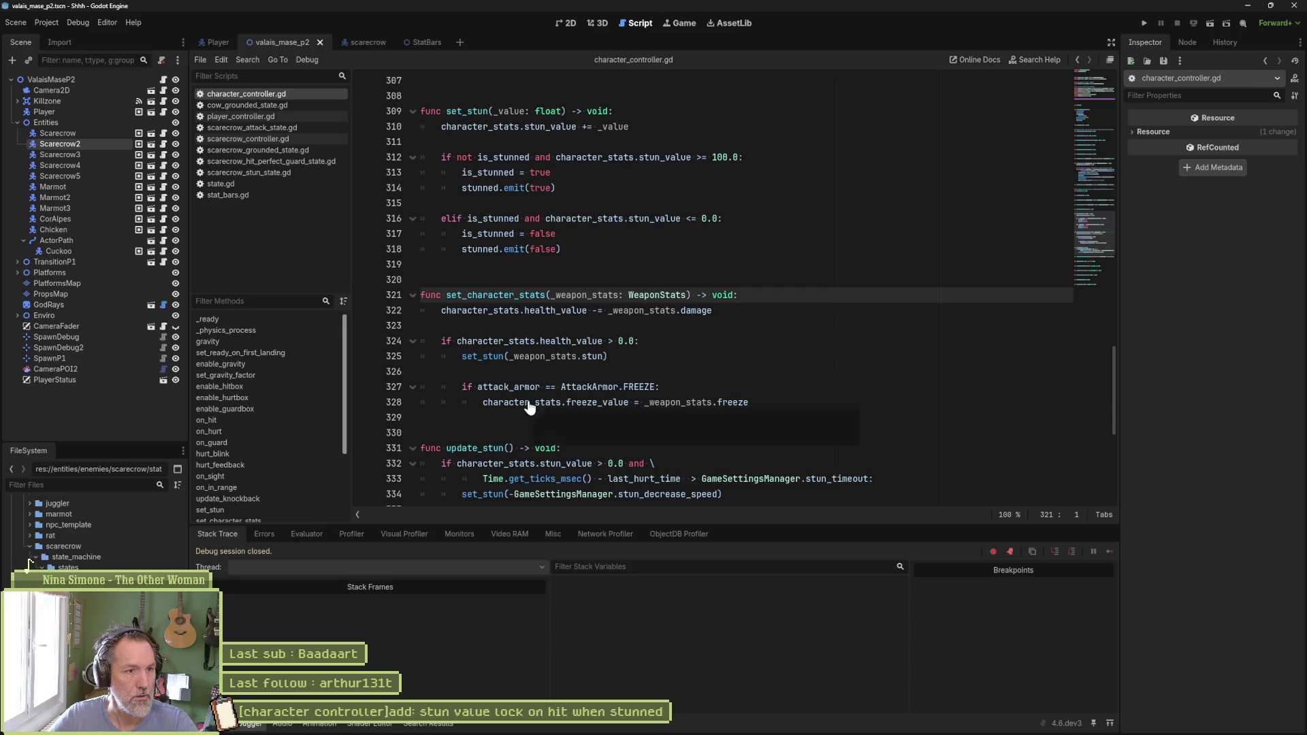
left_click(562, 310)
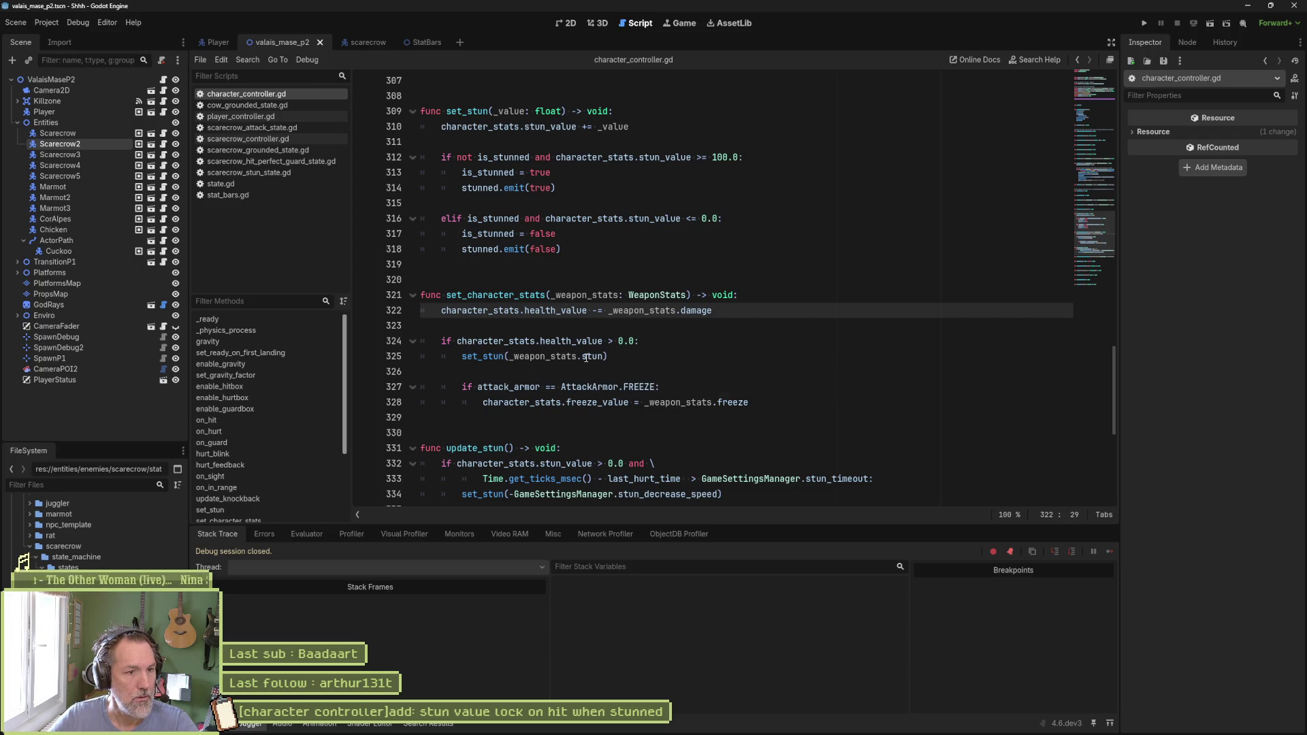
- Jump to set_stun and select the 'if not is_stunned' condition on line 312
mouse_move(586, 357)
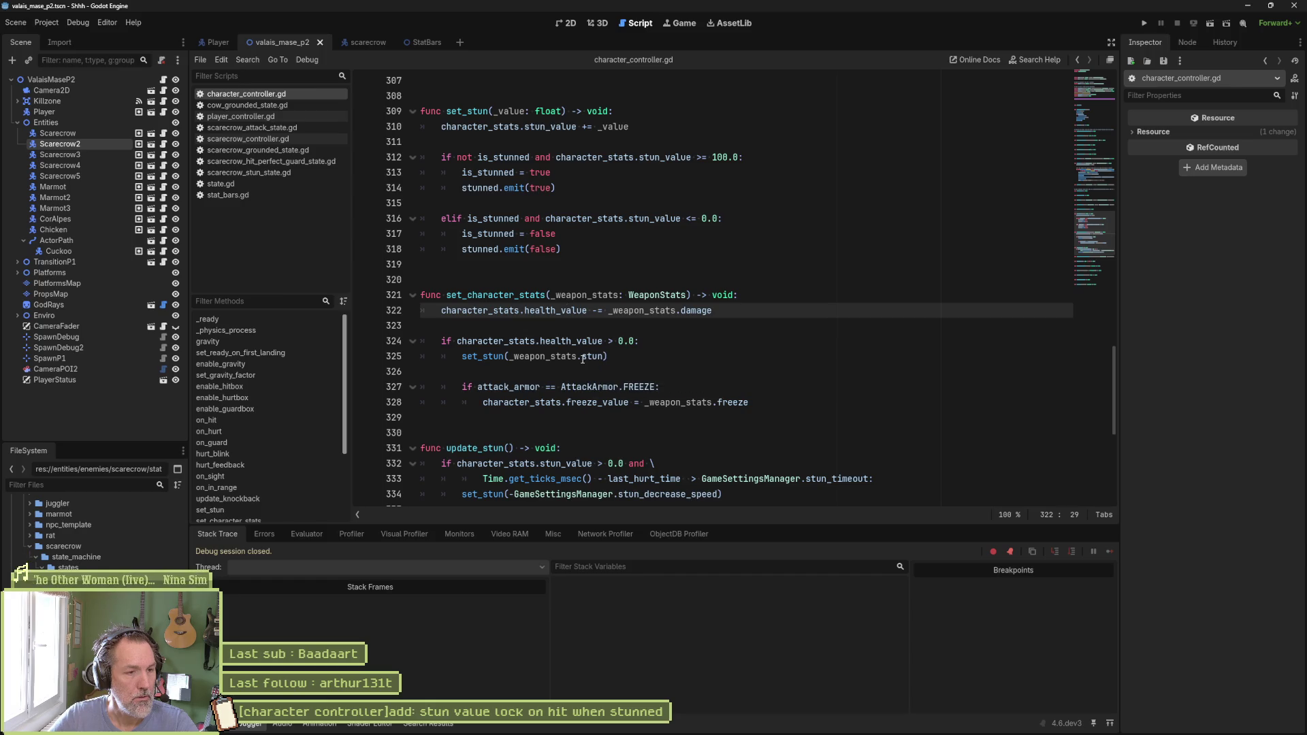
left_click(490, 358)
left_click(491, 357, "ctrl")
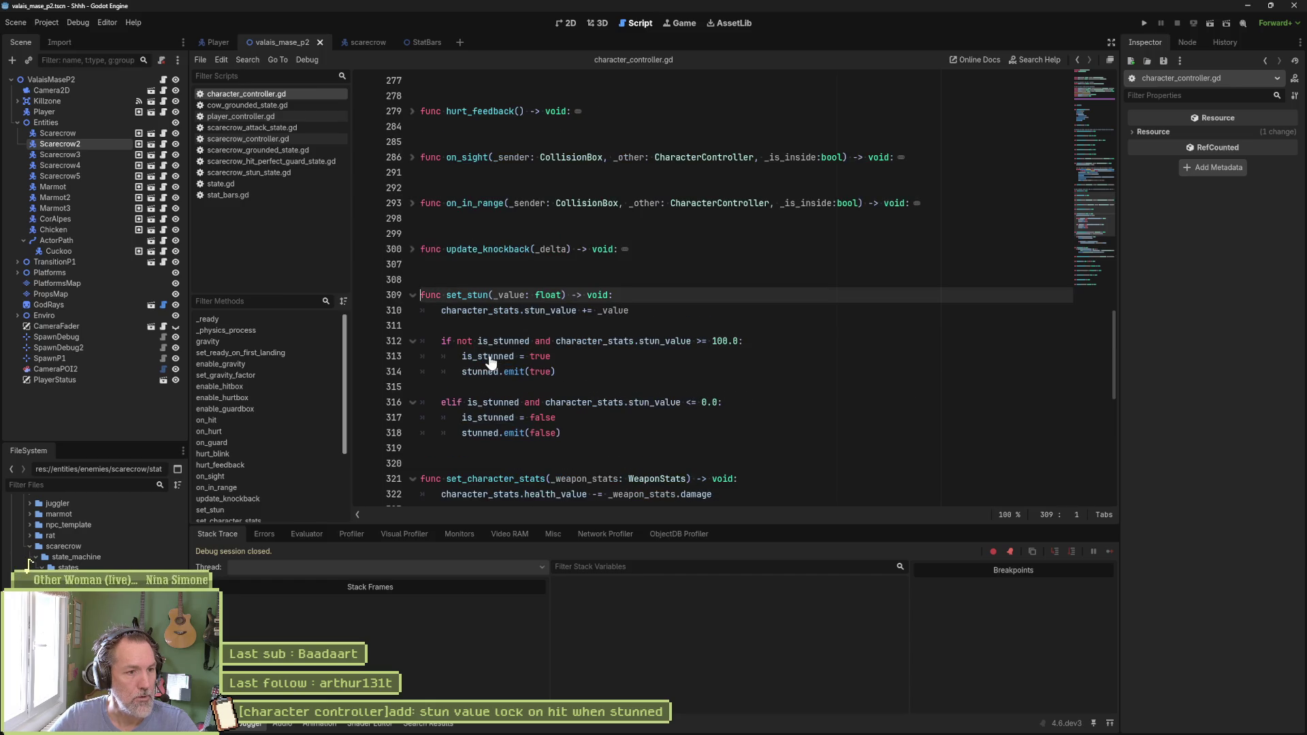
mouse_move(490, 356)
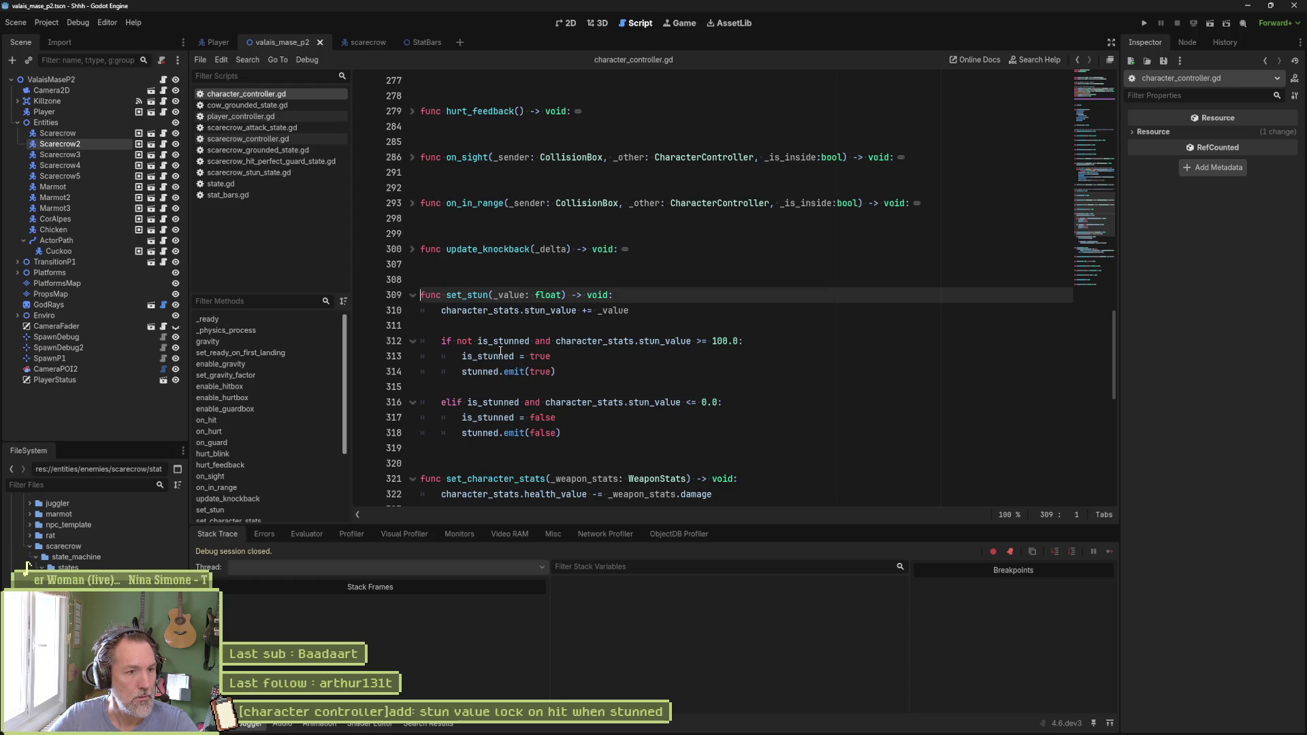
left_click_drag(630, 310, 452, 307)
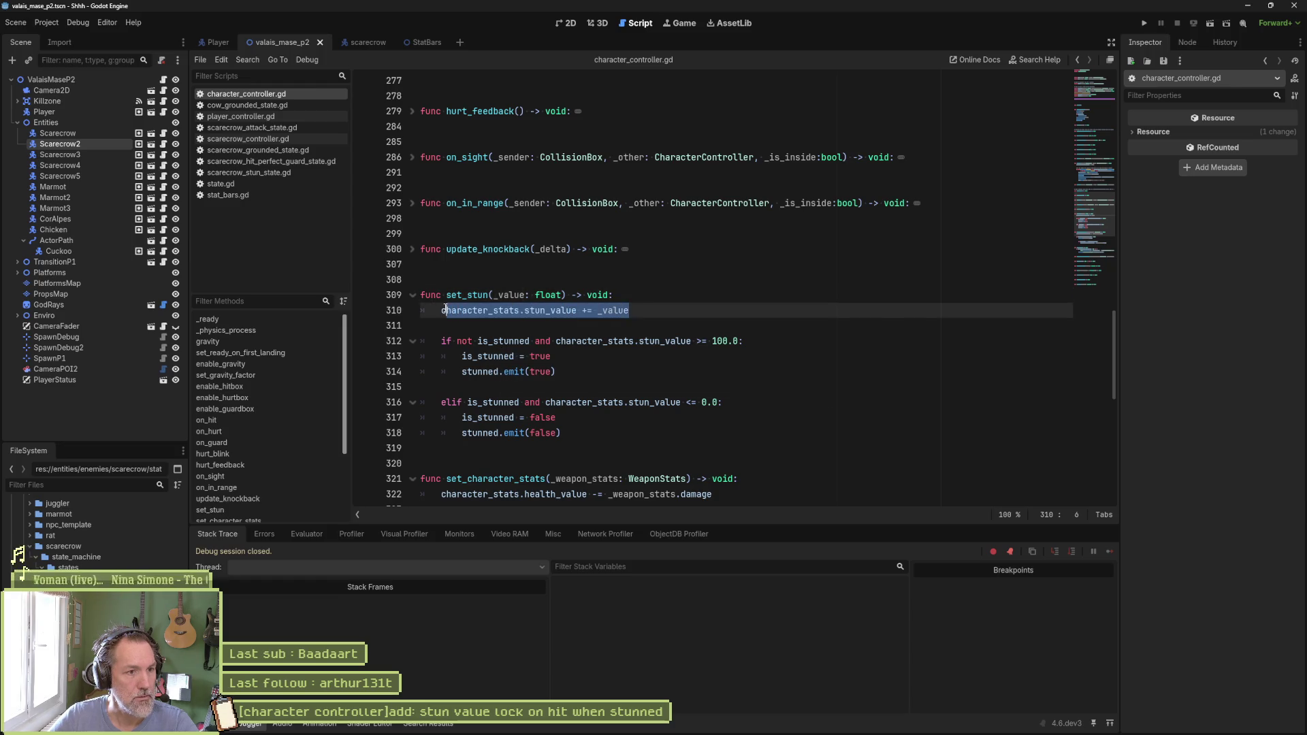
left_click(504, 311)
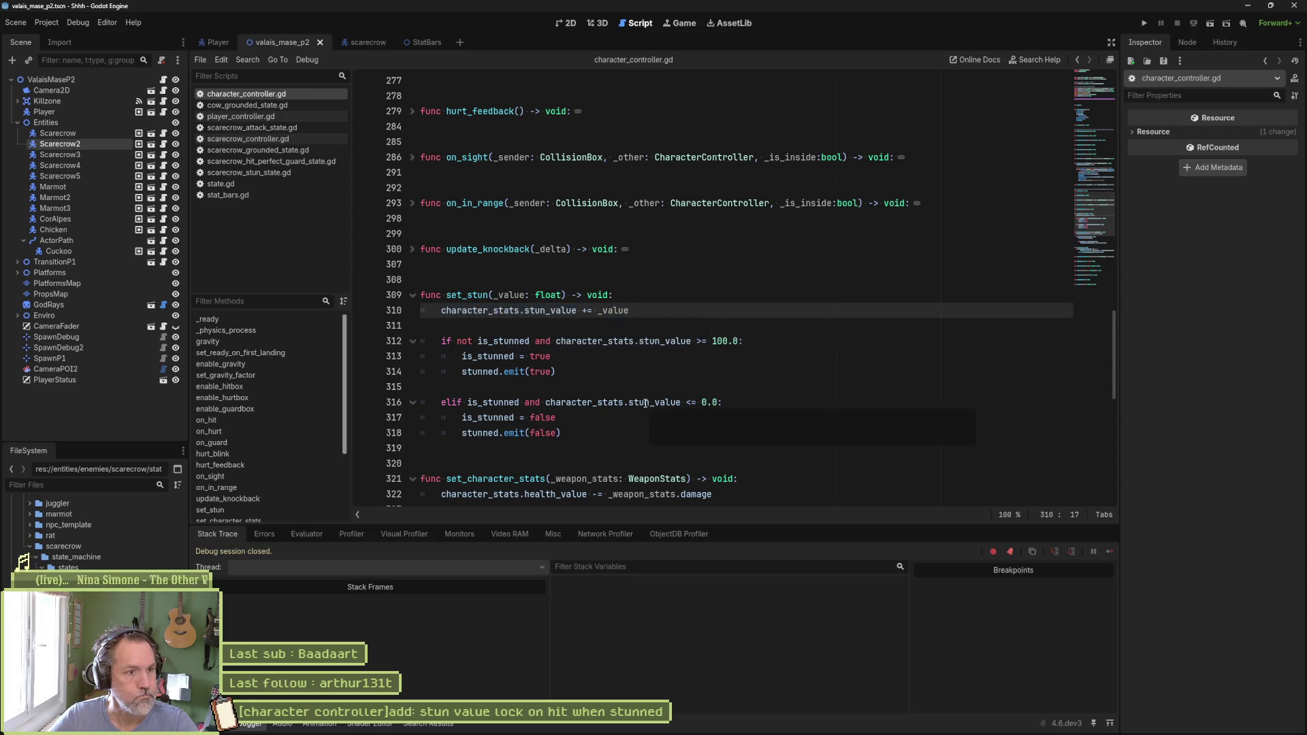
mouse_move(645, 404)
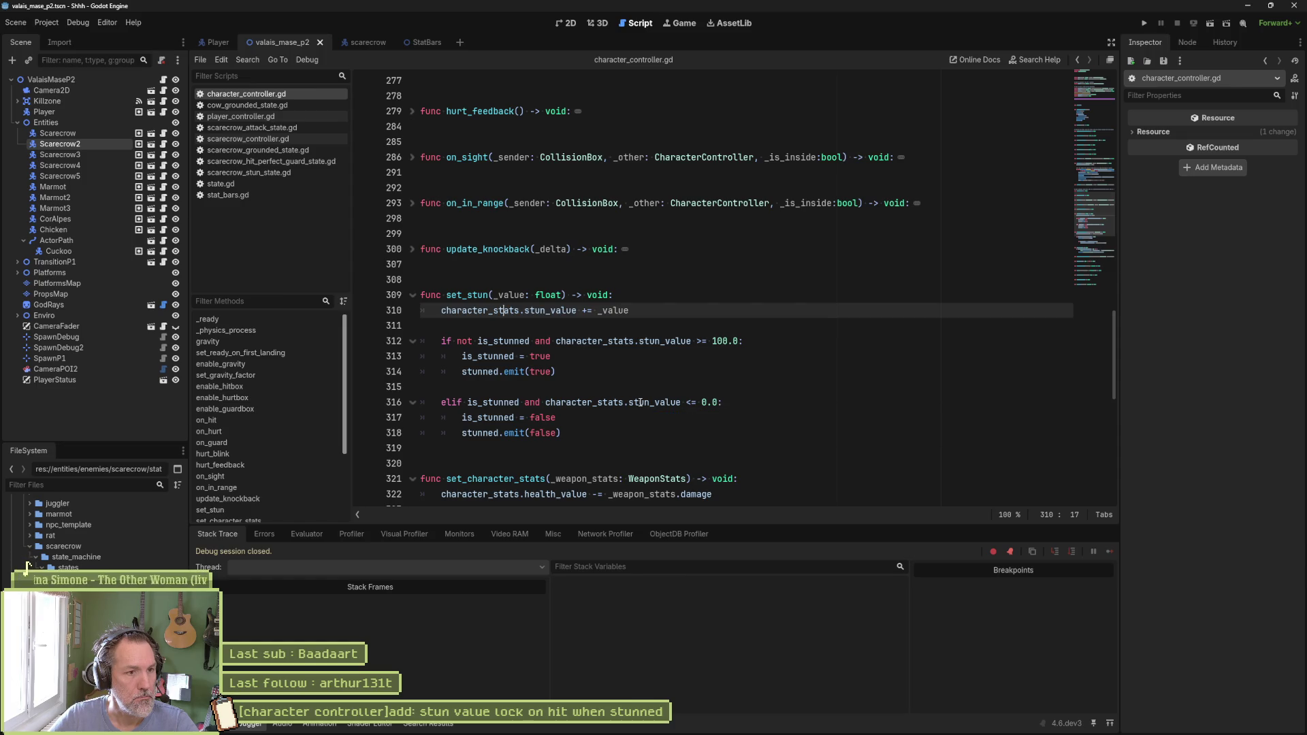
left_click(626, 299)
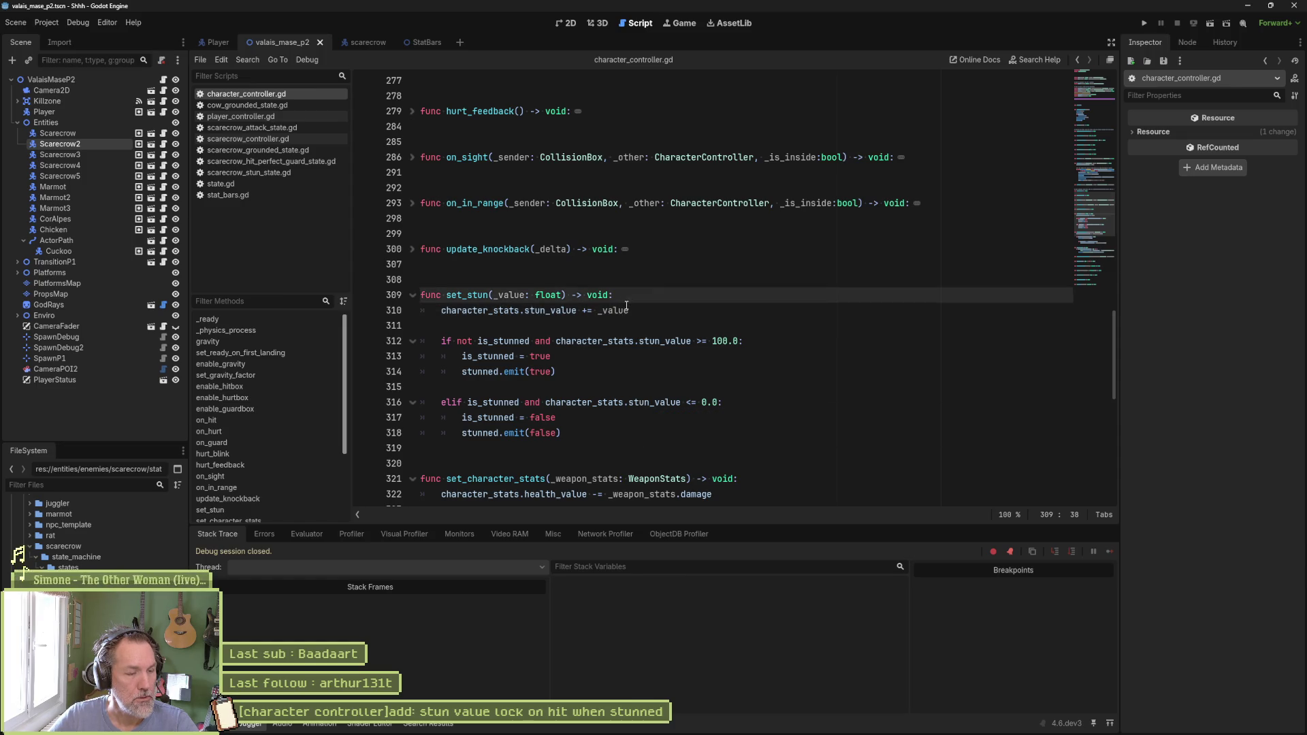
left_click_drag(444, 341, 531, 342)
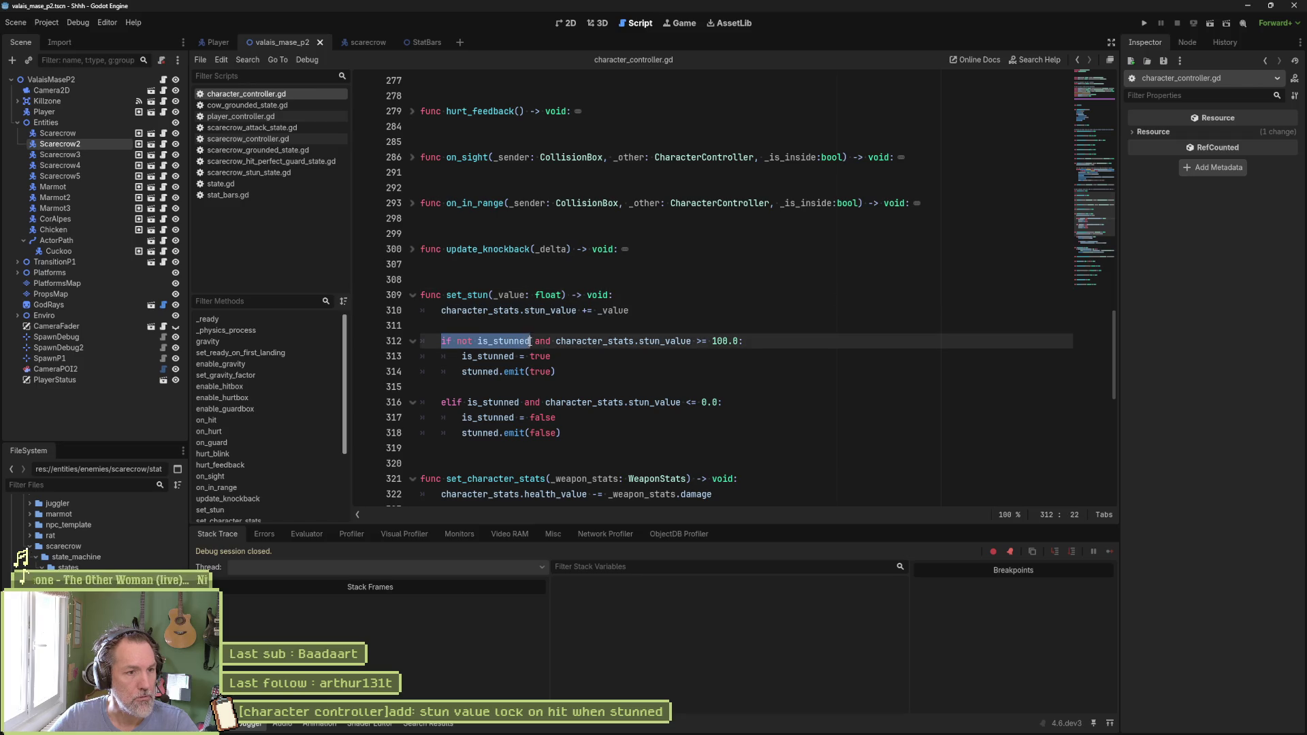
- Guard line 310's stun_value increment with 'if not is_stunned:' and launch the game with F5
key("ctrl+c")
left_click(441, 310)
key("ctrl+v")
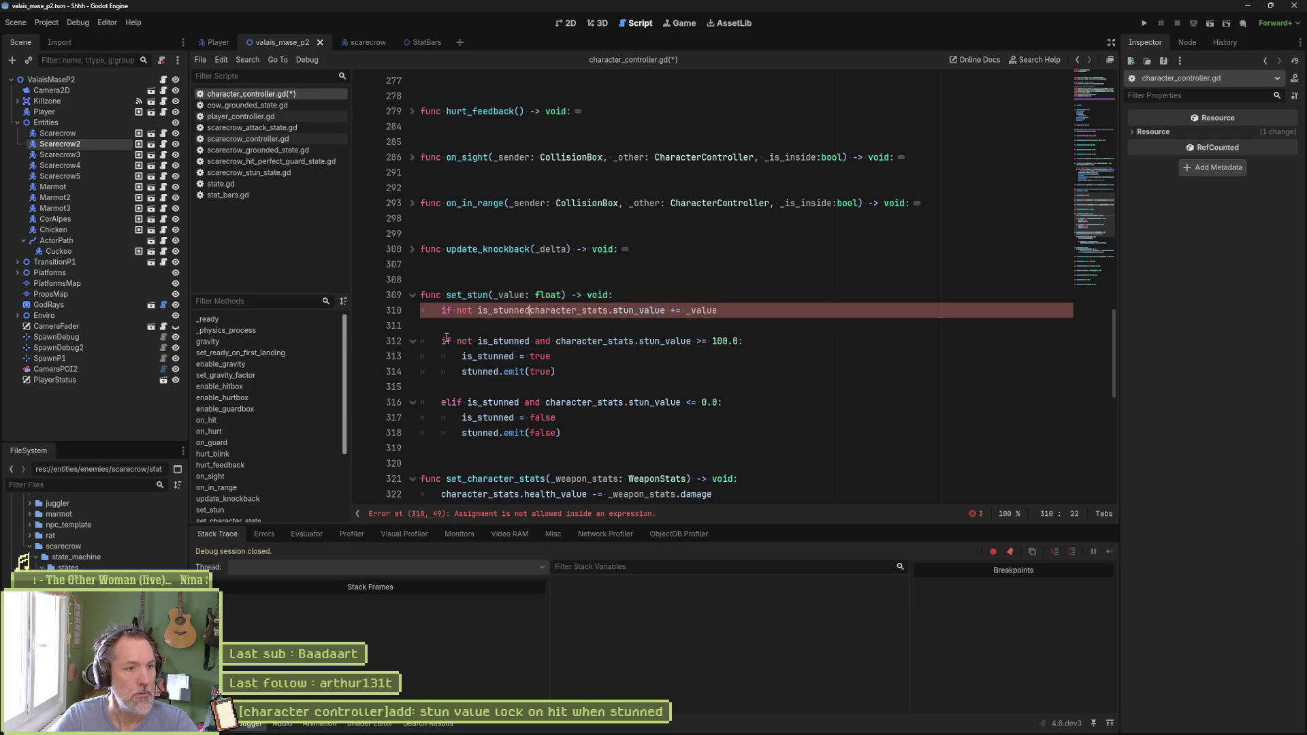
type(":")
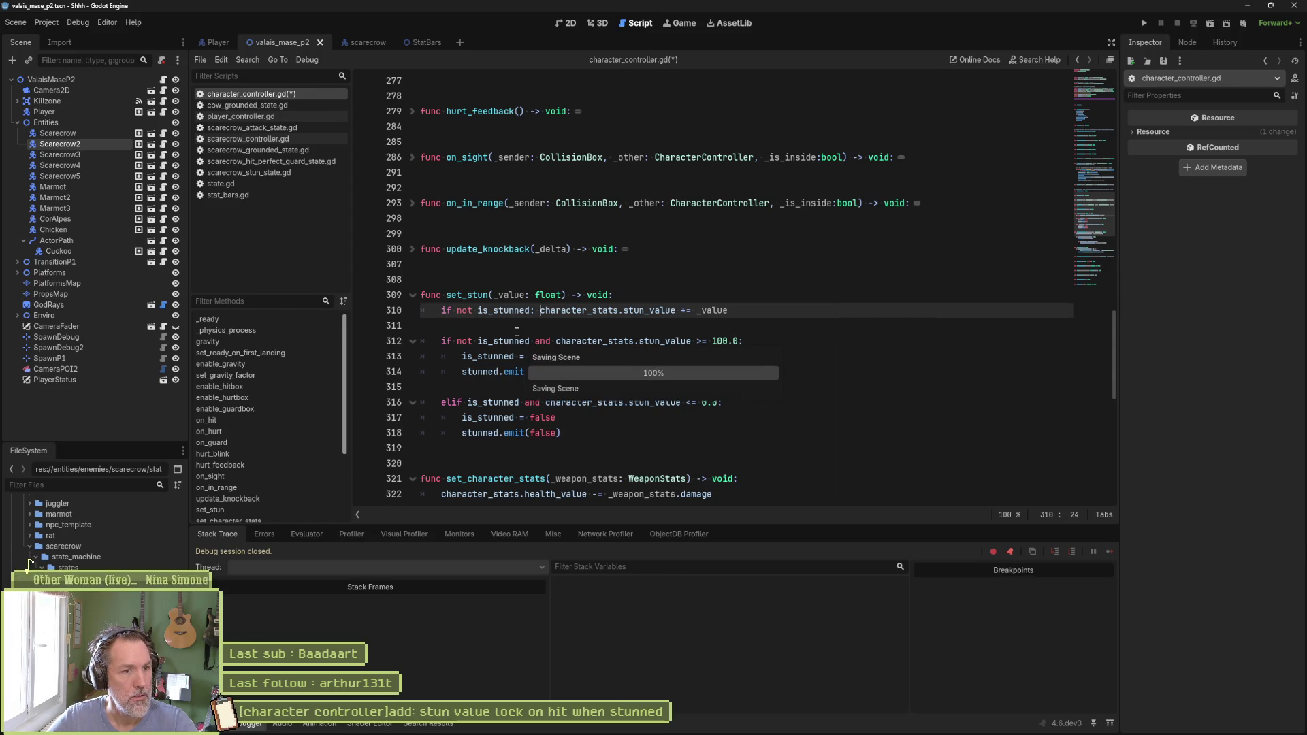
key("F5")
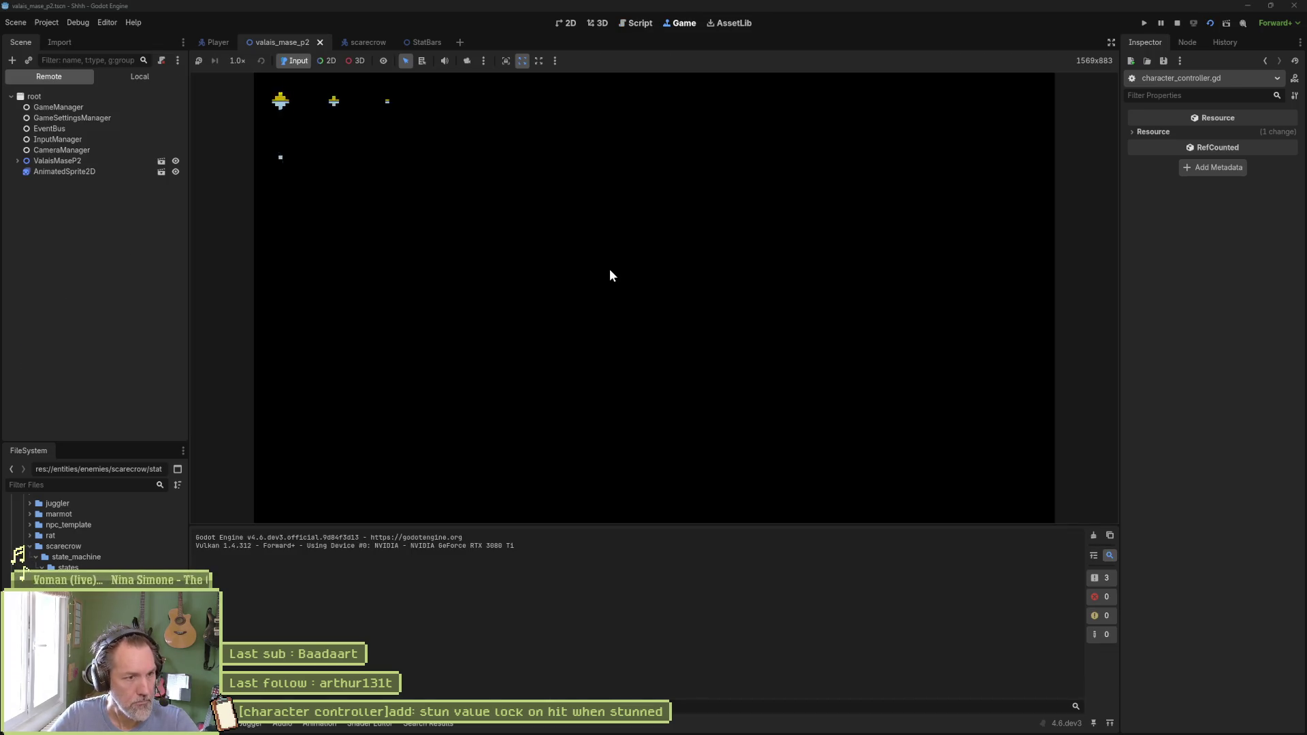
- Walk to the scarecrow, attack it to build up stun, then stop the game with F8
key("d")
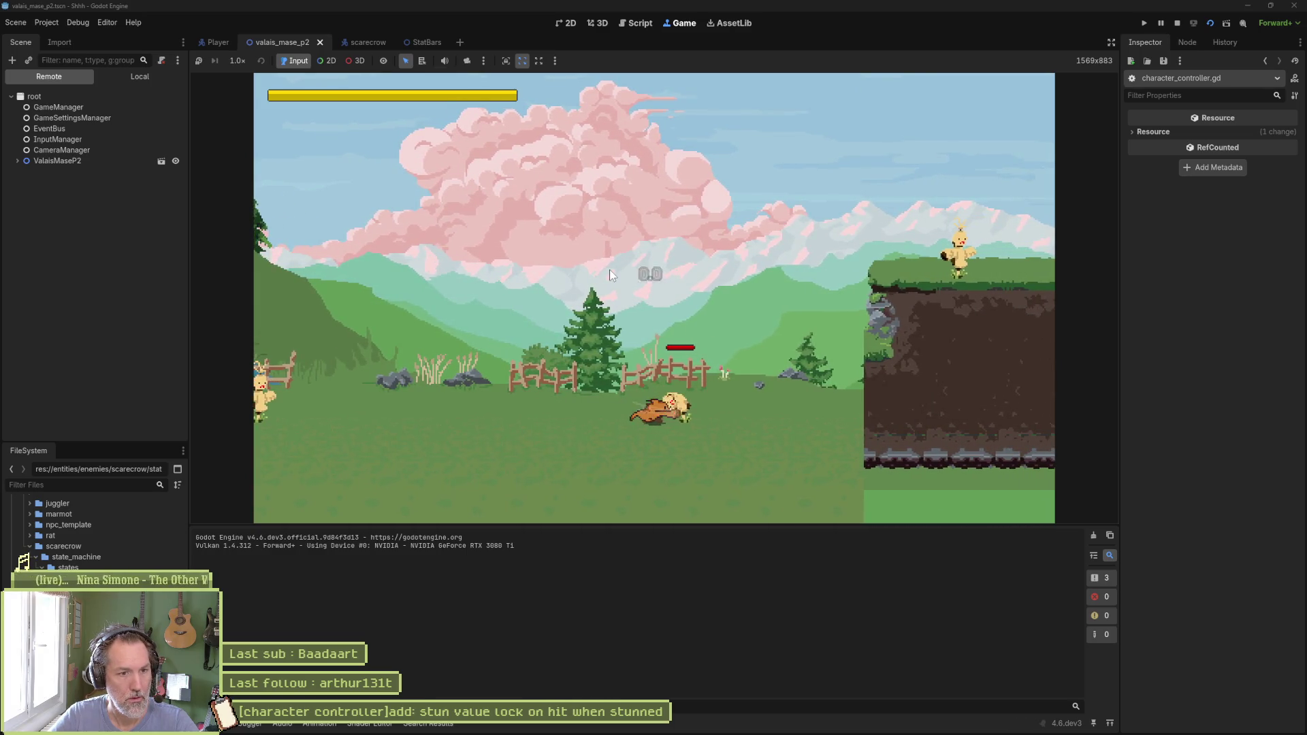
key("j")
key("j")
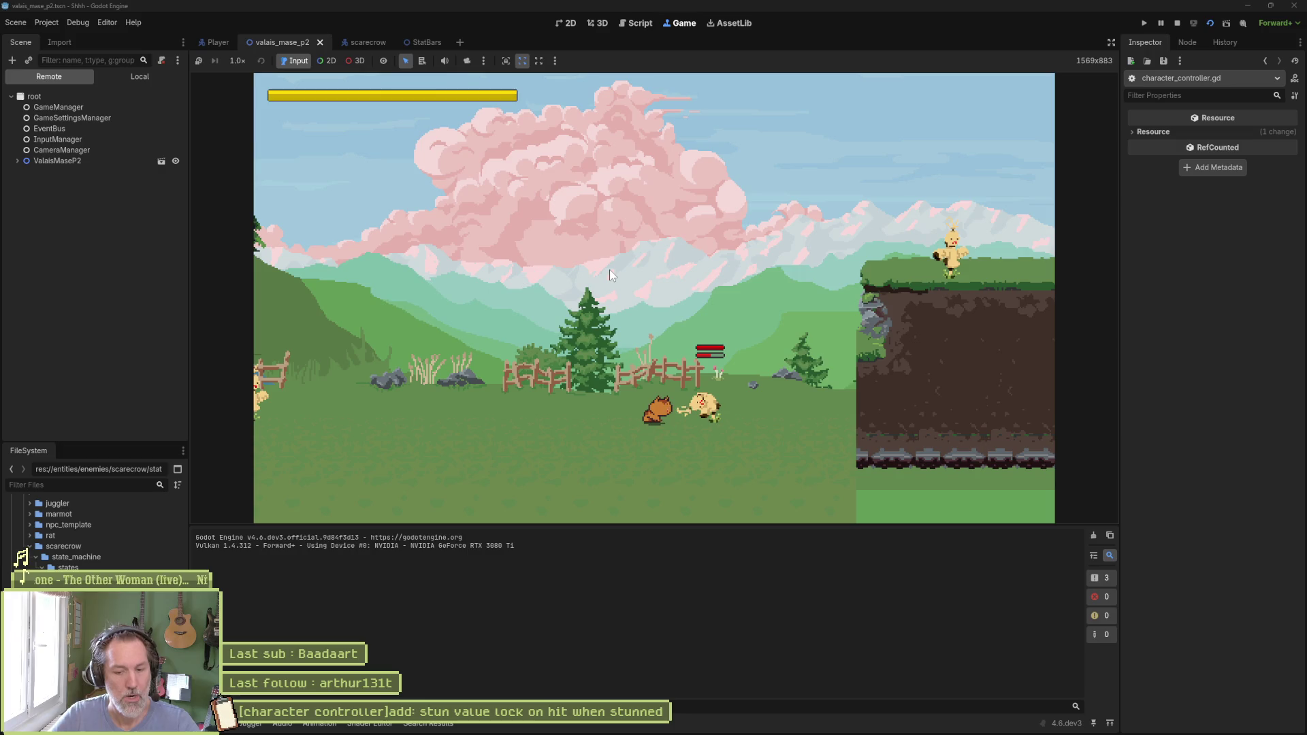
key("F8")
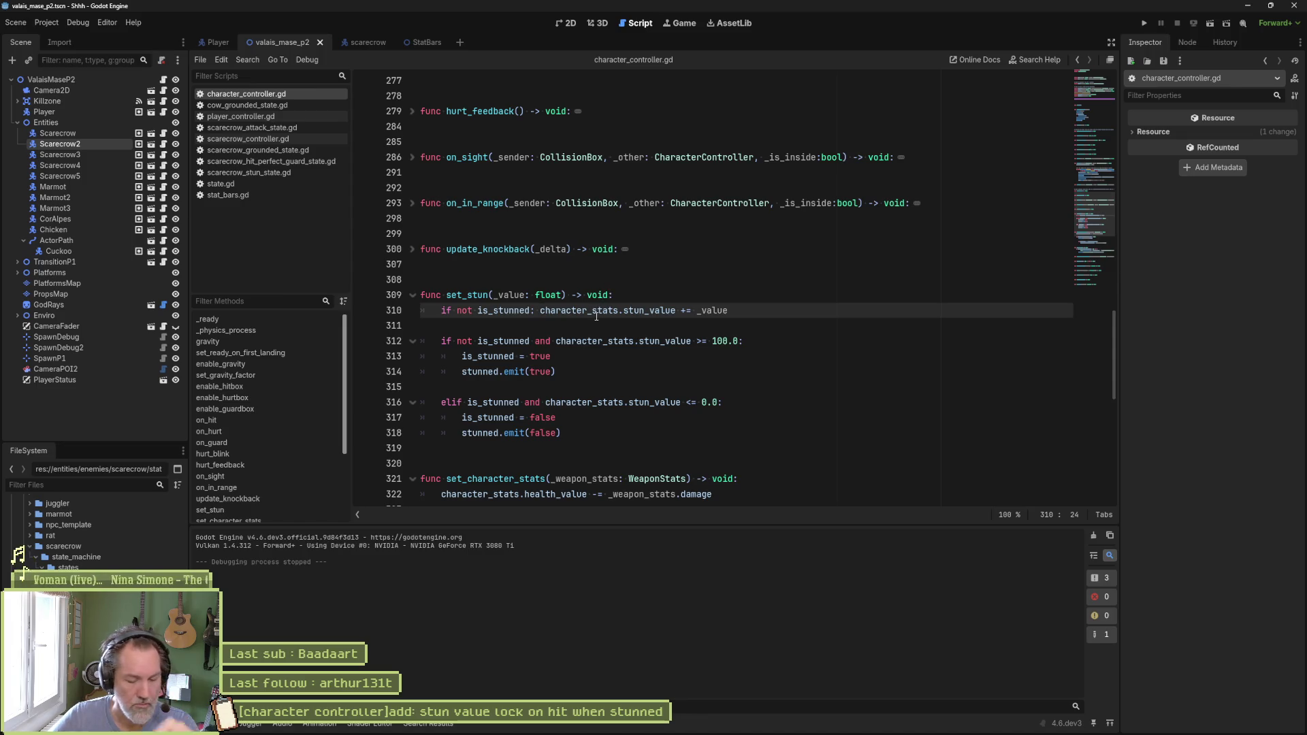
- Remove the 'if not is_stunned:' guard from the start of line 310
key("shift+Home")
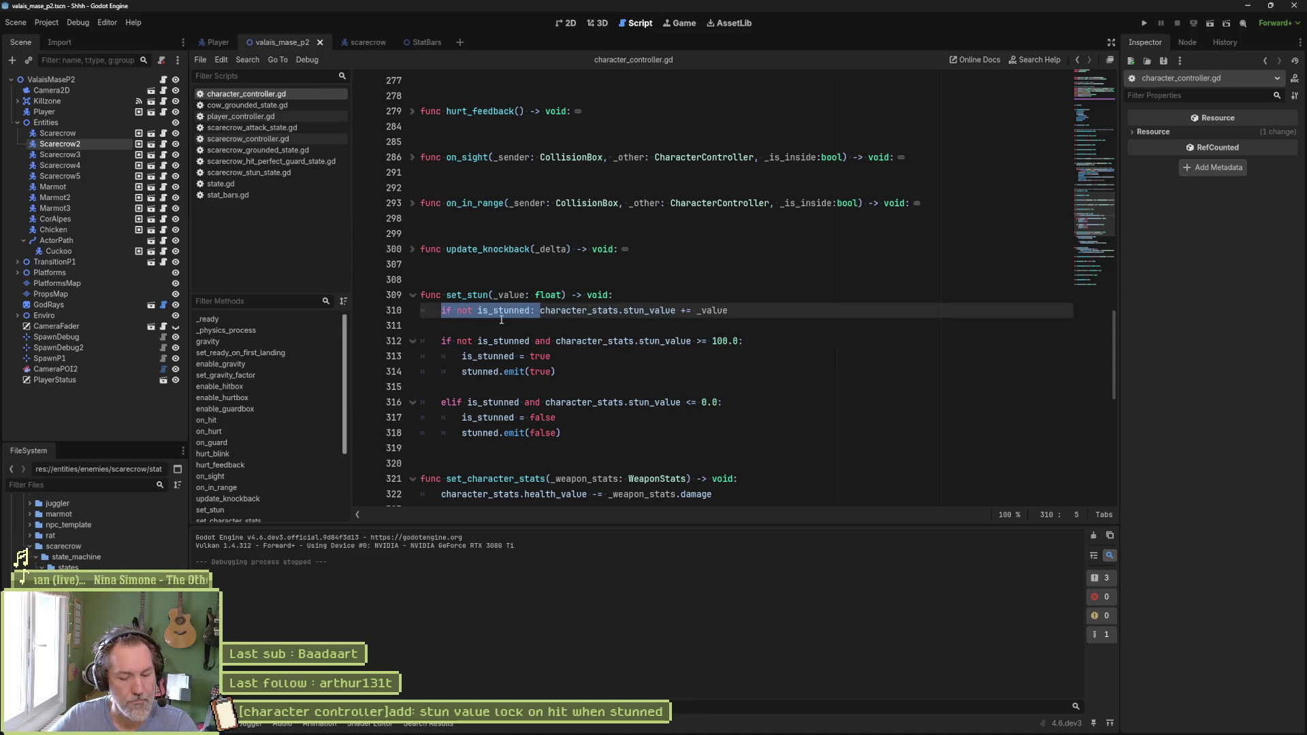
key("BackSpace")
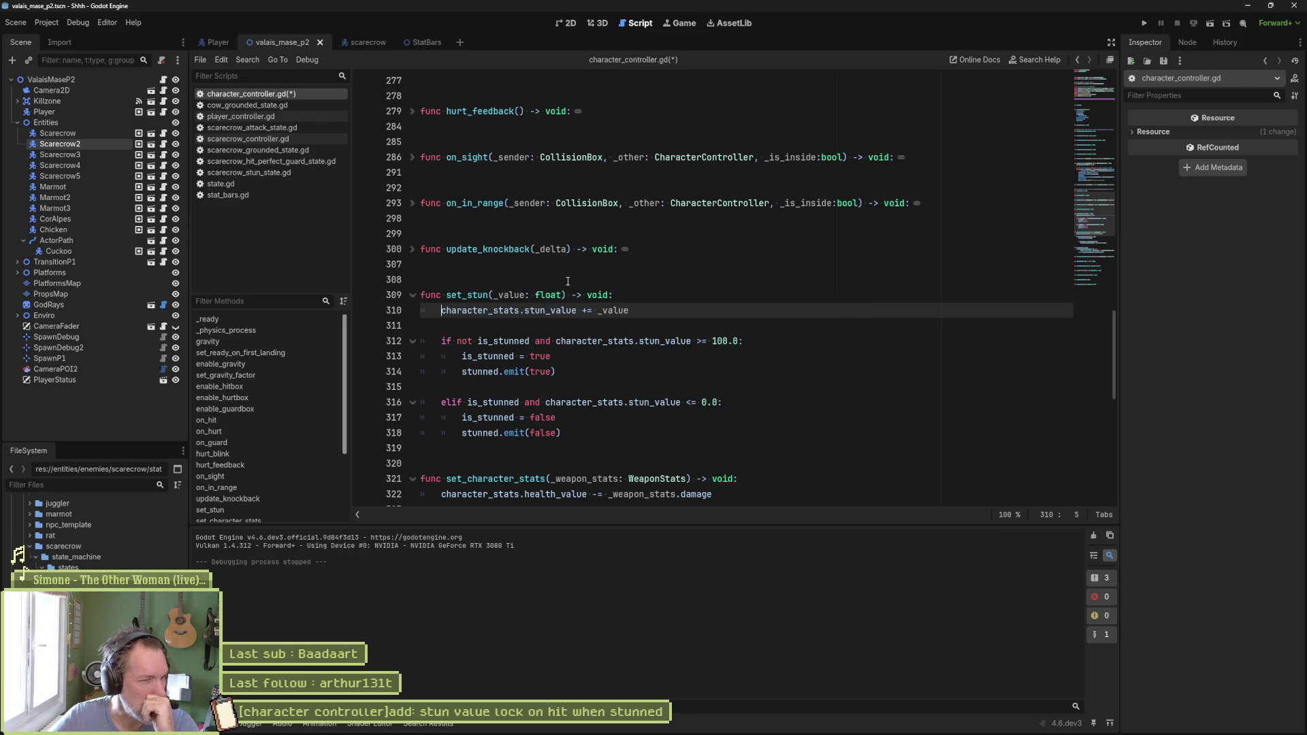
scroll(585, 331, "down", 4)
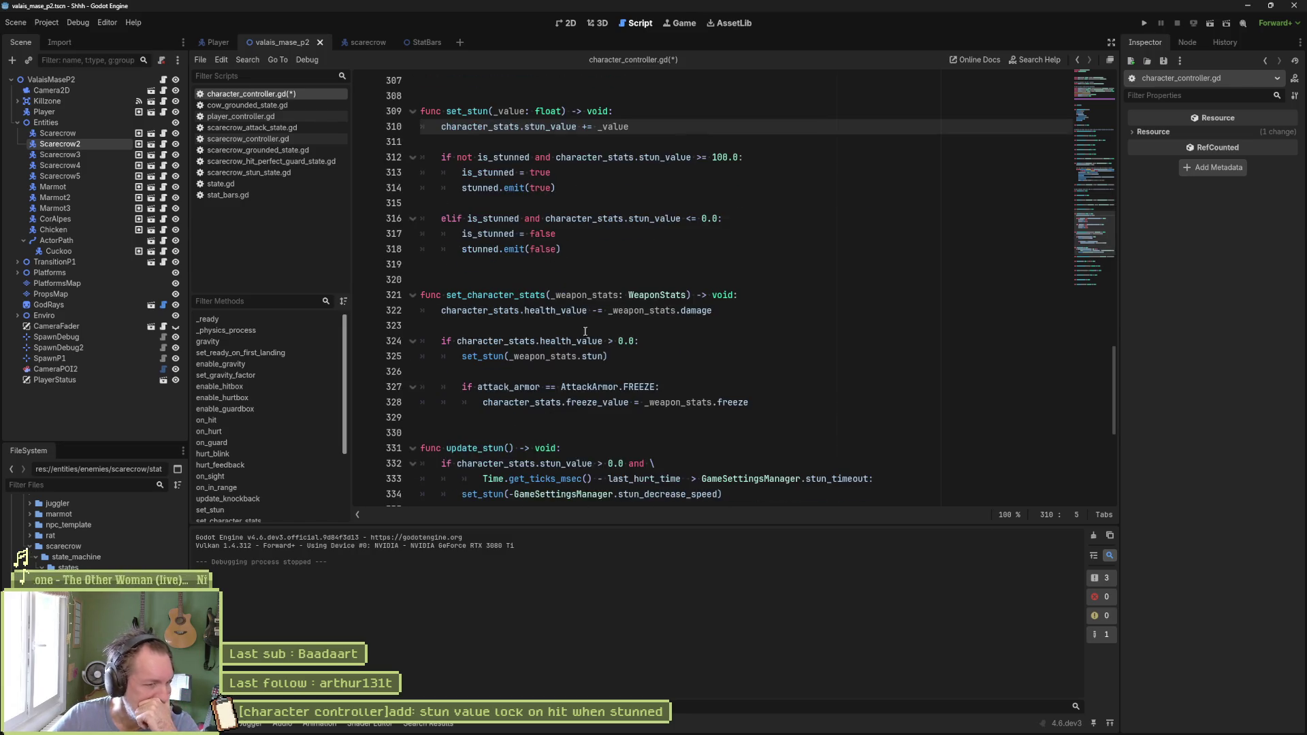
left_click(591, 325)
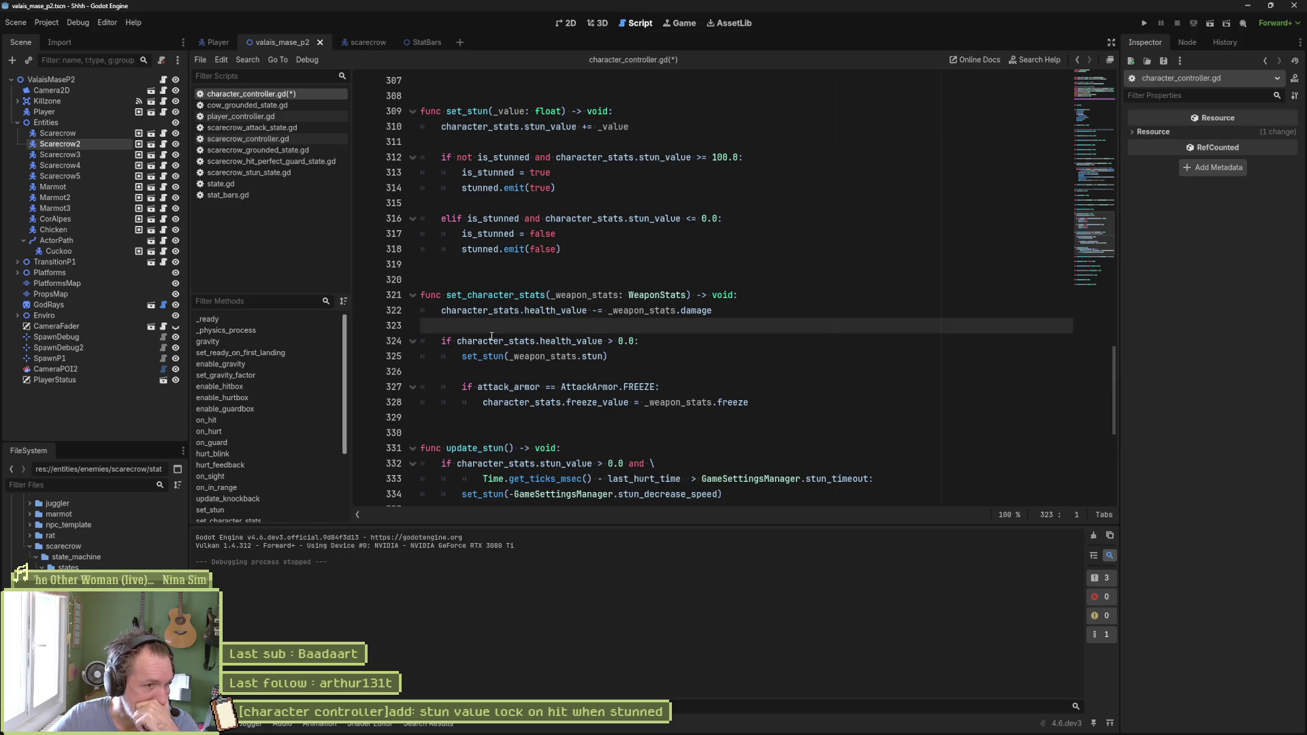
mouse_move(551, 295)
left_mouse_down()
mouse_move(607, 357)
mouse_move(749, 402)
mouse_move(551, 295)
left_mouse_up()
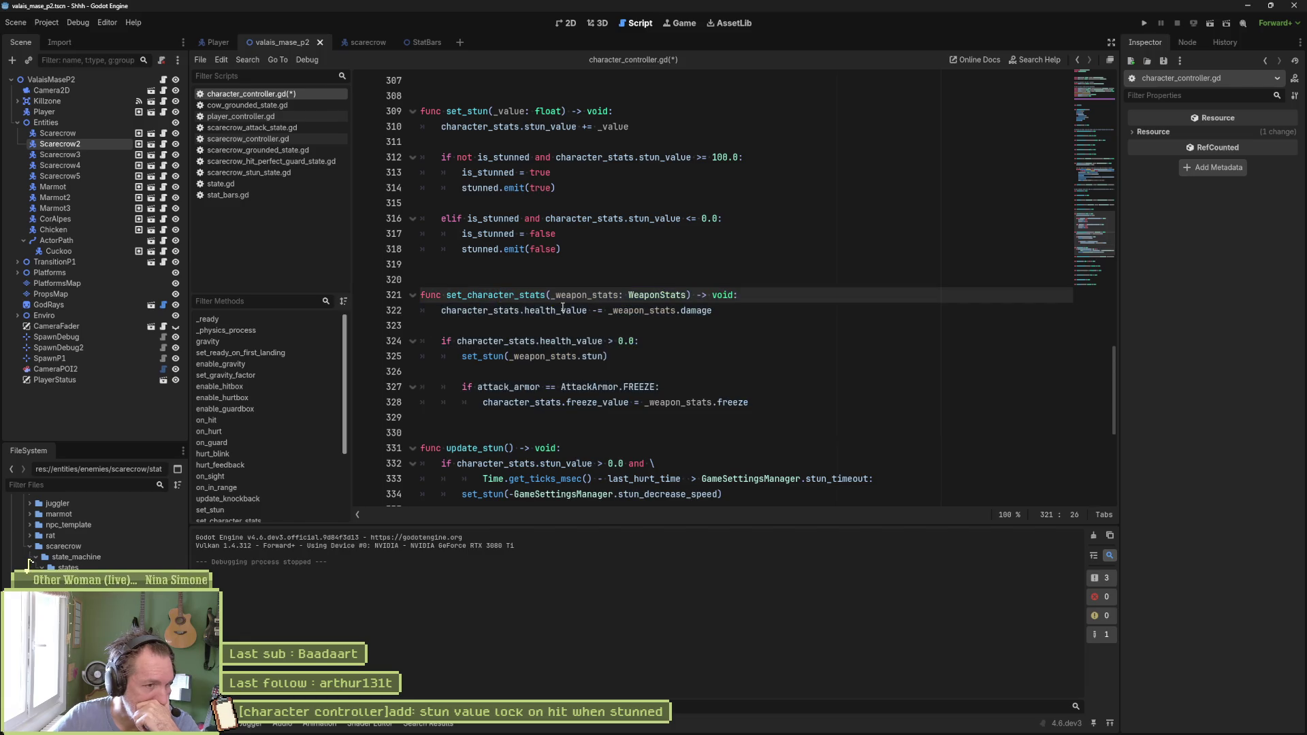
left_click(562, 311)
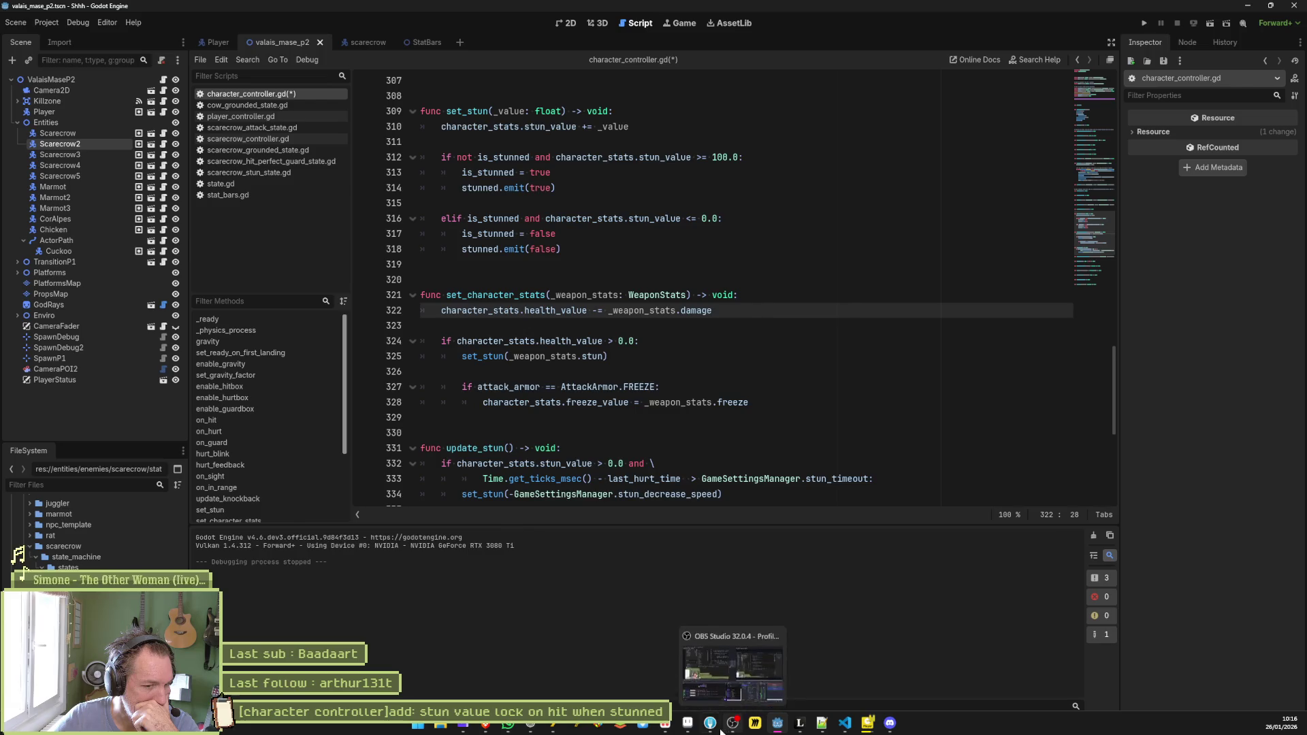
- Briefly check Fork, then go to the on_hurt function from the methods list
left_click(711, 724)
left_click(711, 725)
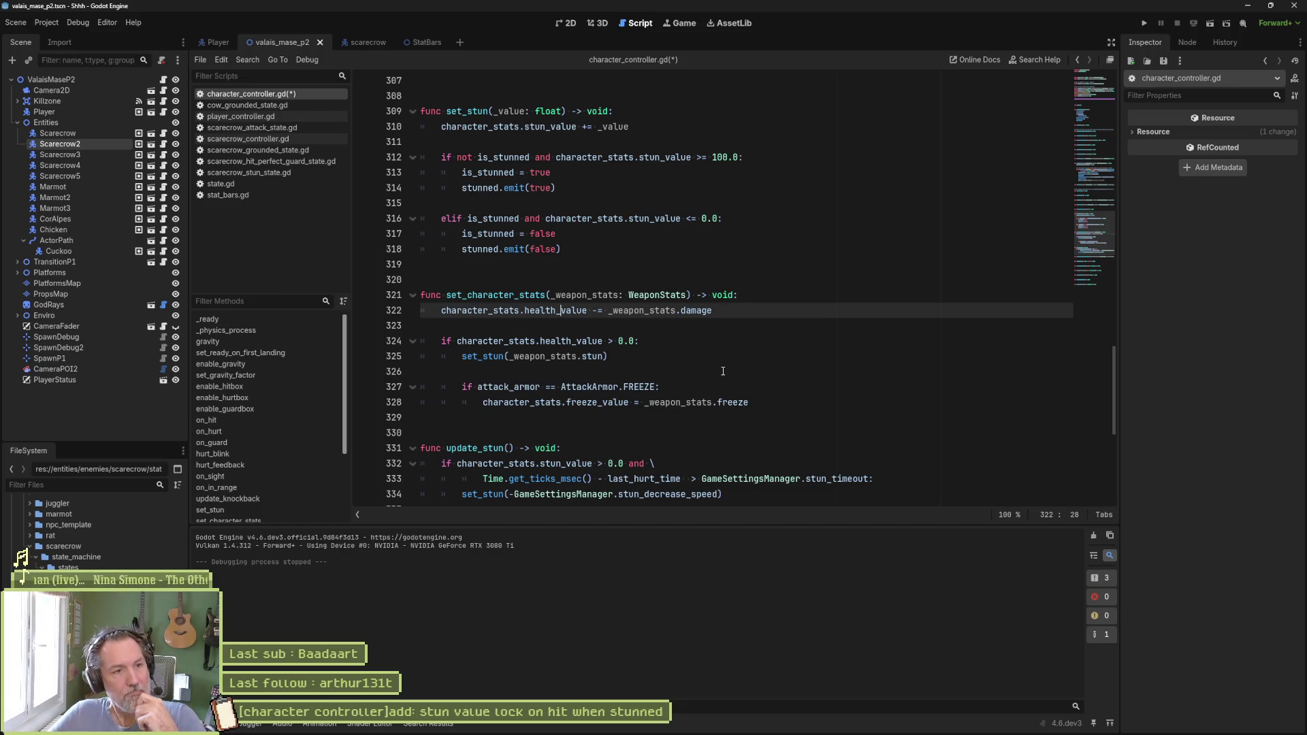
left_click(275, 431)
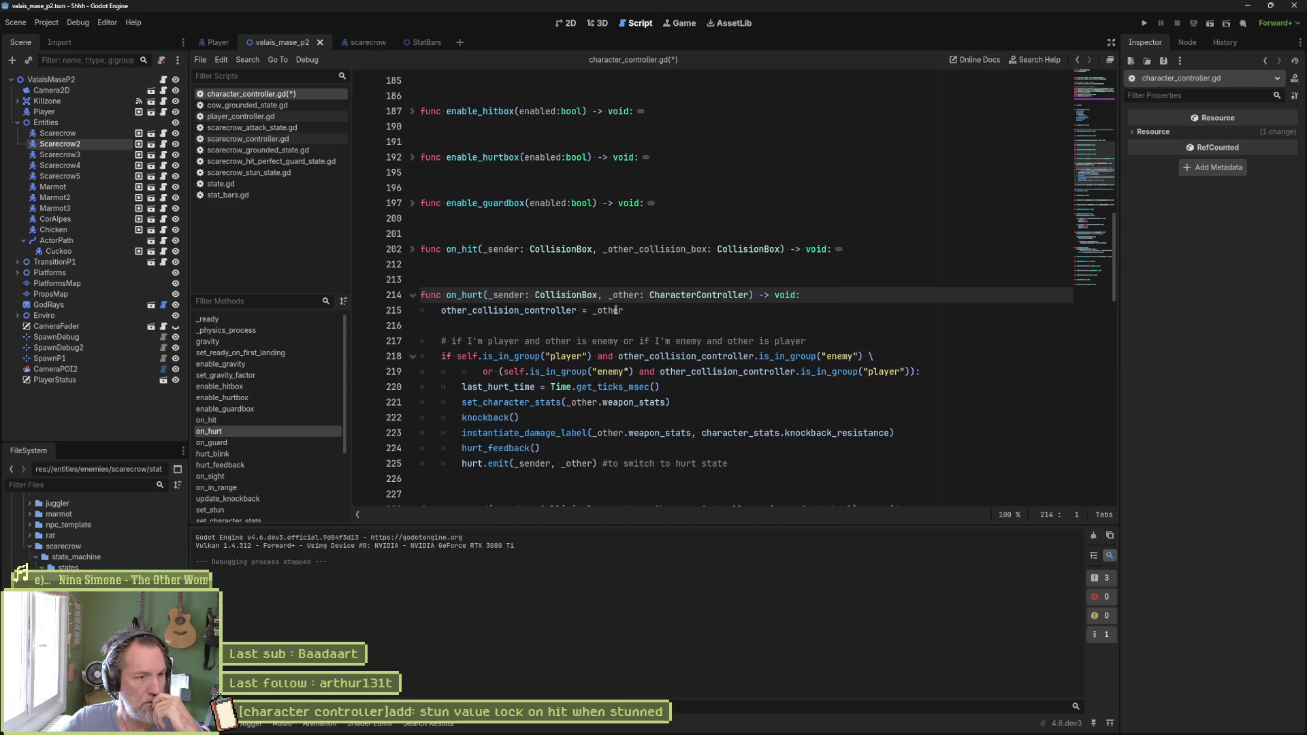
double_click(511, 402)
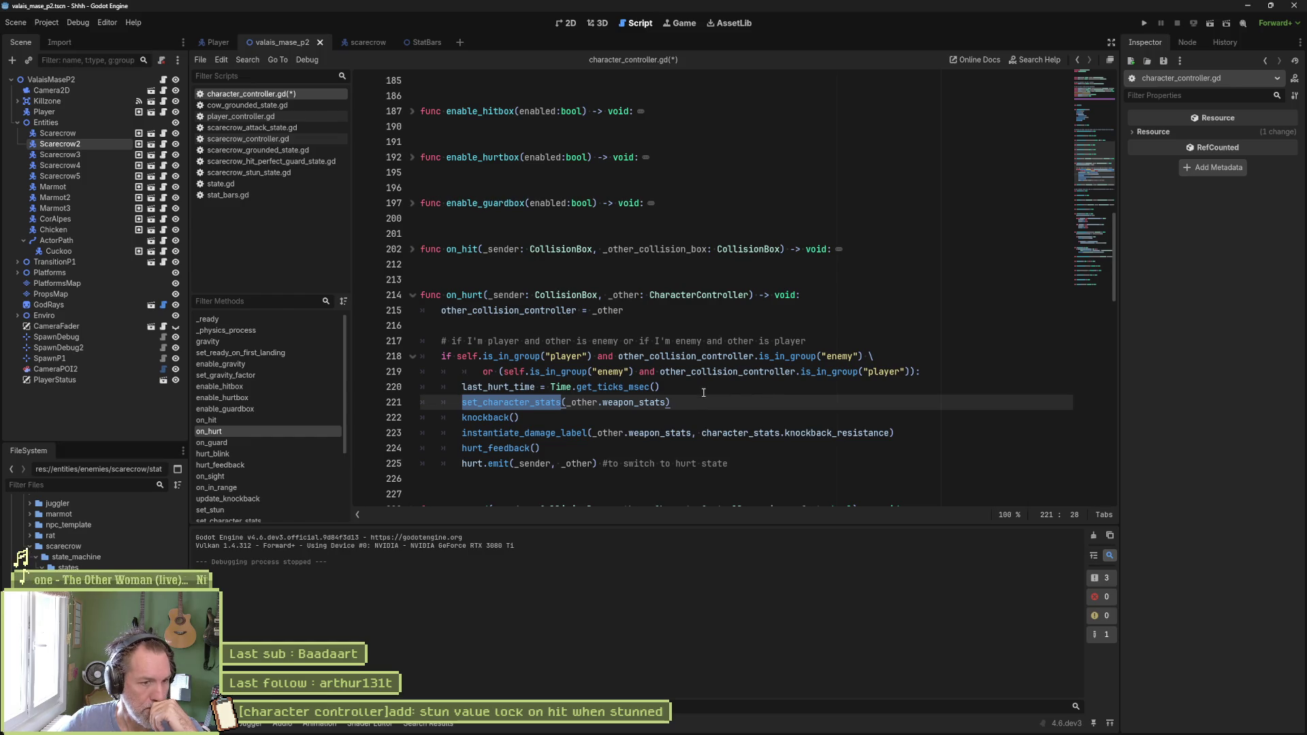
scroll(704, 393, "down", 4)
scroll(704, 395, "up", 6)
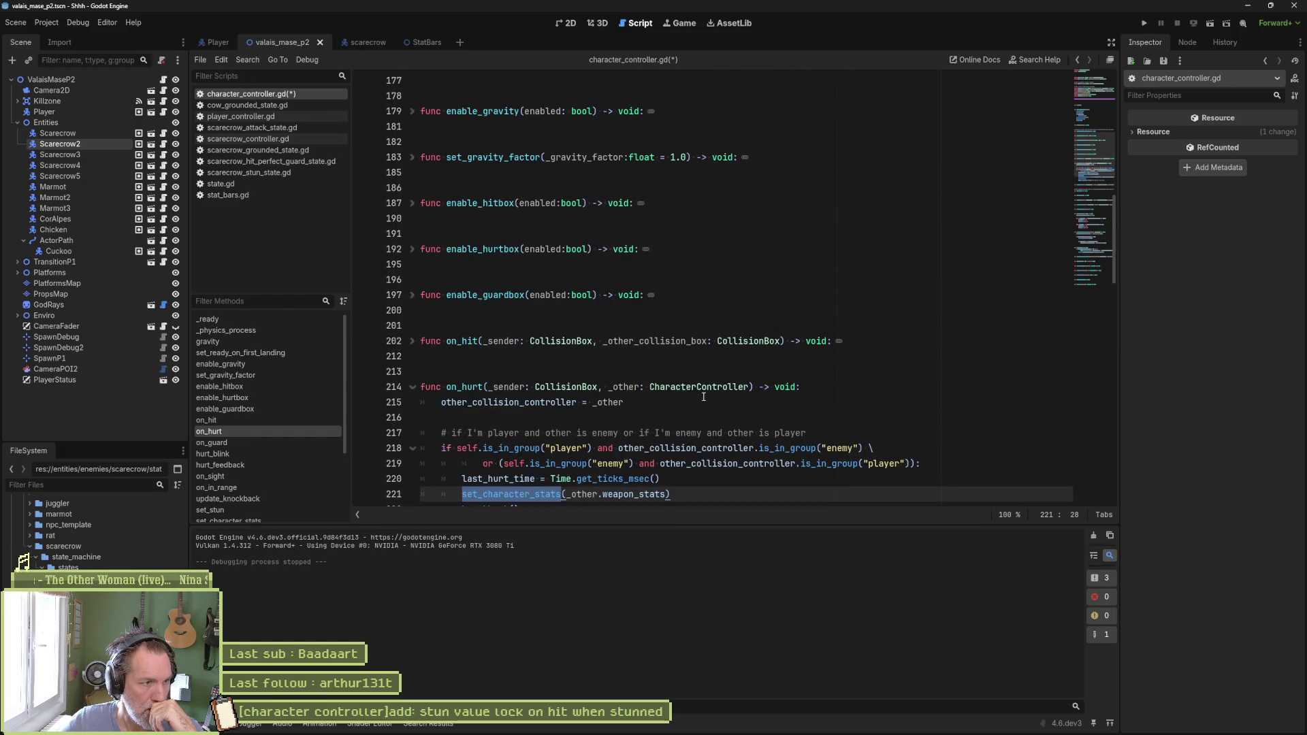
scroll(706, 393, "down", 12)
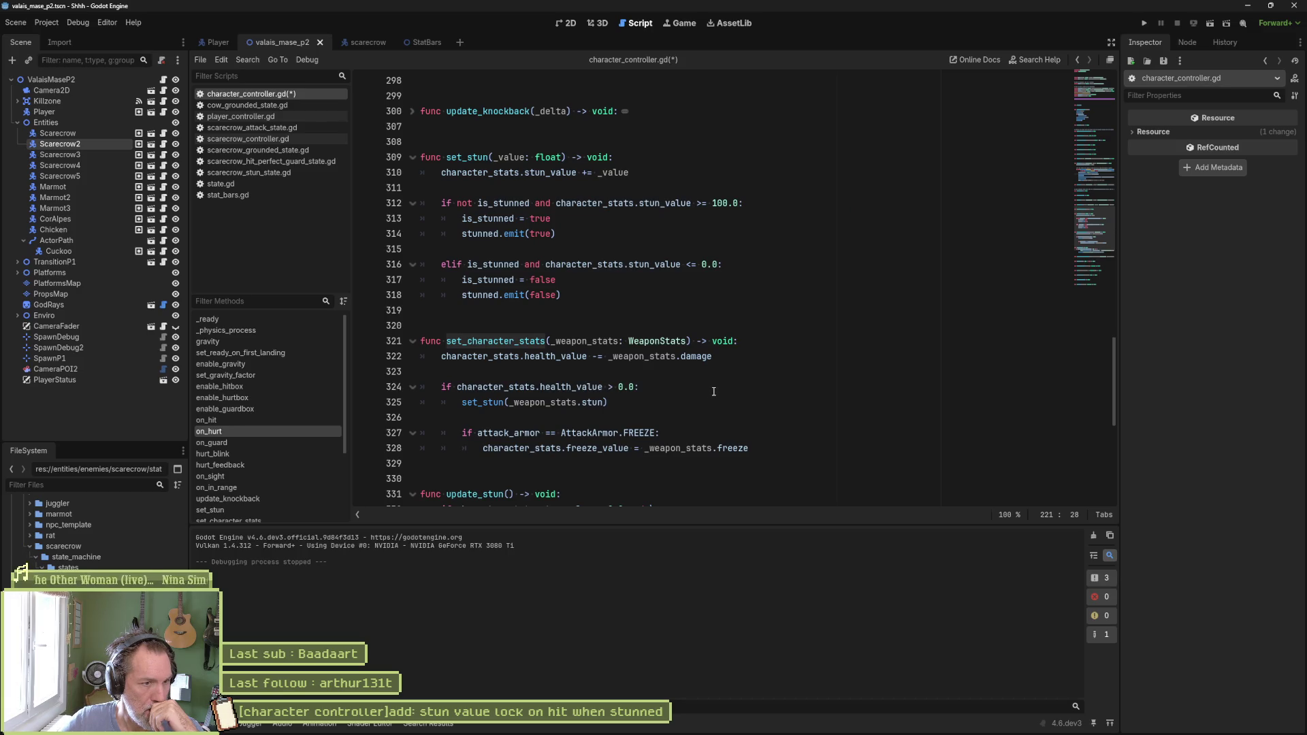
left_click_drag(715, 358, 448, 359)
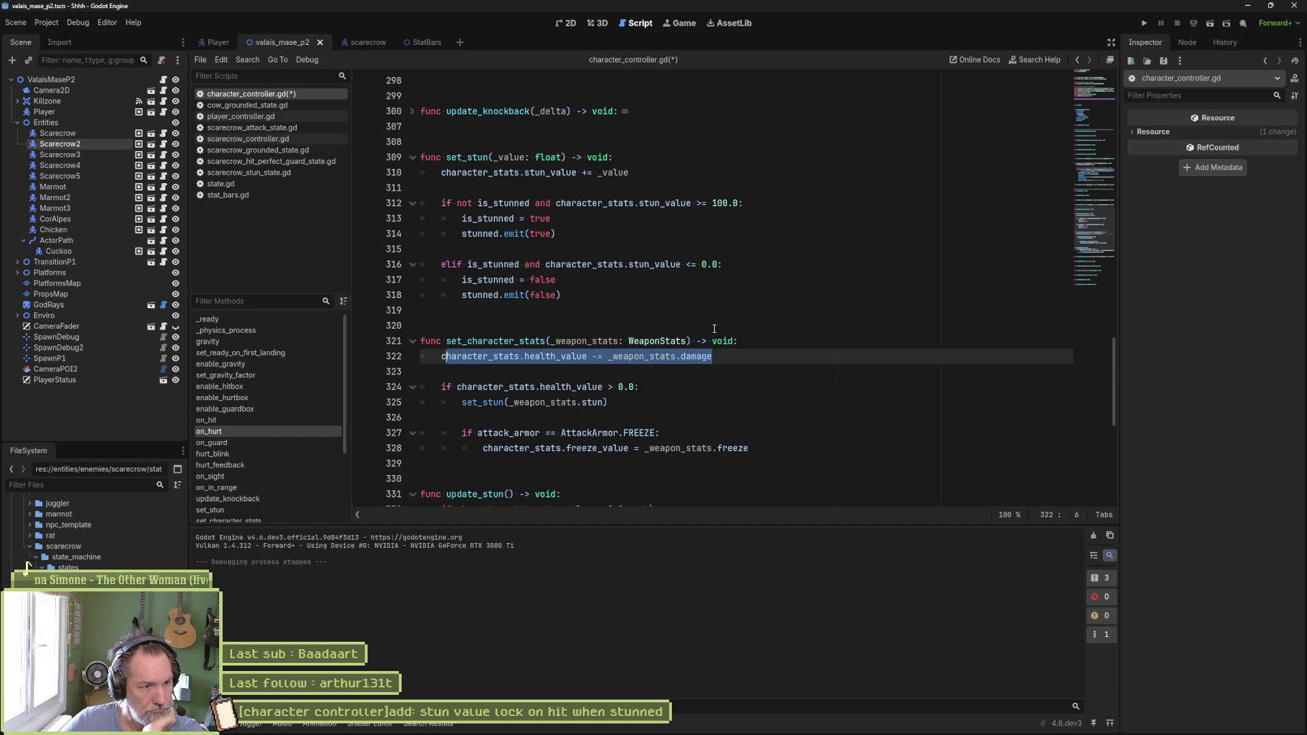
scroll(711, 330, "down", 4)
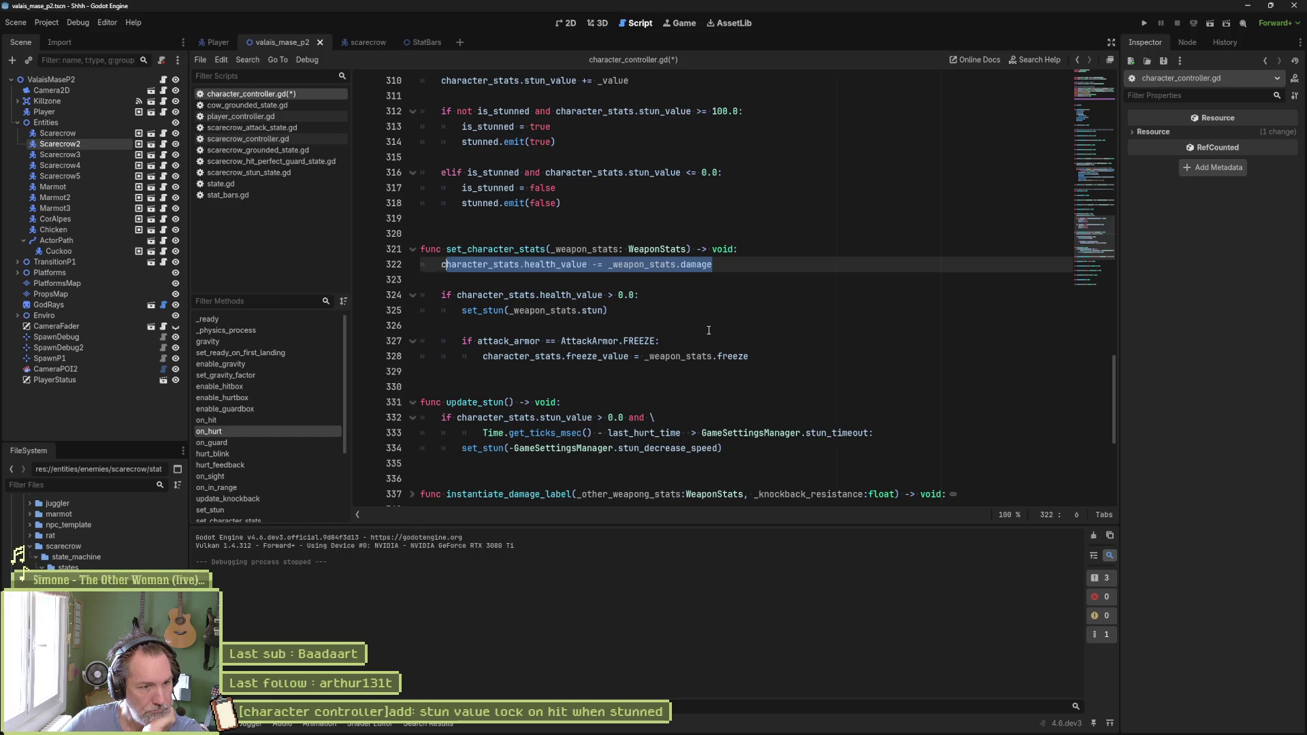
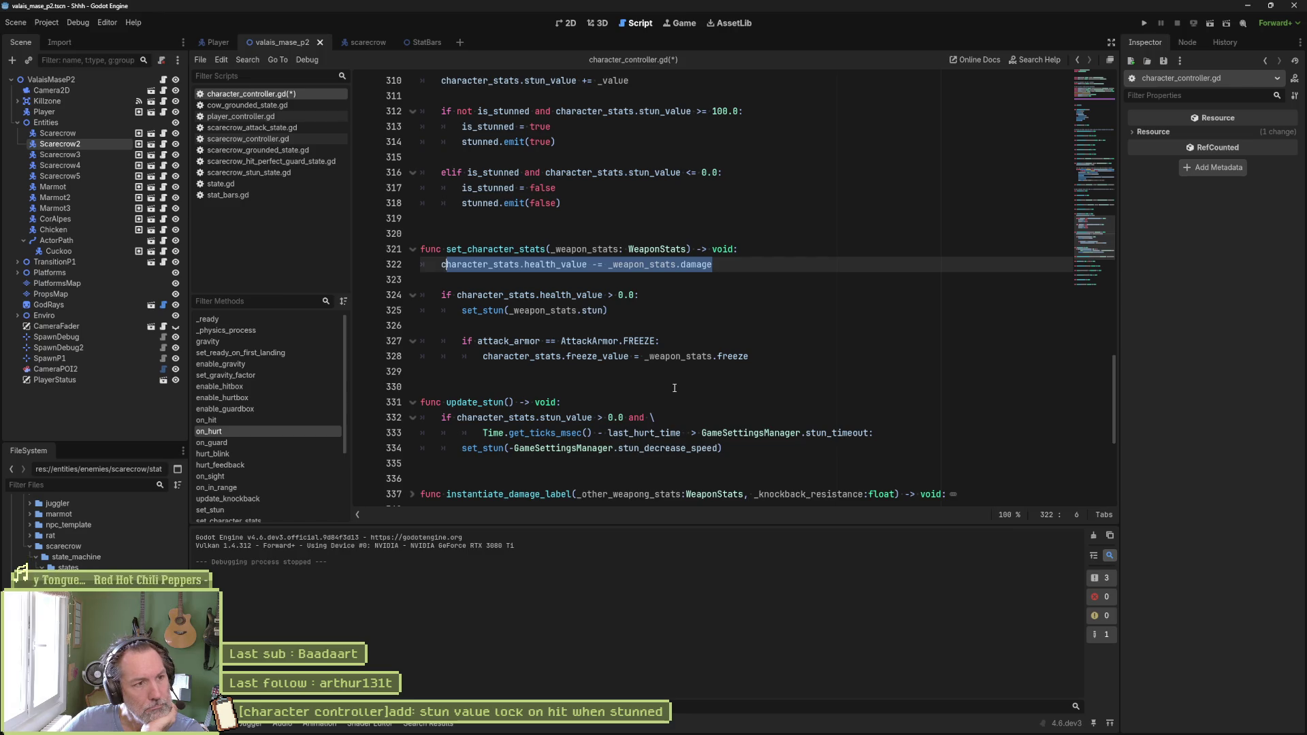
- Enlarge the code area and inspect the stun increment in set_stun and set_character_stats' _weapon_stats parameter
scroll(658, 377, "up", 1)
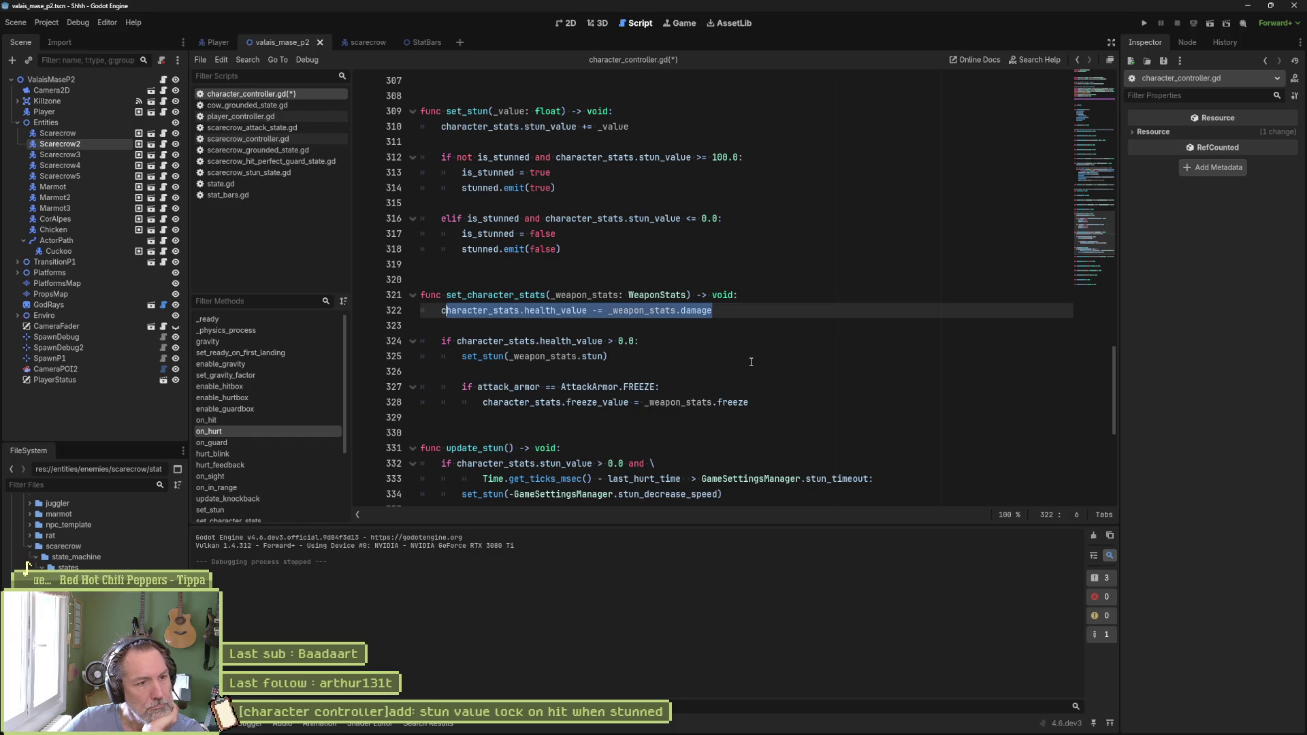
left_click_drag(754, 527, 754, 579)
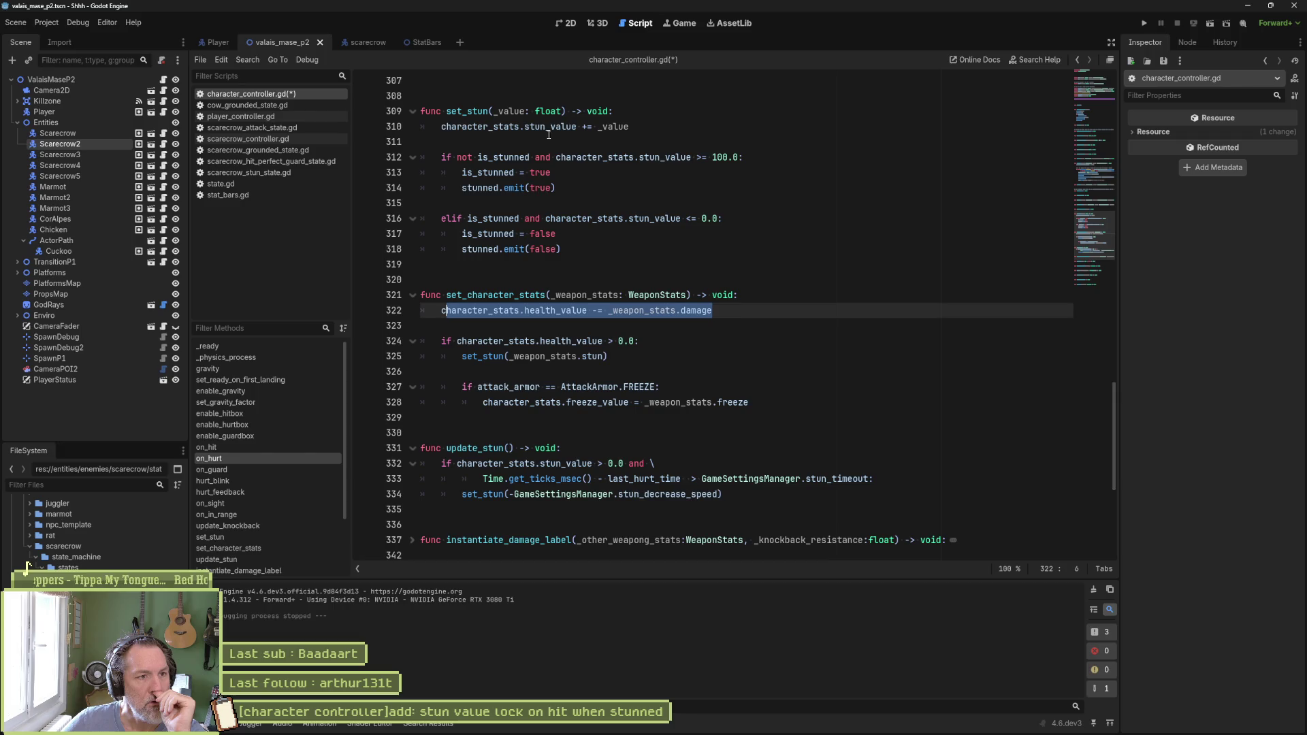
left_click_drag(444, 126, 641, 126)
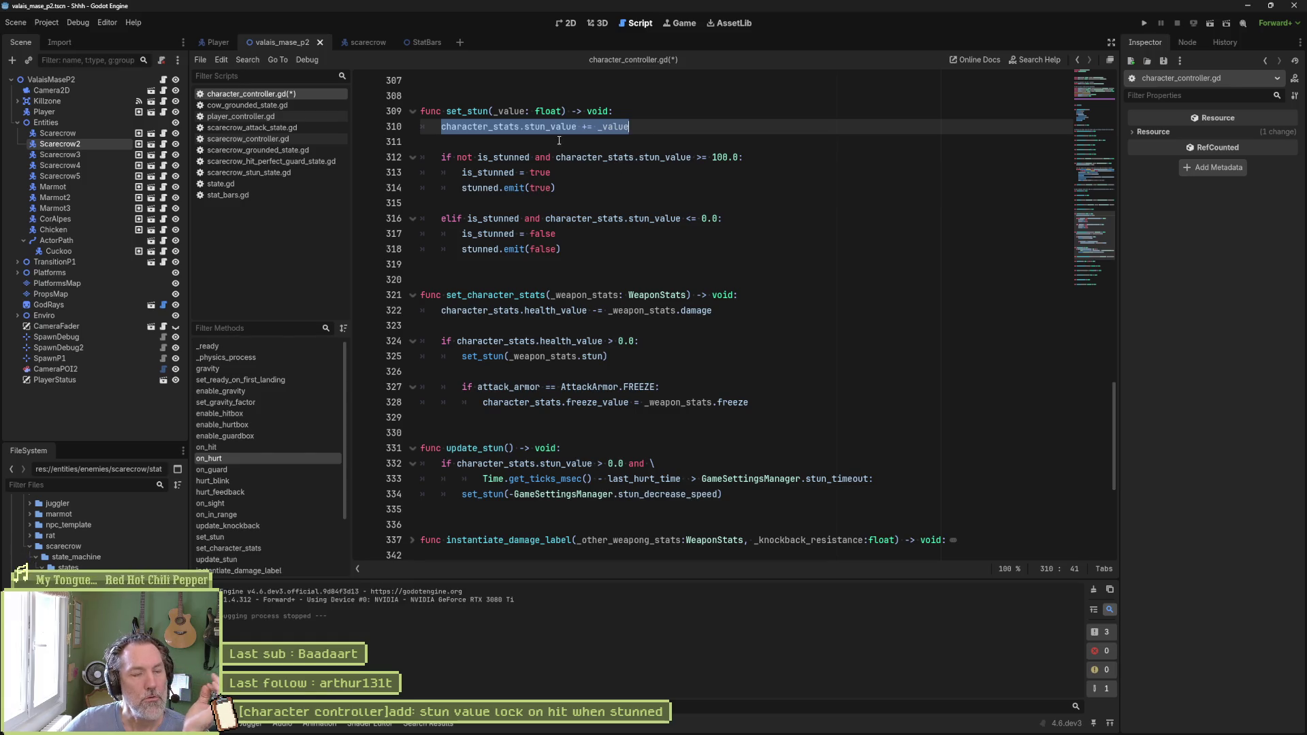
mouse_move(629, 126)
left_mouse_down()
mouse_move(476, 111)
mouse_move(477, 125)
mouse_move(426, 127)
mouse_move(628, 127)
mouse_move(444, 127)
left_mouse_up()
left_click(463, 111)
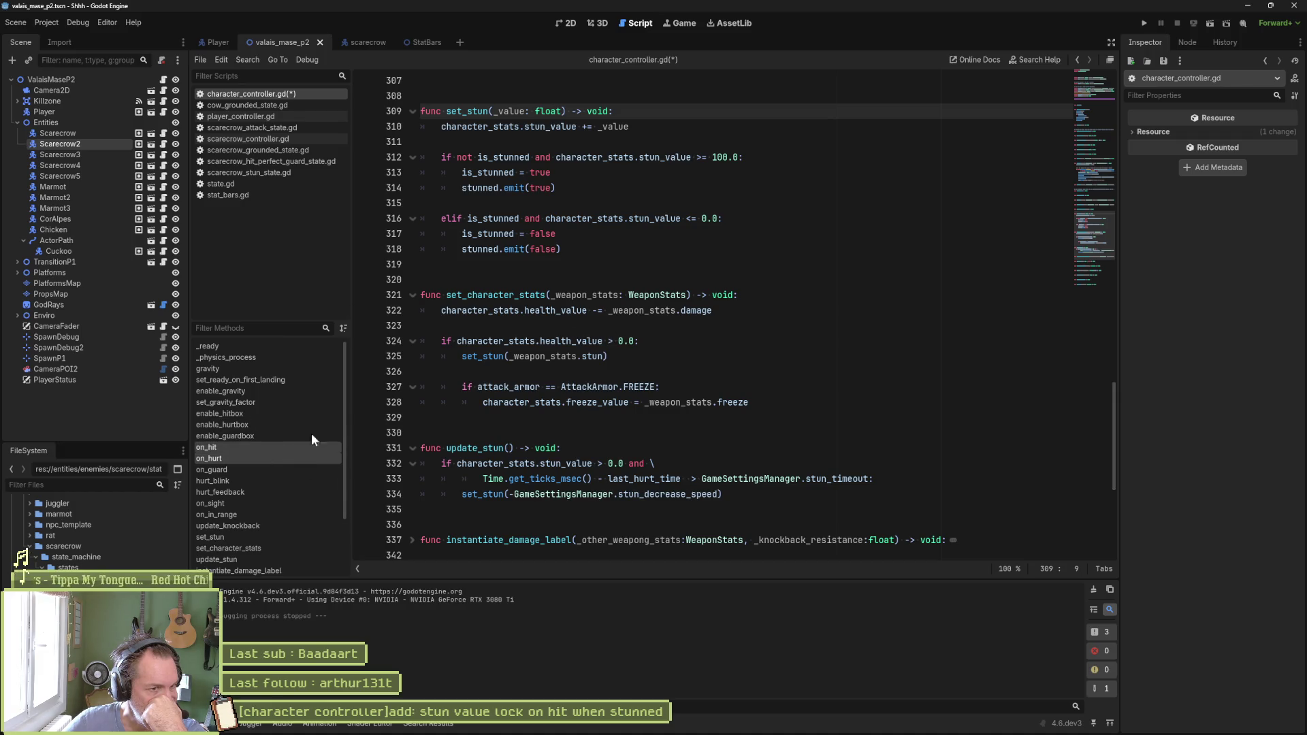
left_click_drag(551, 295, 687, 295)
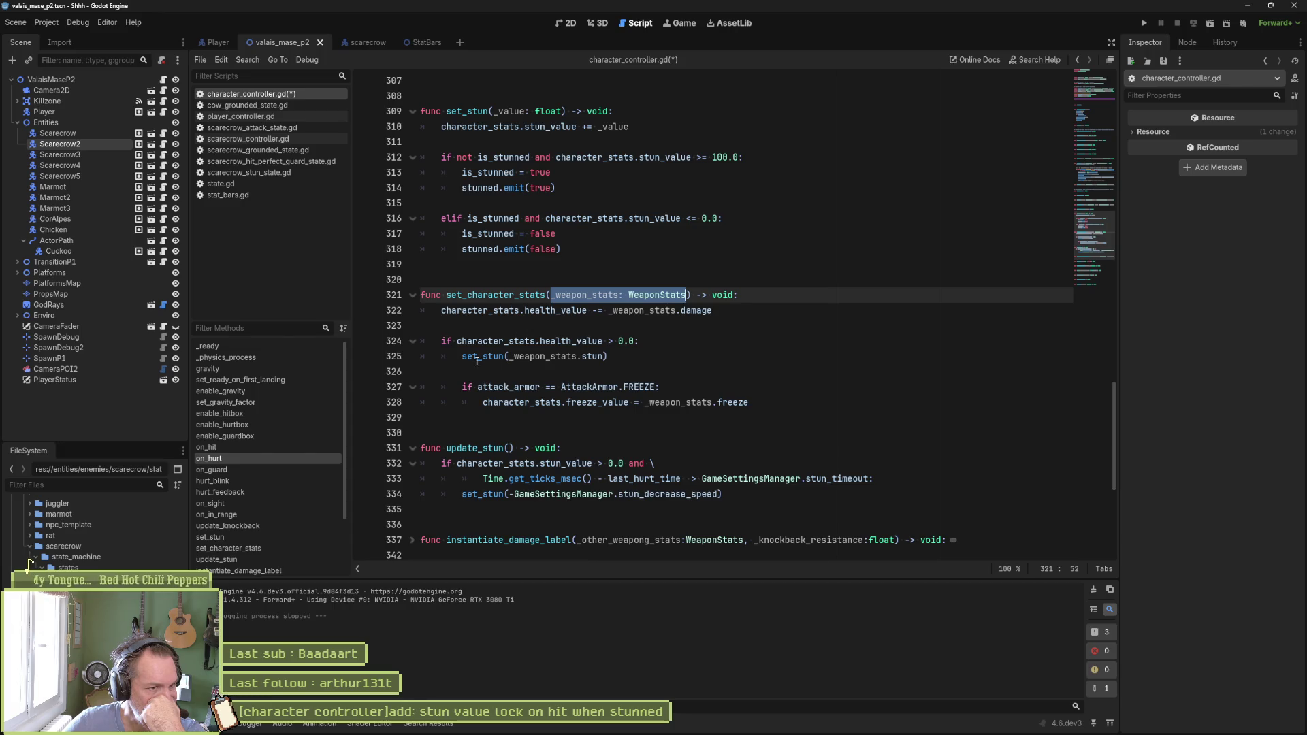
- Prefix set_stun on line 325 with 'if not is_stunned:', save the script, and run the scene
left_click(567, 356)
key("Home")
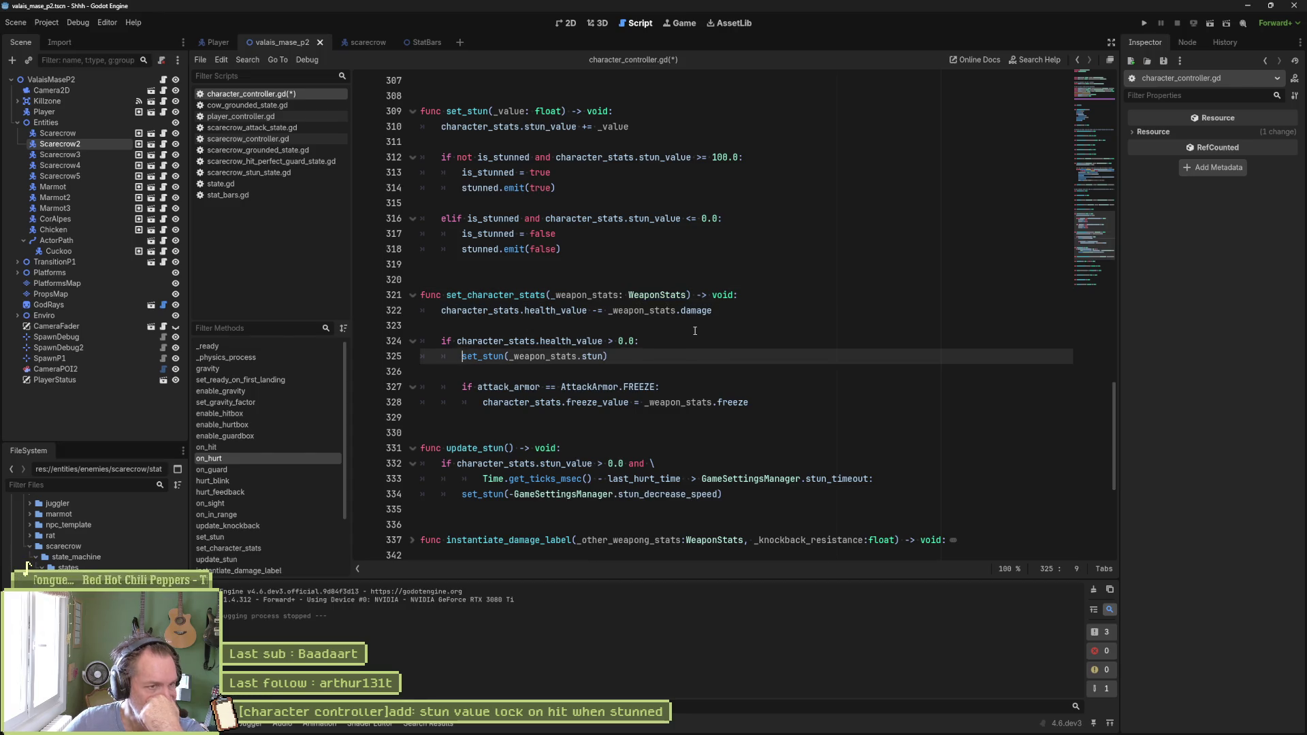
type("if ")
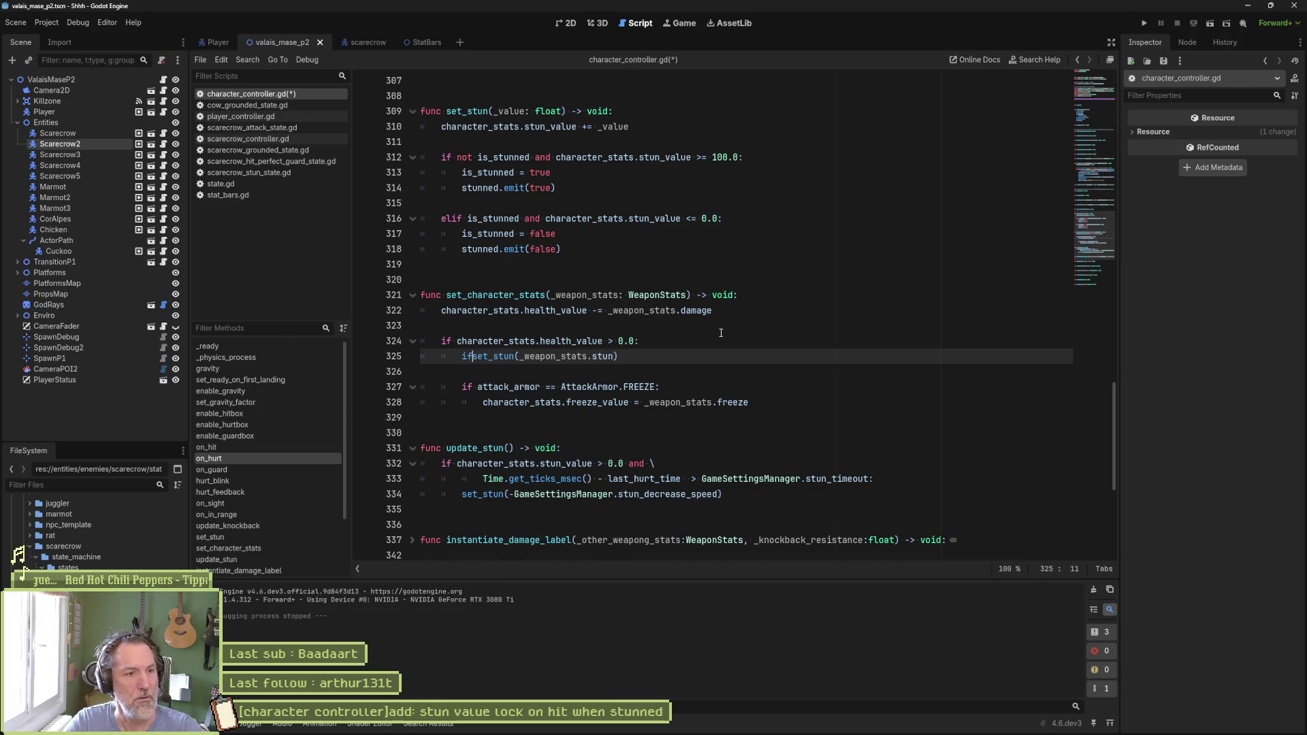
type("not is_stunne")
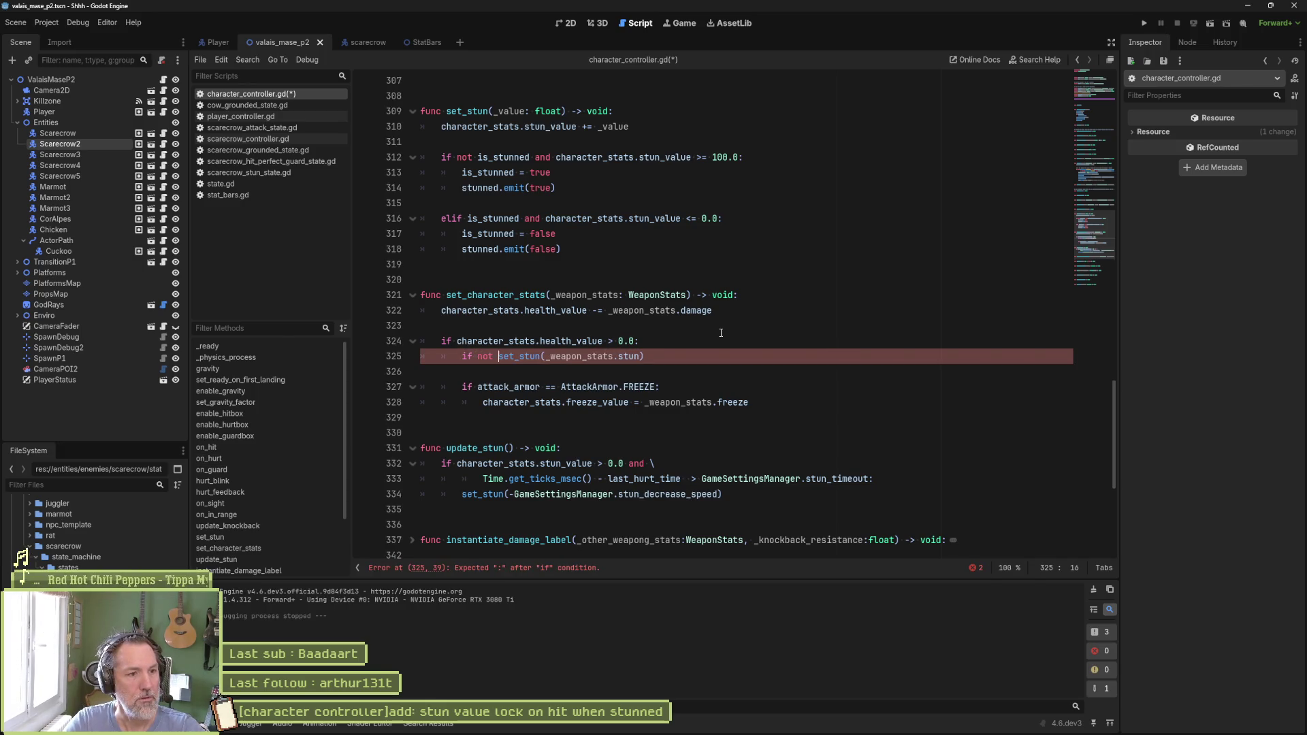
type("d:")
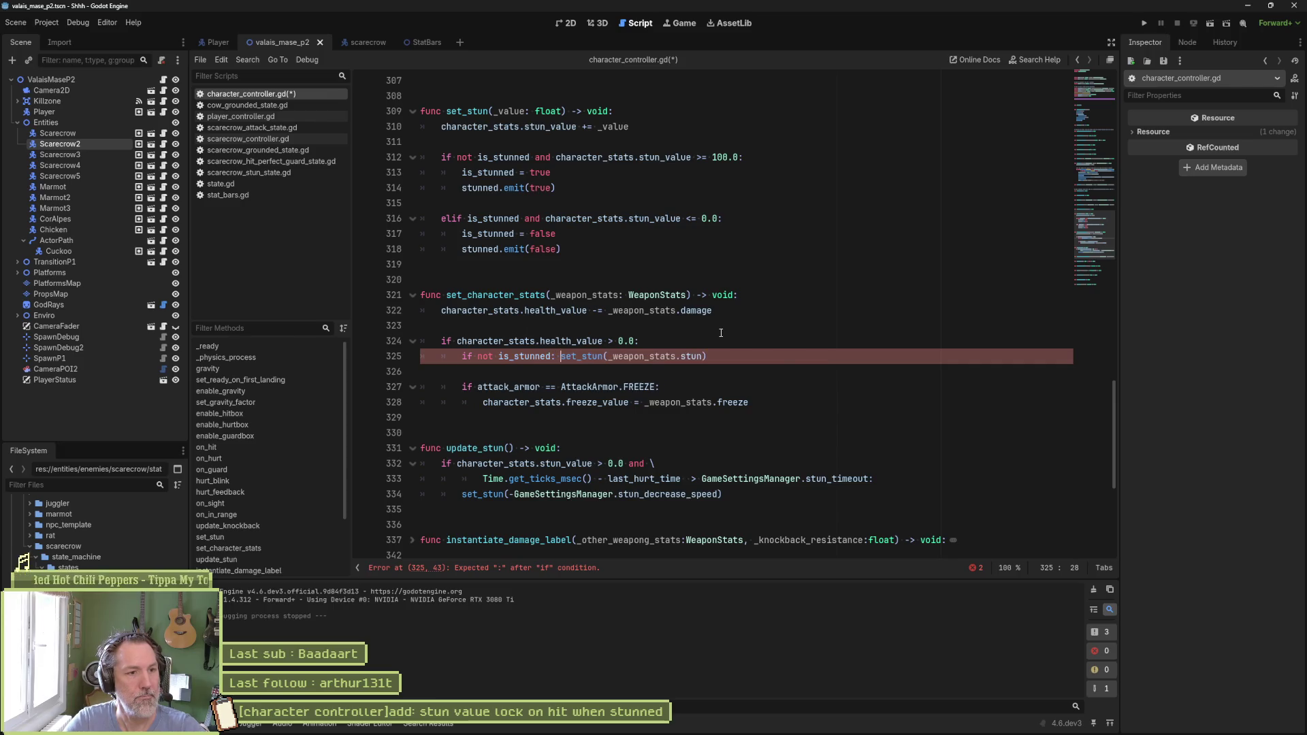
key("ctrl+s")
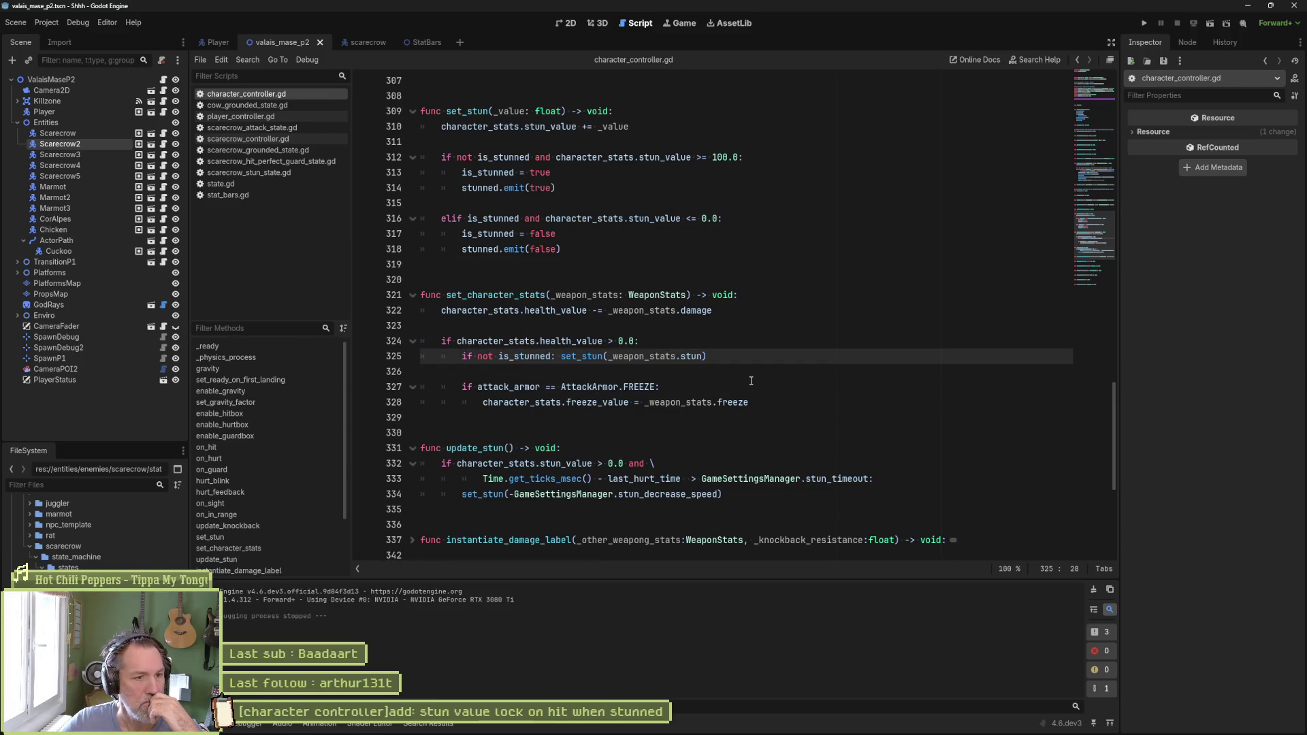
key("F6")
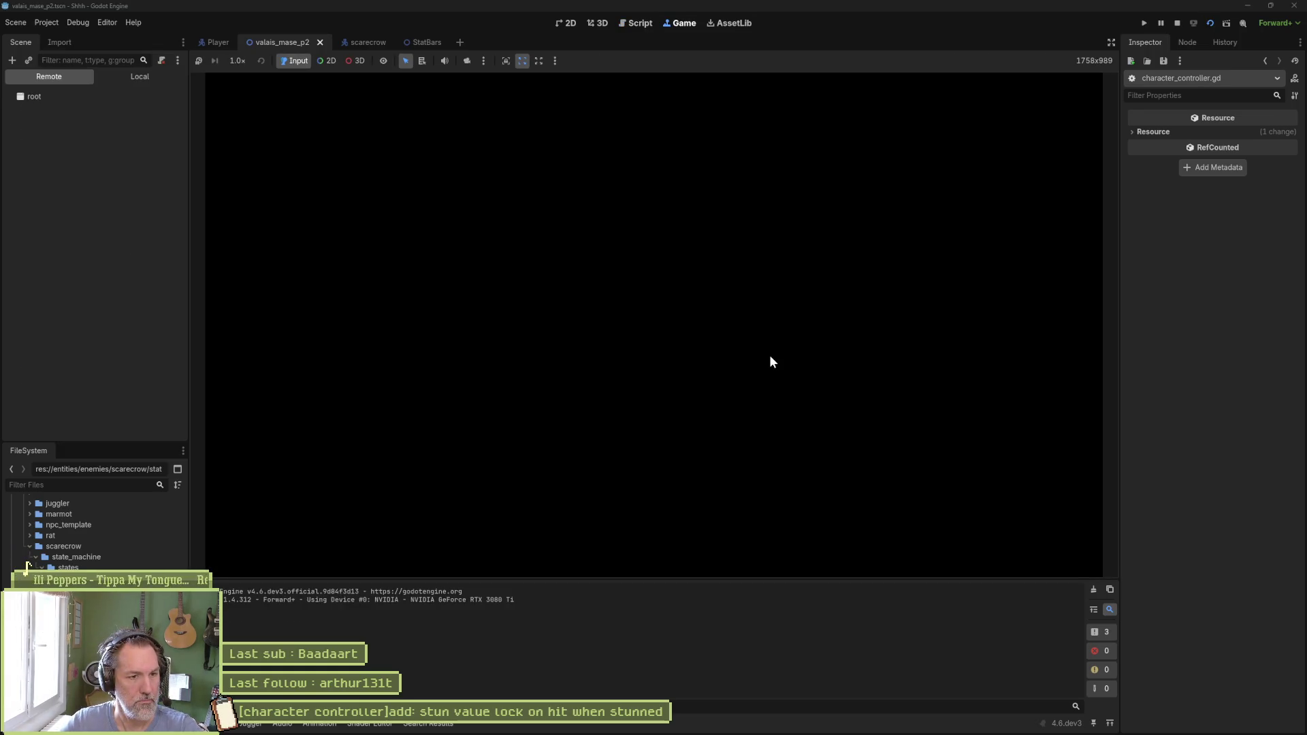
- Attack the scarecrow several times to test the stun build-up, then stop the game
key("Right")
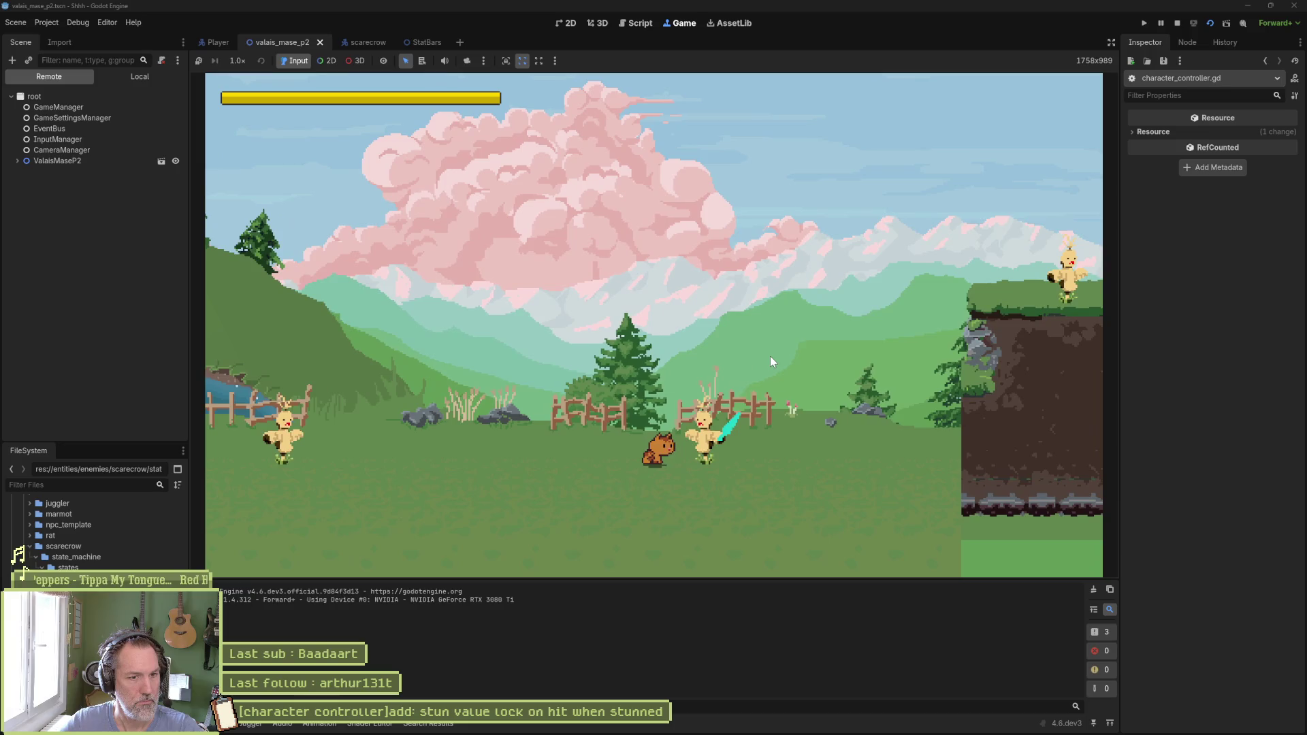
key("Right")
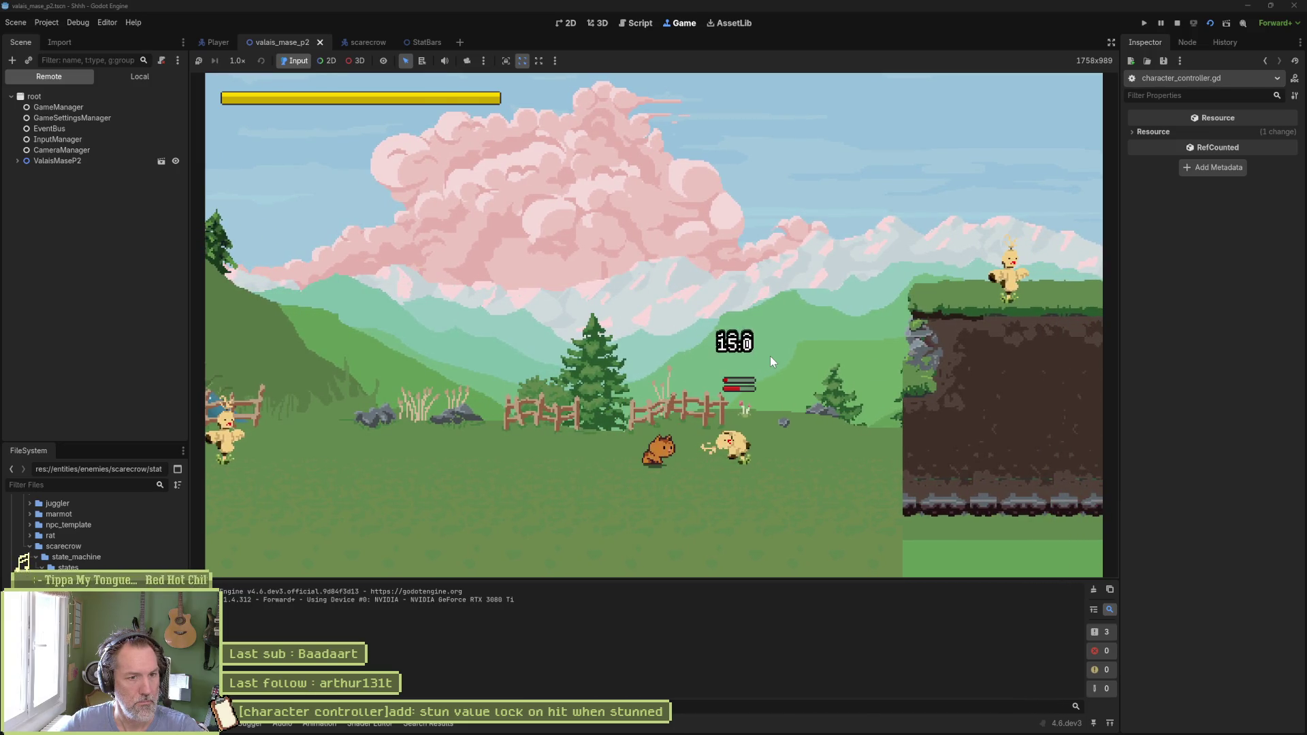
key("Right")
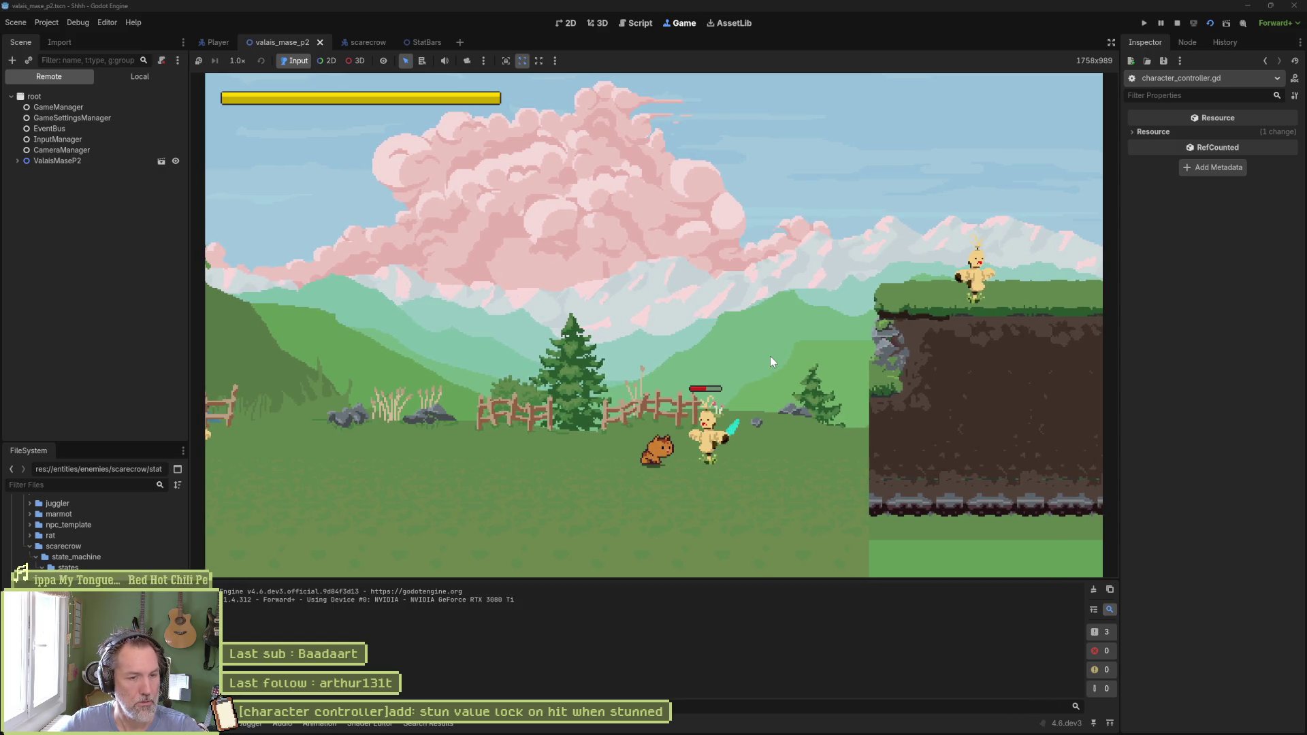
key("F8")
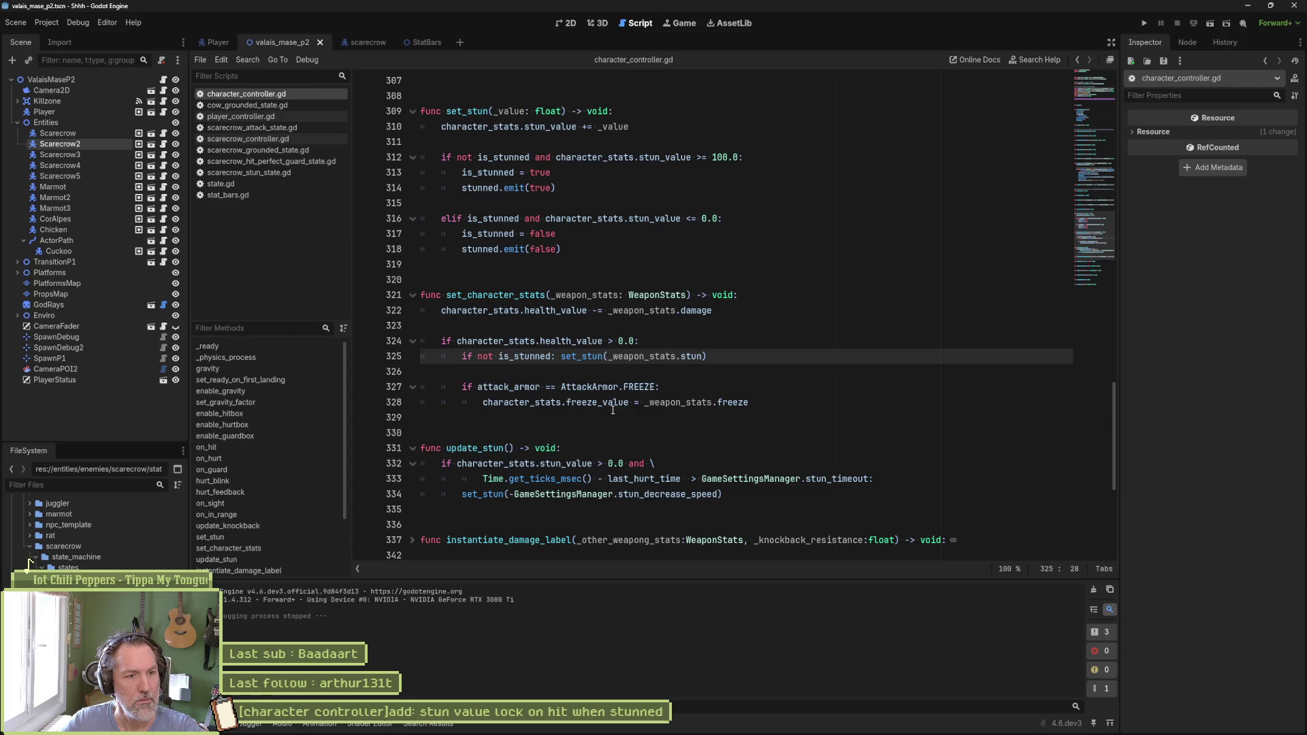
- Copy the 'if not is_stunned:' guard onto the freeze assignment on line 328, then test-run the scene
mouse_move(674, 407)
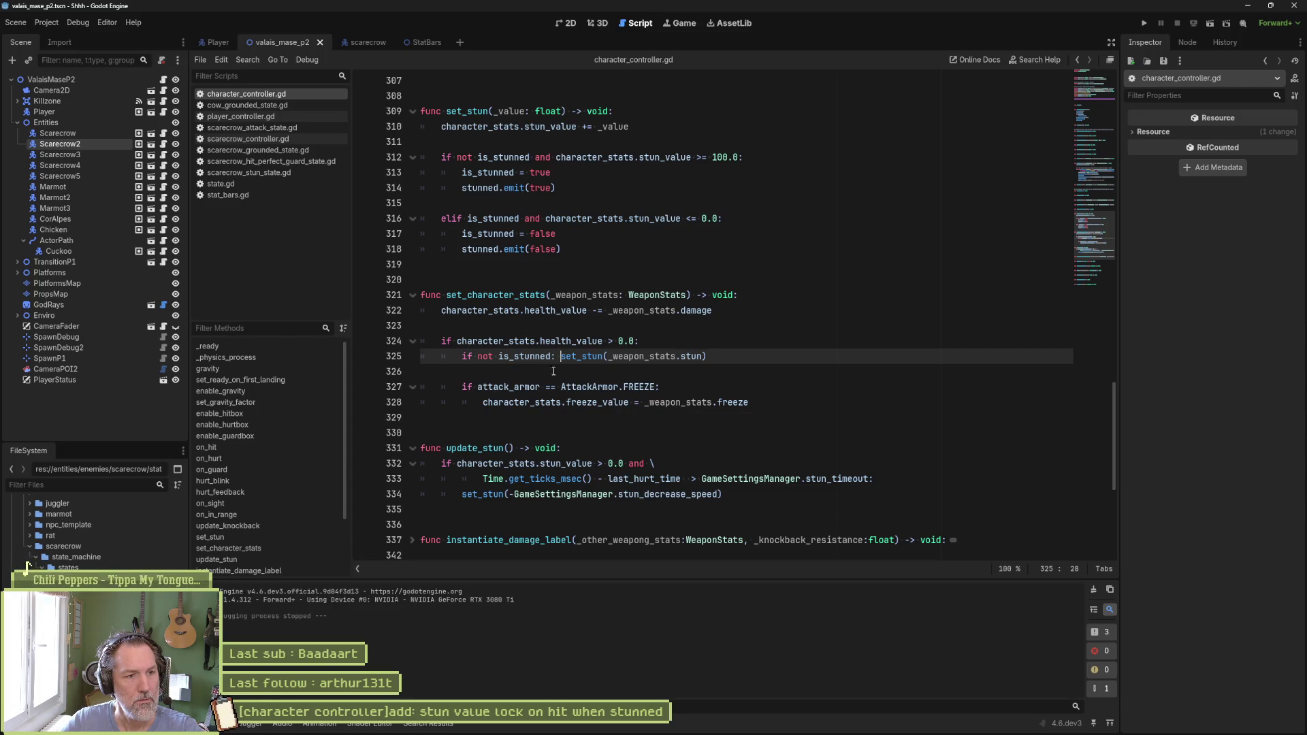
left_click_drag(462, 356, 560, 361)
key("ctrl+c")
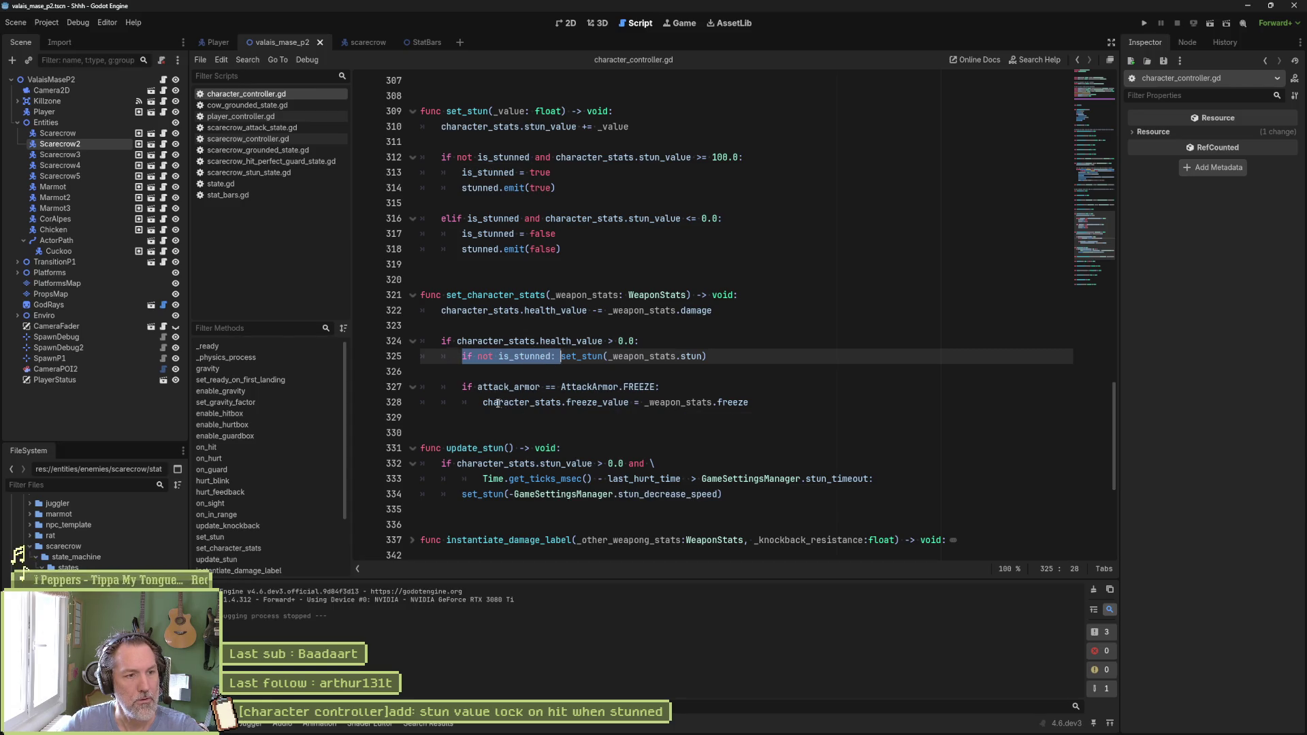
left_click(483, 402)
key("ctrl+v")
key("F6")
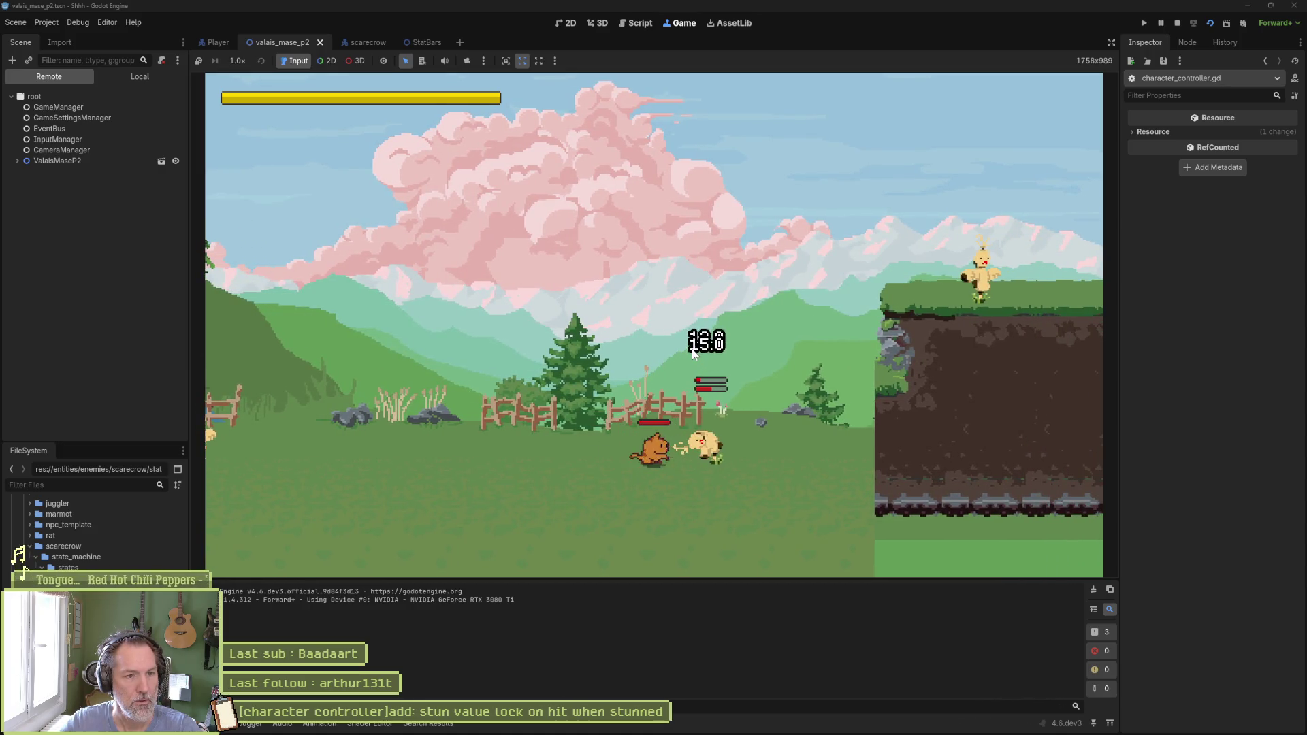
key("F8")
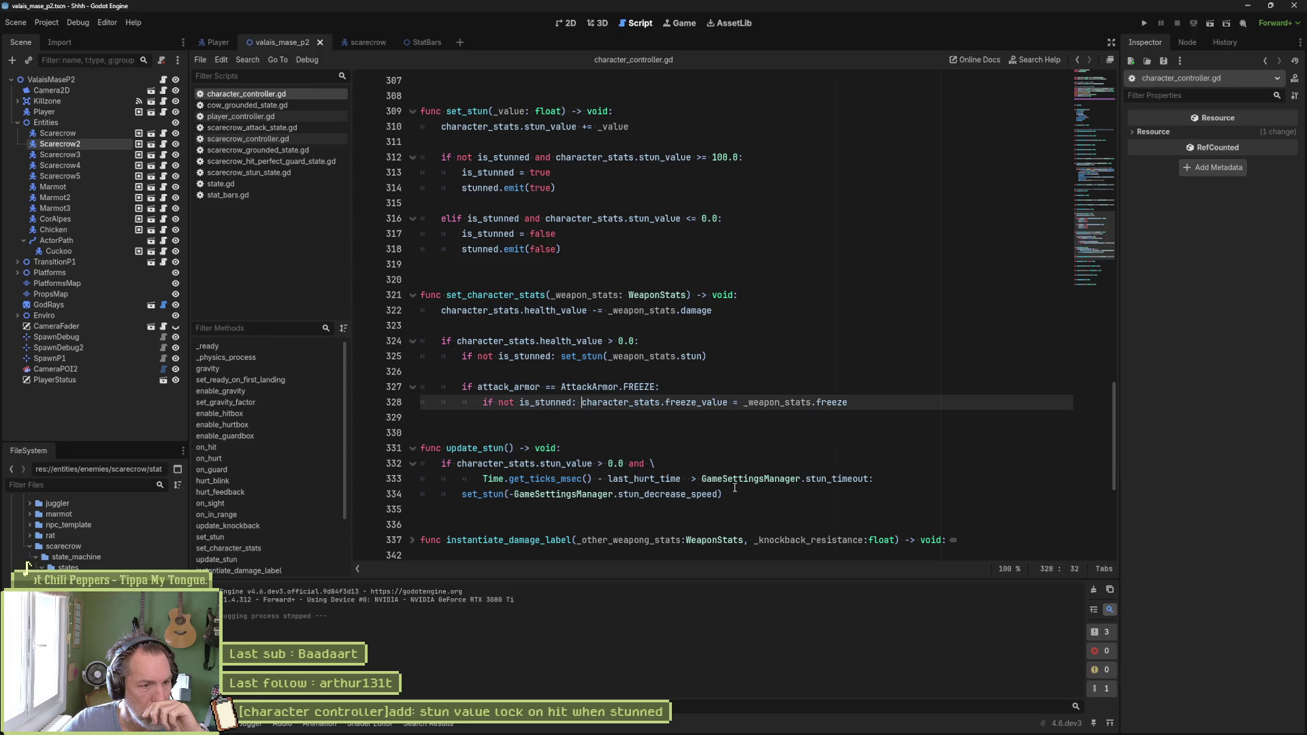
- Search the project for update_stun, following its call at line 159 to the definition on line 331
double_click(487, 448)
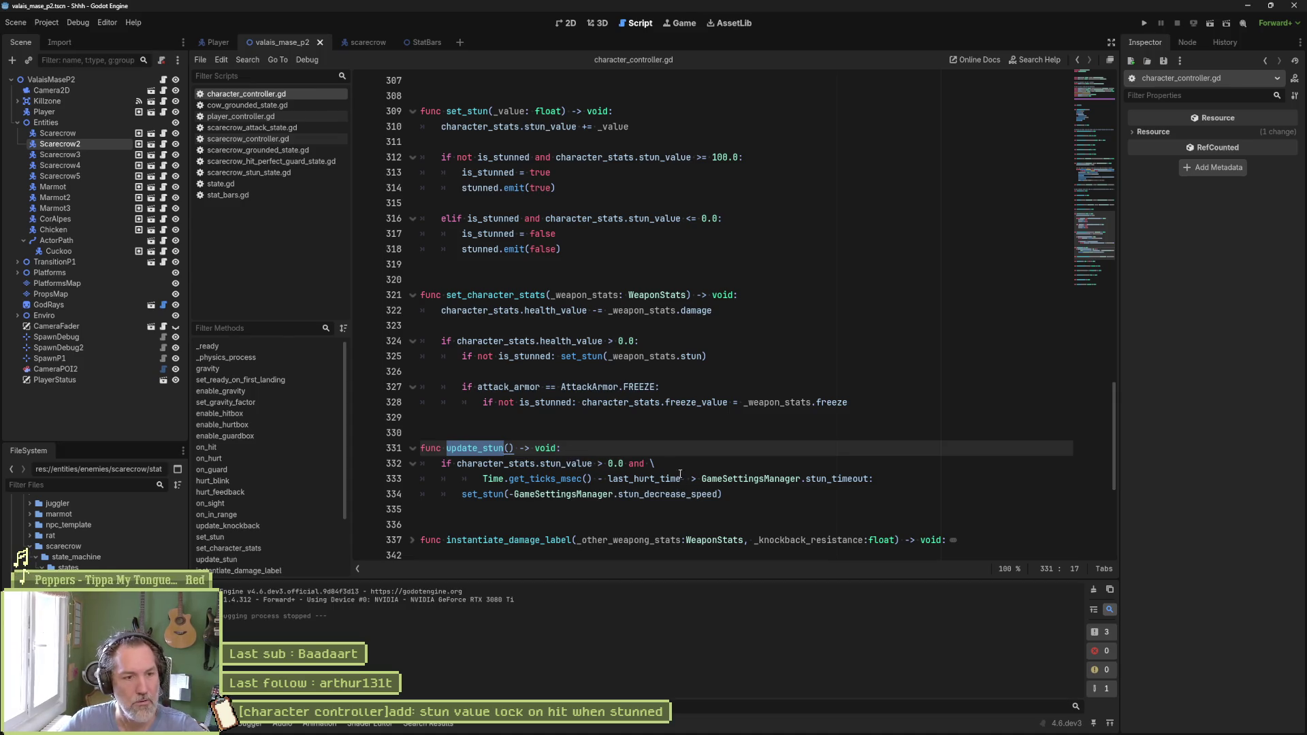
key("ctrl+shift+f")
left_click(665, 423)
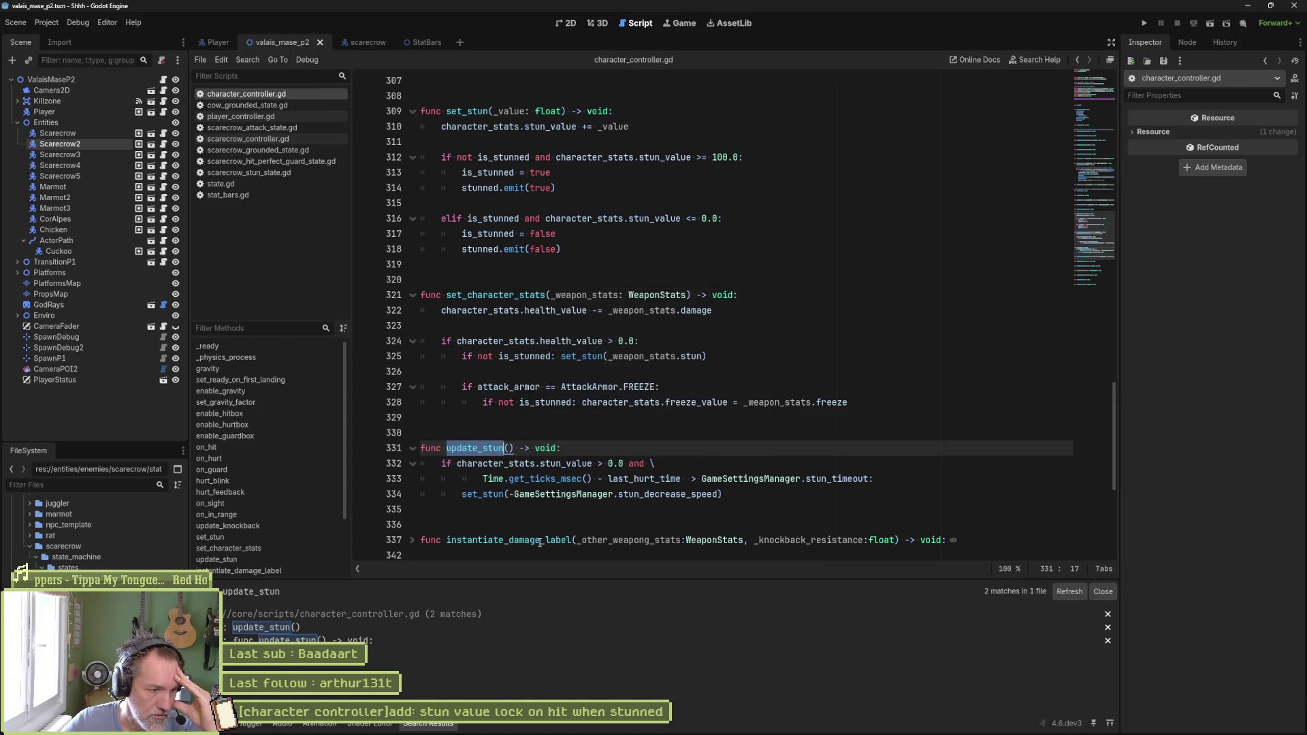
left_click(399, 625)
scroll(564, 365, "up", 4)
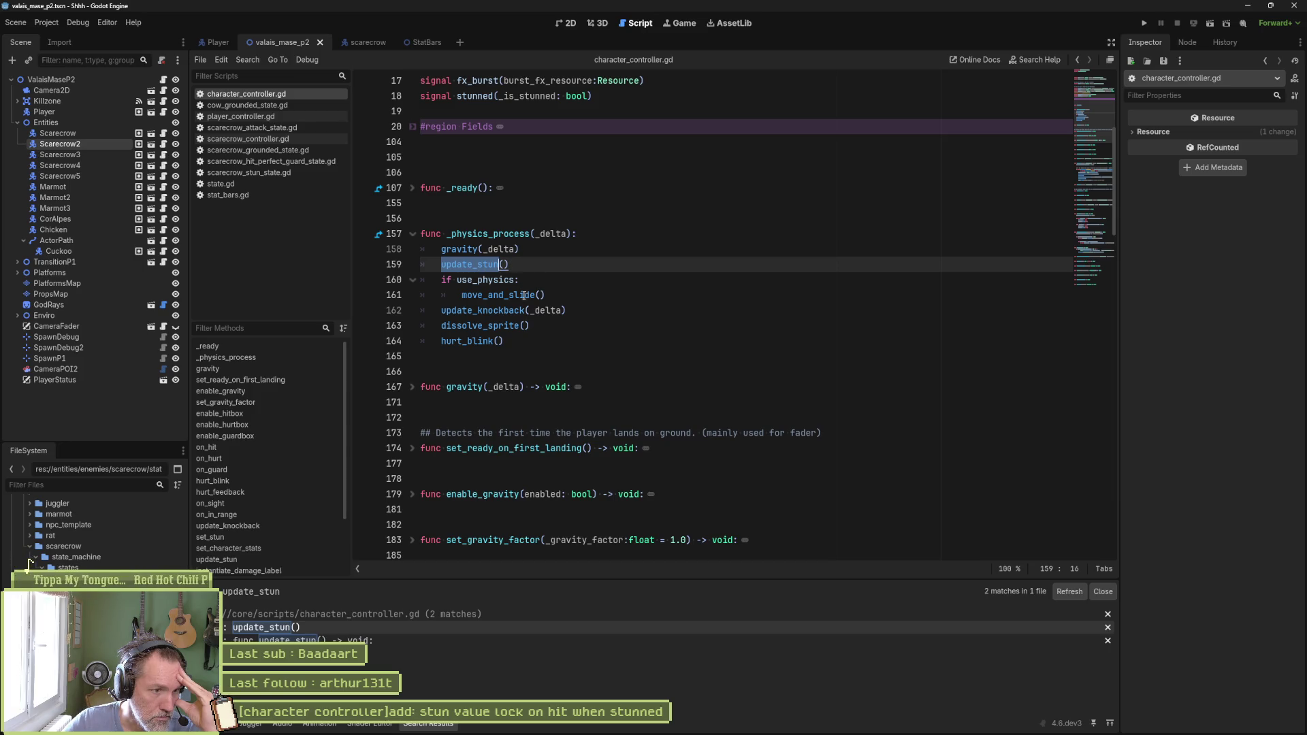
left_click(518, 640)
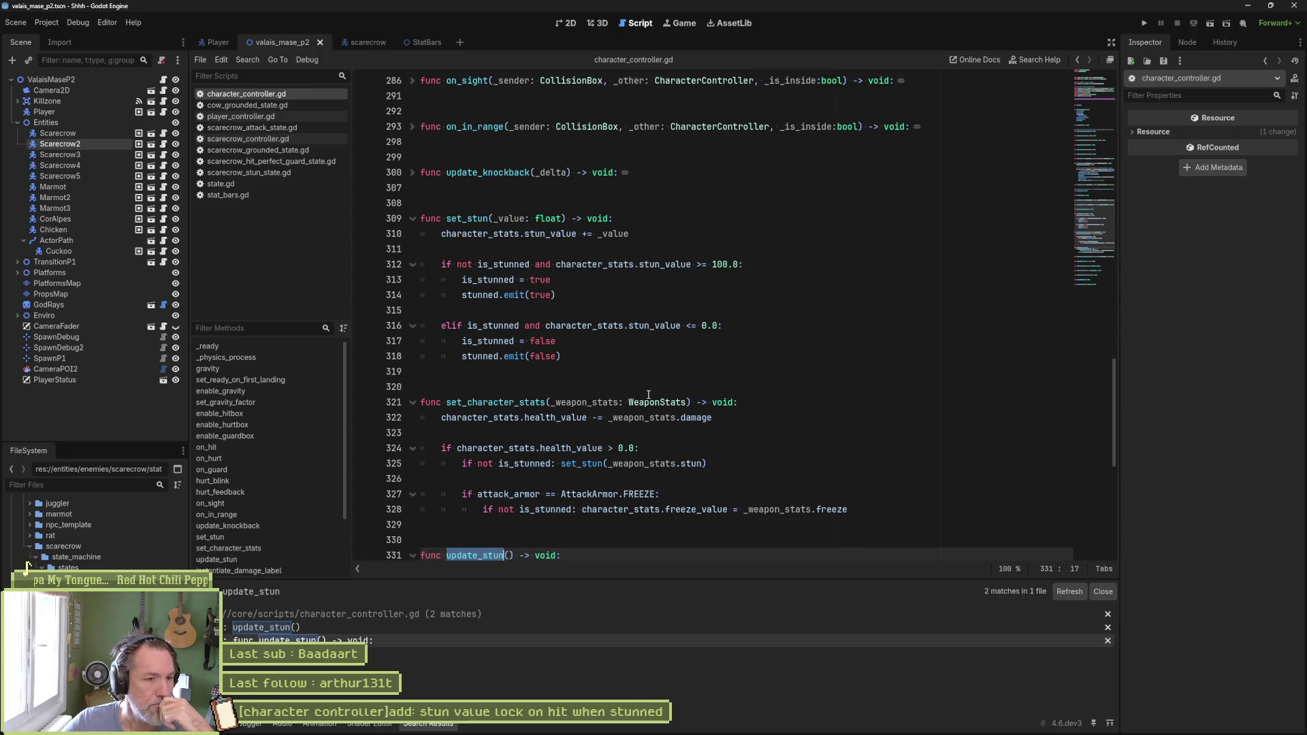
scroll(662, 402, "down", 3)
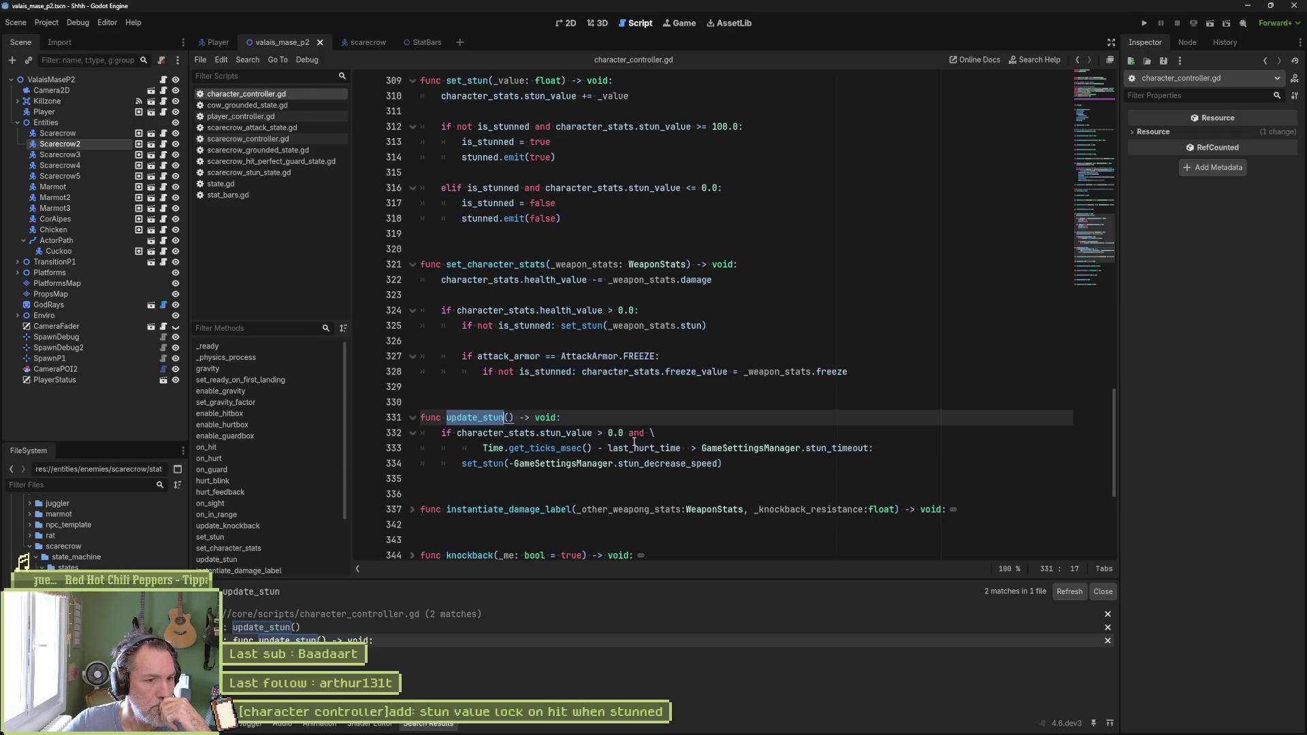
- Search the project for last_hurt_time and open its assignment in on_hurt
double_click(636, 448)
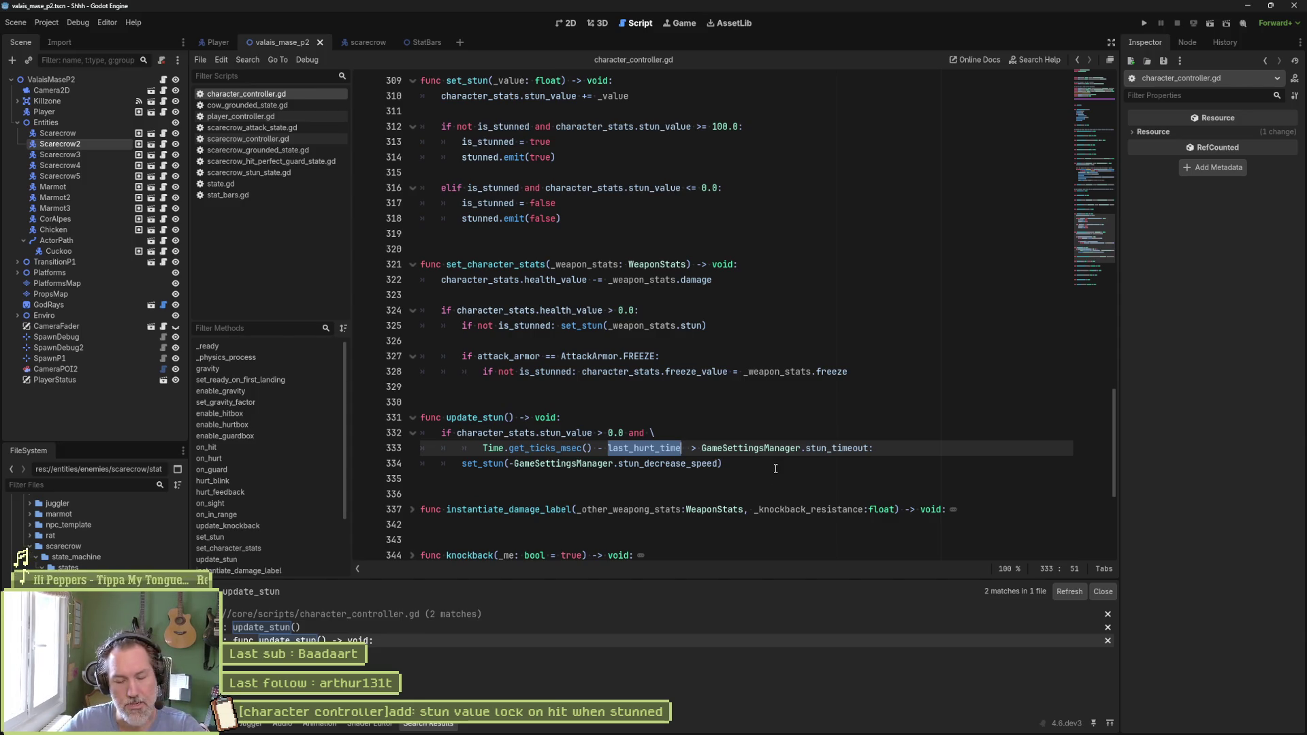
key("ctrl+shift+f")
left_click(654, 421)
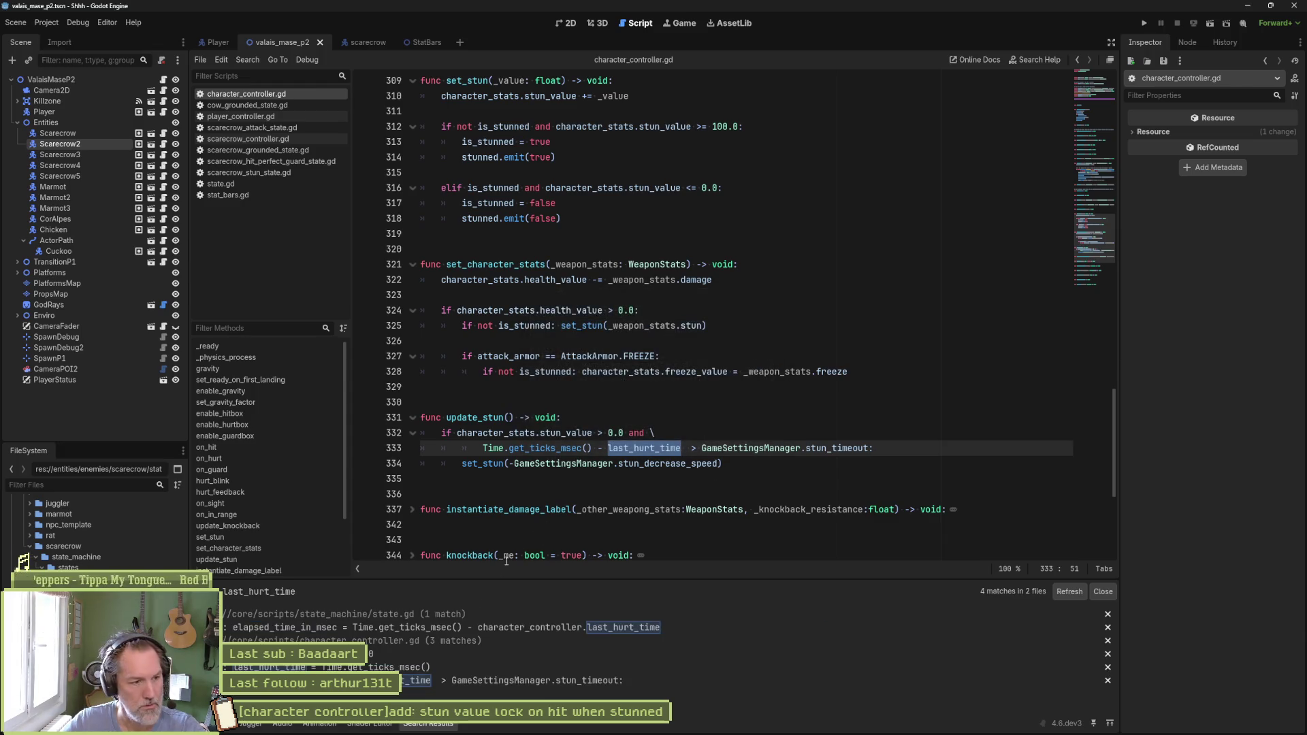
left_click(449, 672)
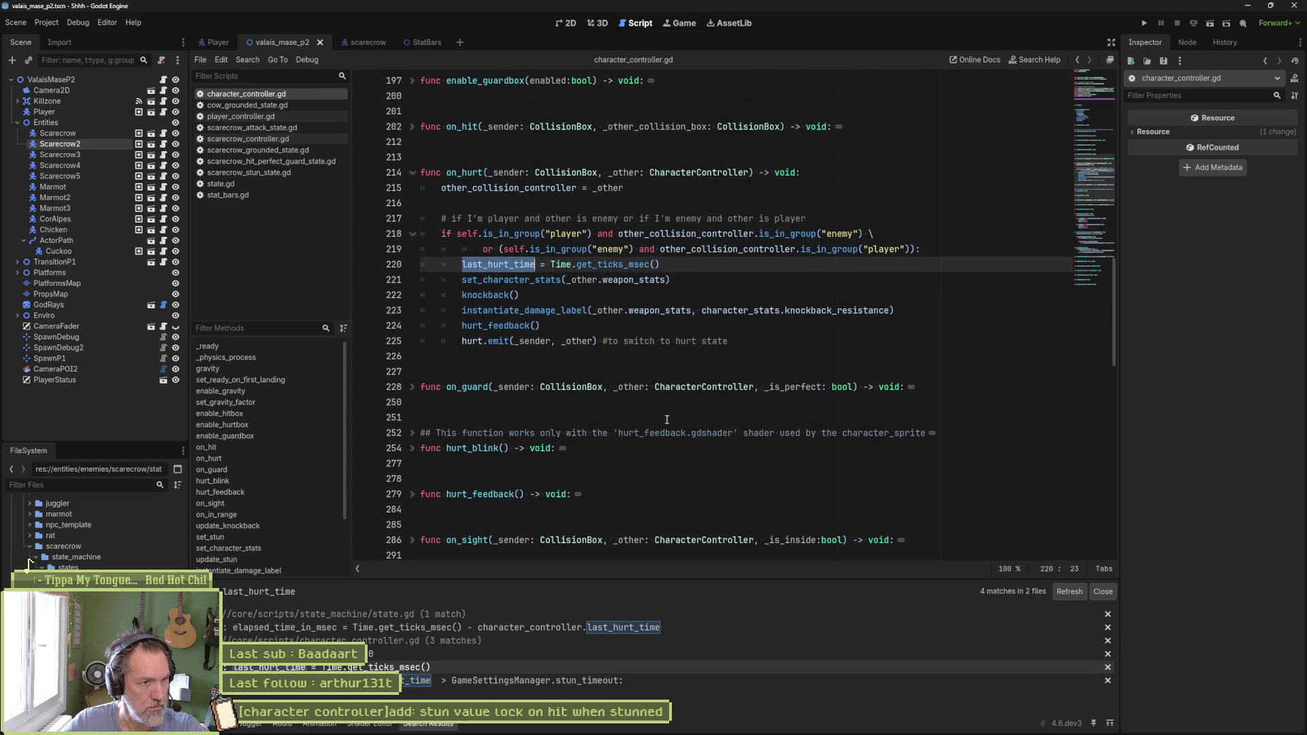
- Prefix line 220's last_hurt_time assignment with 'if not is_stunned:' and save
left_click(464, 266)
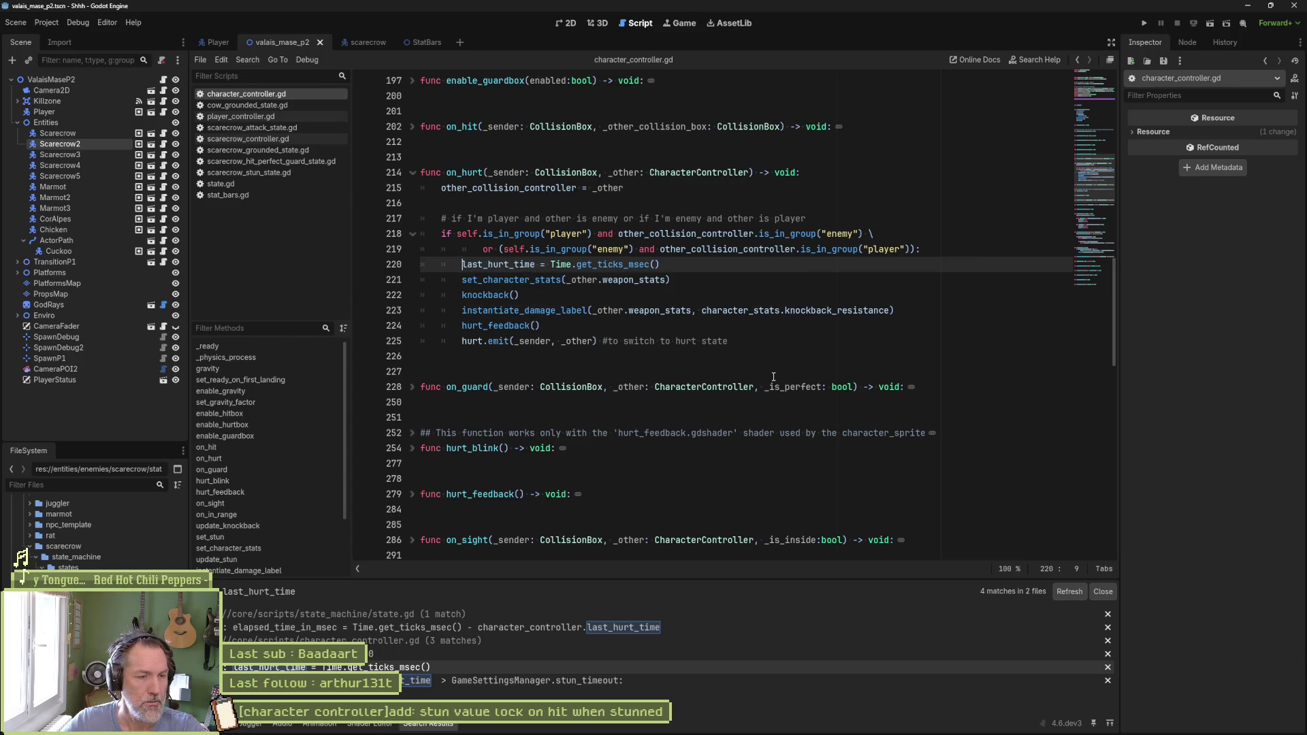
type("if not _is")
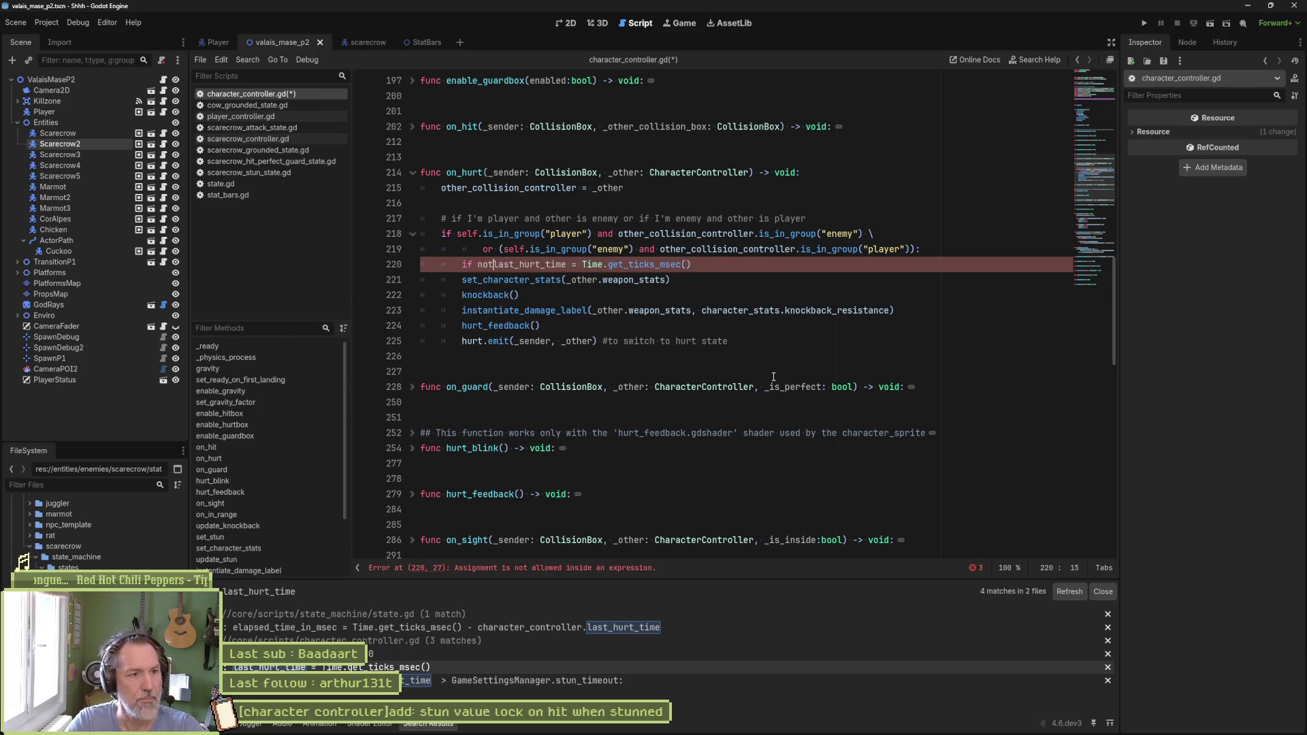
key("BackSpace")
key("BackSpace")
key("BackSpace")
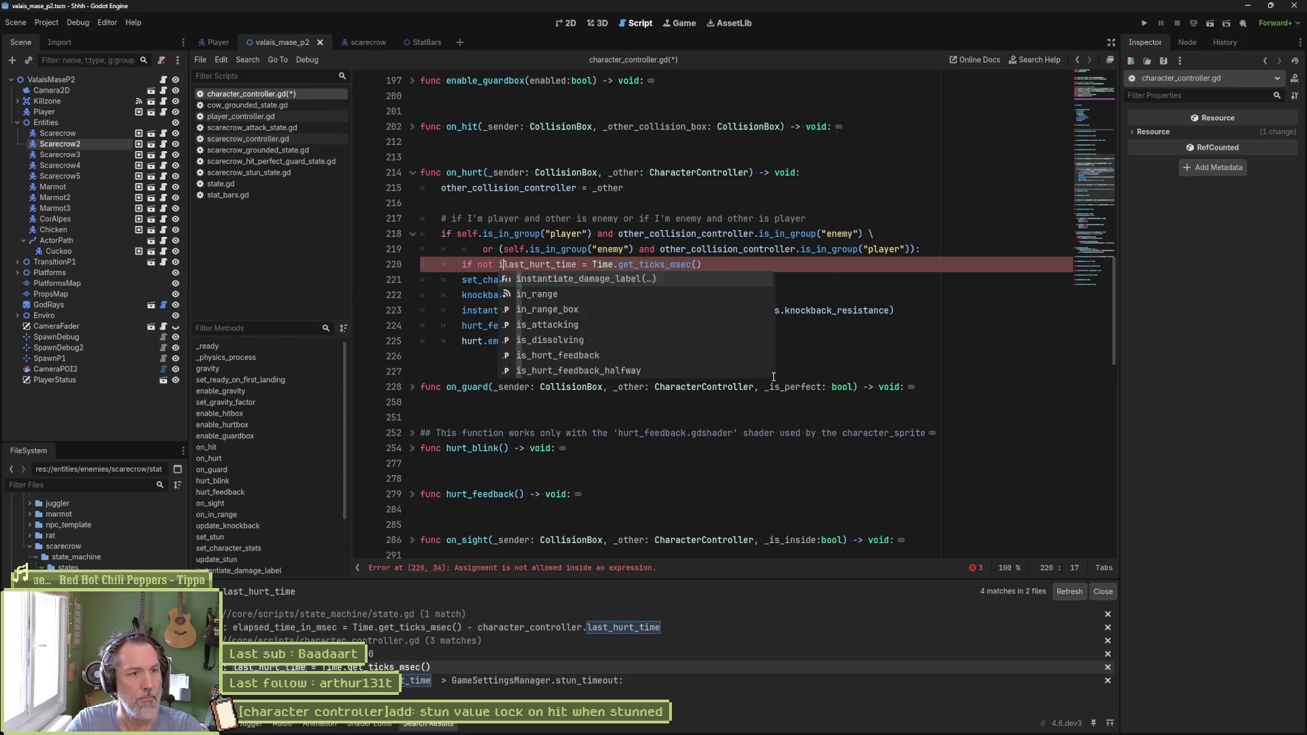
type("is-")
key("BackSpace")
type("_stunned:")
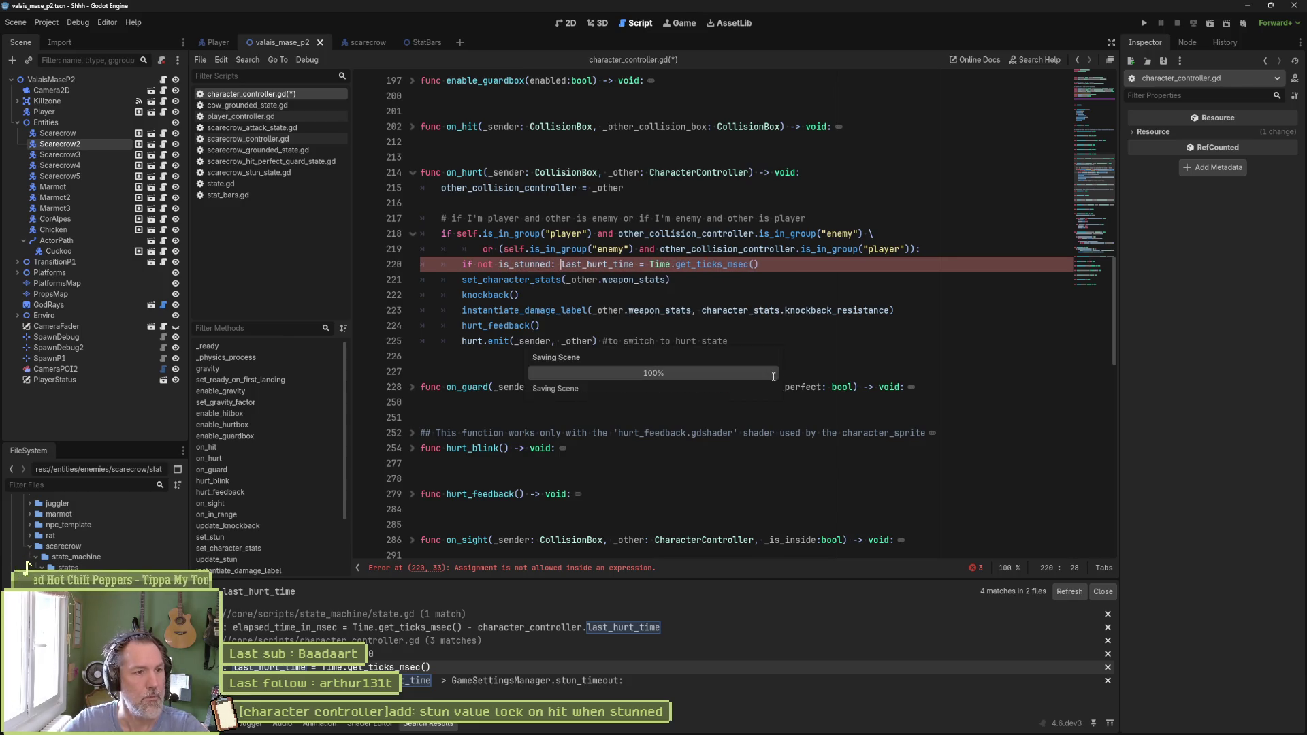
key("ctrl+s")
- Run the scene, have the cat attack the scarecrow twice, then stop the game
key("F6")
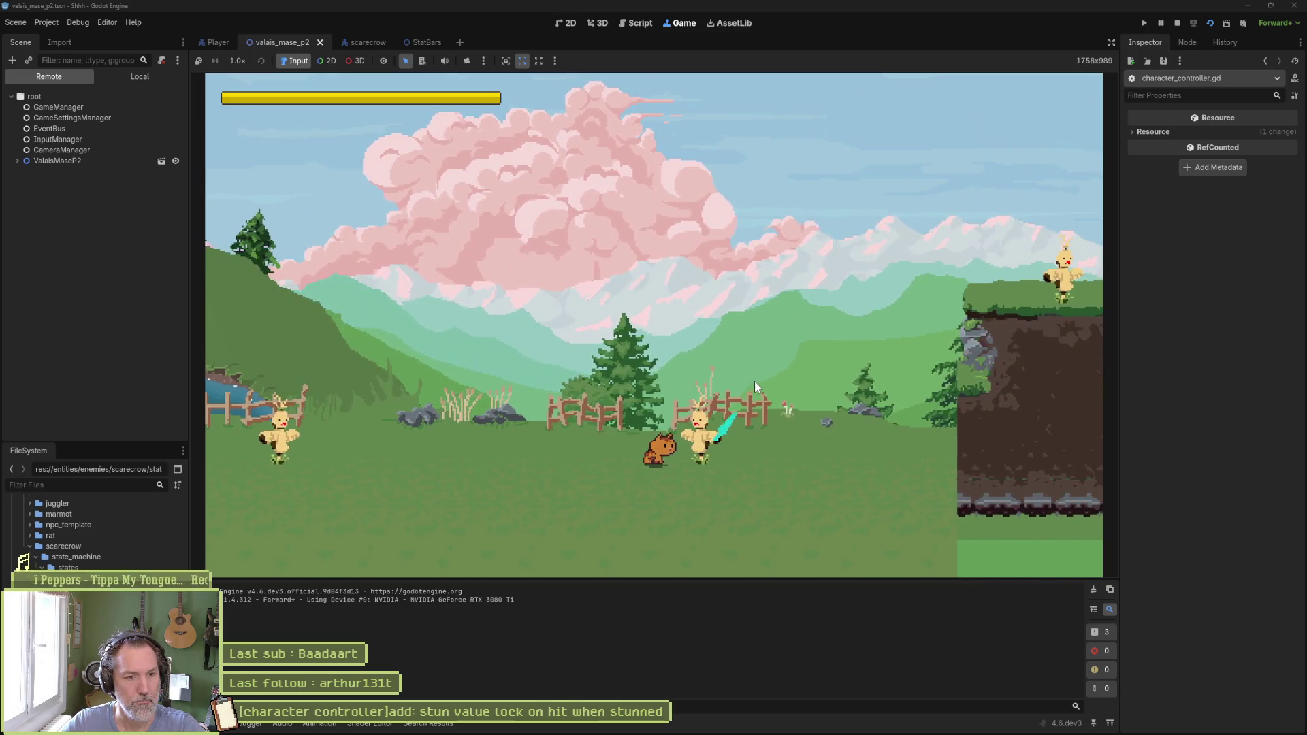
key("d")
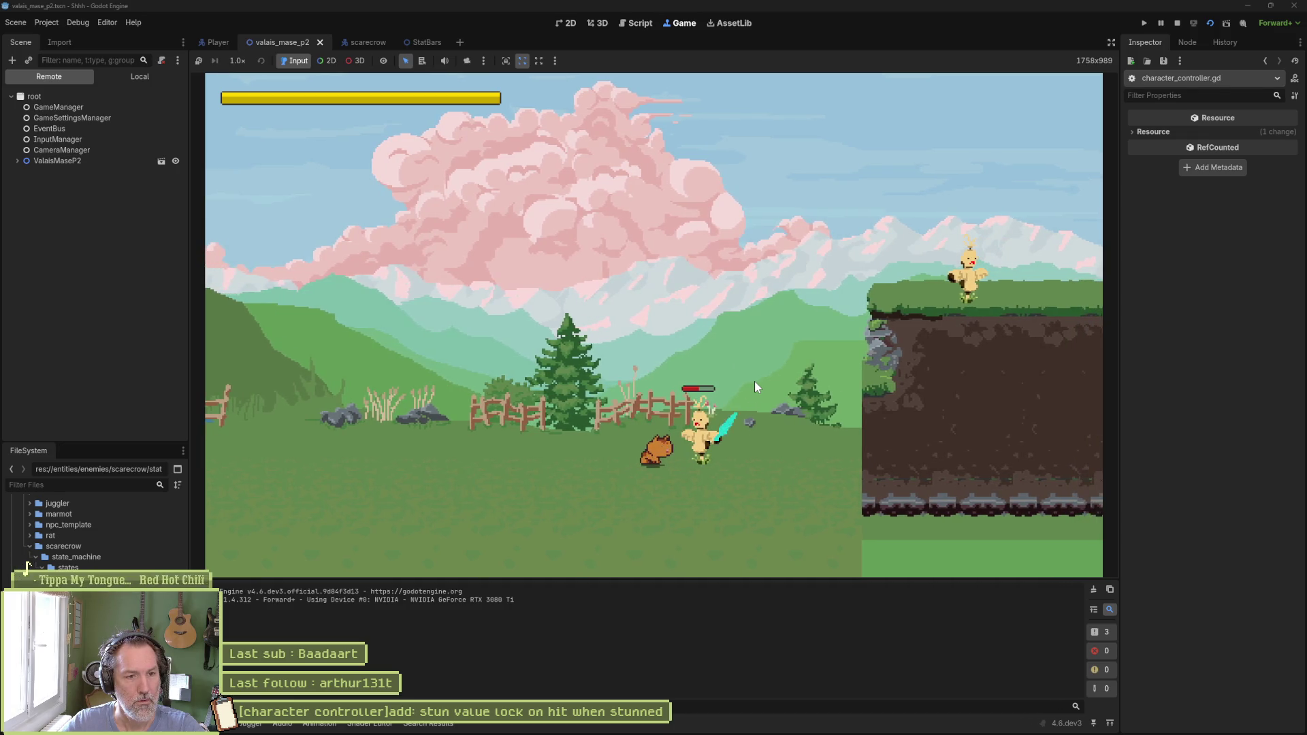
key("d")
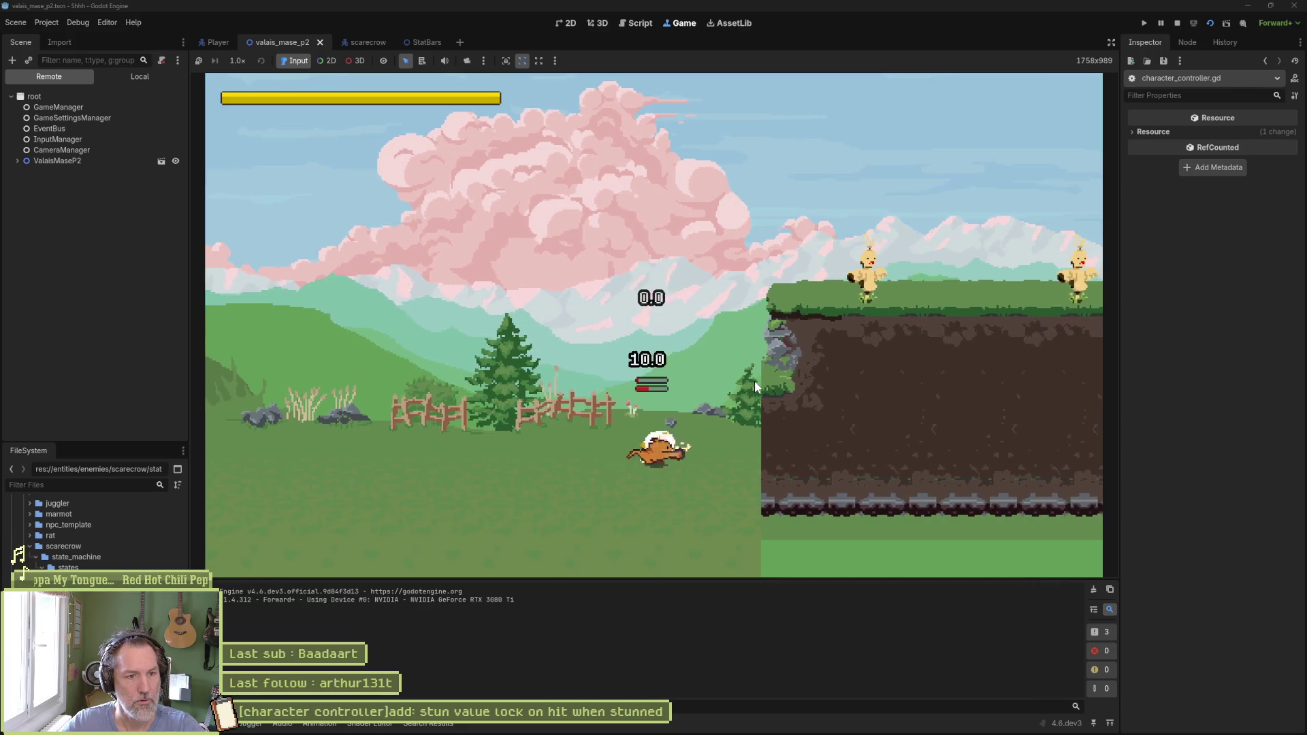
key("F8")
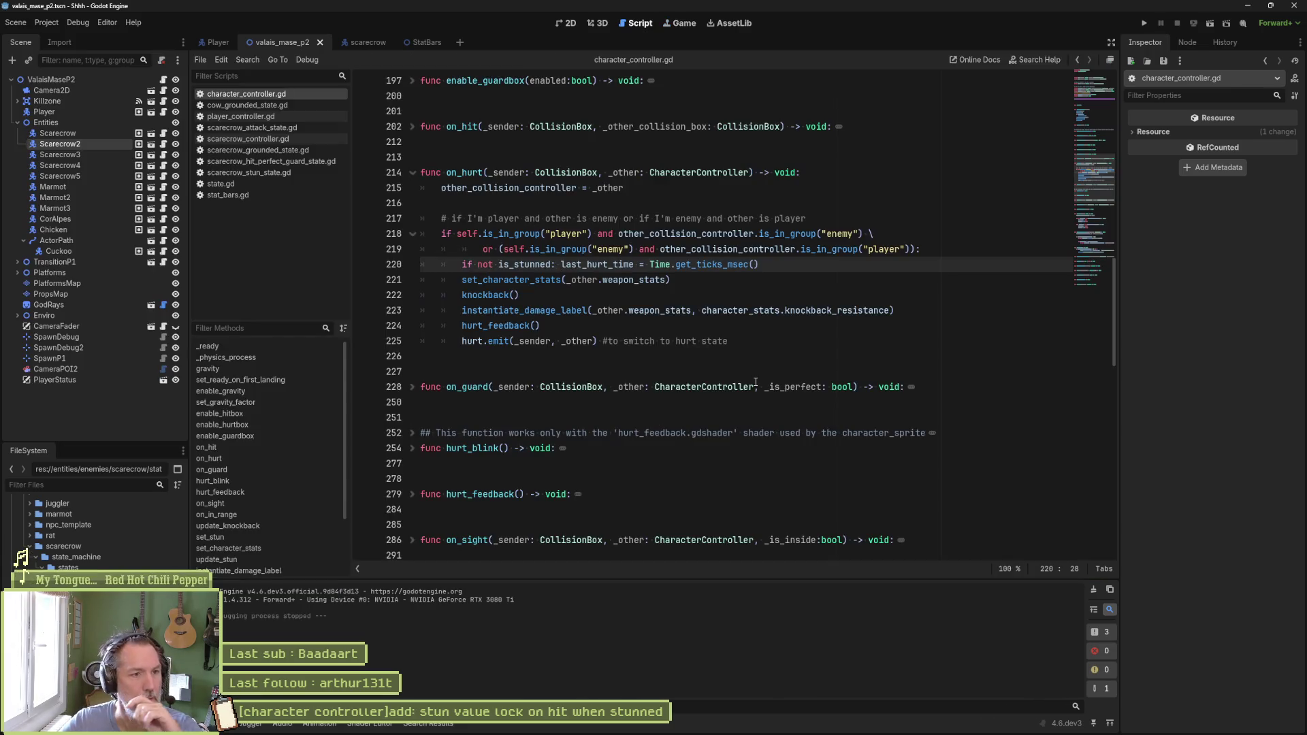
- Draft a comment above line 220 about updating last_hurt_time, then remove it and save
left_click(798, 264)
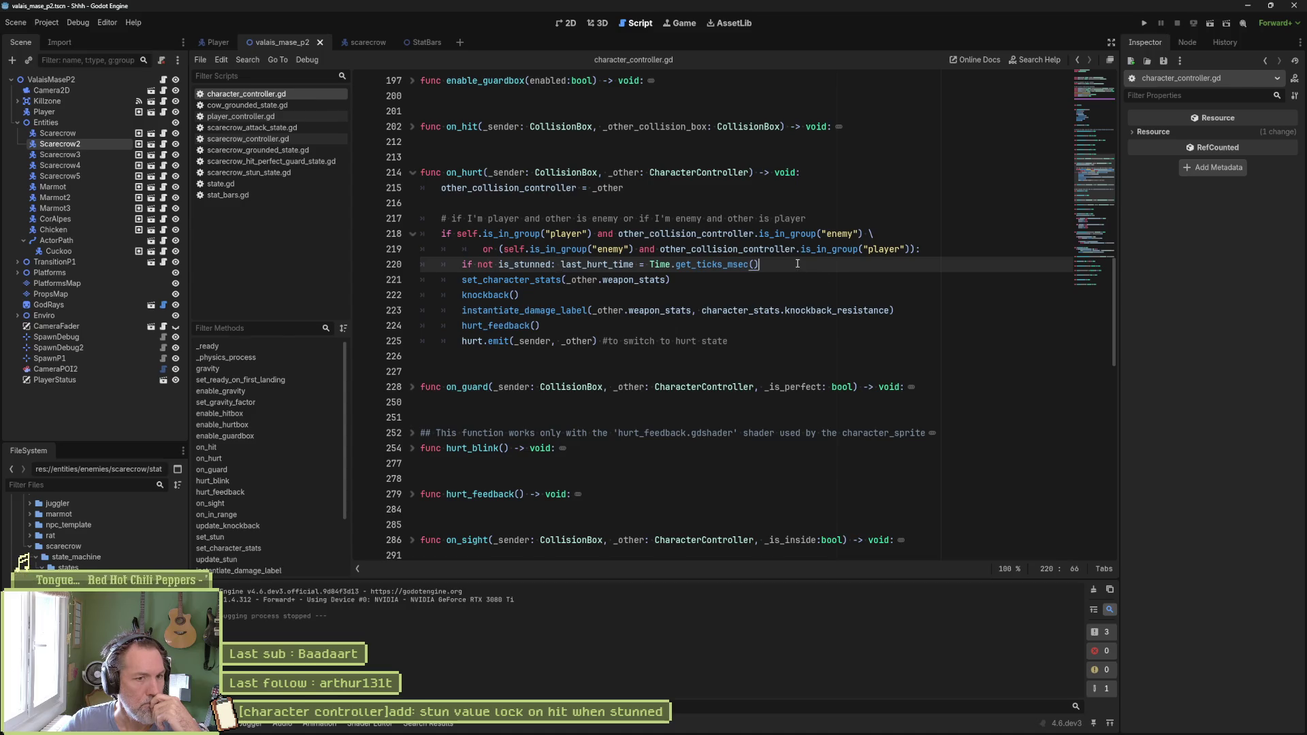
left_click(934, 249)
key("Return")
type("#")
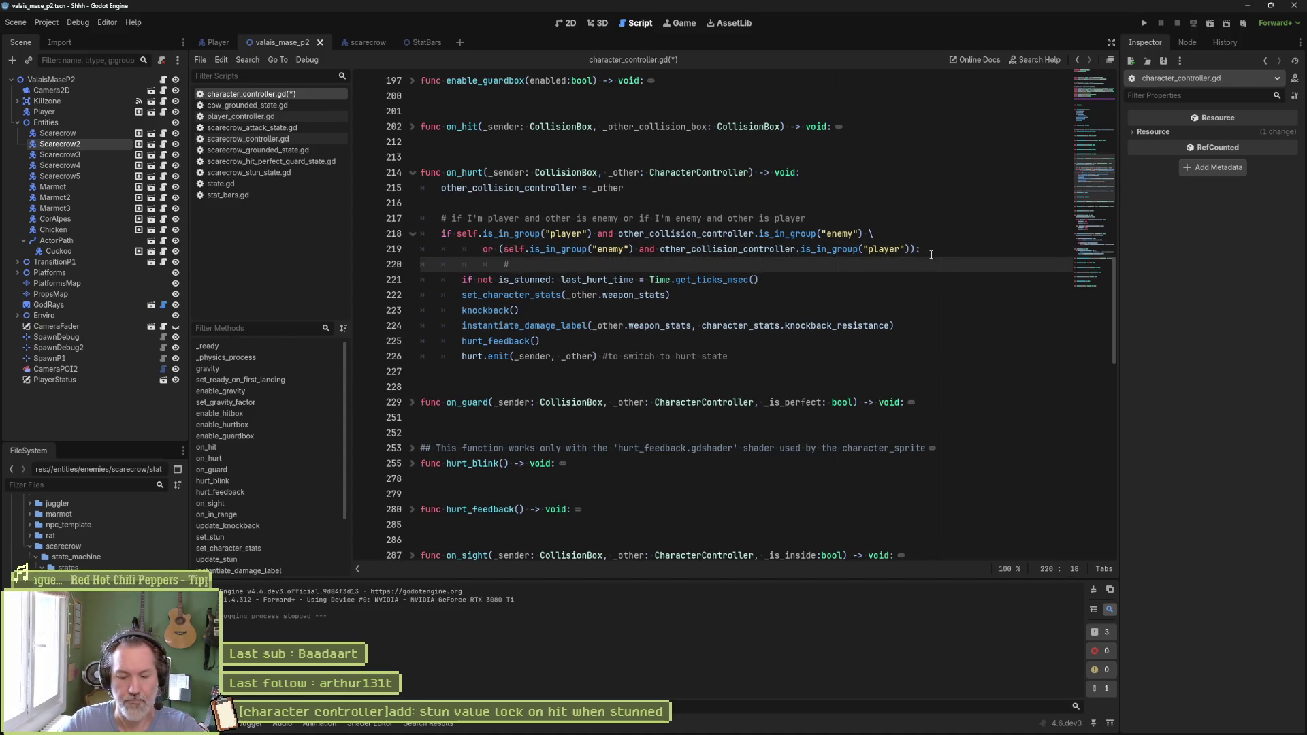
key("shift+Tab")
key("shift+Tab")
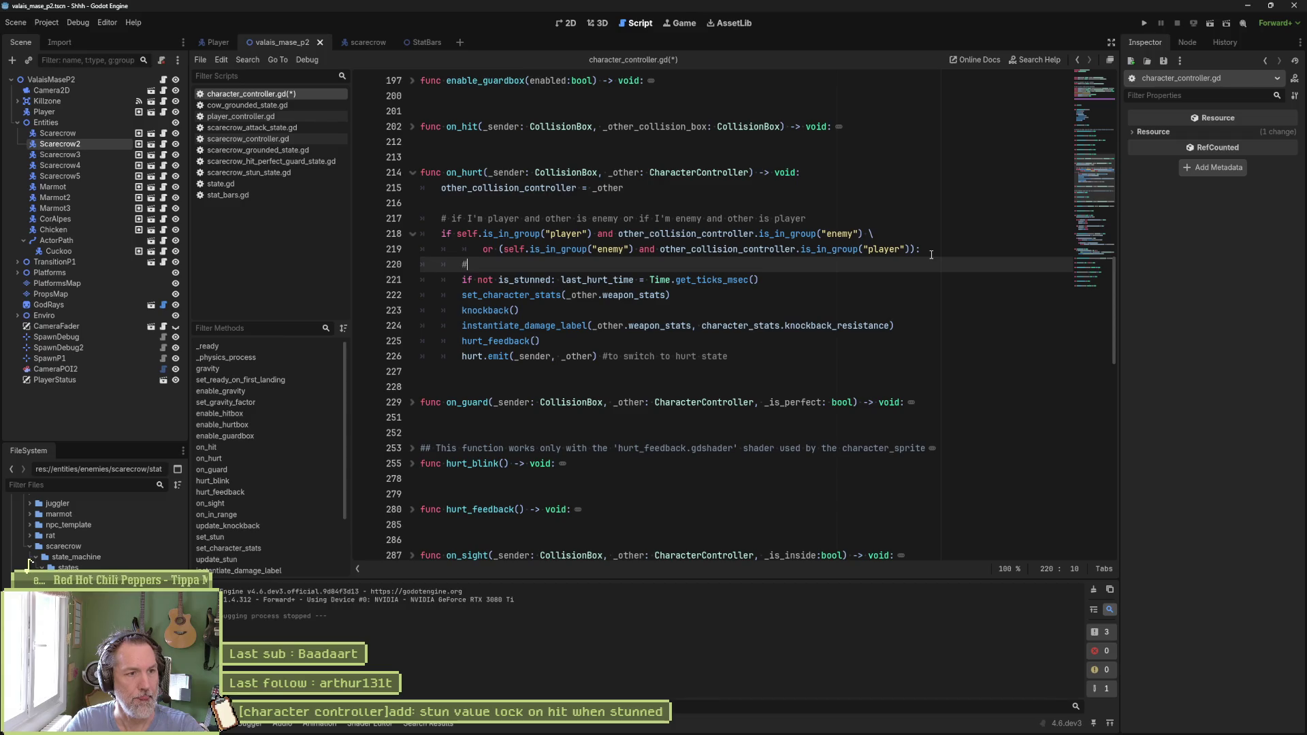
type("if we're not s")
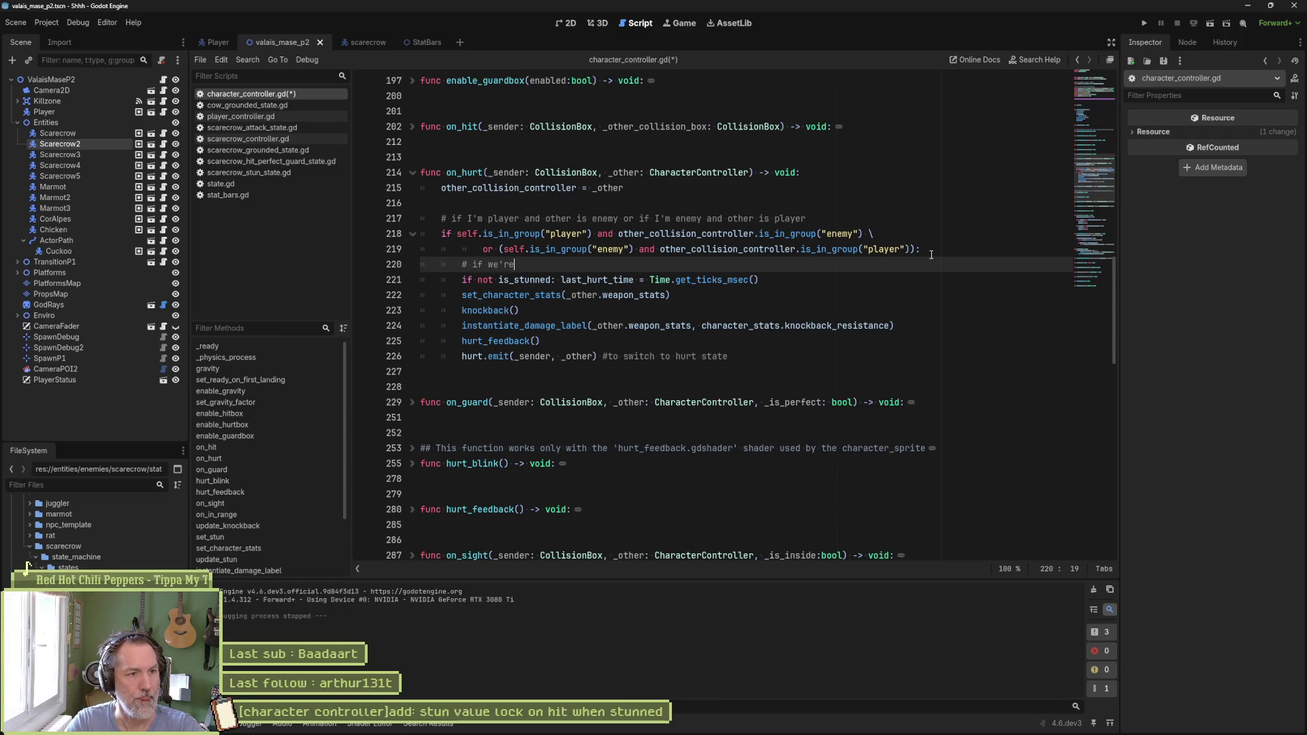
type("tunned,")
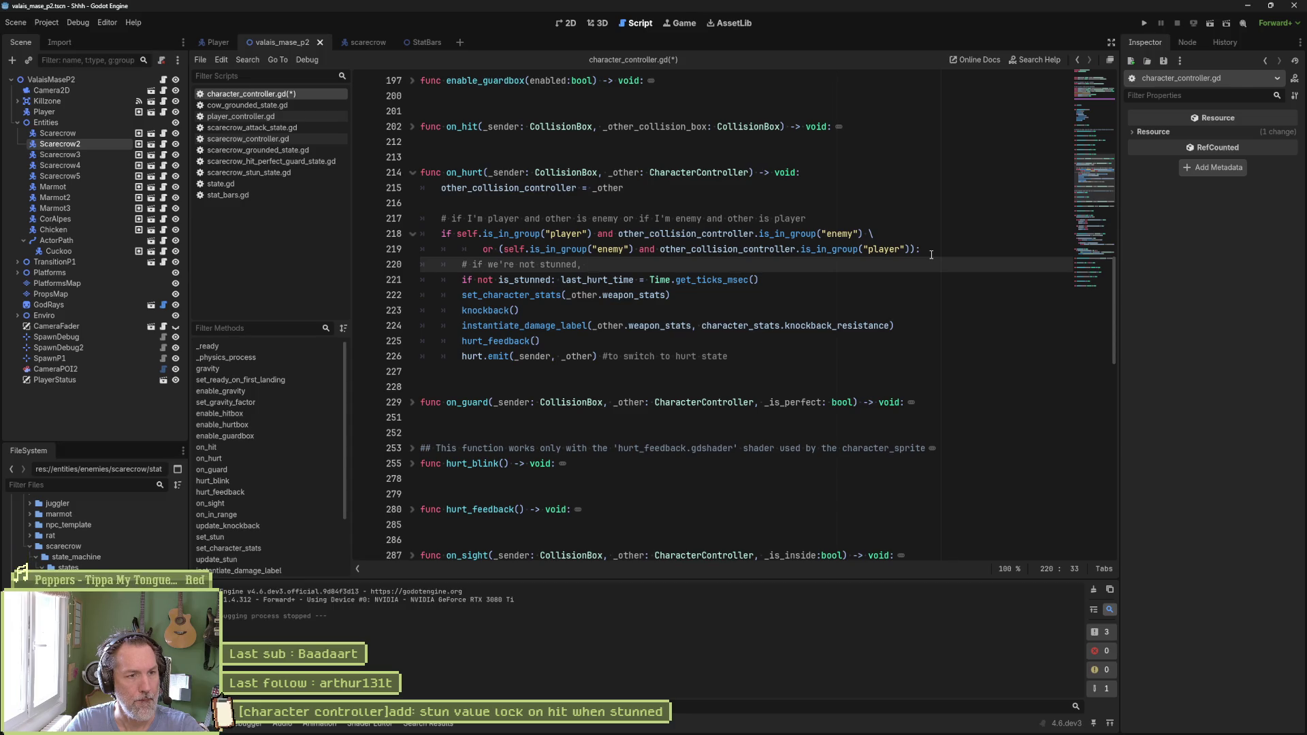
type("update last_hurt_time")
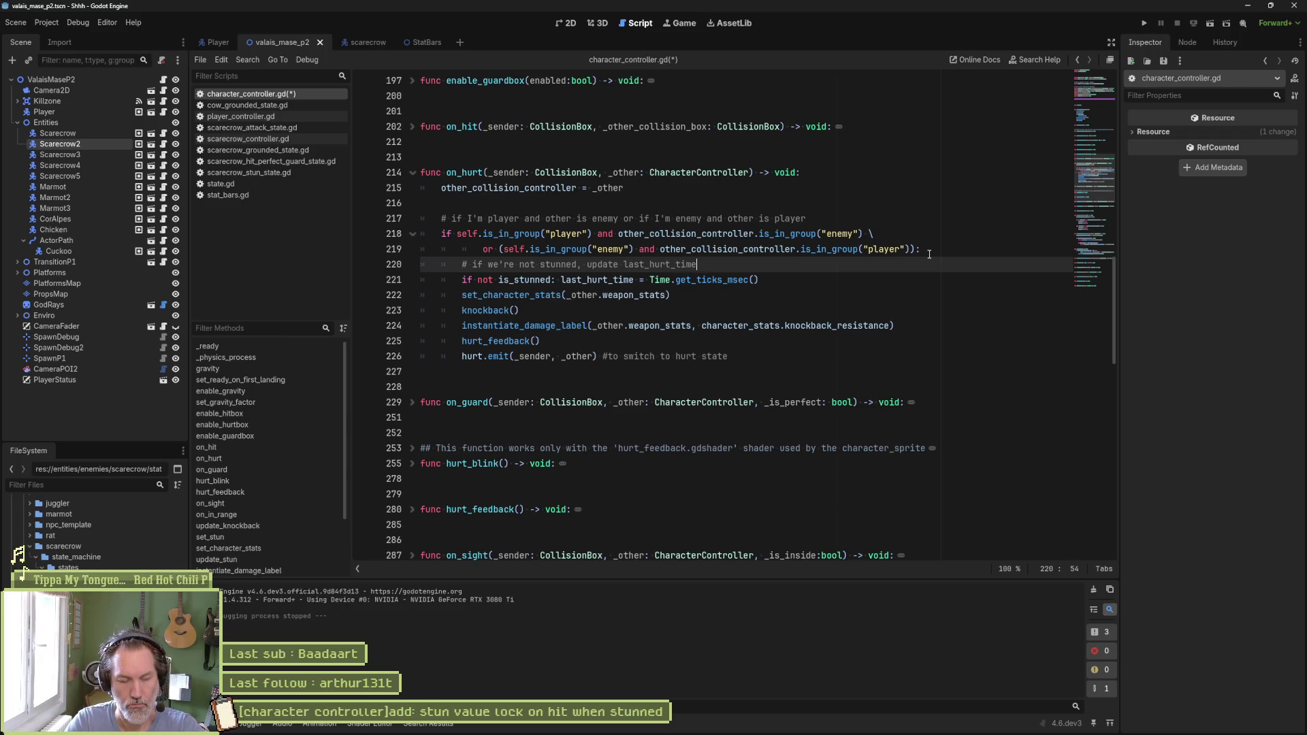
type(" to")
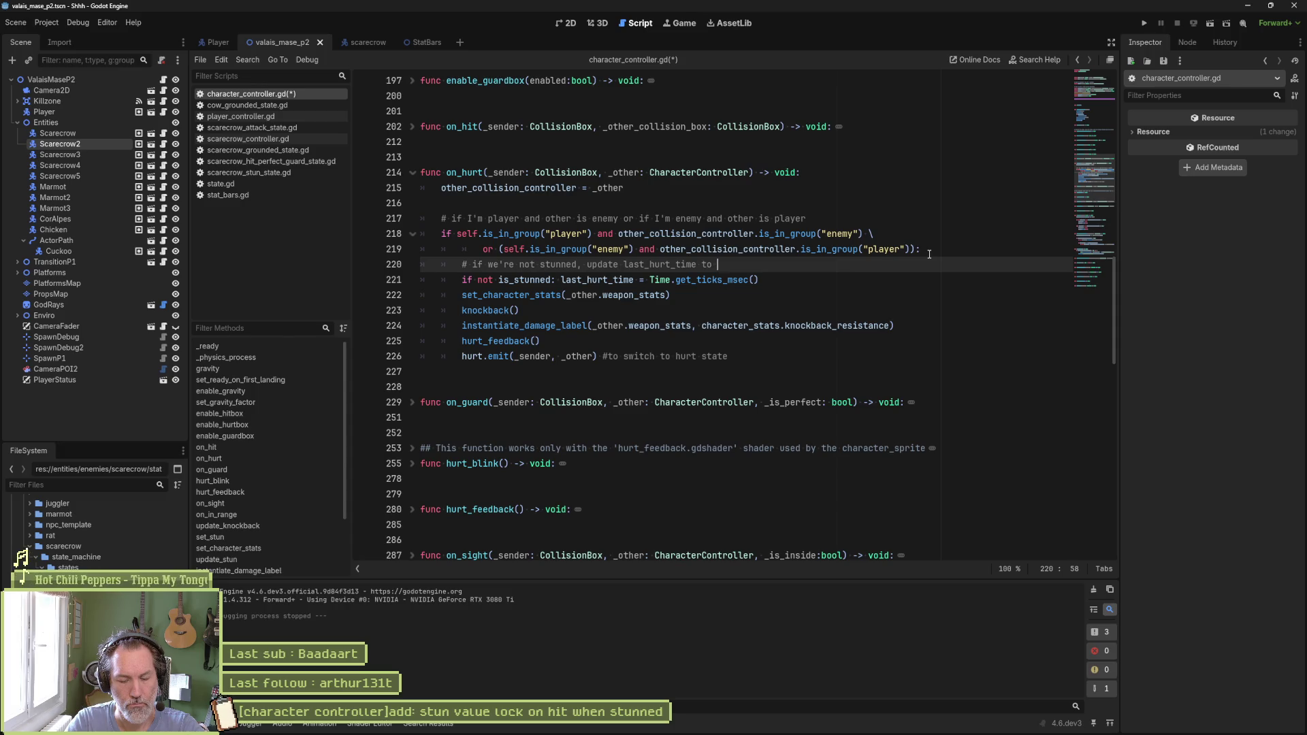
key("BackSpace")
key("BackSpace")
key("BackSpace")
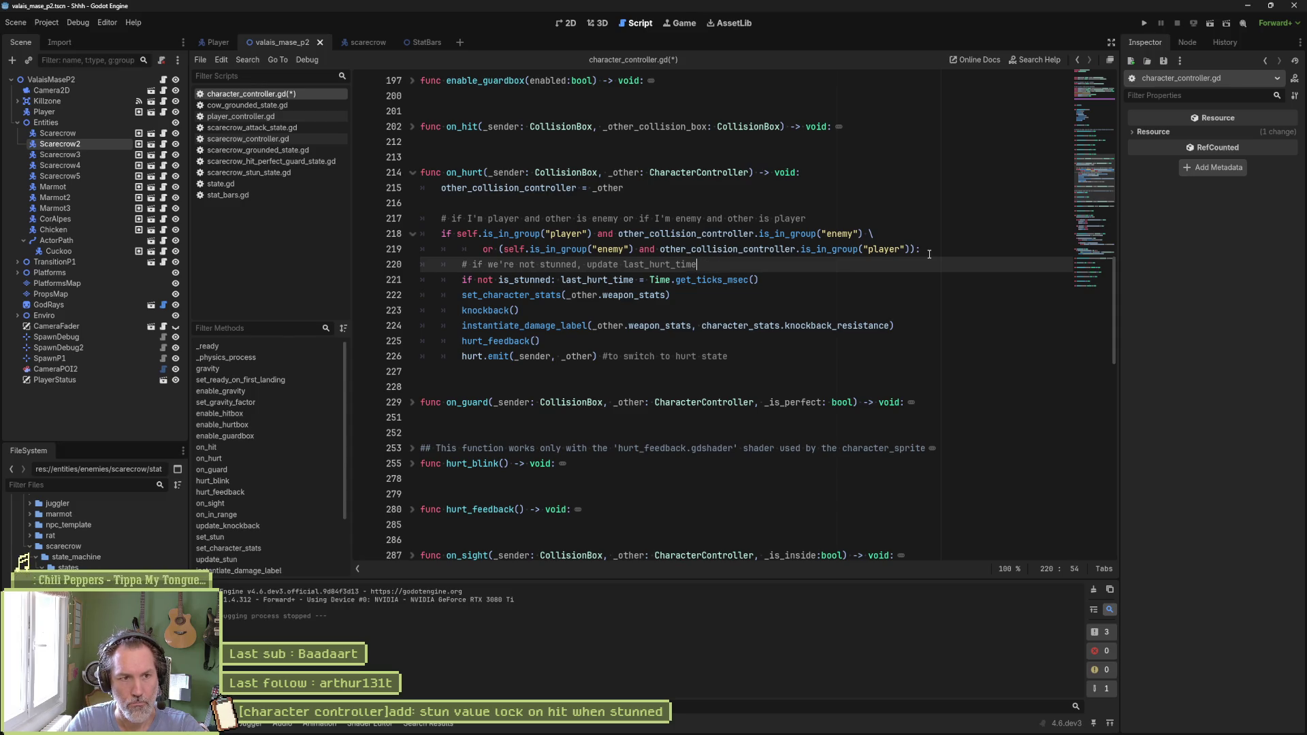
key("ctrl+shift+k")
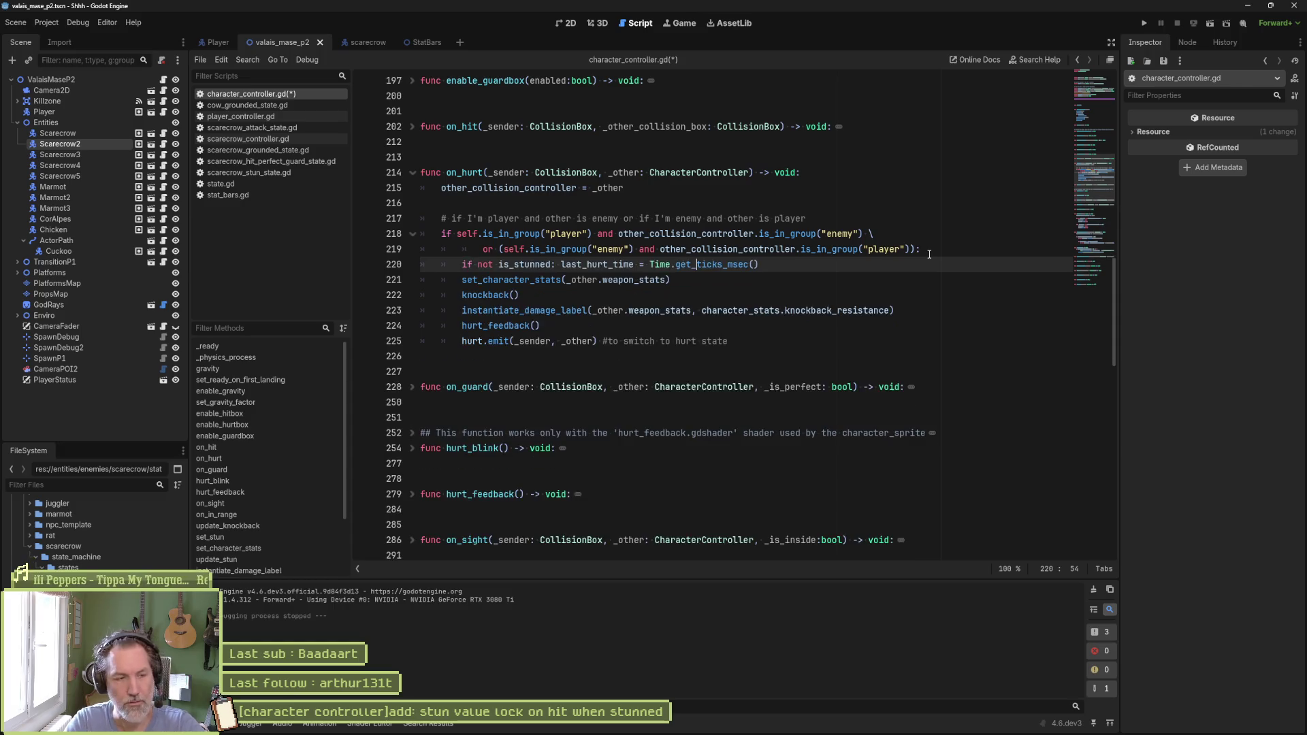
key("ctrl+s")
- Reword the comment after hurt.emit on line 225 to '#used to switch to hurt state'
left_click(779, 351)
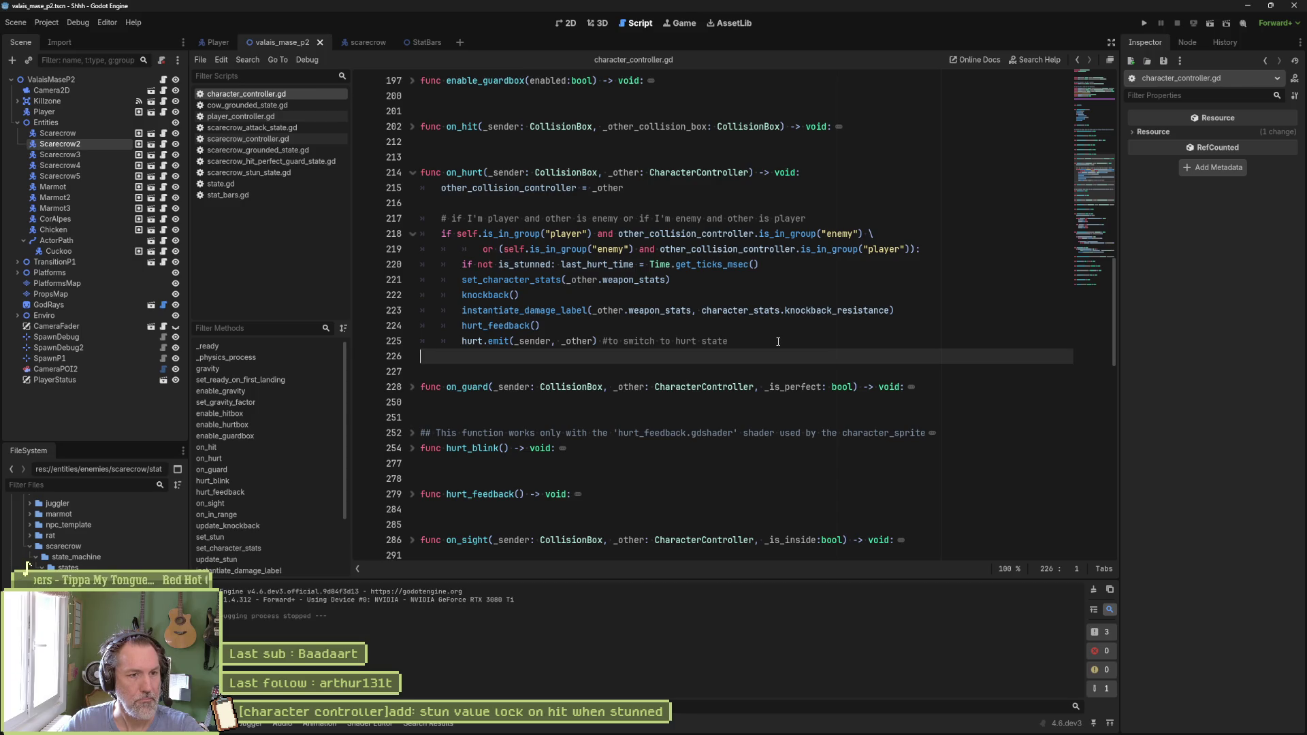
left_click(608, 341)
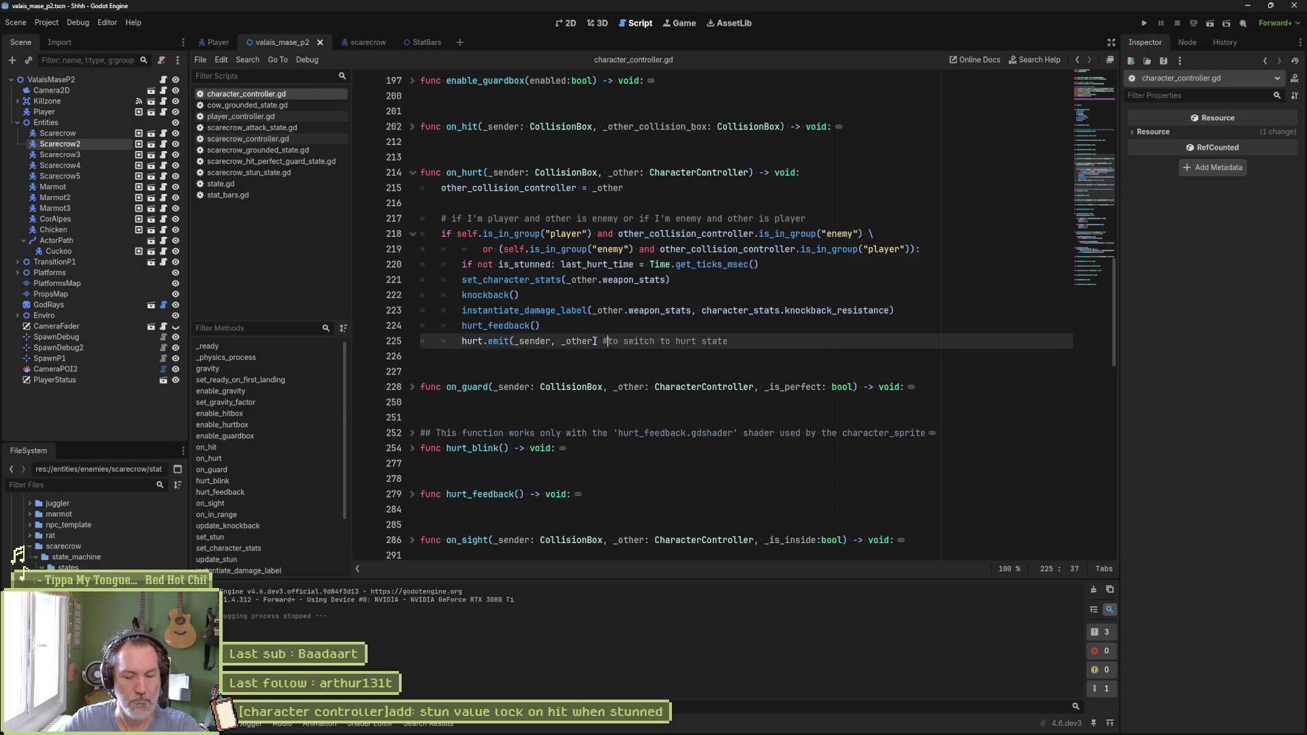
type("useful")
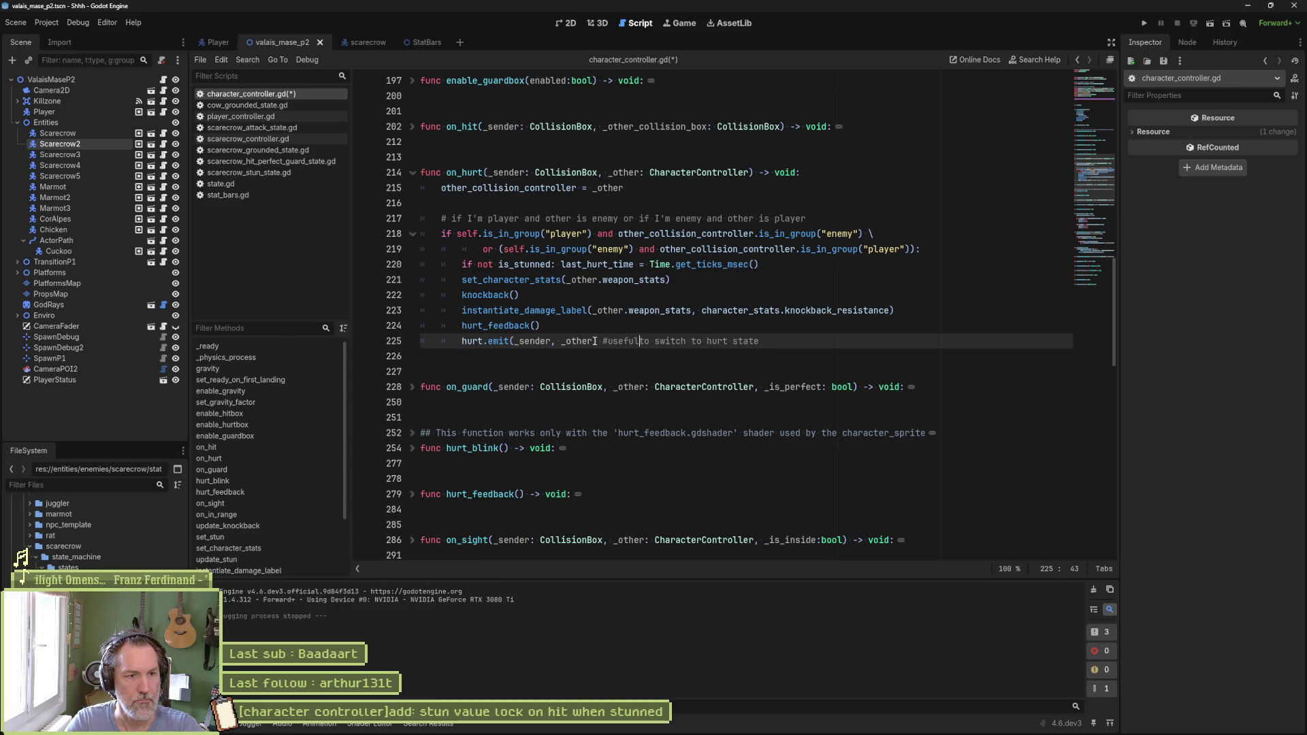
key("ctrl+s")
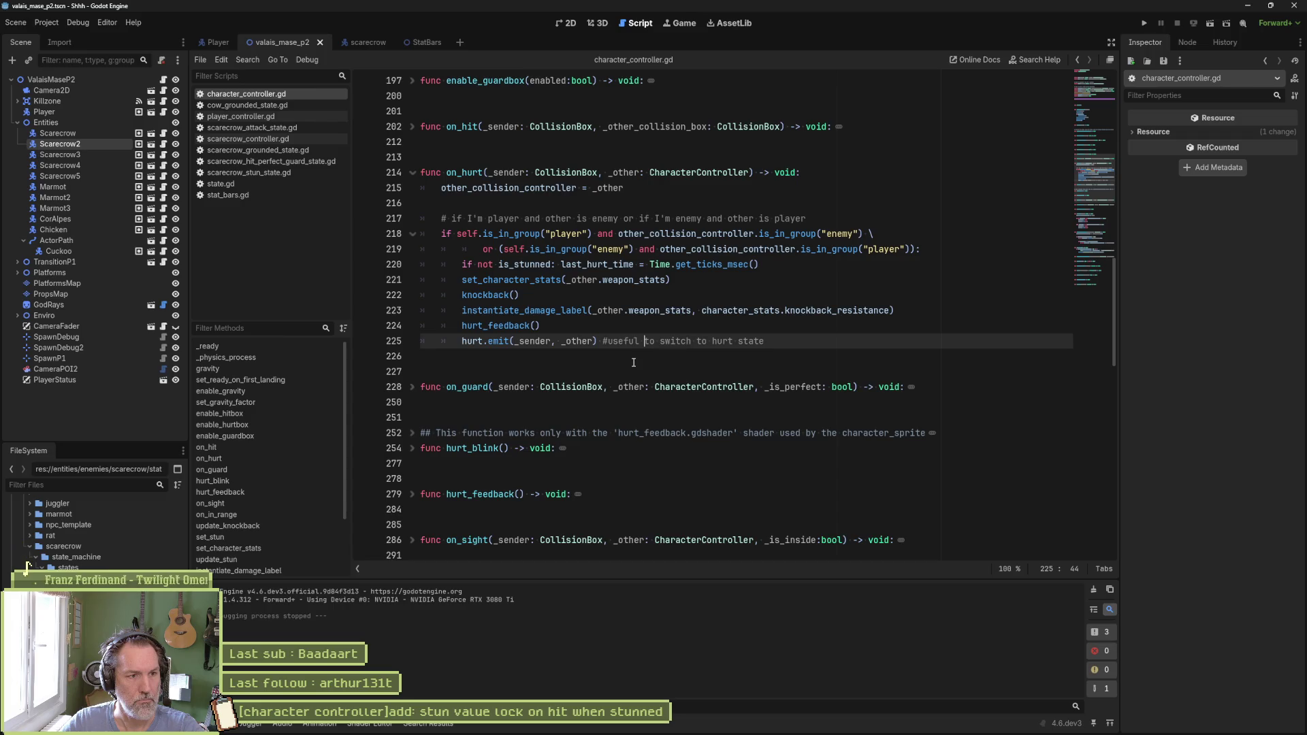
key("BackSpace")
key("BackSpace")
key("BackSpace")
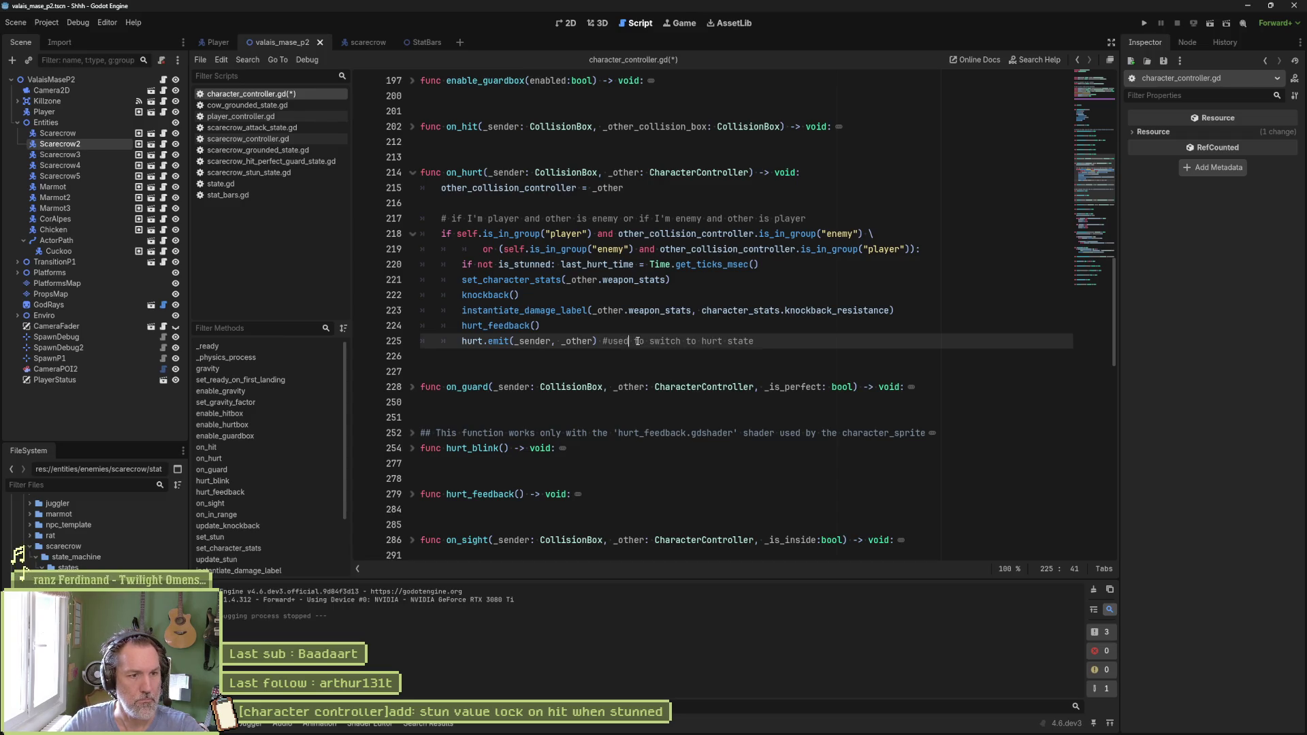
type("d")
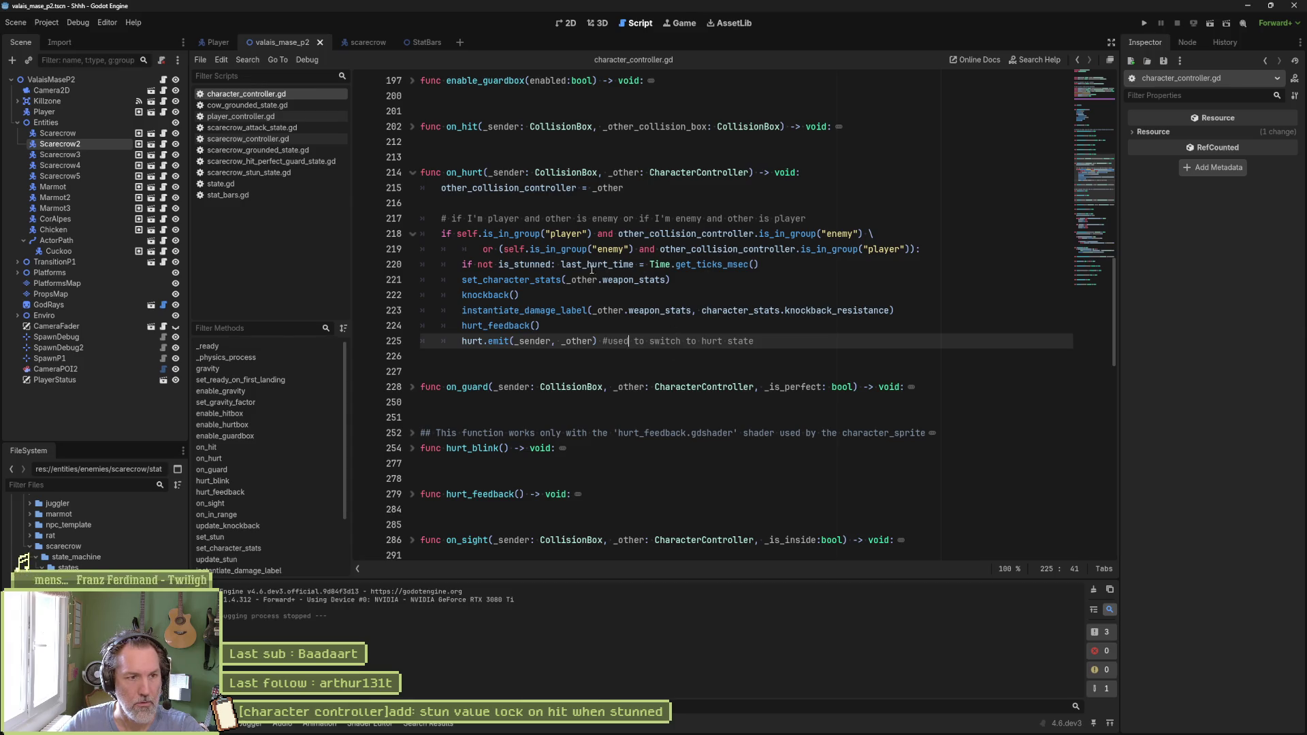
- Open the state.gd last_hurt_time match and expand the folded freeze comment above update_freeze
double_click(617, 265)
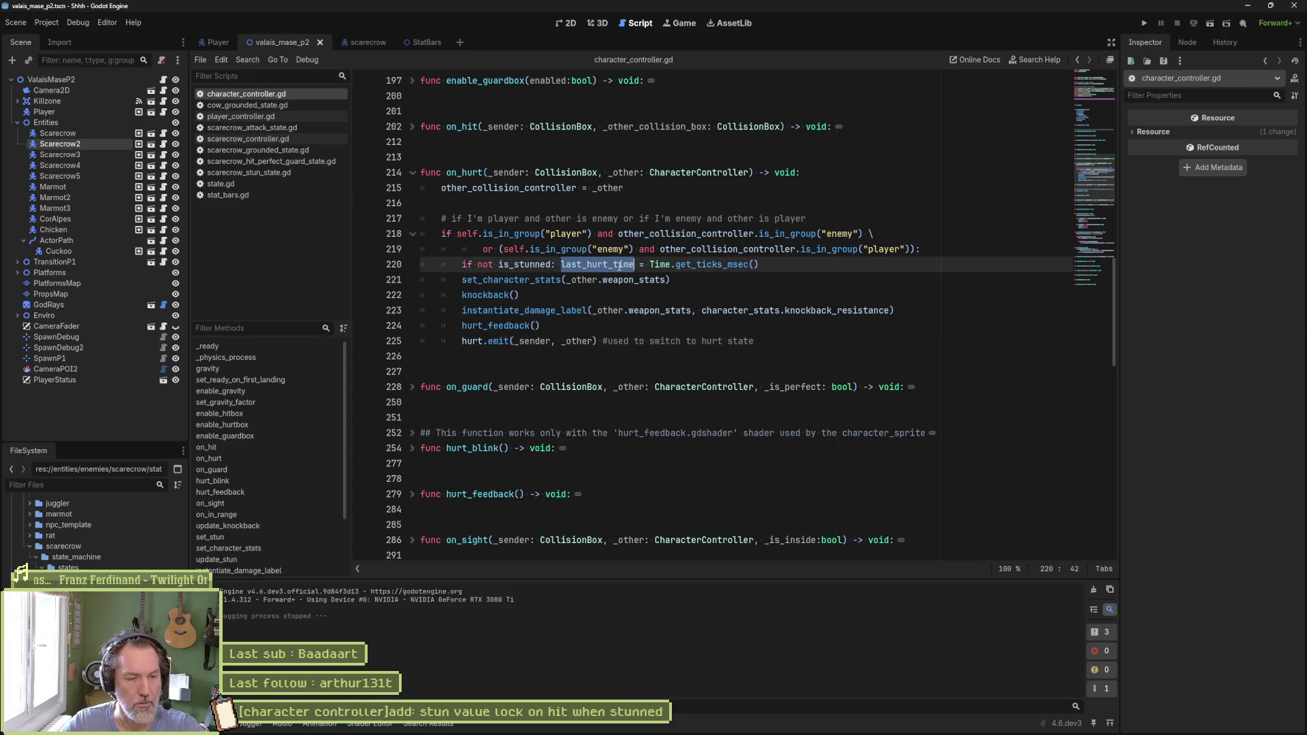
left_click(429, 726)
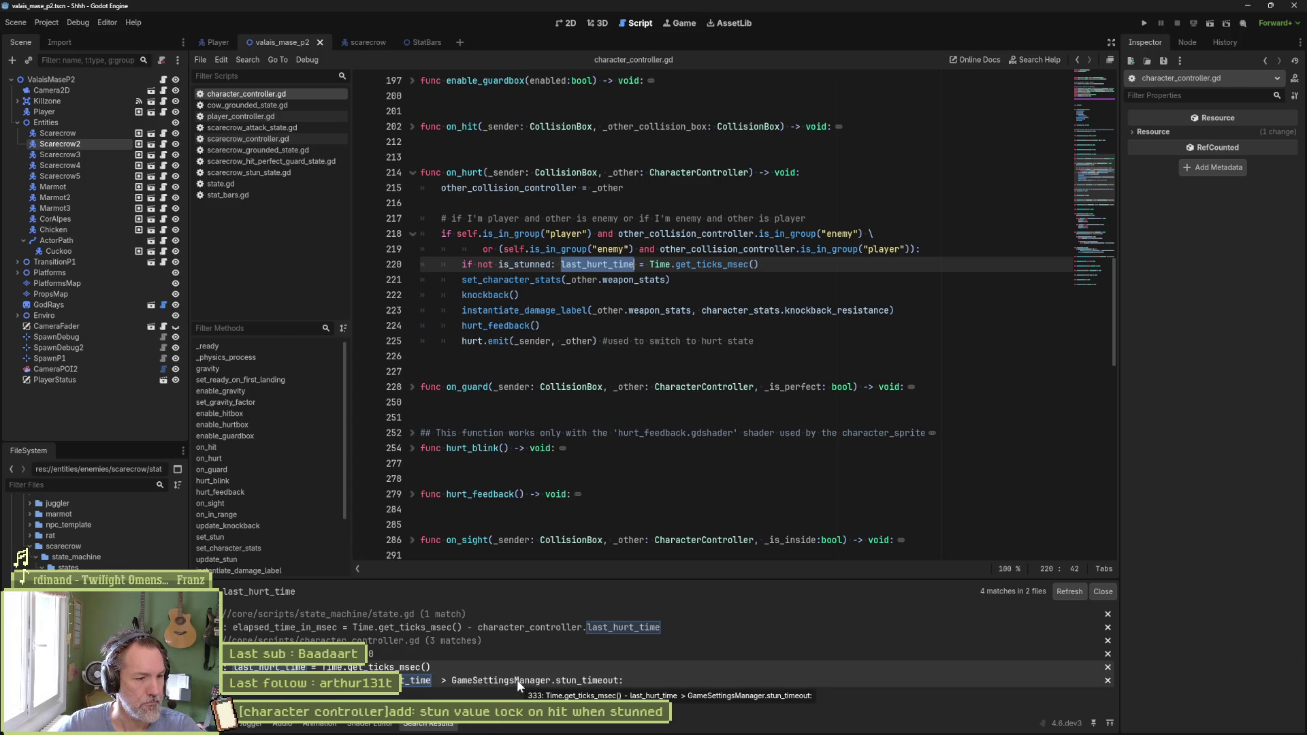
left_click(467, 625)
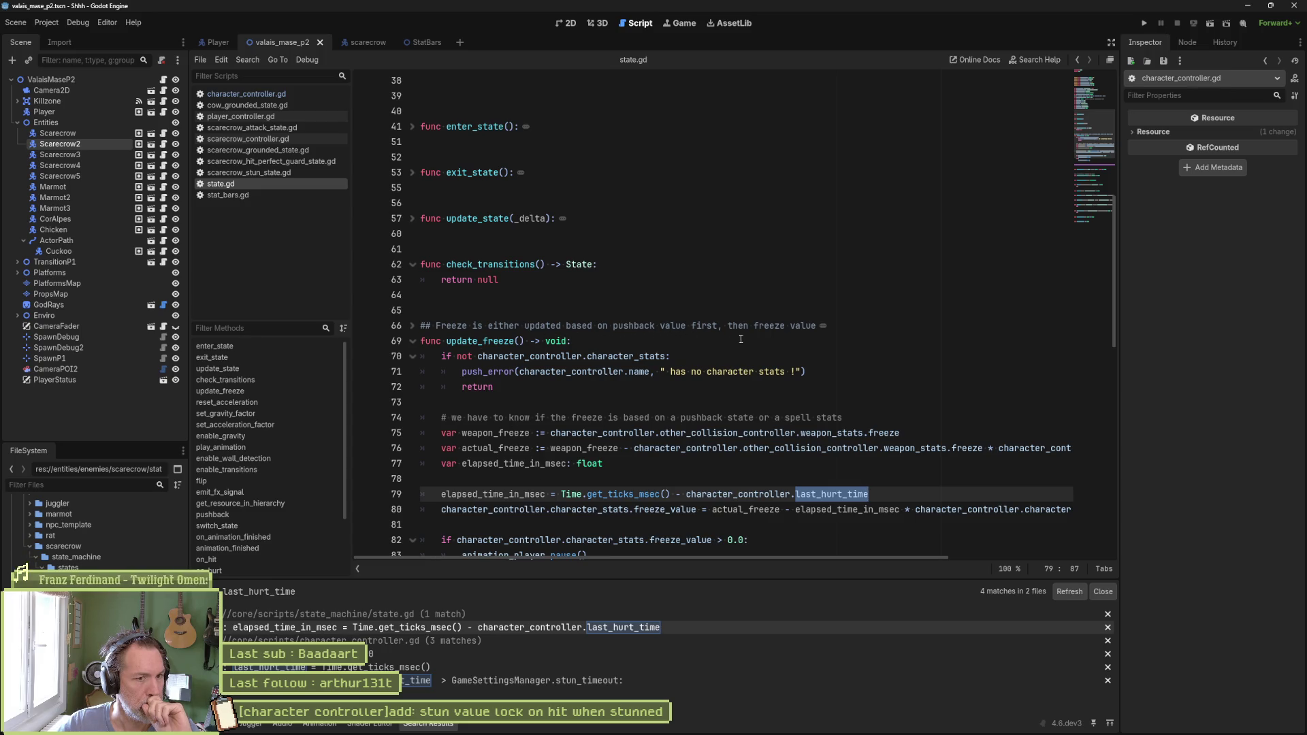
left_click(413, 325)
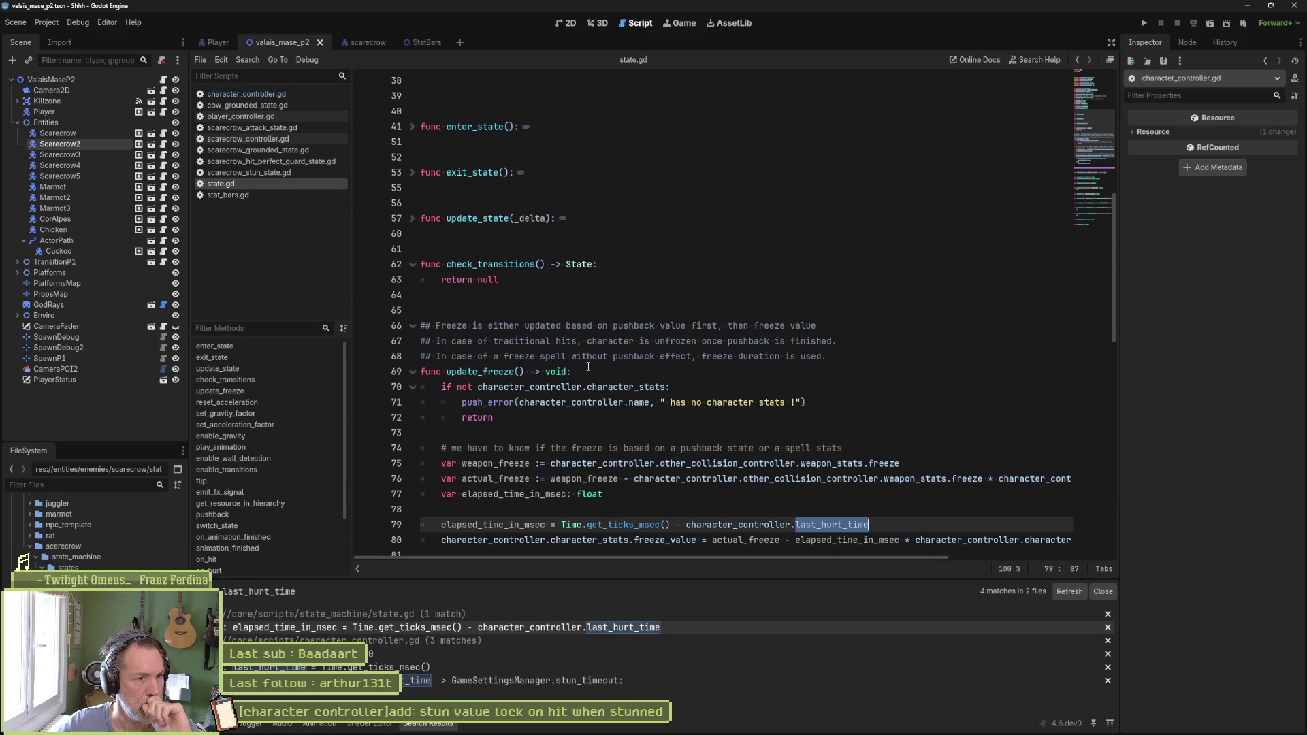
scroll(589, 366, "down", 3)
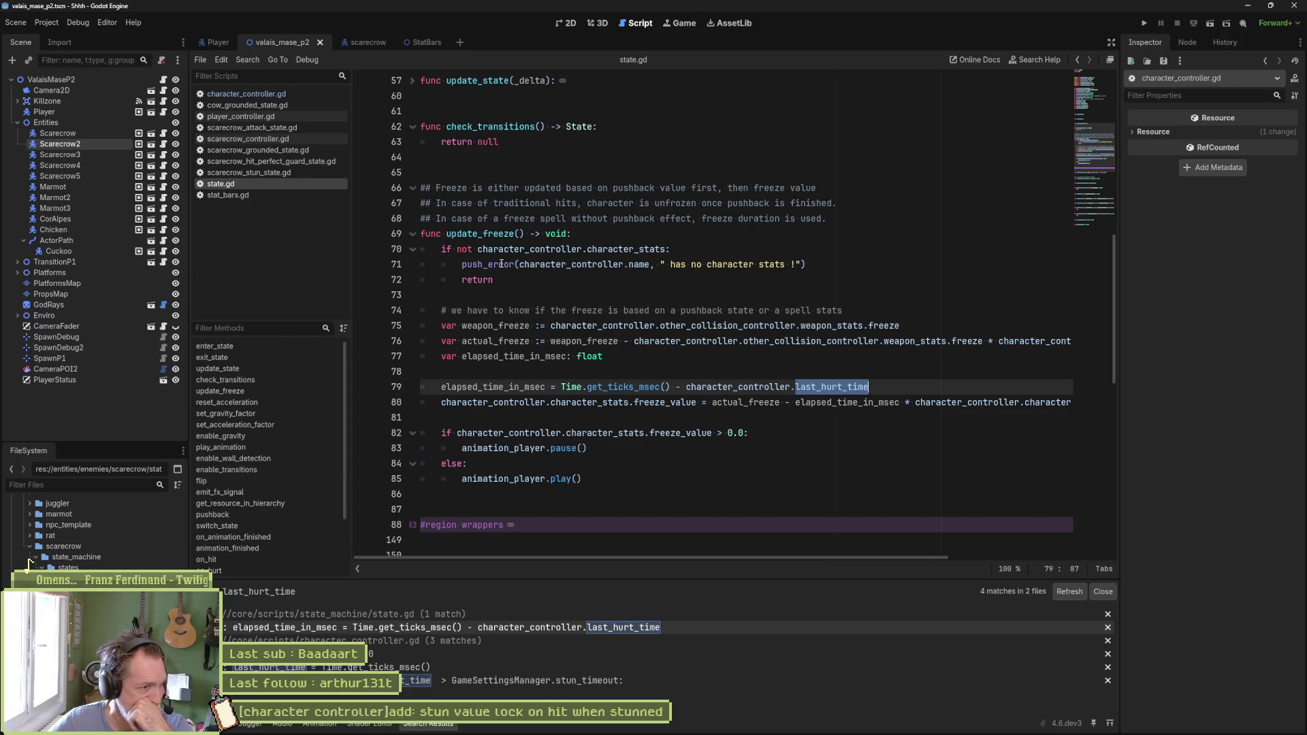
- Return to character_controller.gd and jump to the update_stun function
left_click(275, 94)
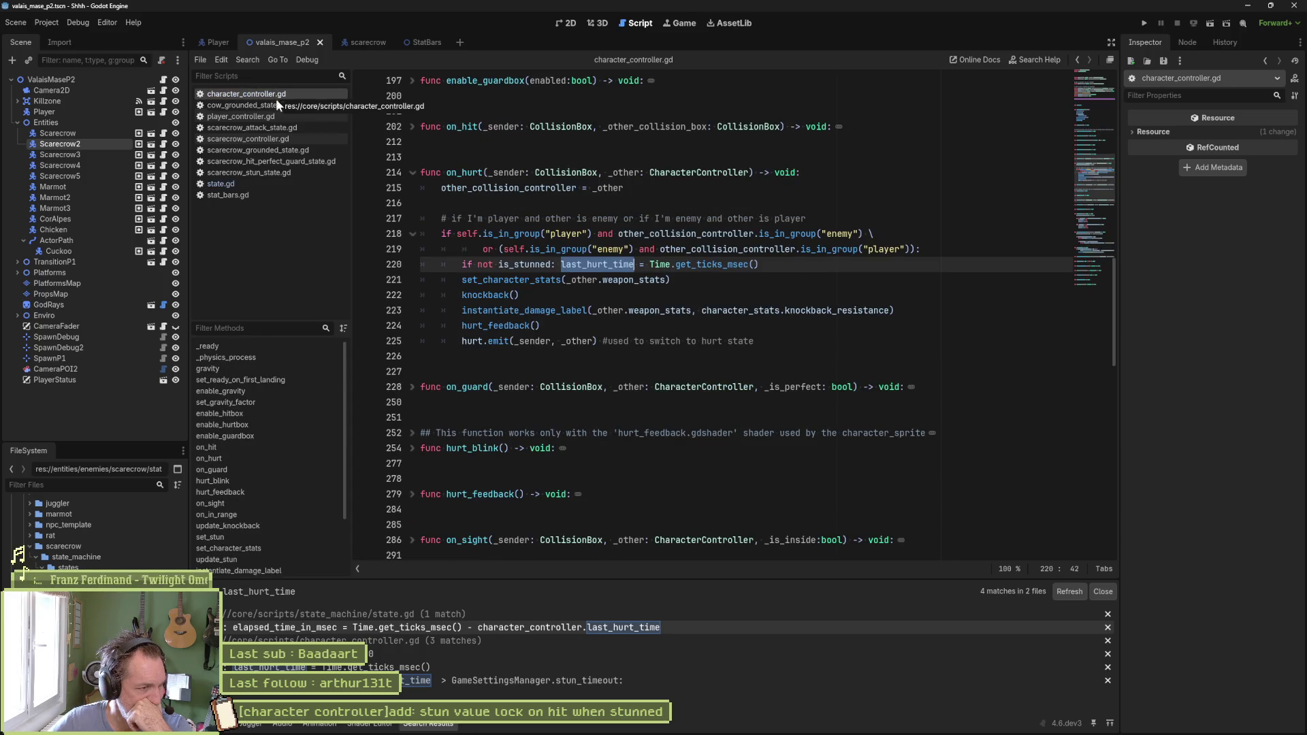
left_click(242, 559)
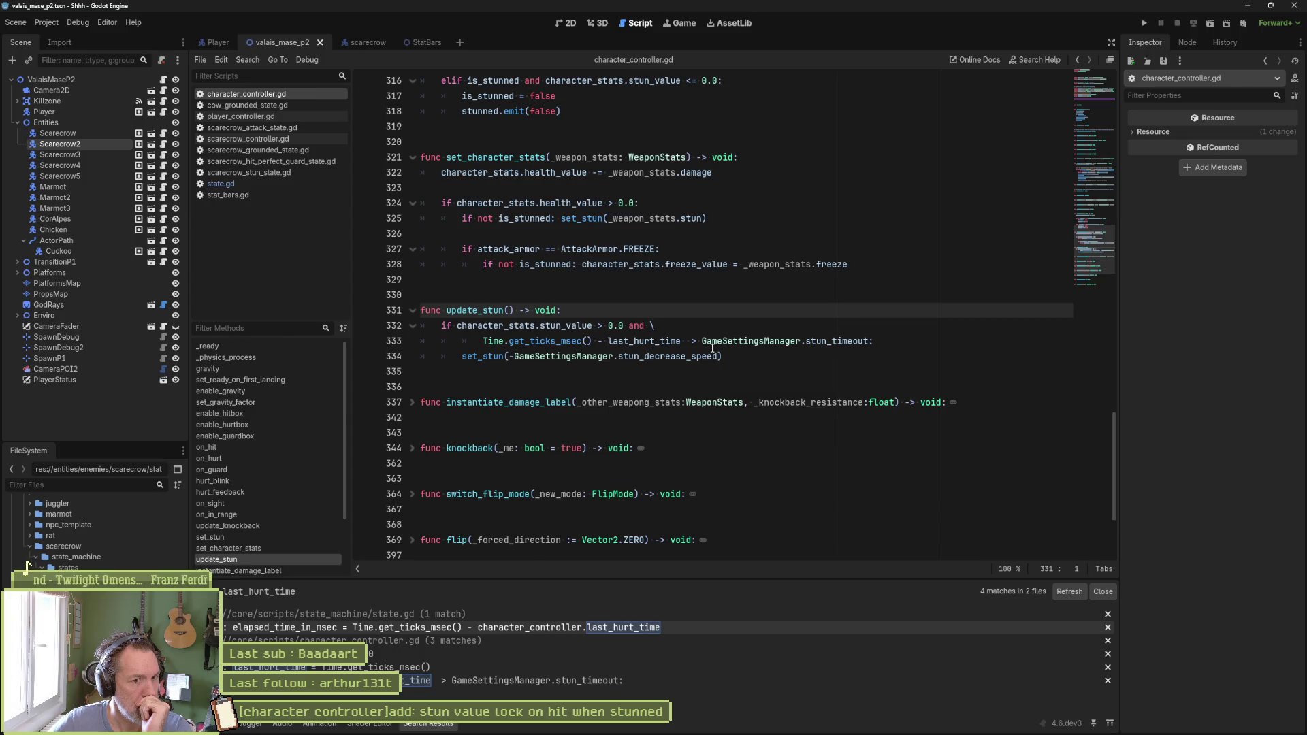
scroll(783, 357, "up", 4)
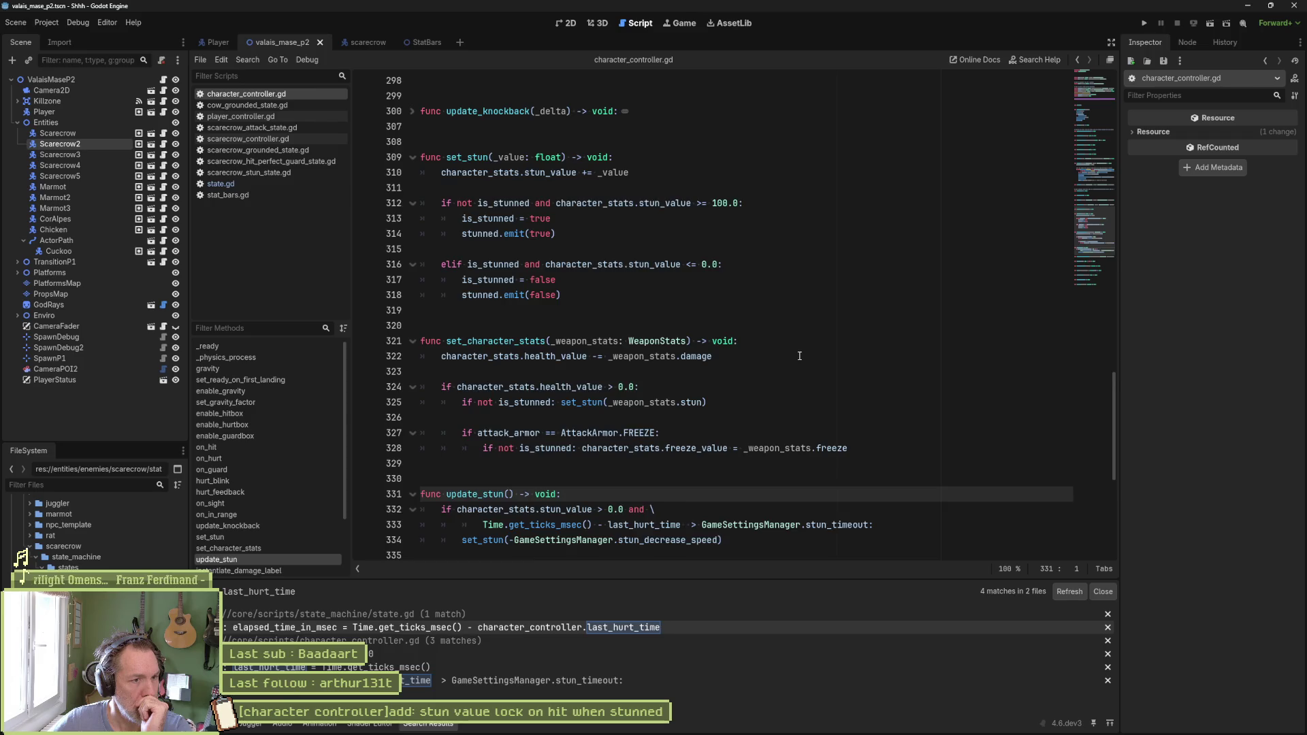
scroll(744, 287, "down", 2)
scroll(744, 287, "up", 2)
- Search the project for set_stun and open its call on line 334 in update_stun
double_click(467, 157)
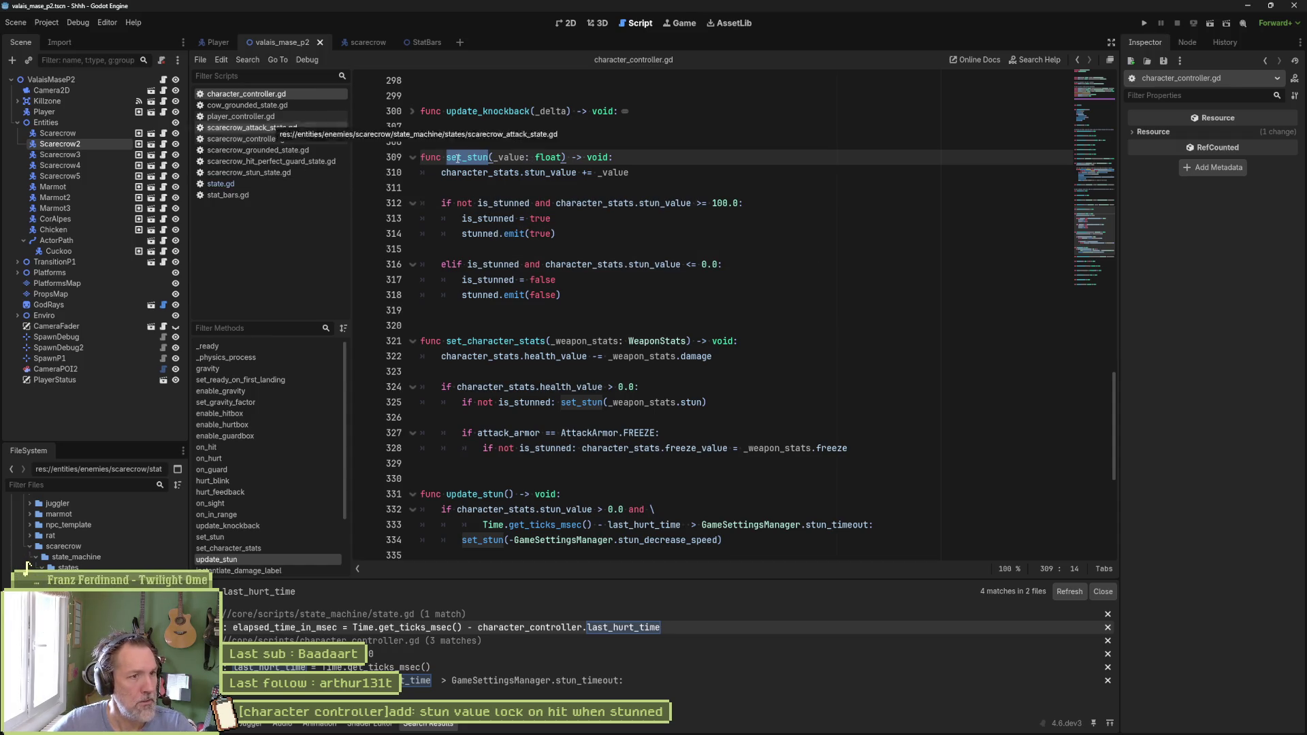
key("ctrl")
key("ctrl+shift+f")
key("Return")
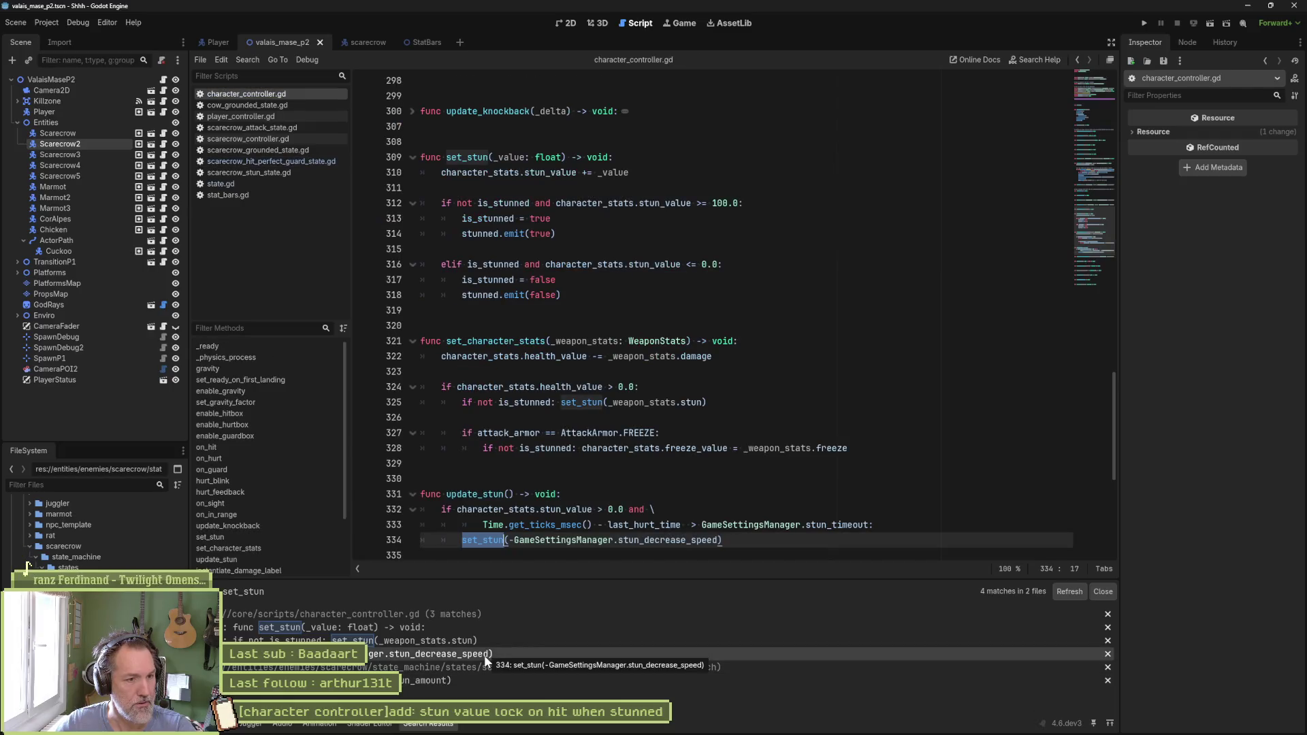
left_click(484, 655)
scroll(581, 501, "down", 1)
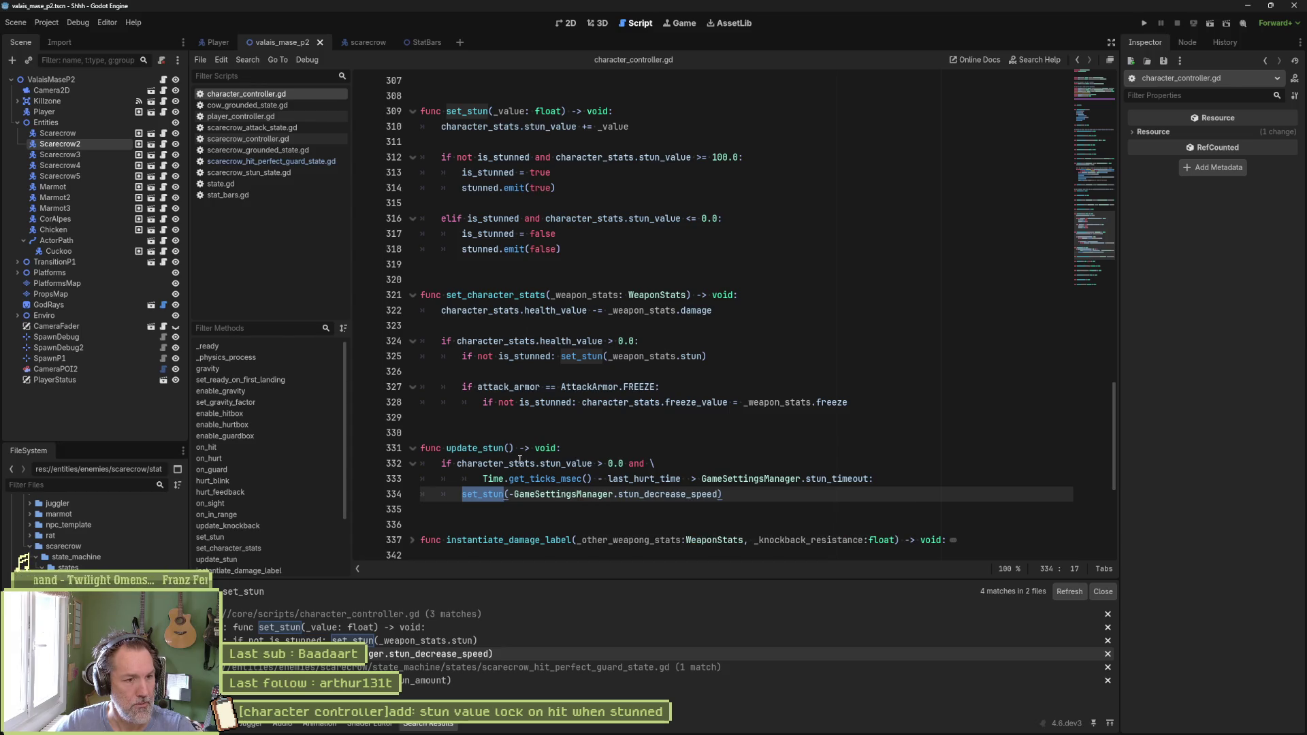
- Make line 334 pass -stun_decrease_speed, or -stun_decrease_speed * .5 while stunned, and save
left_click(512, 495)
type("-")
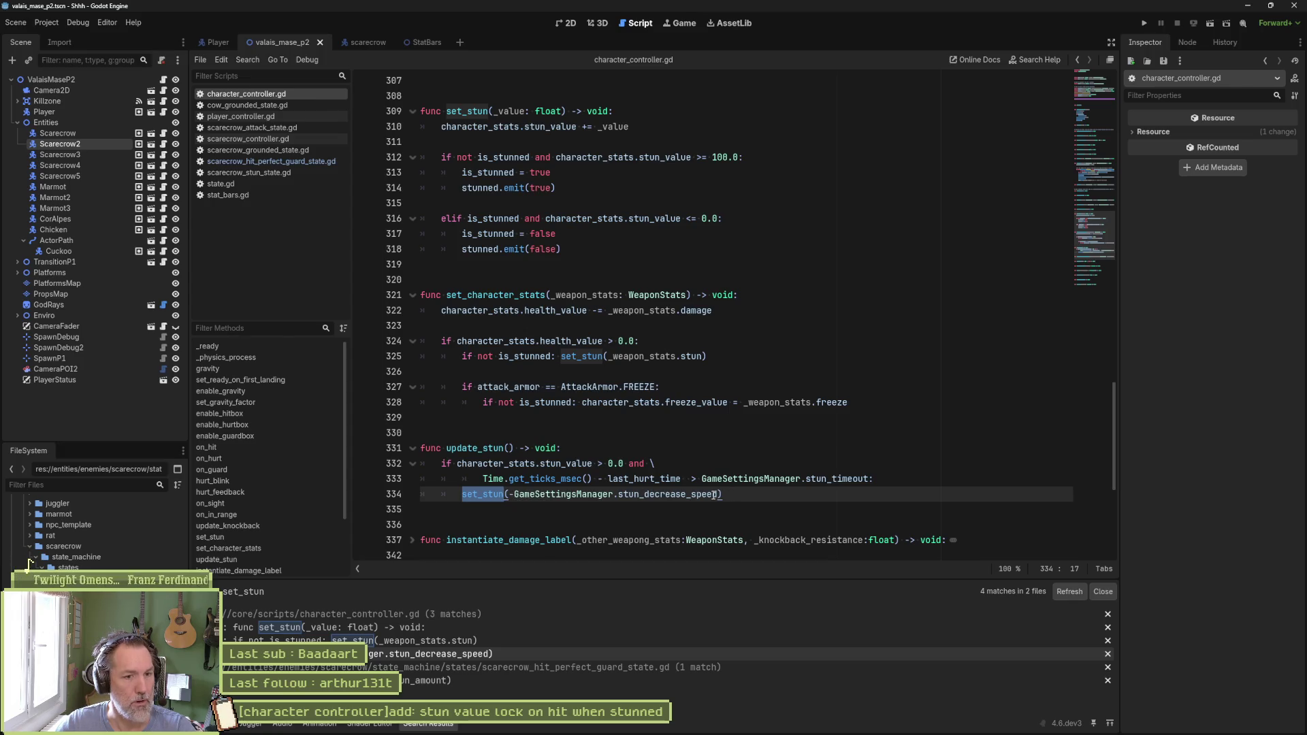
left_click(720, 495)
type("f not I")
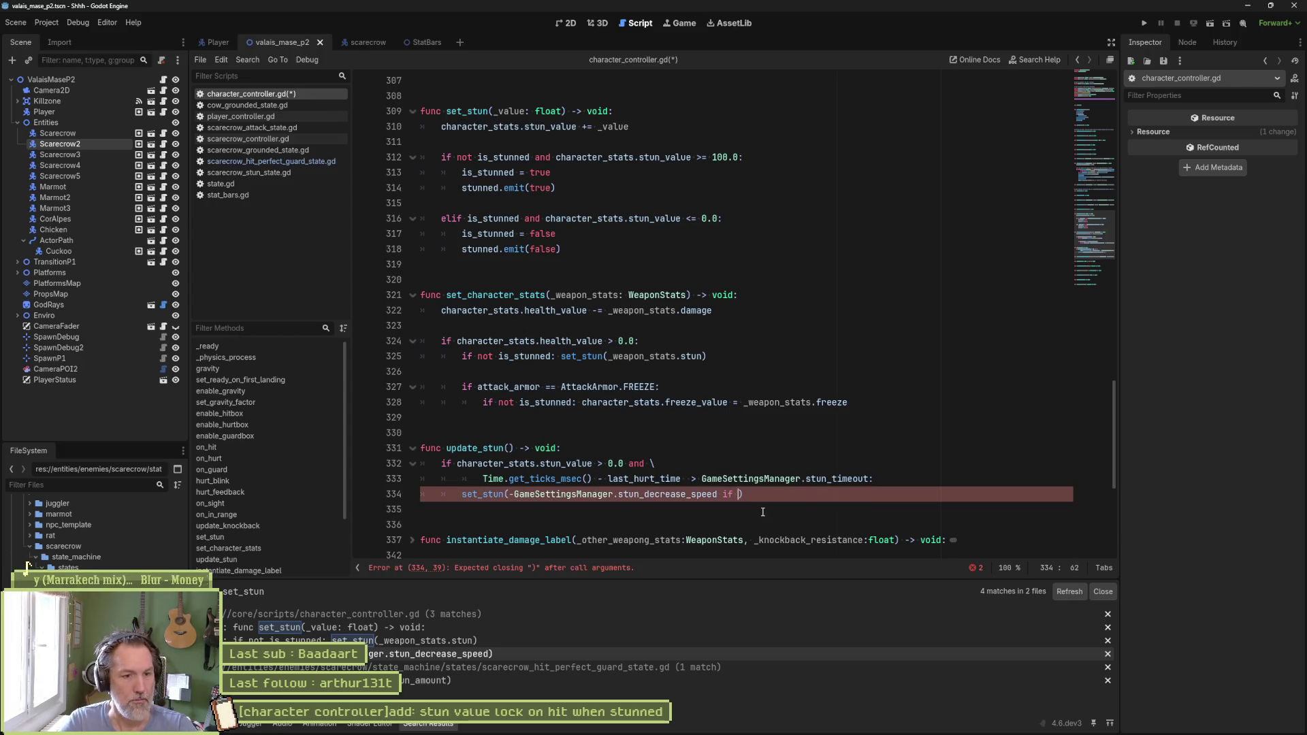
type("s_st")
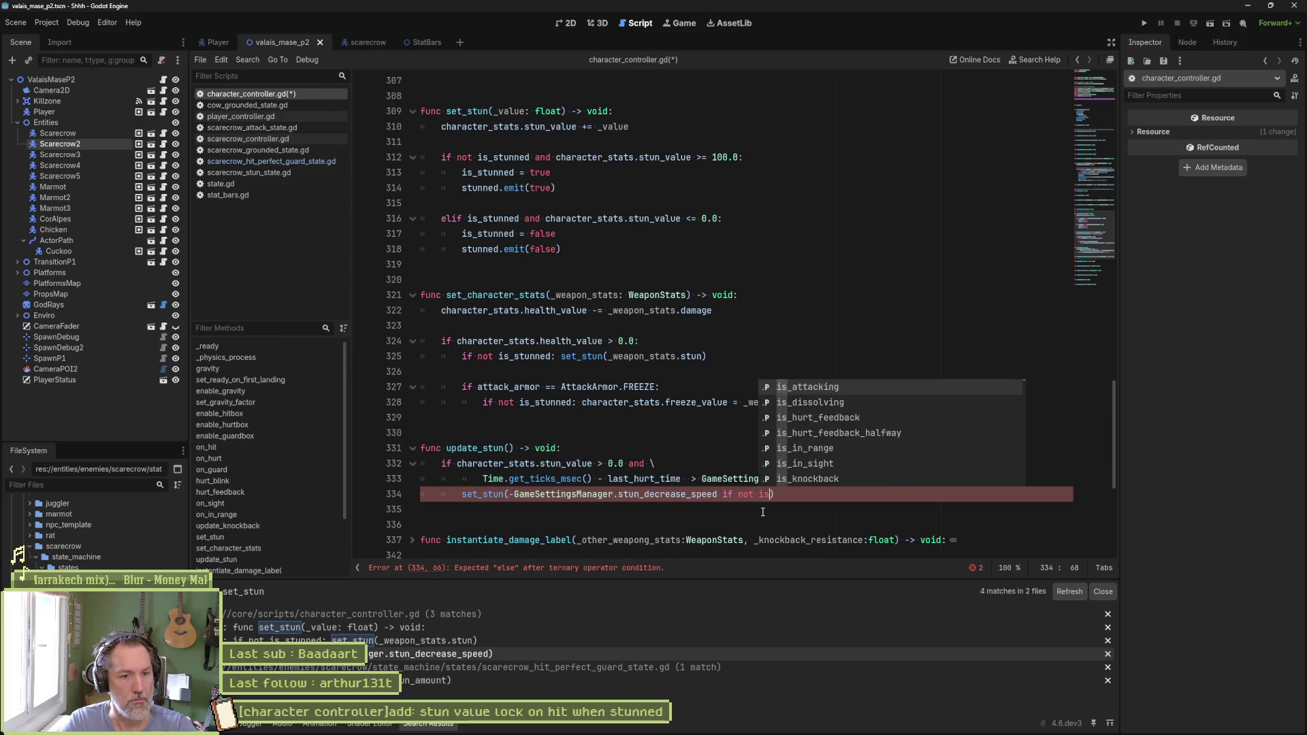
key("Return")
type("else")
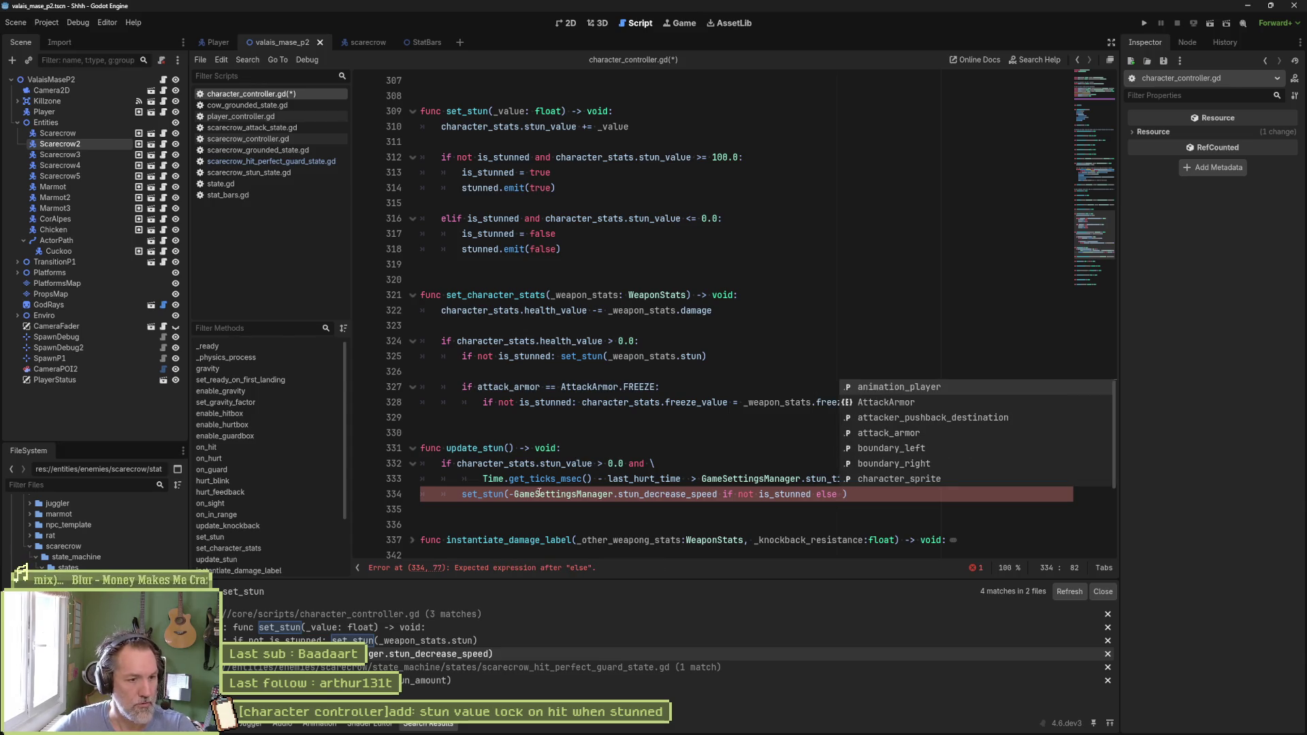
left_click_drag(512, 496, 719, 495)
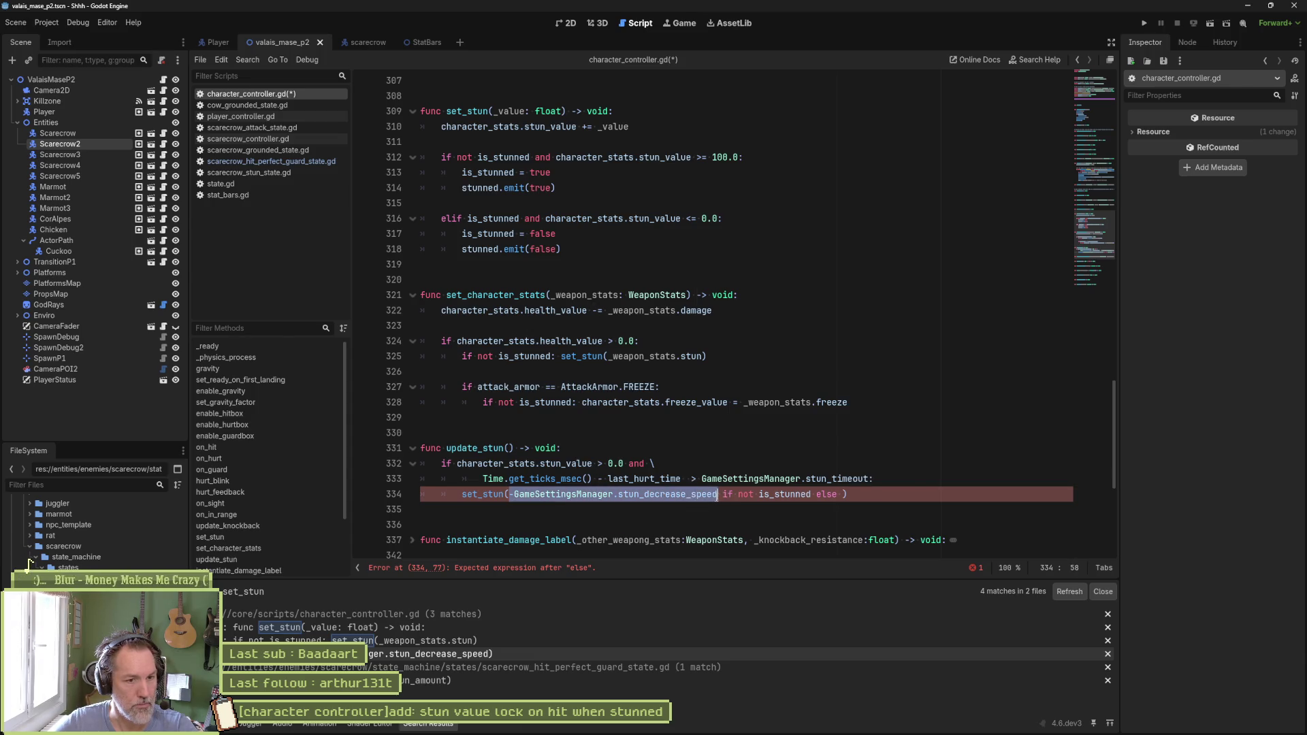
key("ctrl+c")
left_click(841, 493)
key("ctrl+v")
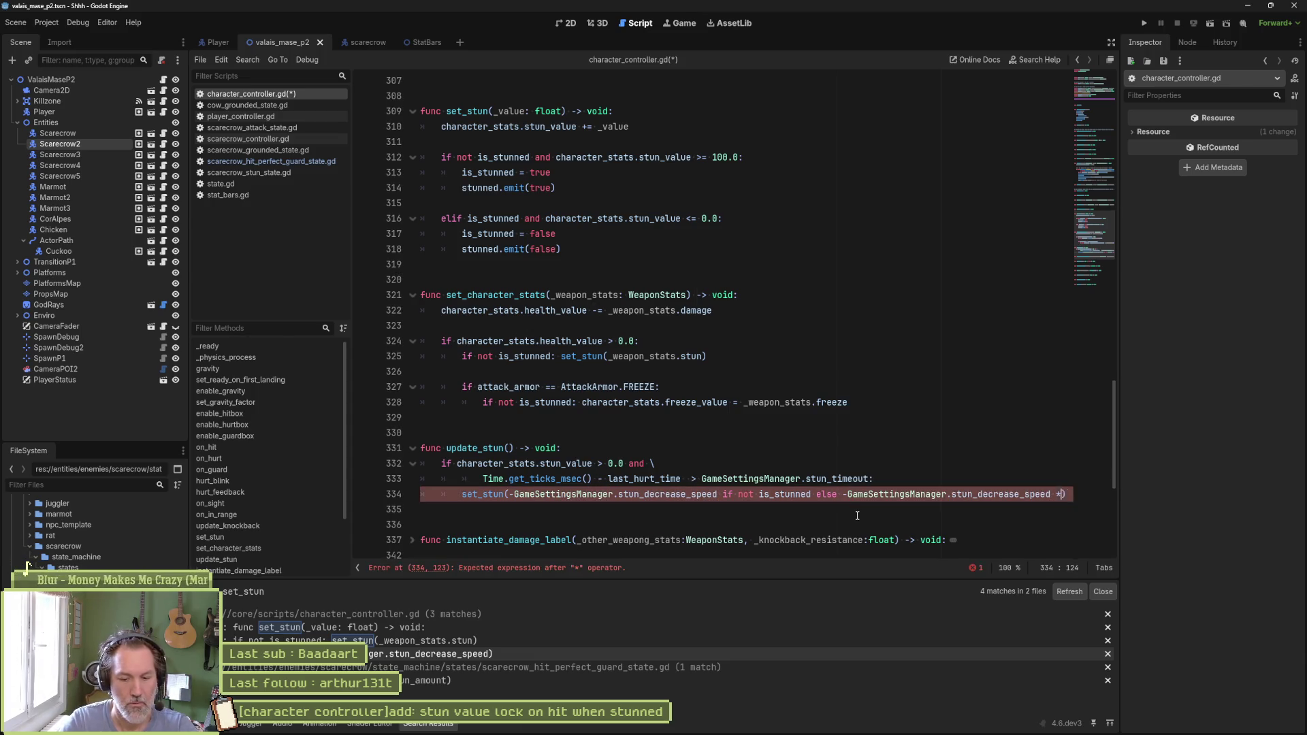
type("* .5")
key("ctrl+s")
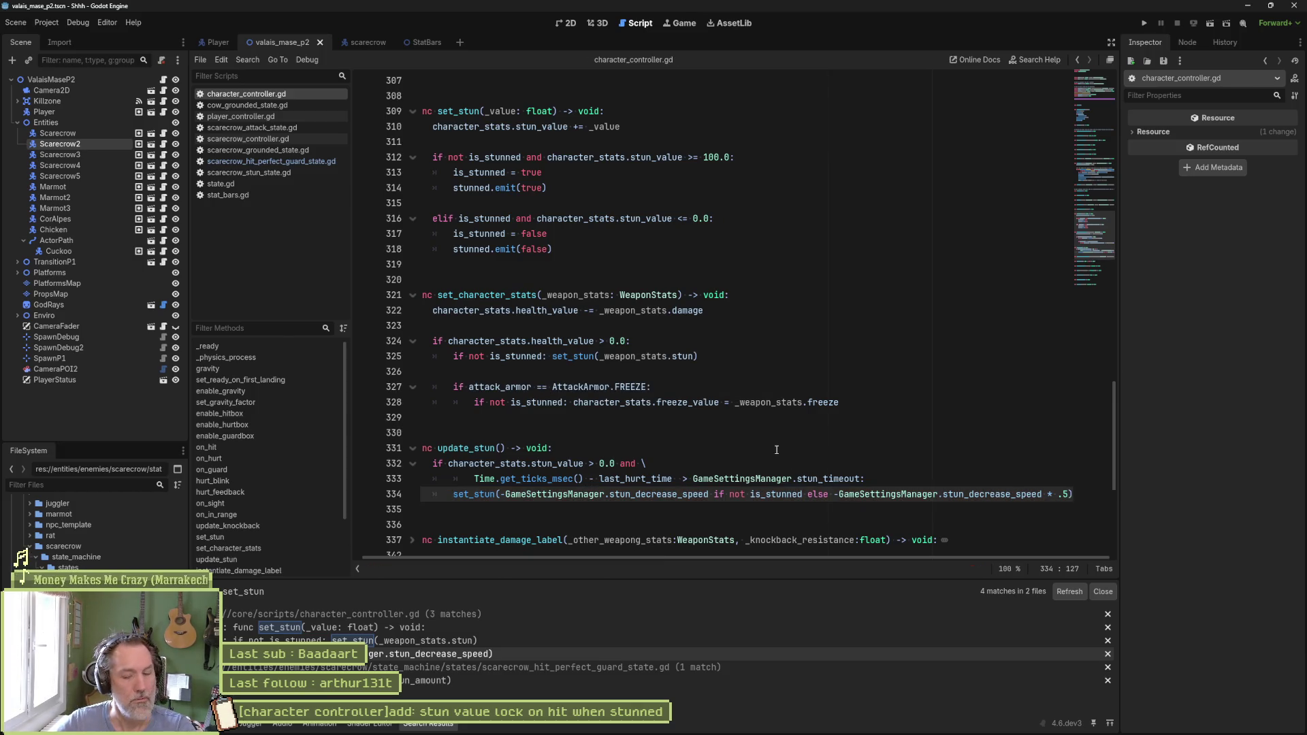
- Test-run the game, stop it, and select the .5 multiplier on line 334
key("F6")
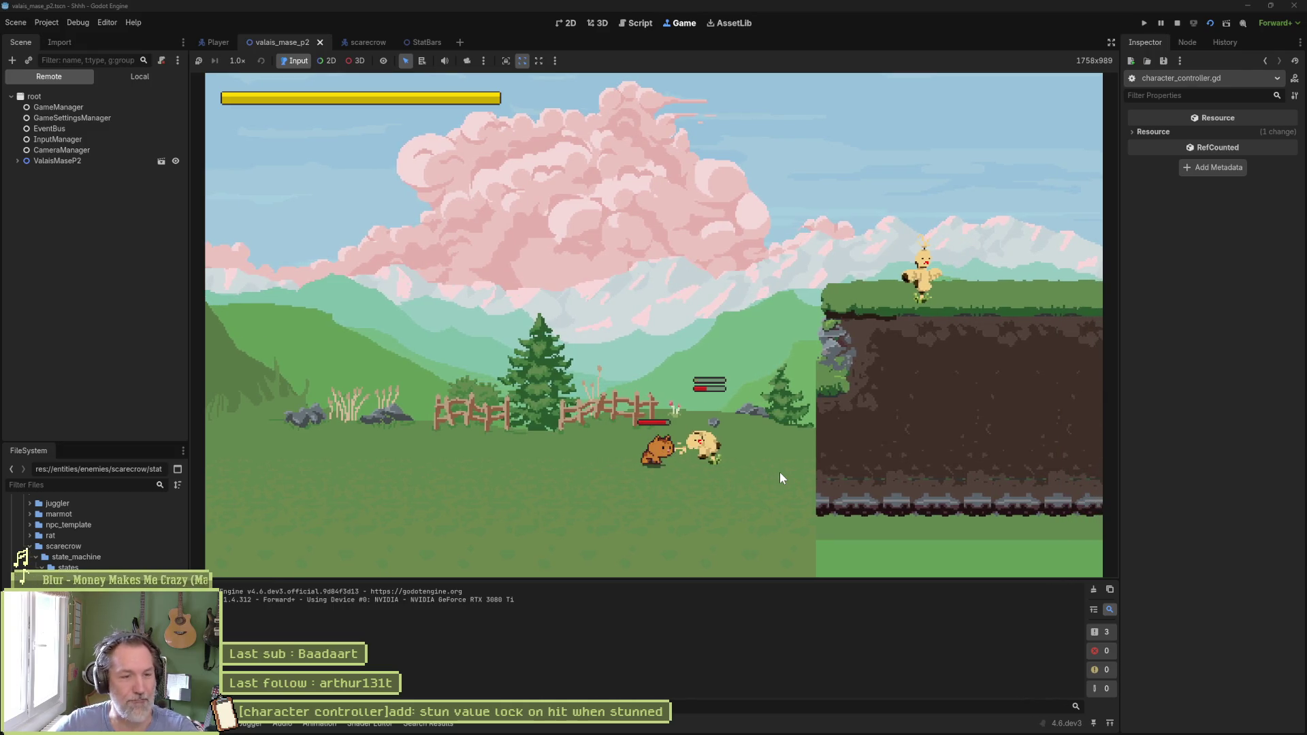
key("F8")
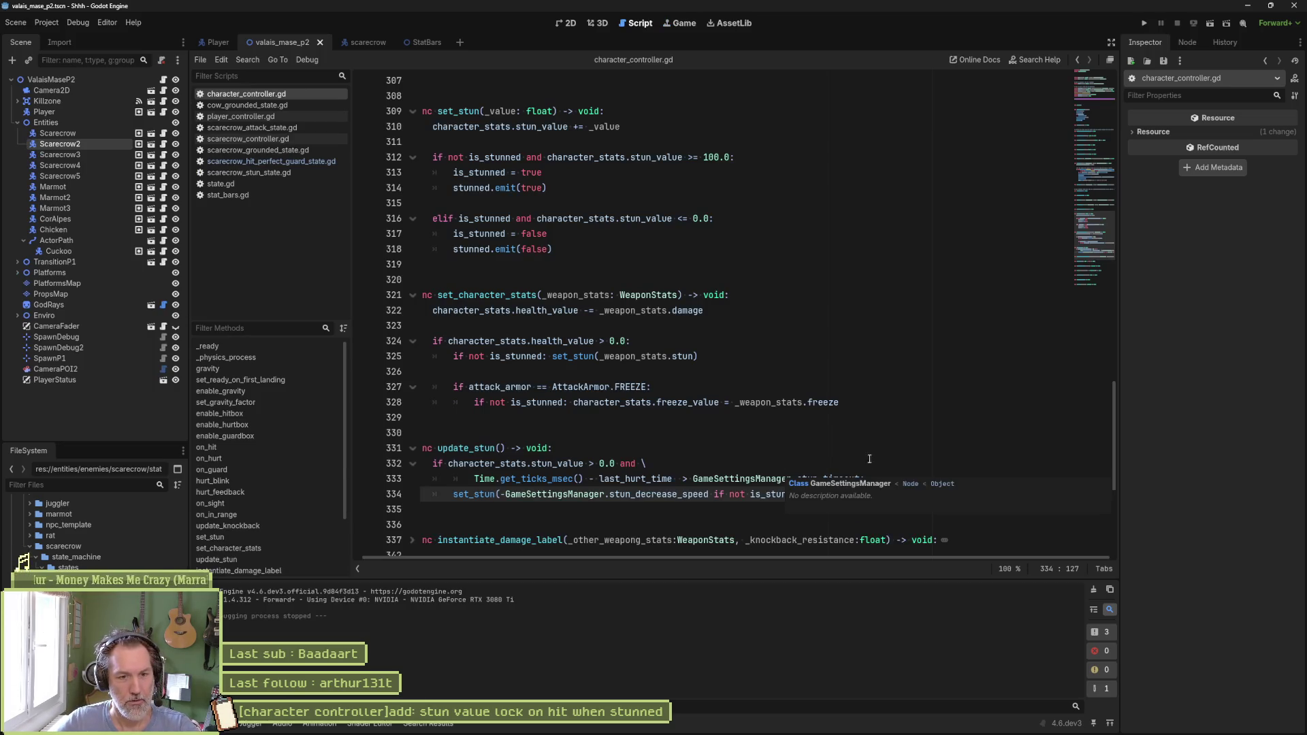
key("Up")
key("Up")
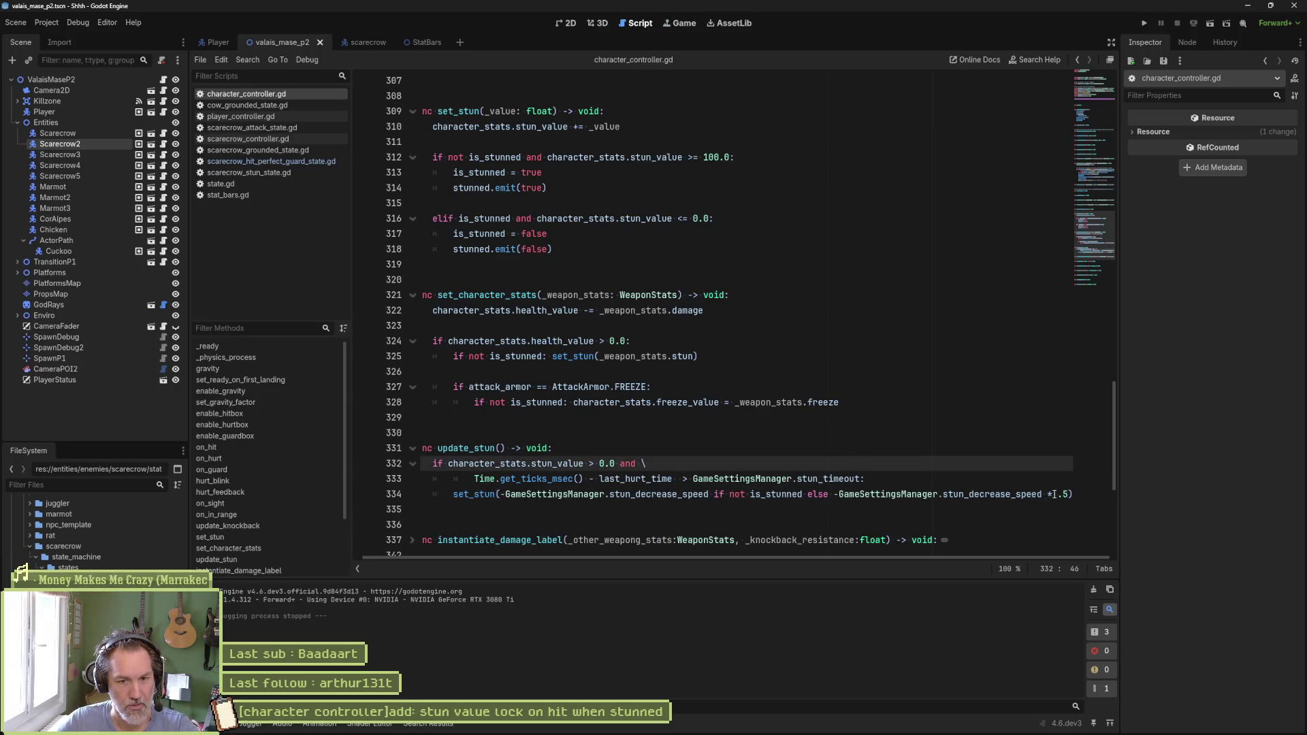
left_click_drag(1057, 495, 1070, 495)
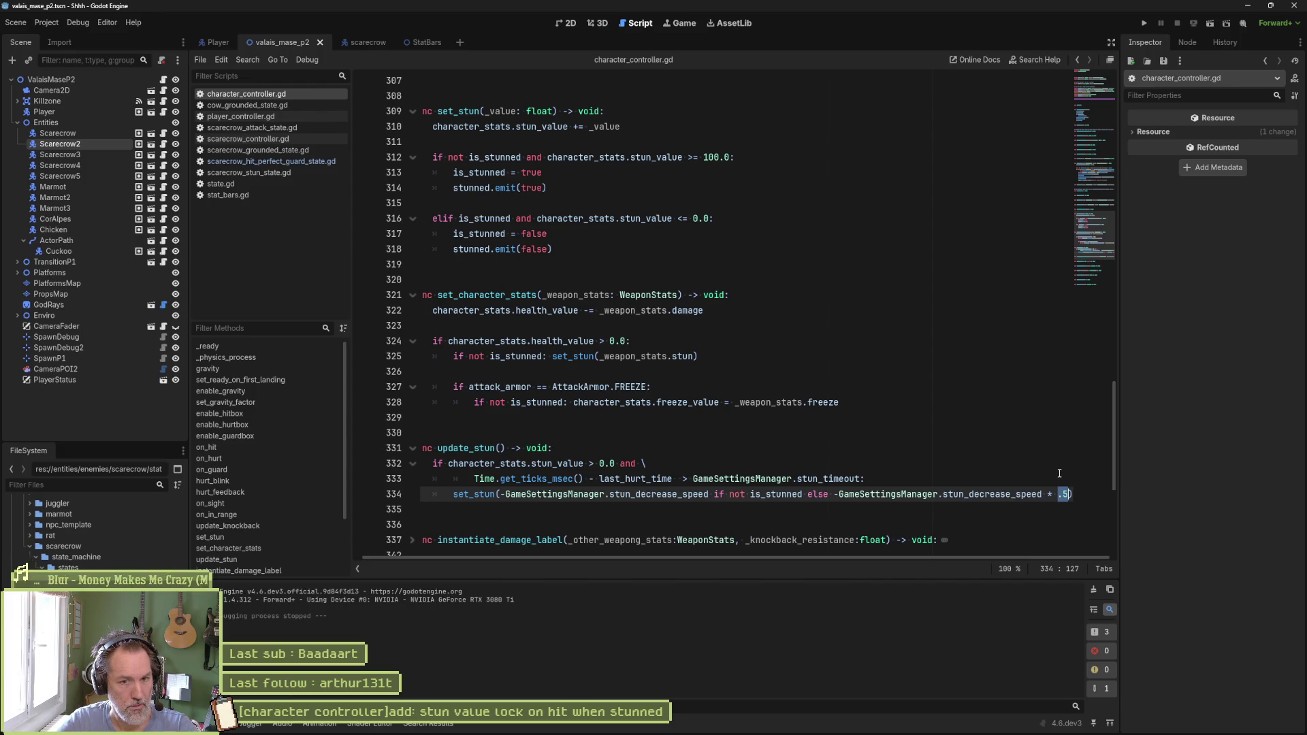
- Replace the .5 multiplier with stun_decrease_speed_factor and reveal the exported Fields region
type("stun_dec")
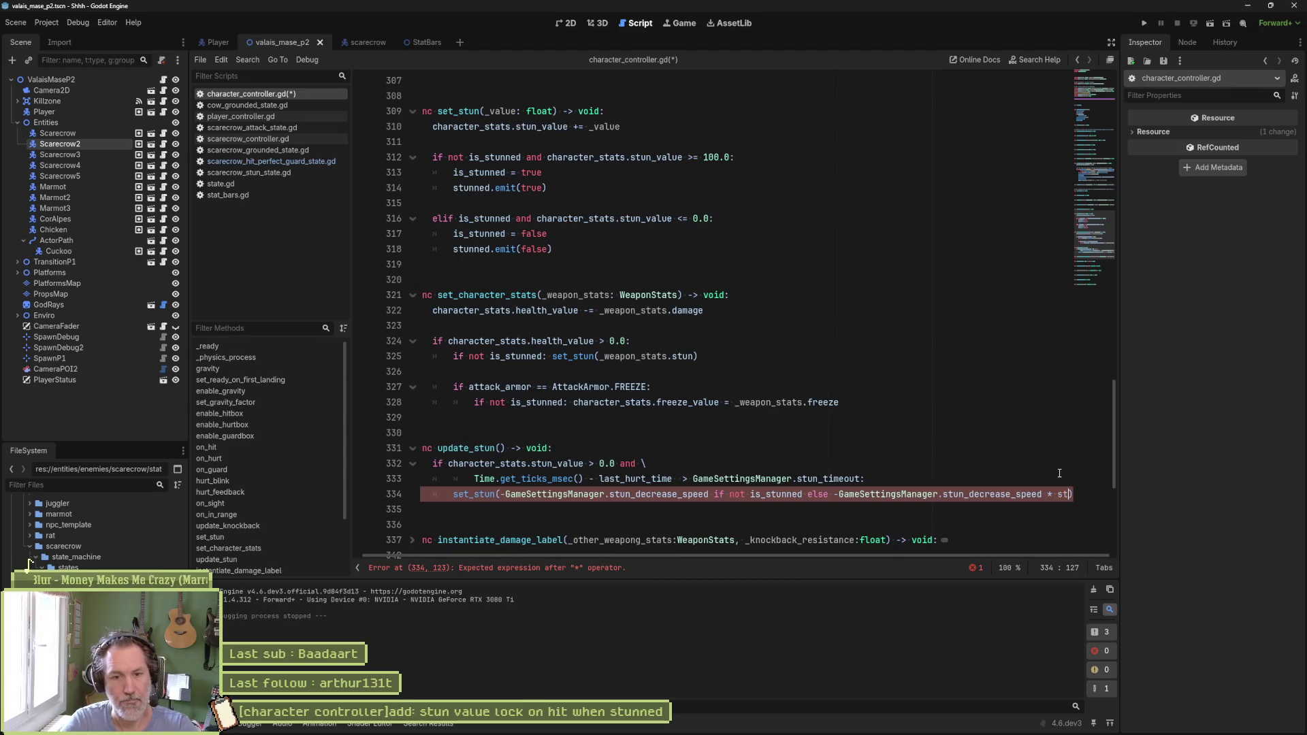
type("rease_speed_")
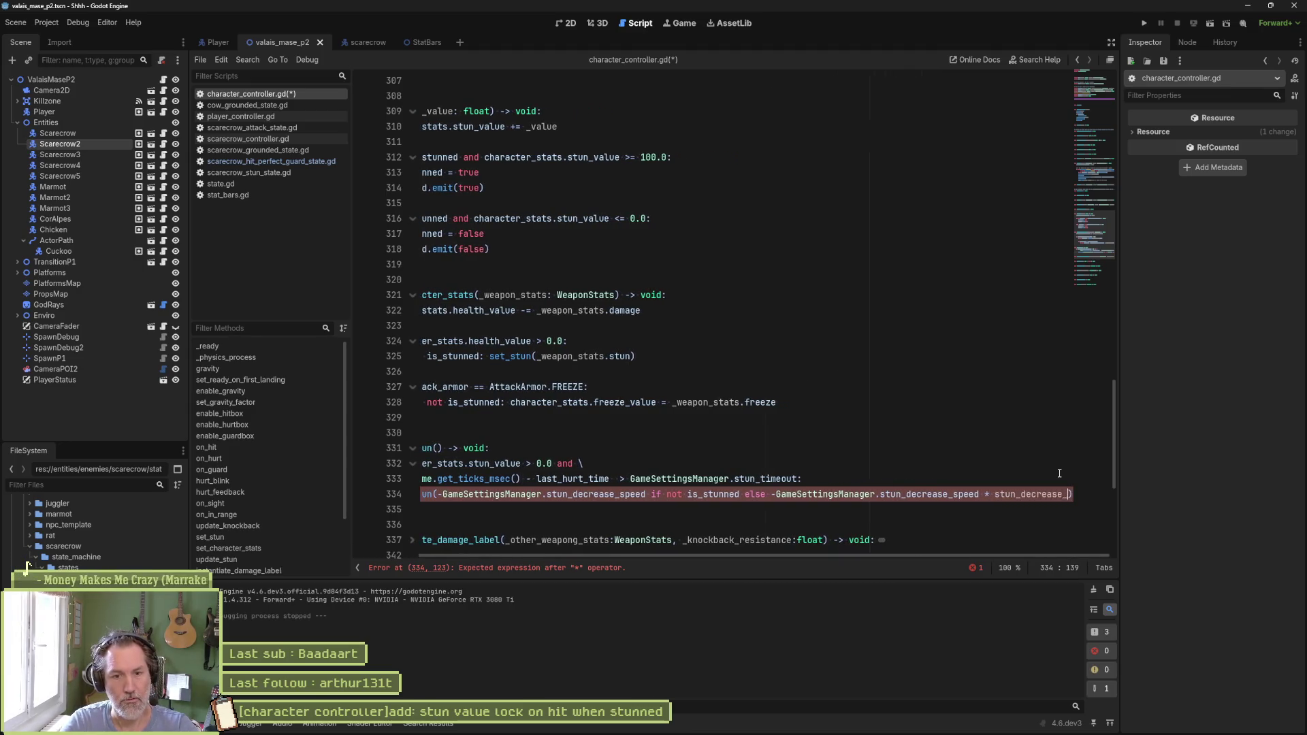
type("factor")
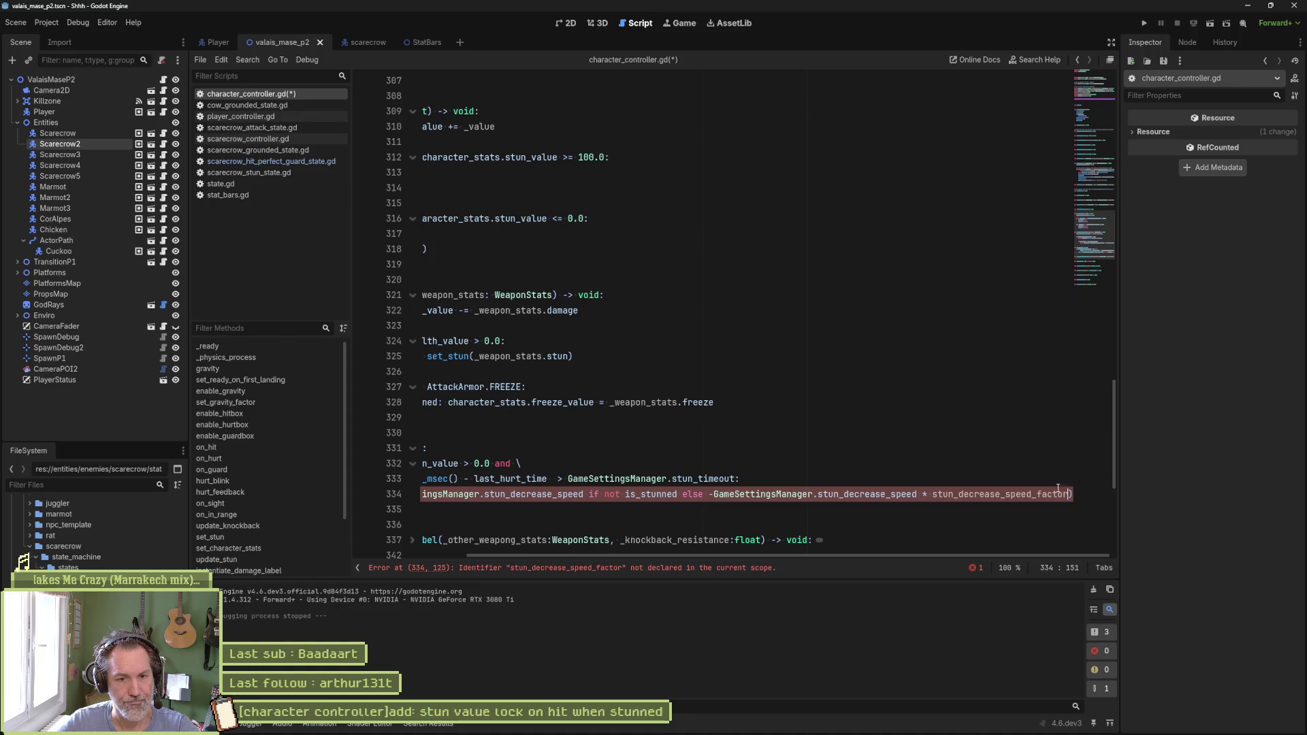
double_click(940, 495)
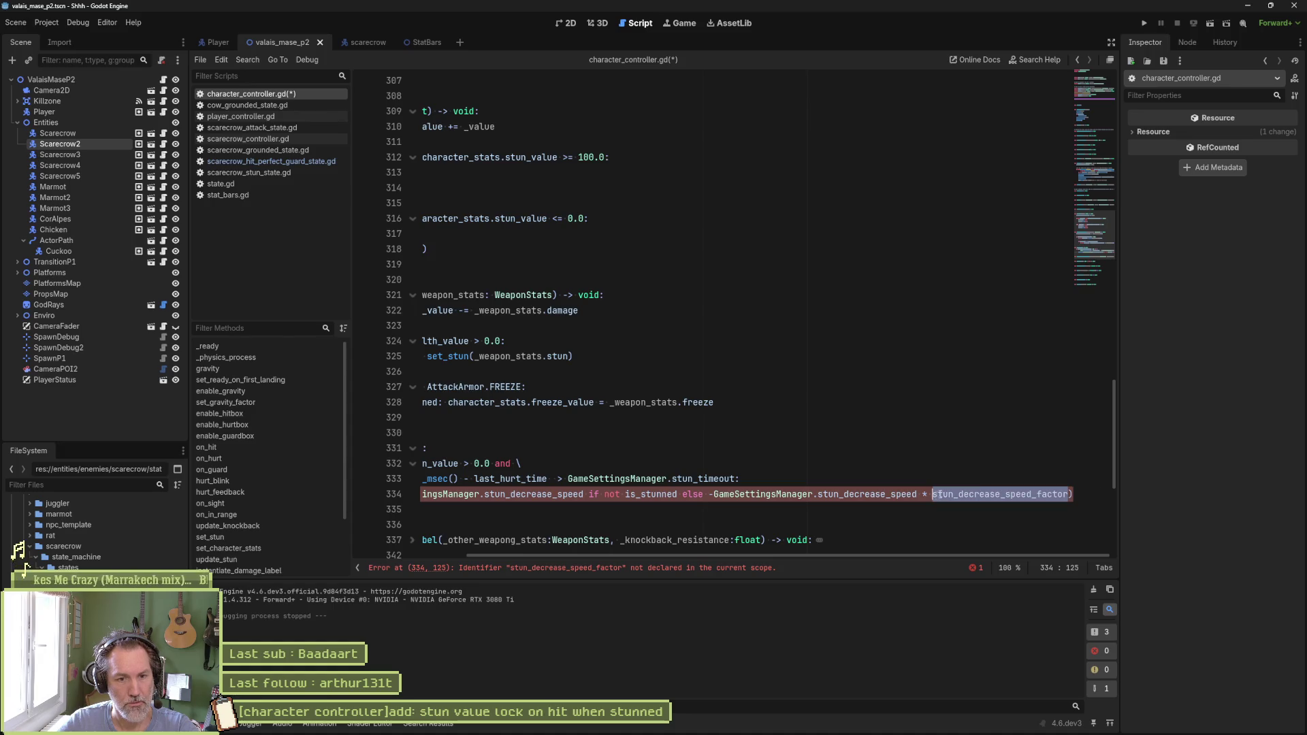
left_click(1092, 96)
left_click_drag(798, 554, 684, 553)
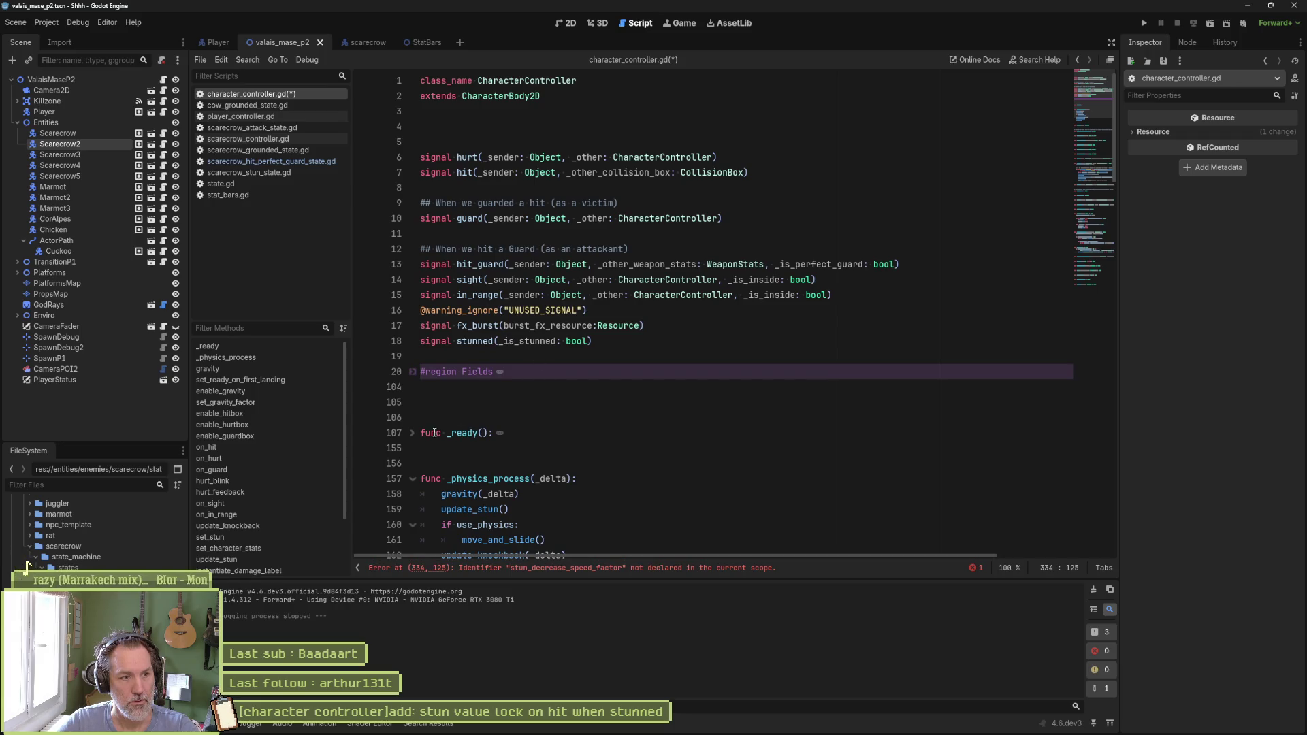
left_click(413, 372)
scroll(590, 433, "down", 6)
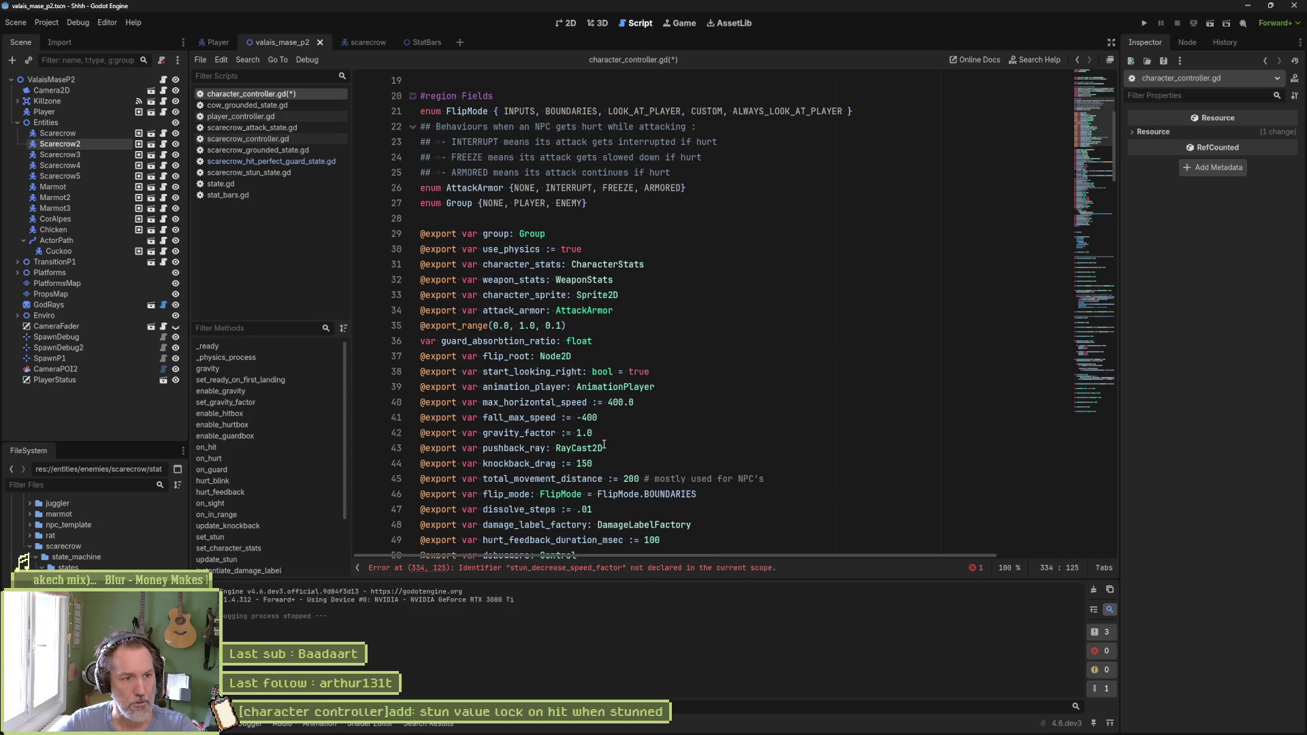
scroll(606, 447, "down", 1)
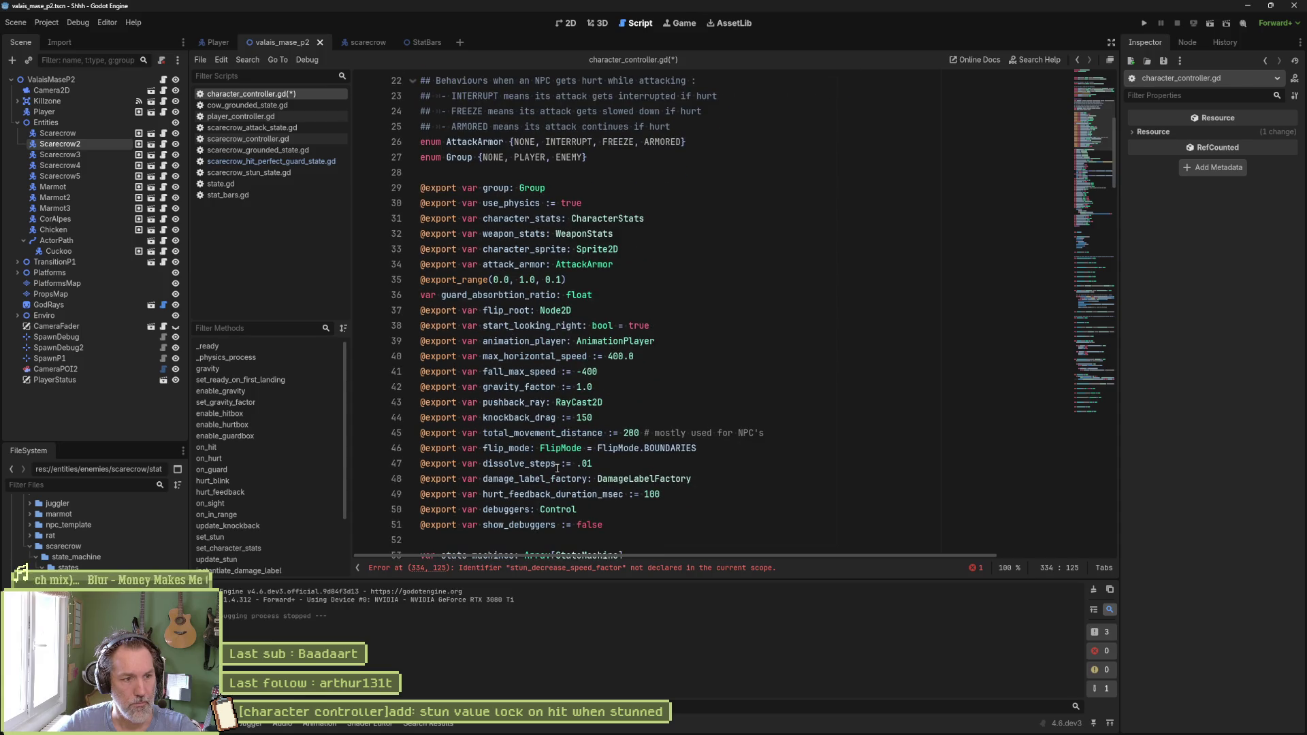
left_click(618, 417)
key("Return")
type("@export var ")
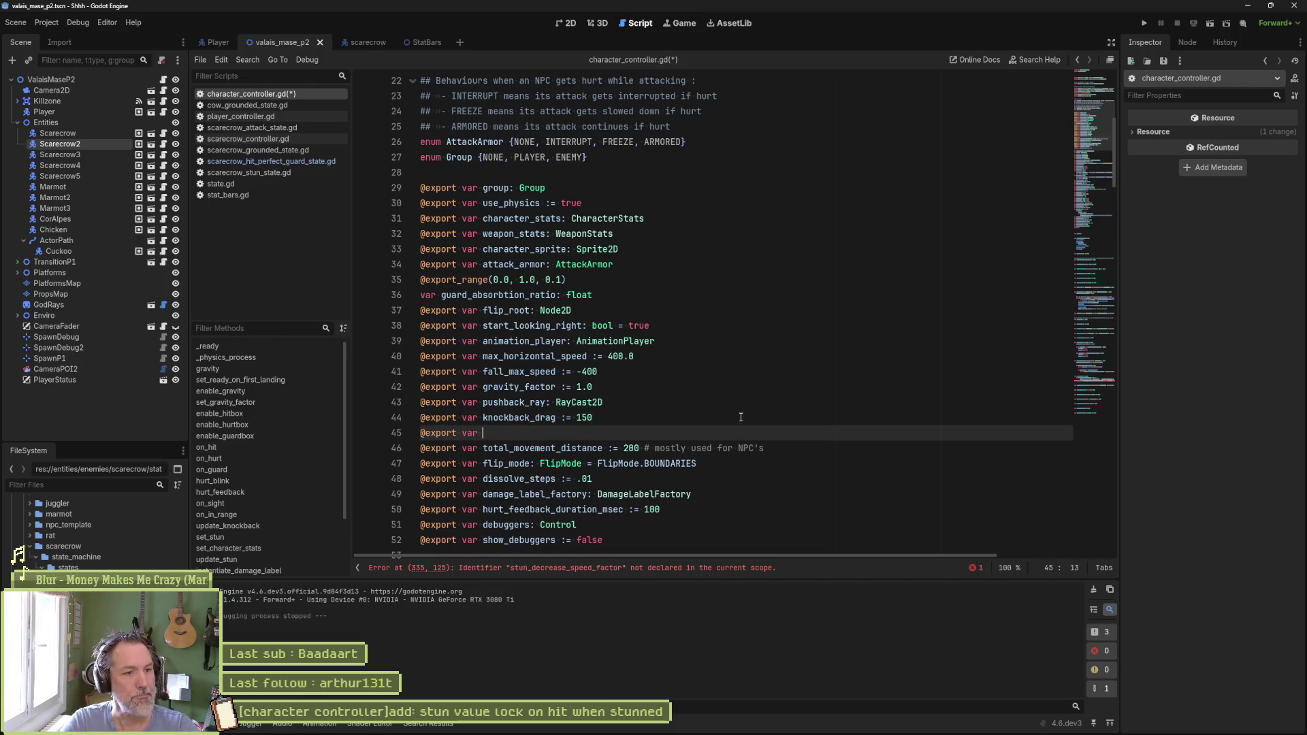
type("stun_decrease_speed_factor")
key("BackSpace")
key("BackSpace")
type(":= 0.5")
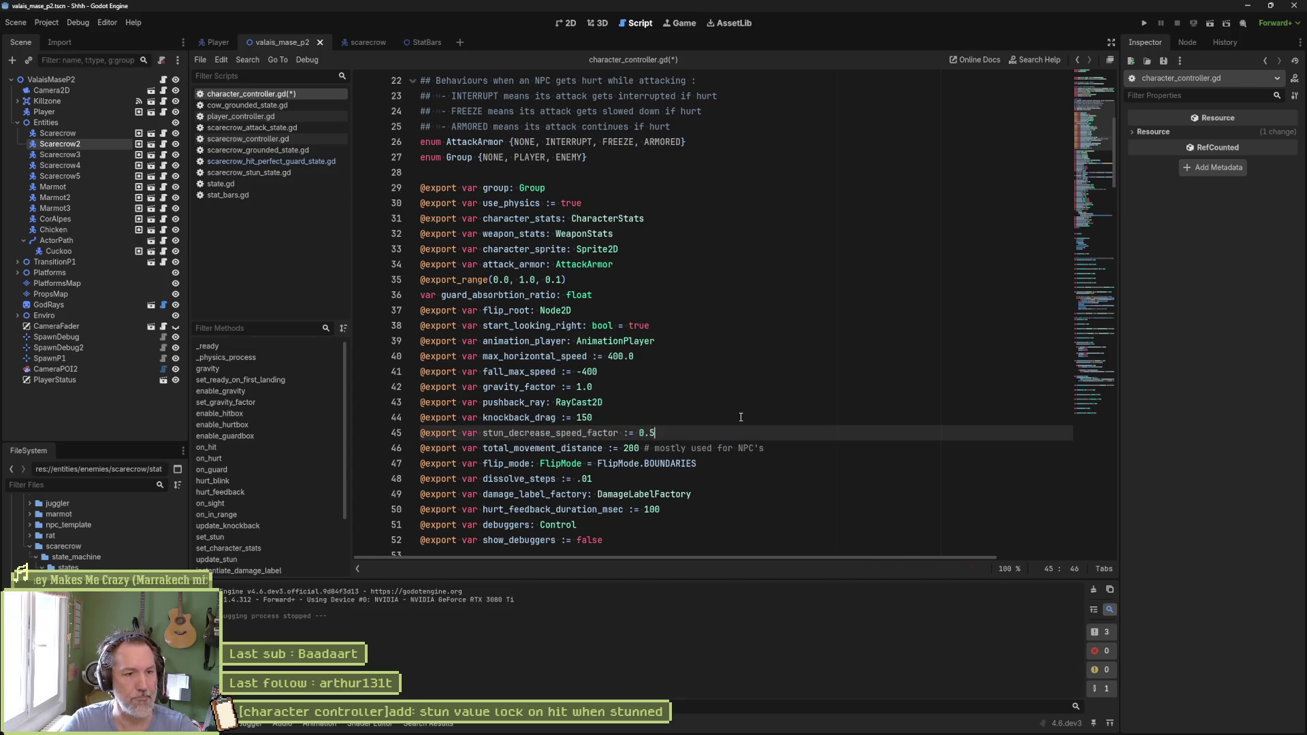
key("ctrl+s")
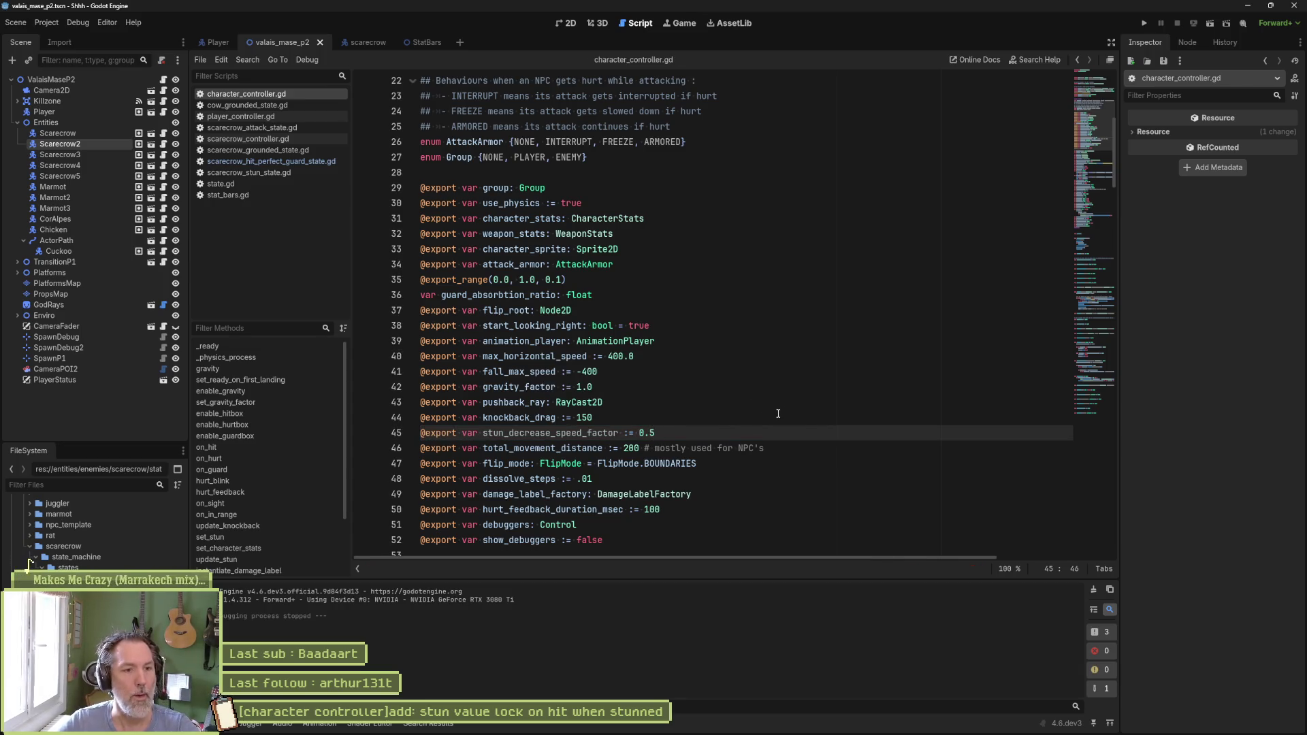
key("F6")
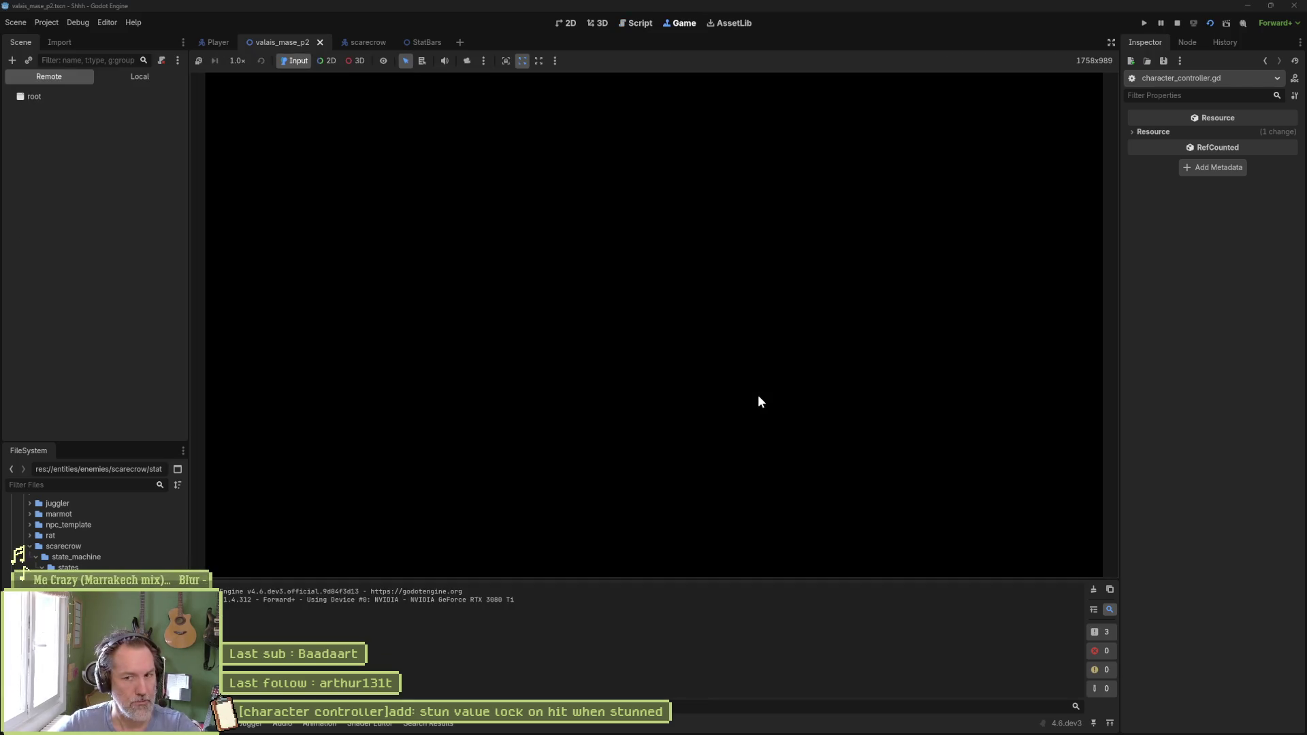
- Move the player right and keep hitting the scarecrow to test the stun
key("Right")
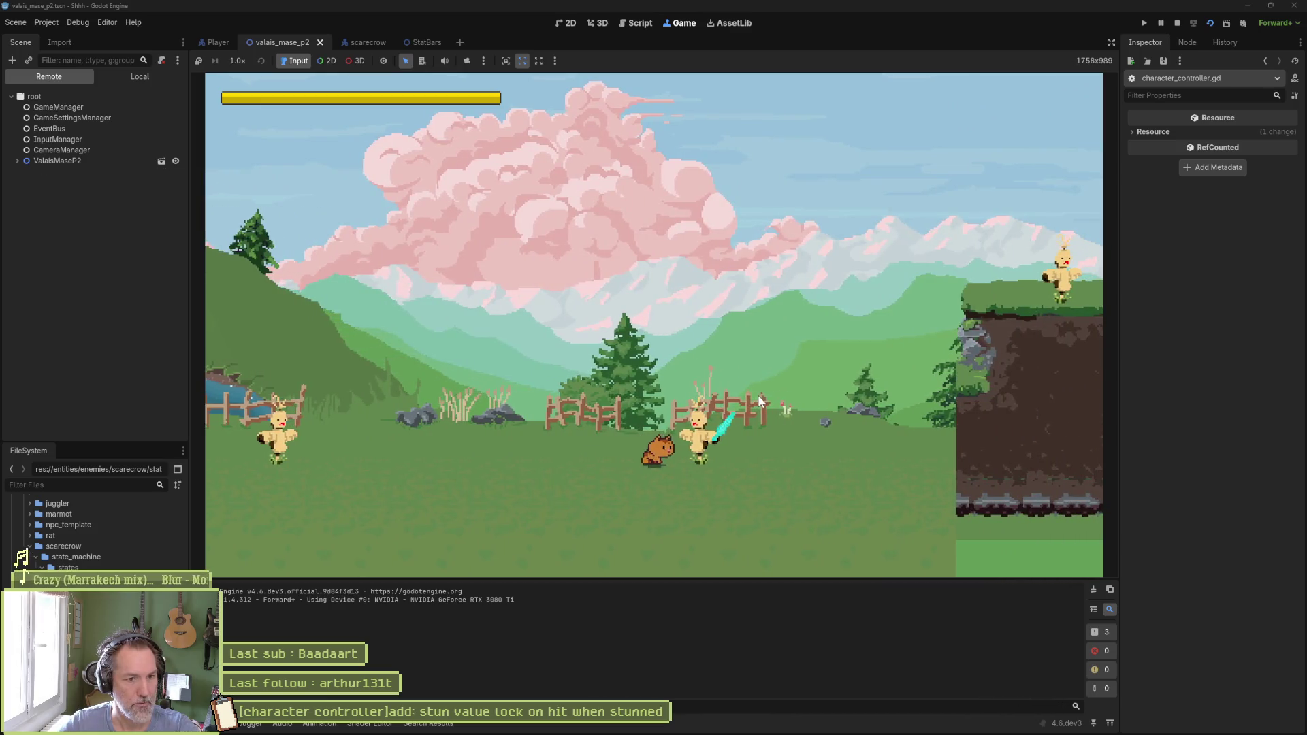
key("Right")
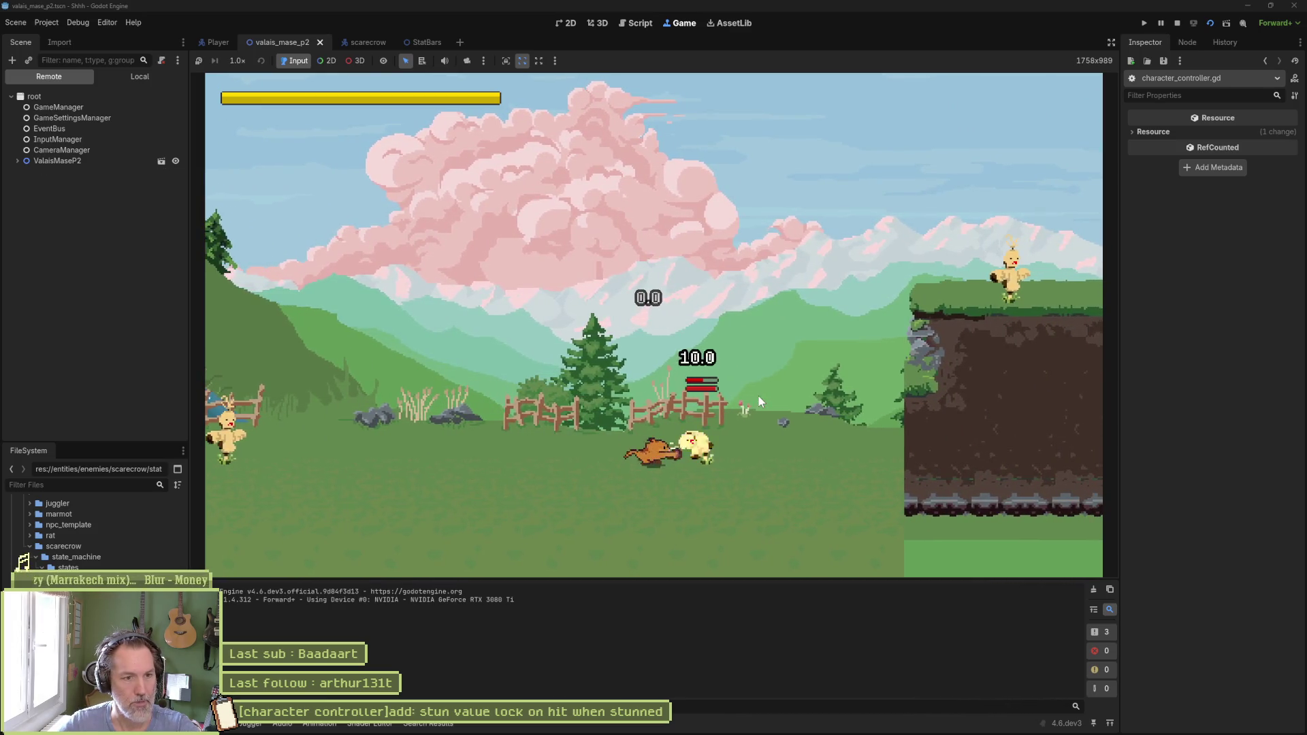
key("Right")
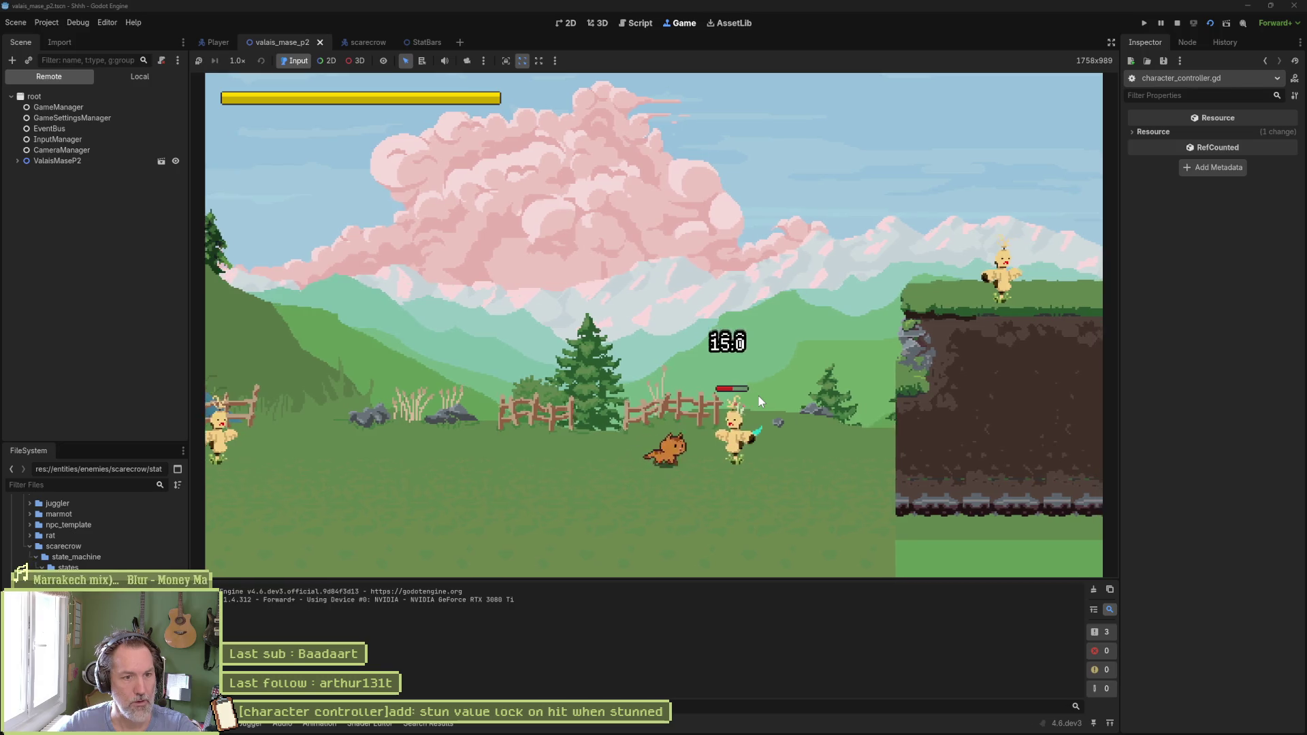
key("Right")
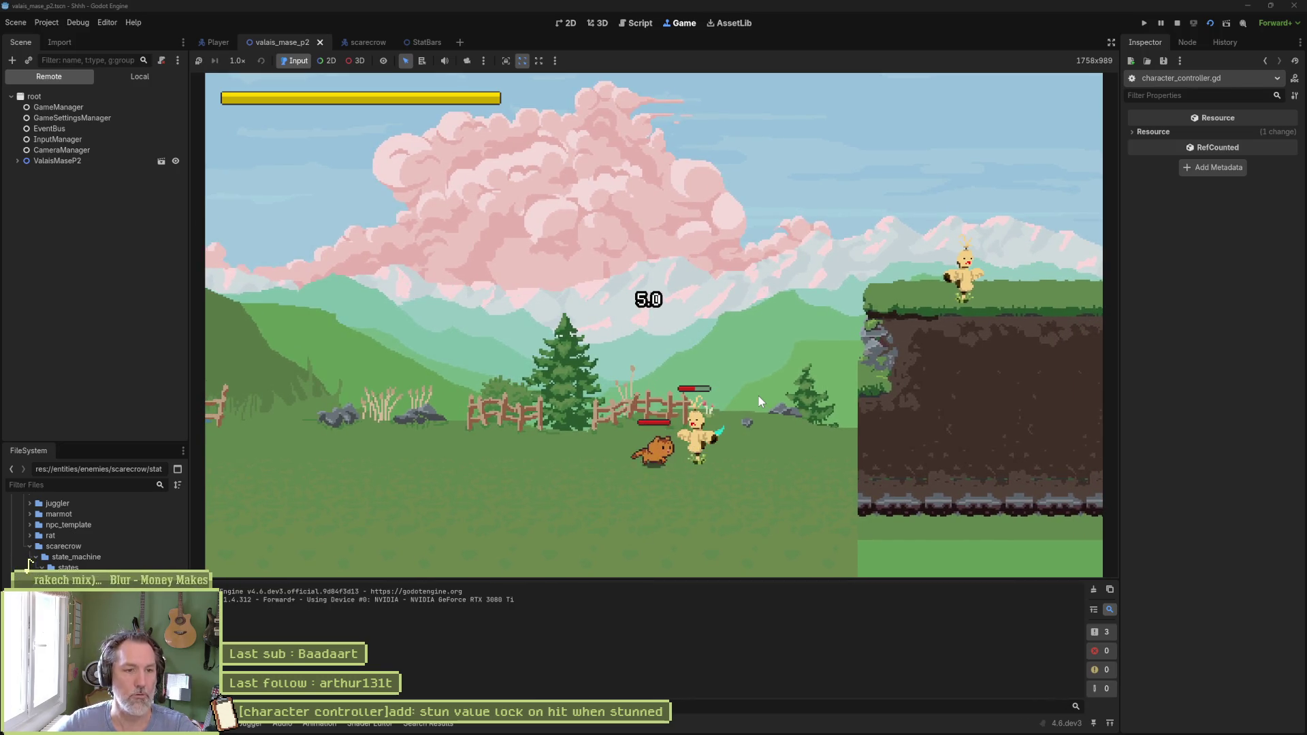
key("Right")
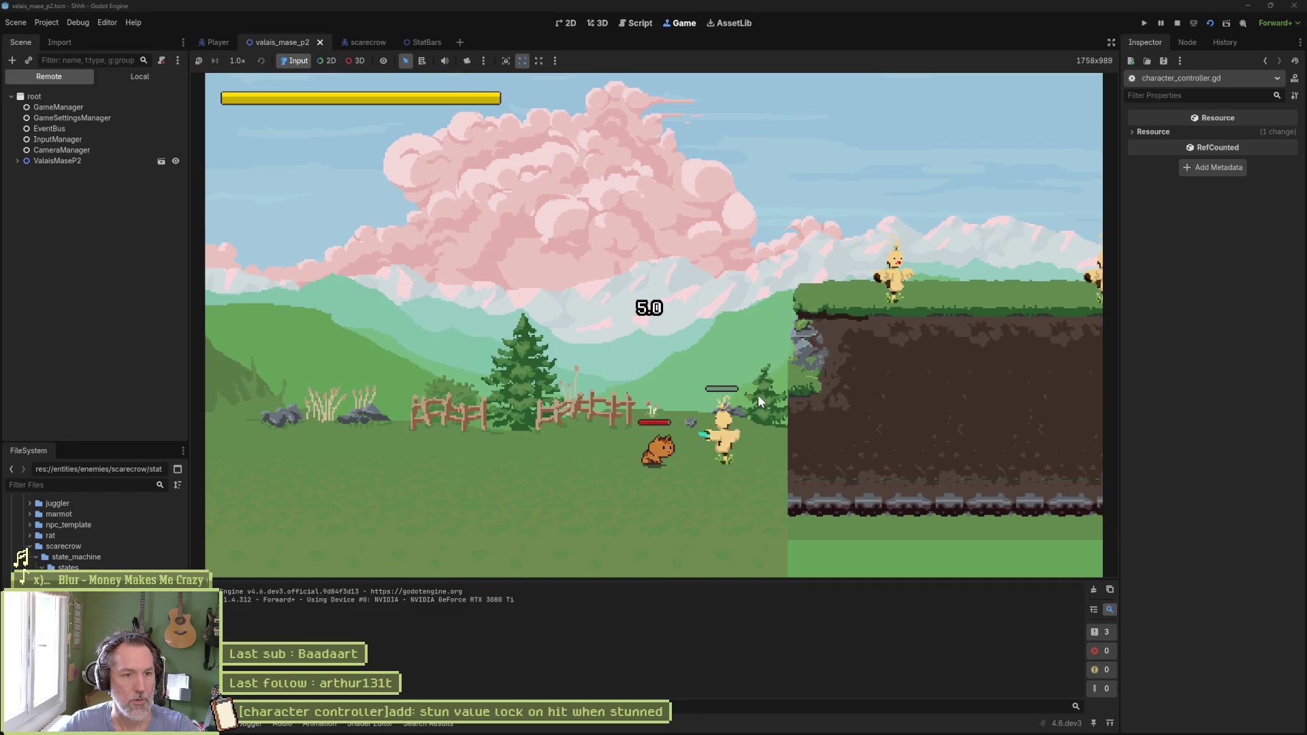
key("Right")
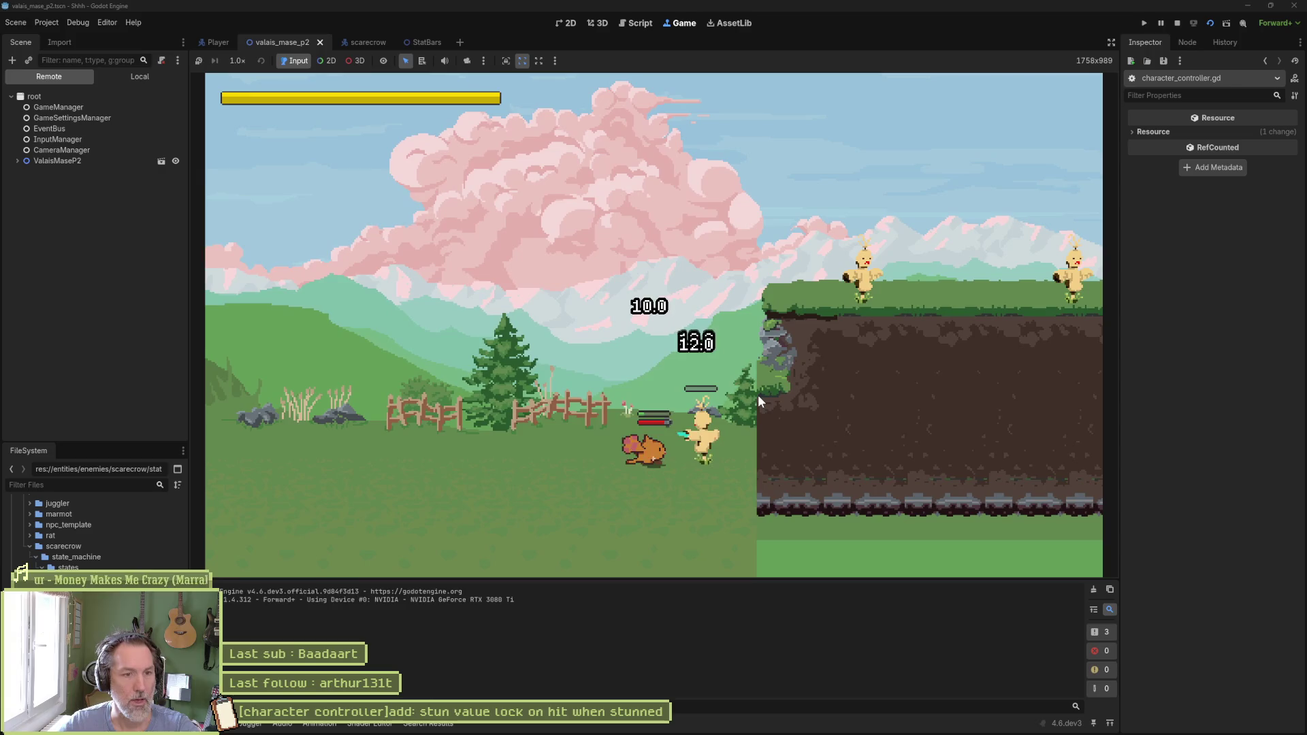
- Stop the running game and select Scarecrow2 to show its properties in the Inspector
key("F8")
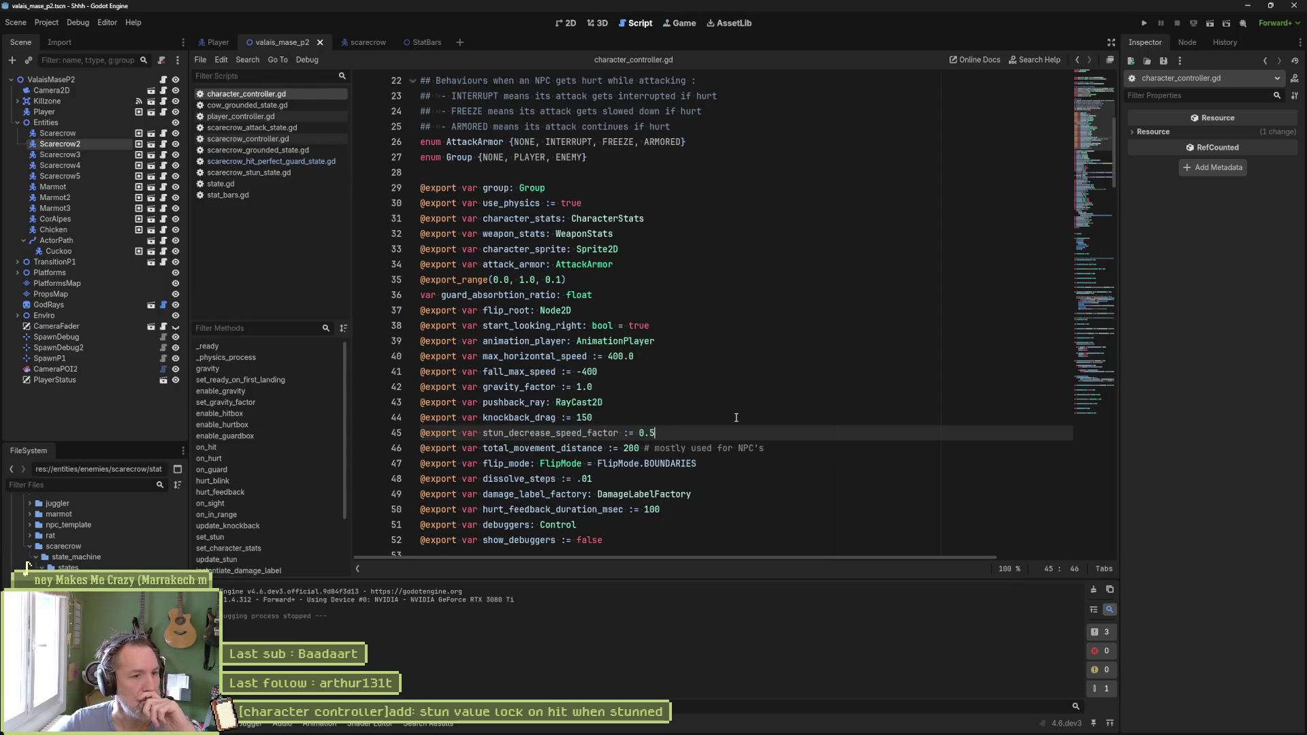
mouse_move(732, 723)
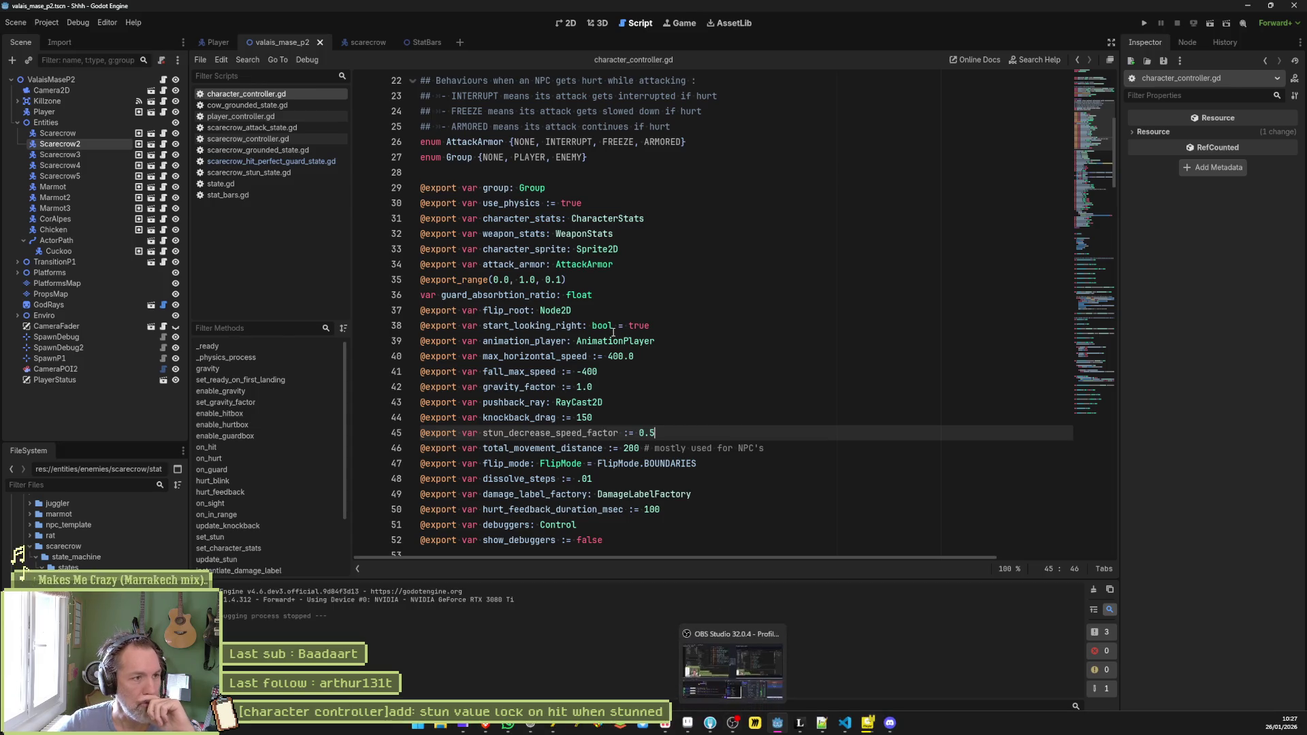
left_click(61, 144)
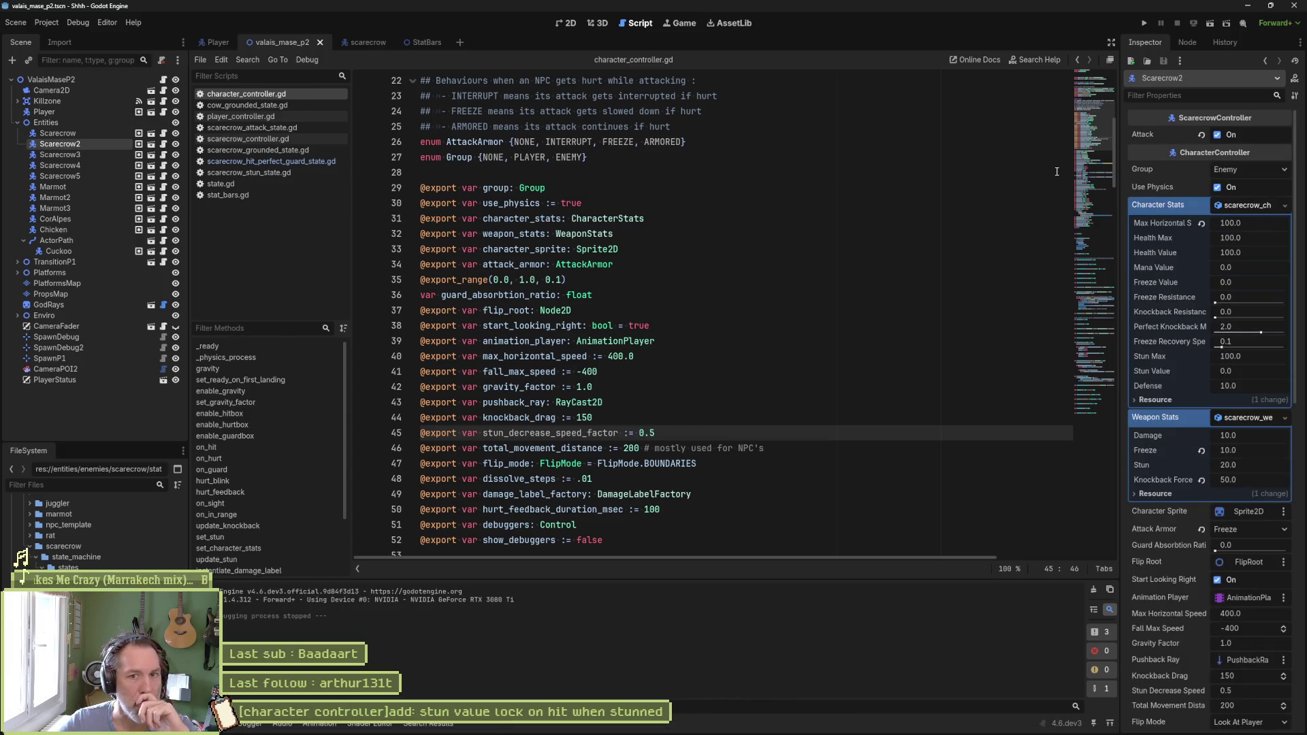
- Fold away Character Stats and Weapon Stats, widen the Inspector, and place the caret on line 43
left_click(1235, 208)
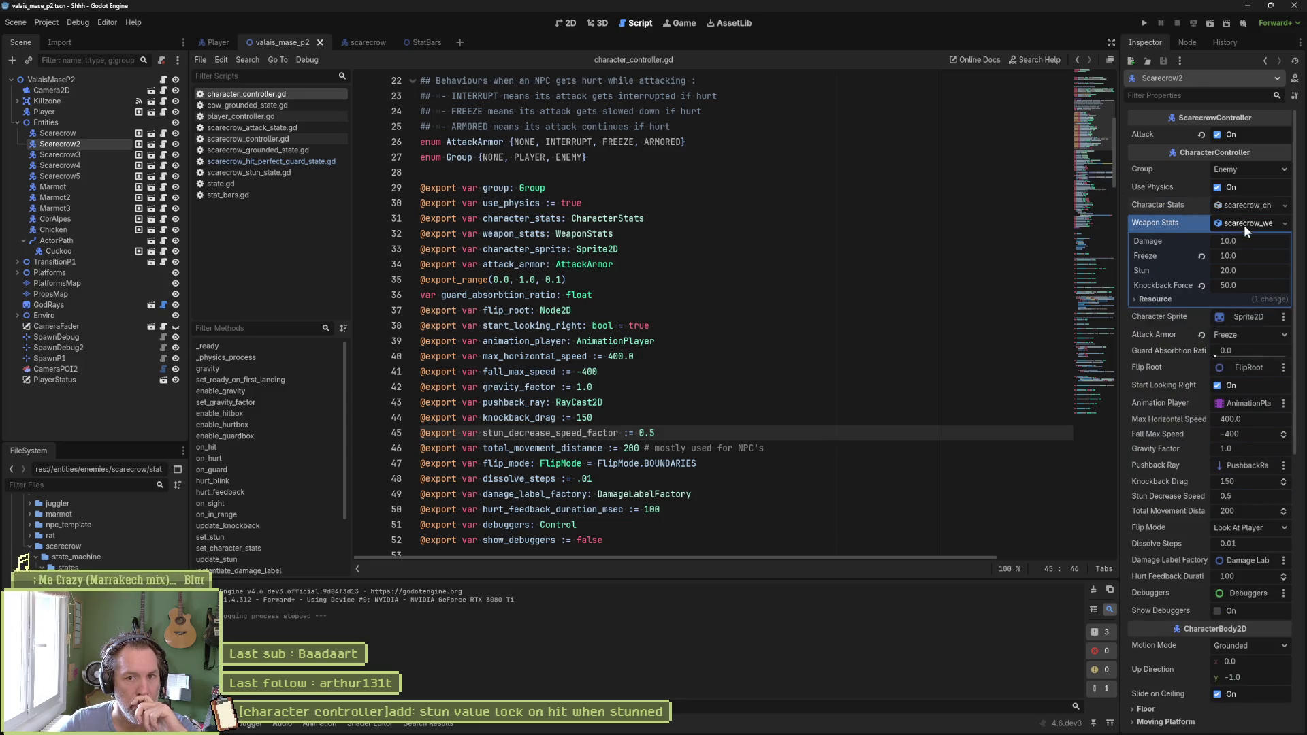
left_click(1244, 224)
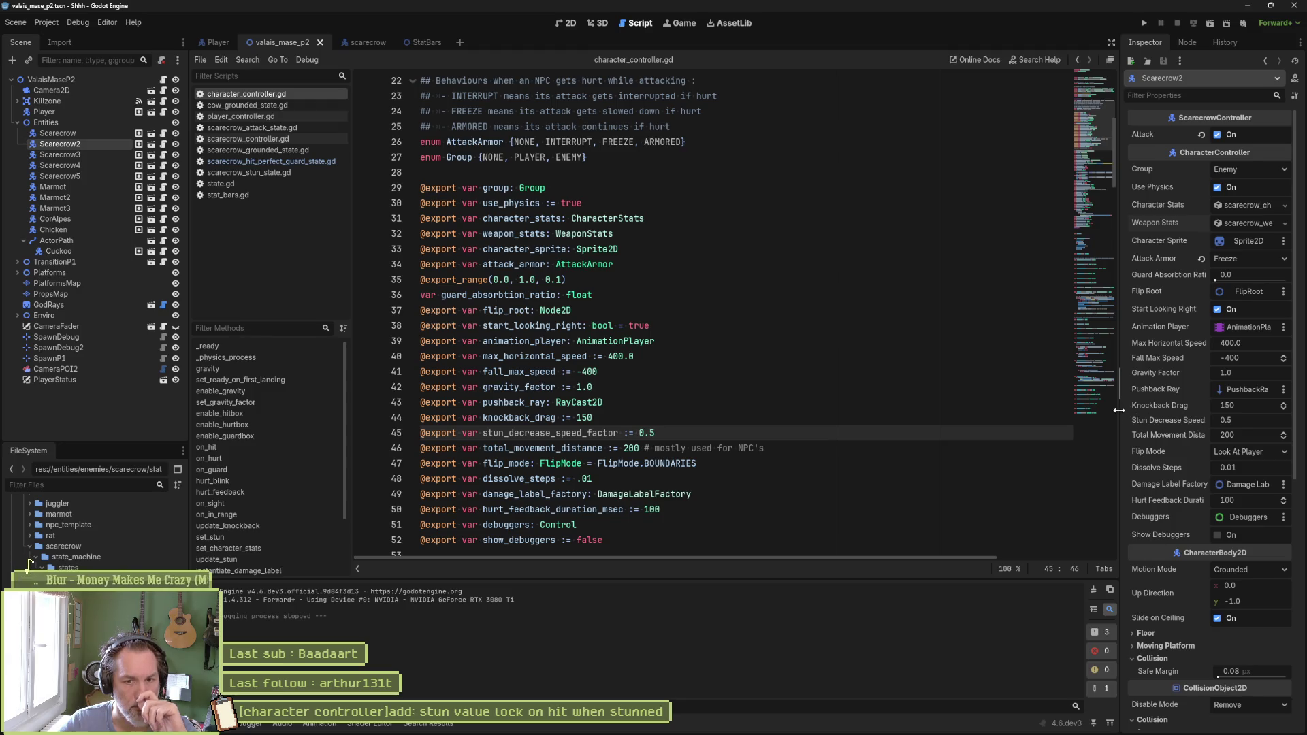
left_click_drag(1120, 412, 1087, 414)
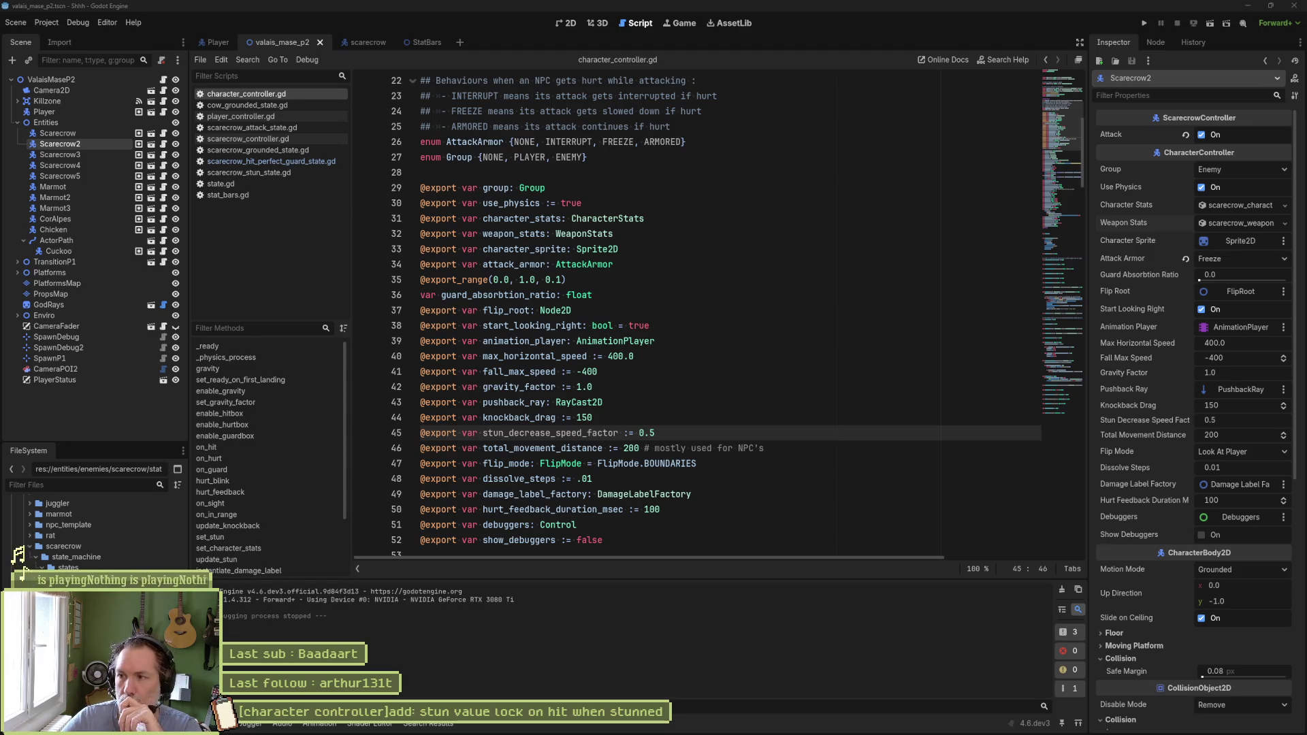
left_click(689, 397)
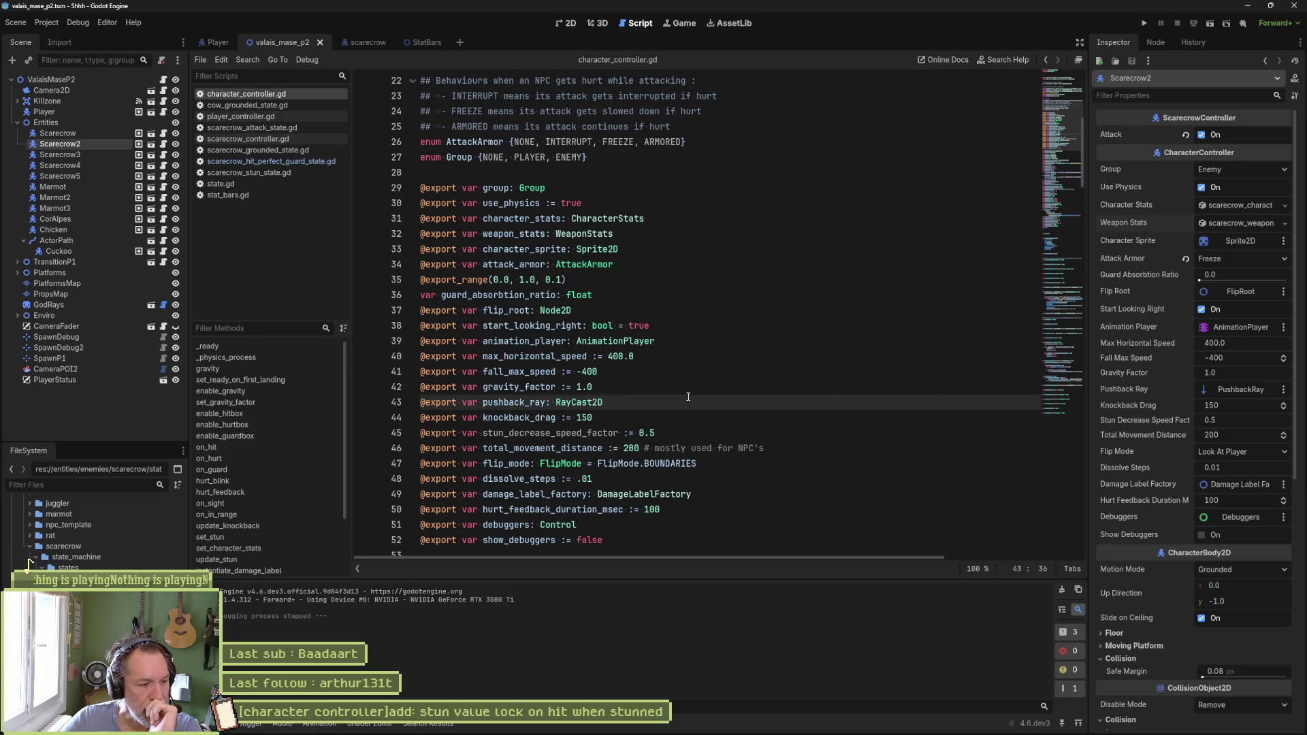
- Add the comment '## Base value is in GameSettings and is multiplied by this factor on stun' and save
double_click(589, 434)
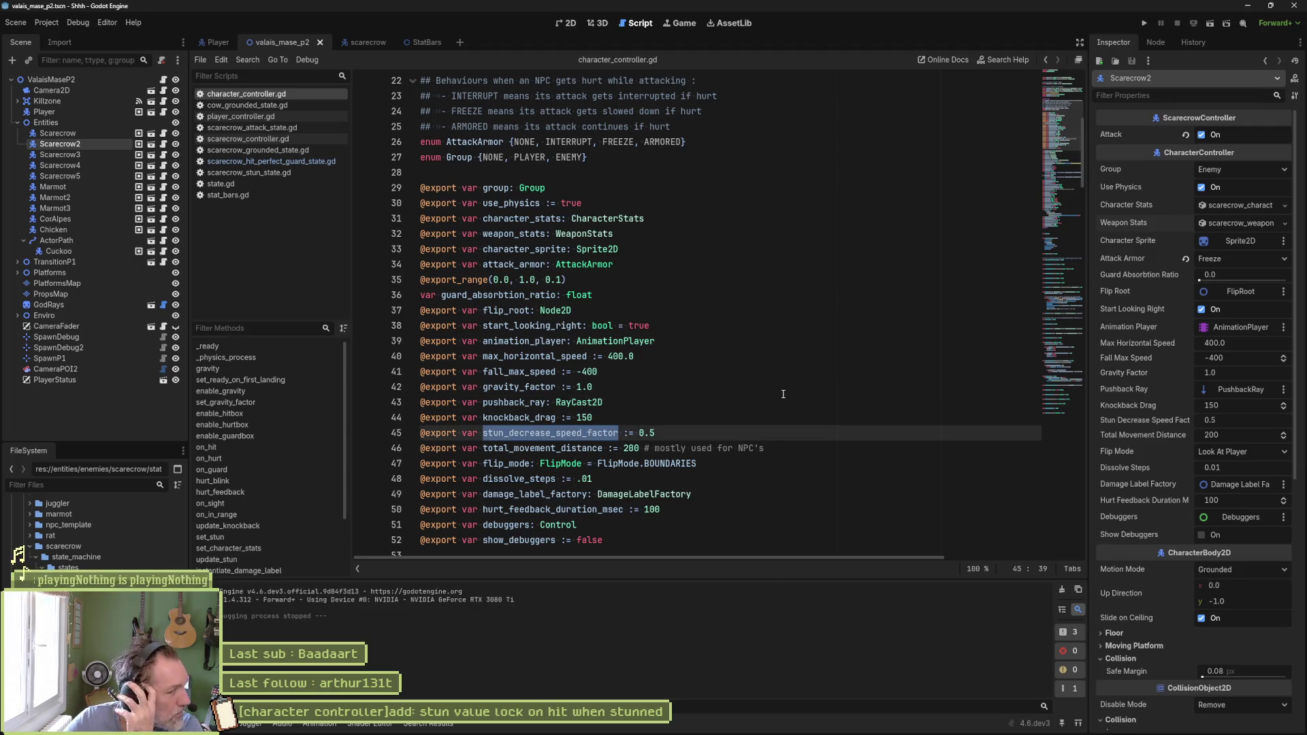
left_click(677, 422)
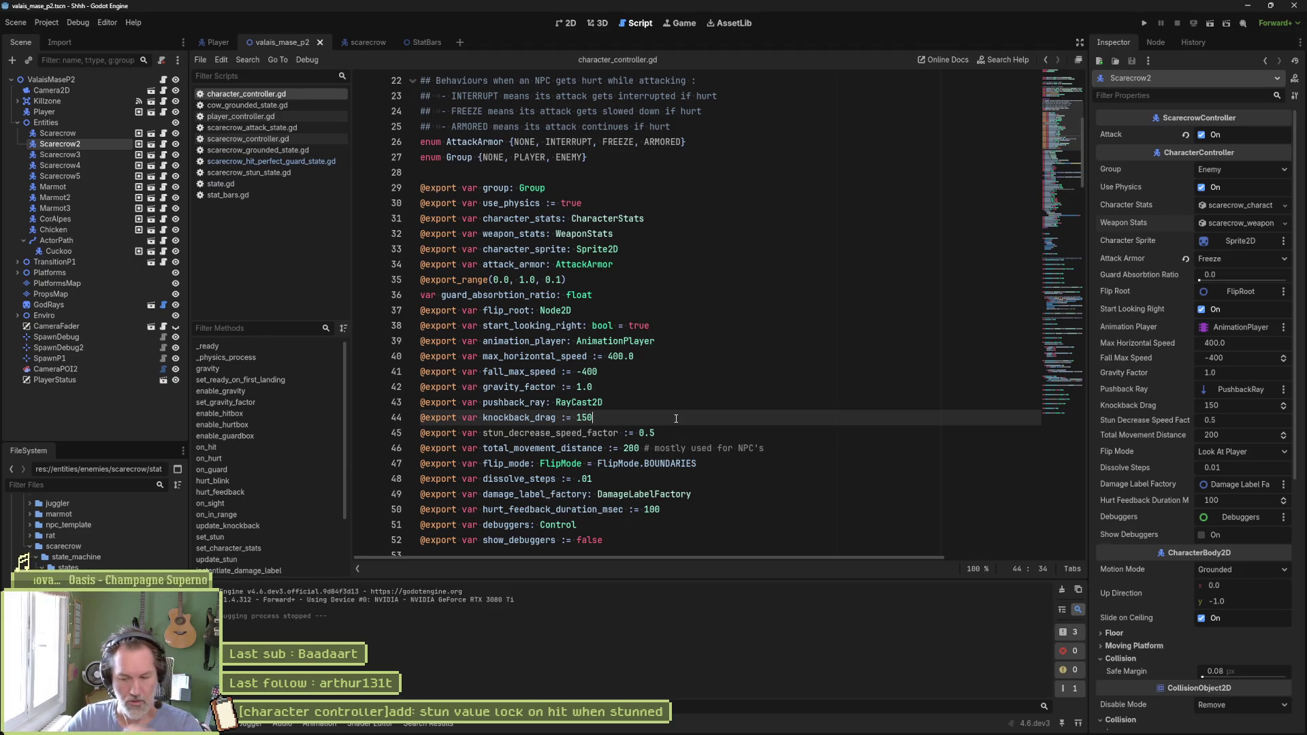
key("Return")
type("## ")
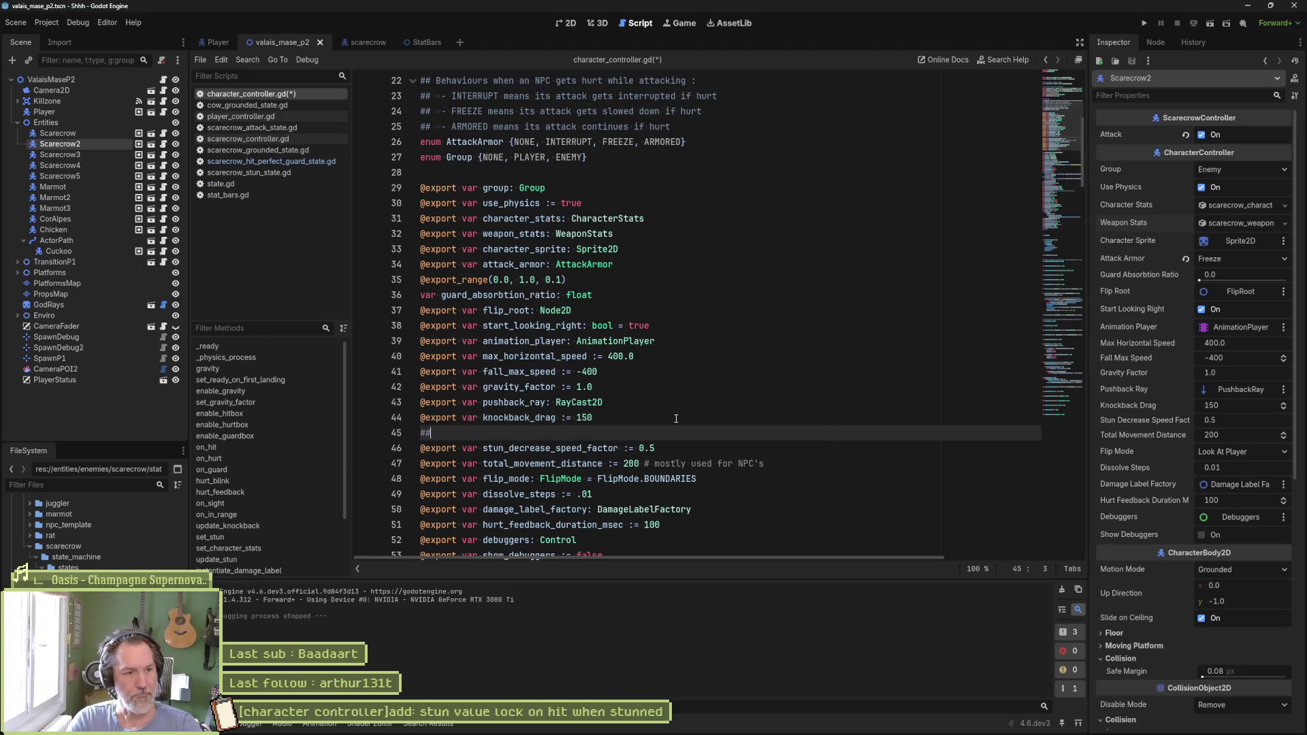
type("Base value in")
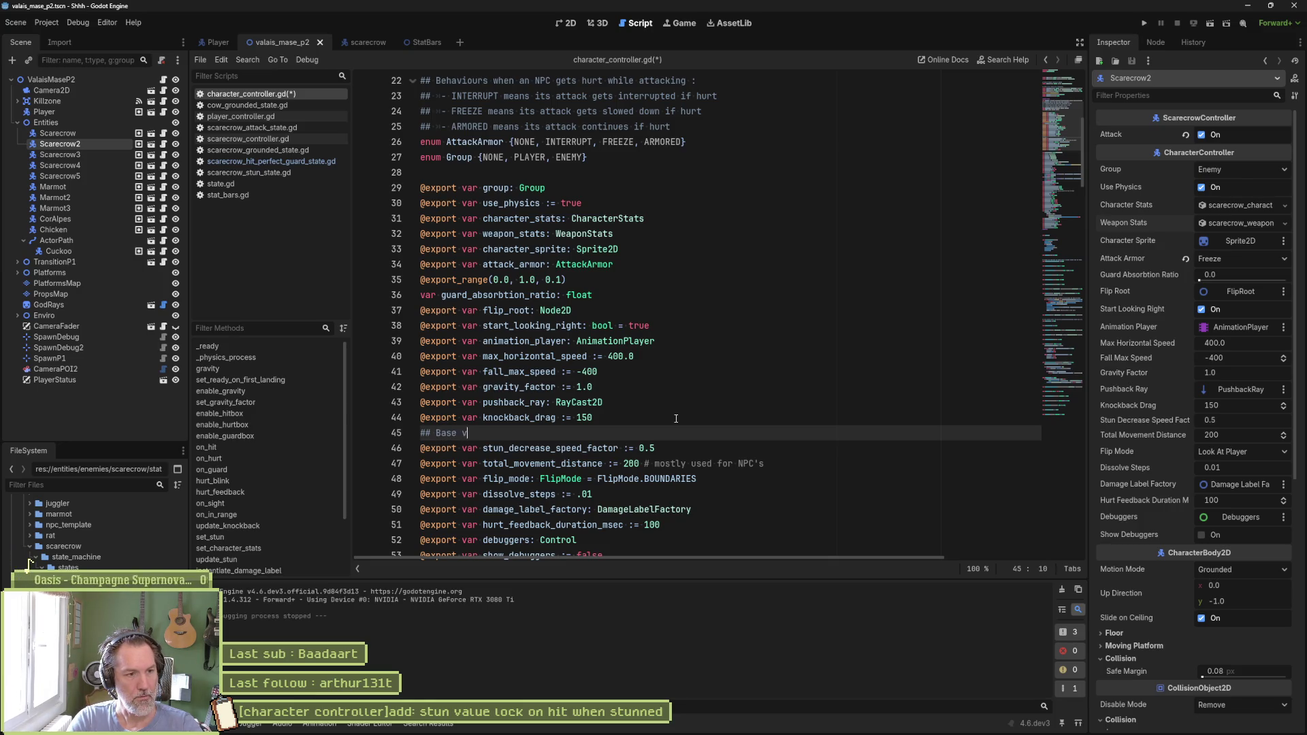
key("BackSpace")
type("s in GameSe")
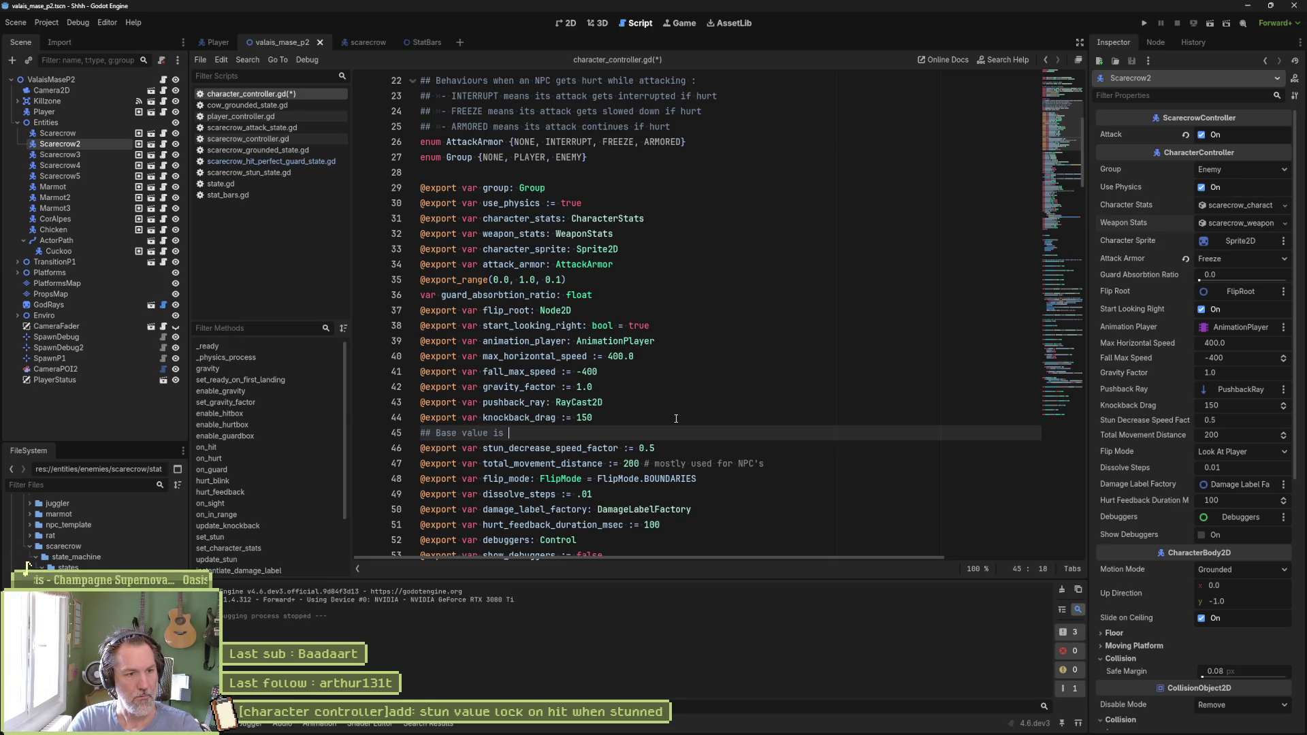
type("ttings ")
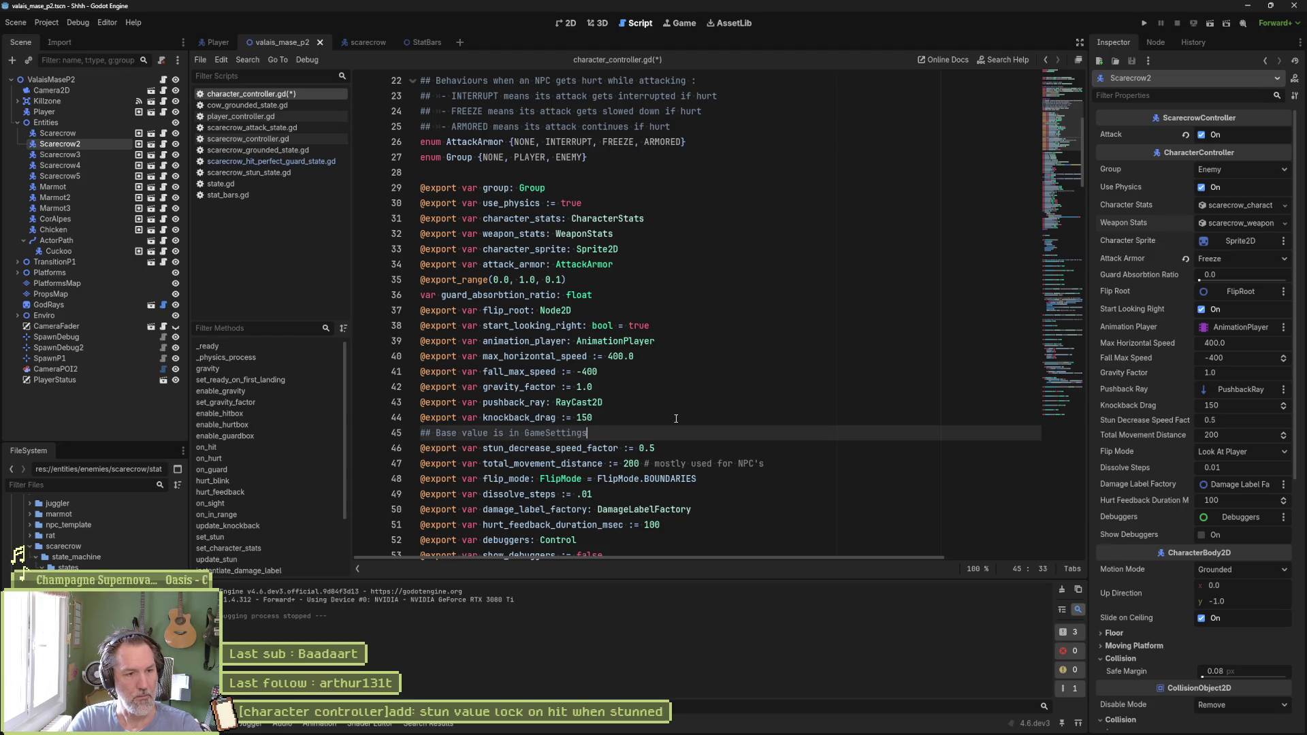
type("and is multipli")
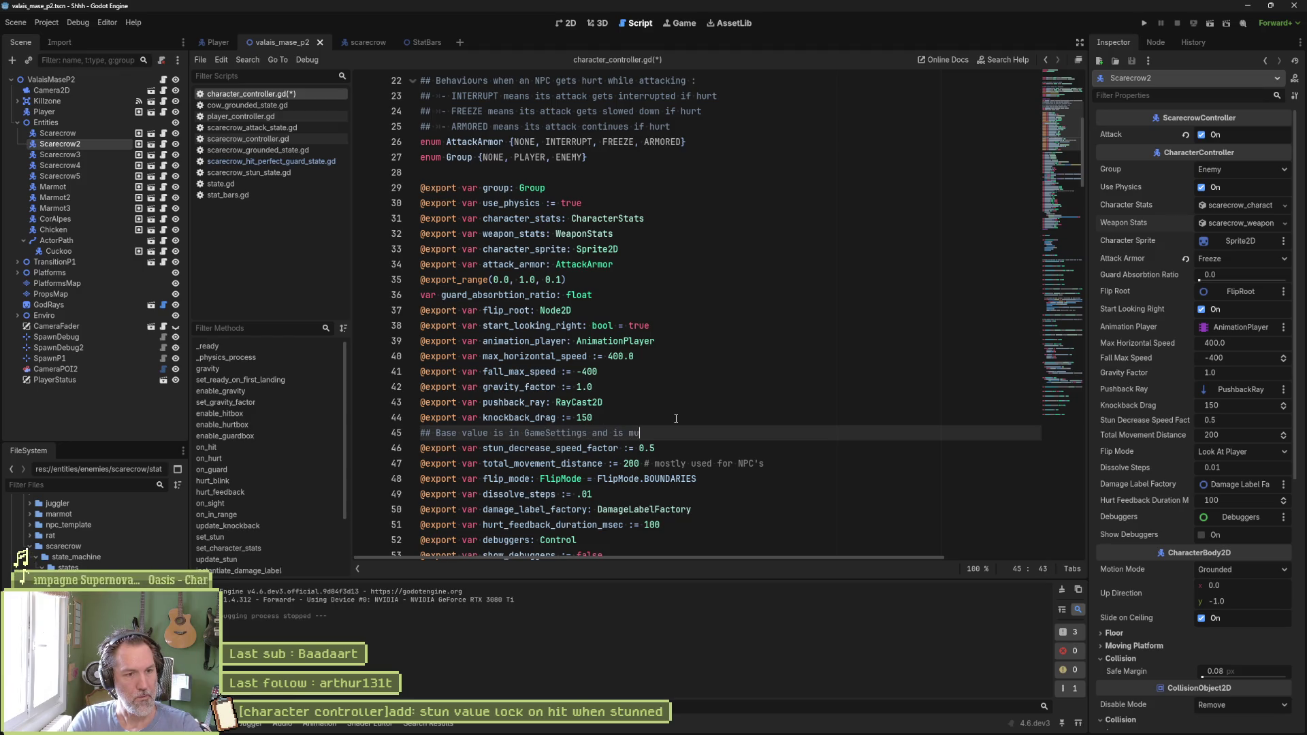
type("ed by ")
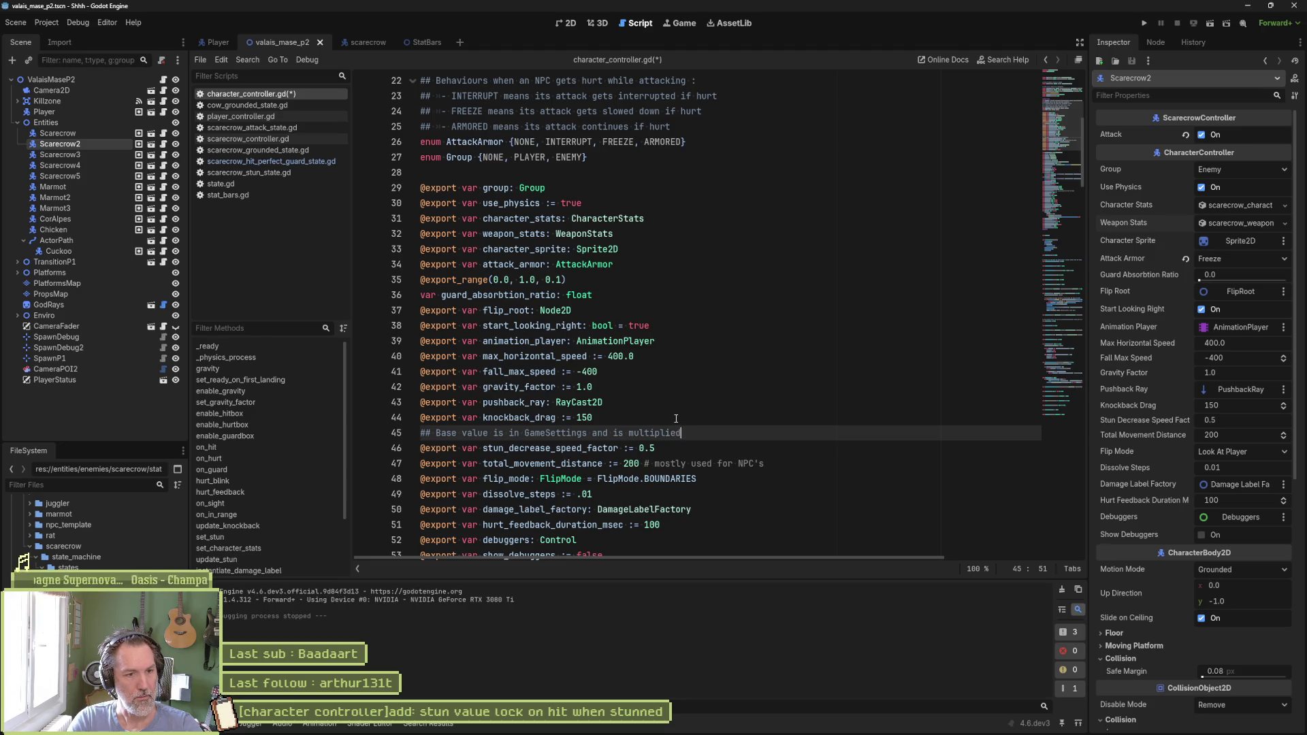
type("this facgor")
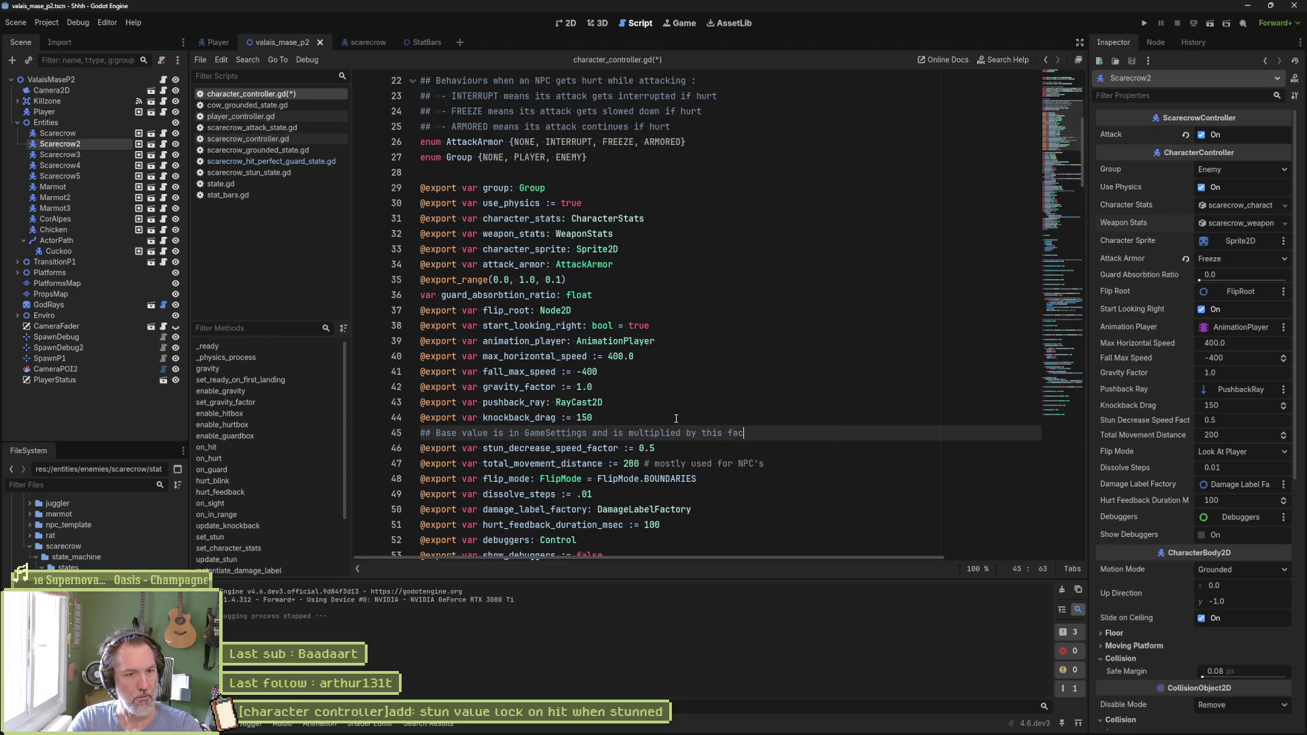
key("BackSpace")
key("BackSpace")
type("tor on s")
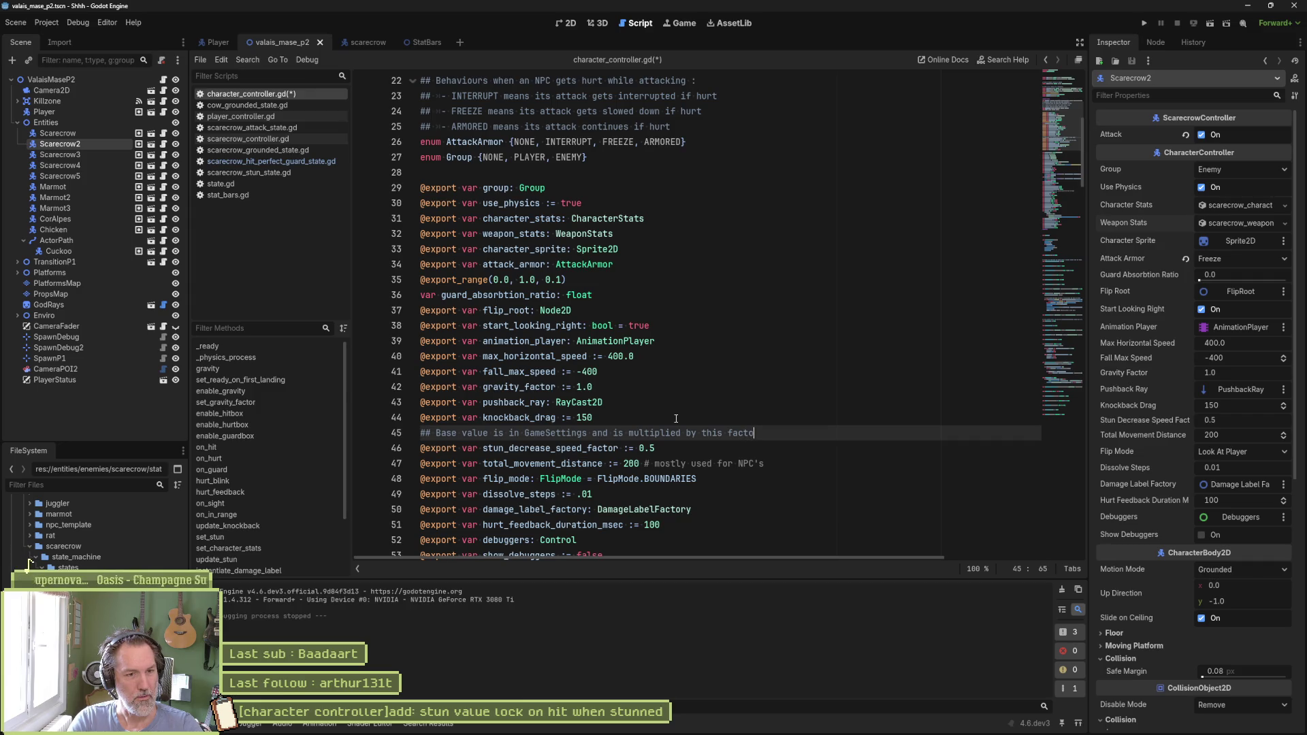
type("un")
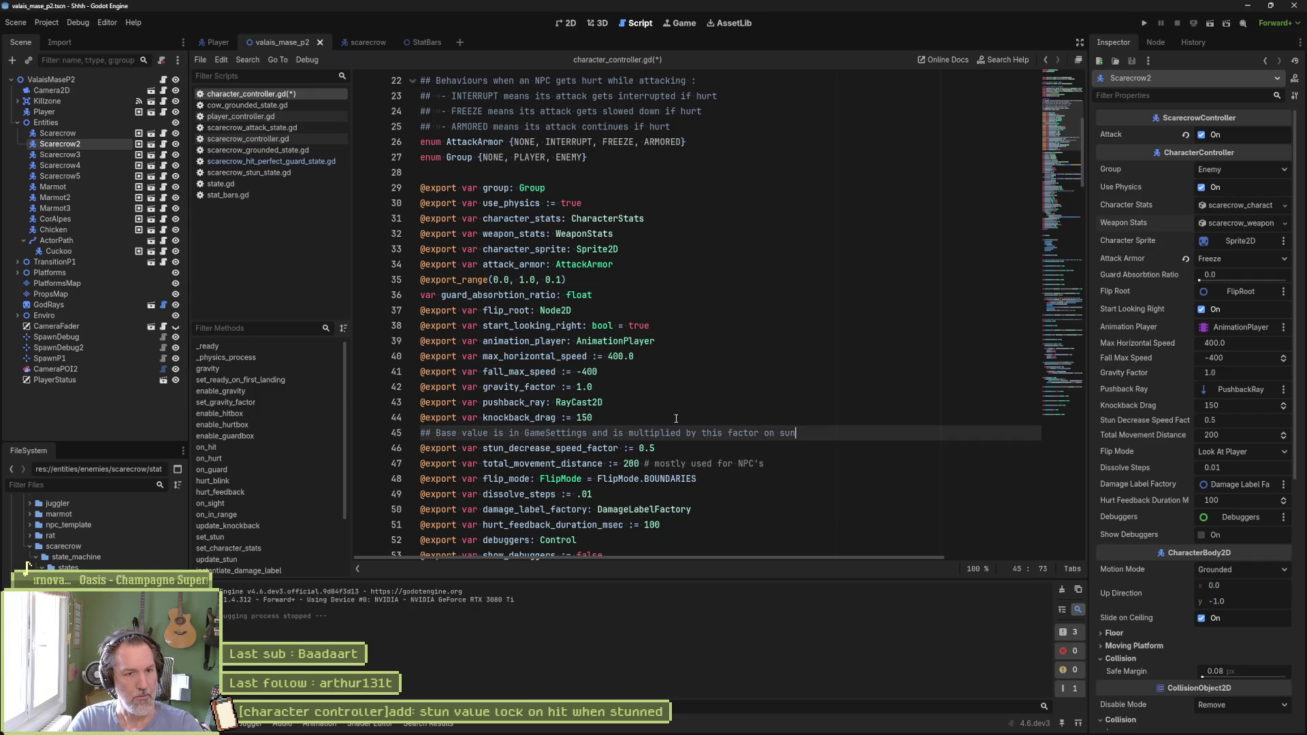
key("BackSpace")
type("tun")
key("ctrl+s")
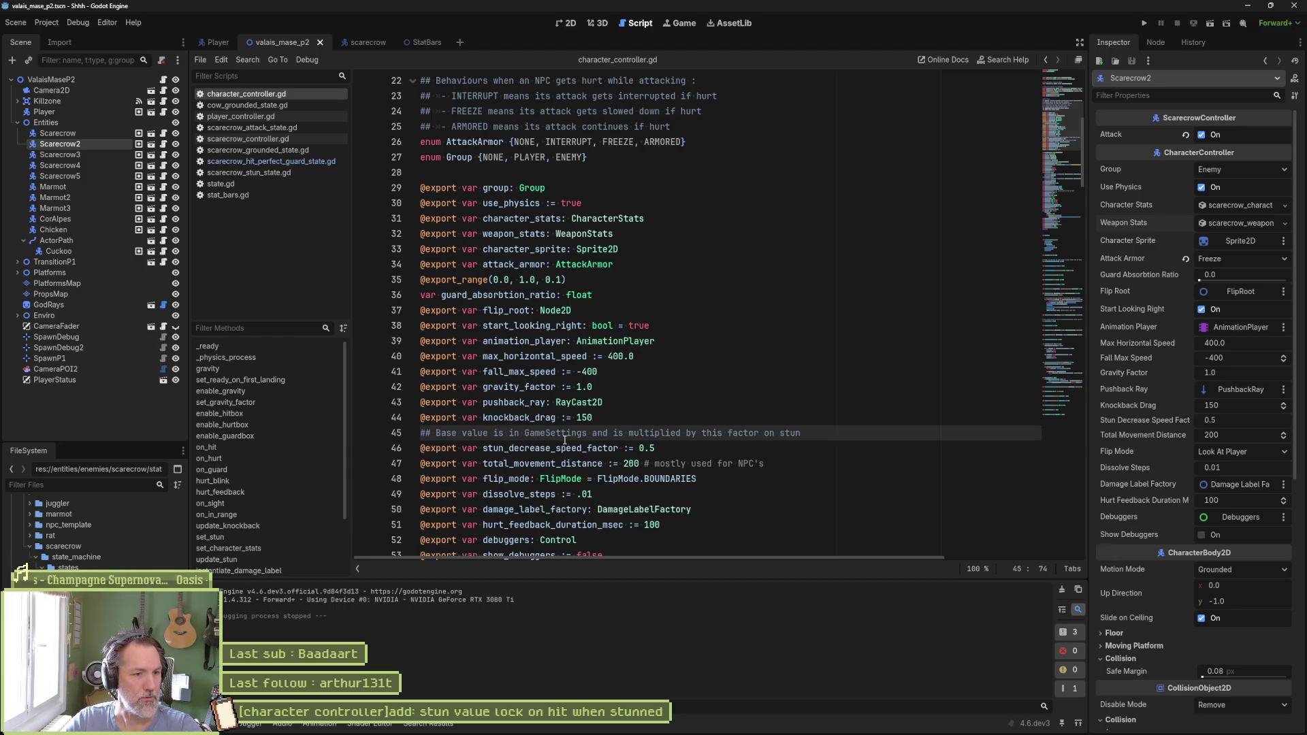
- Type 'the', return to the stun_decrease_speed_factor line, and switch to Fork
type("the")
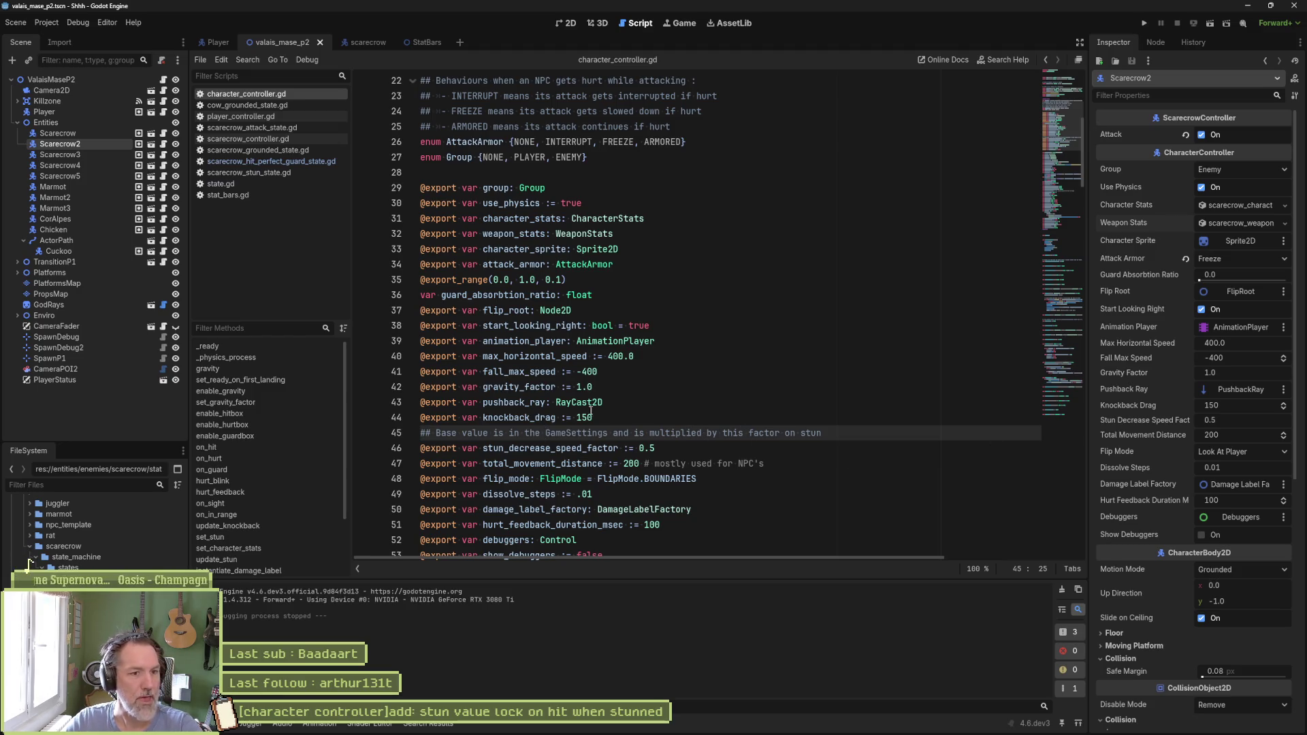
left_click(592, 448)
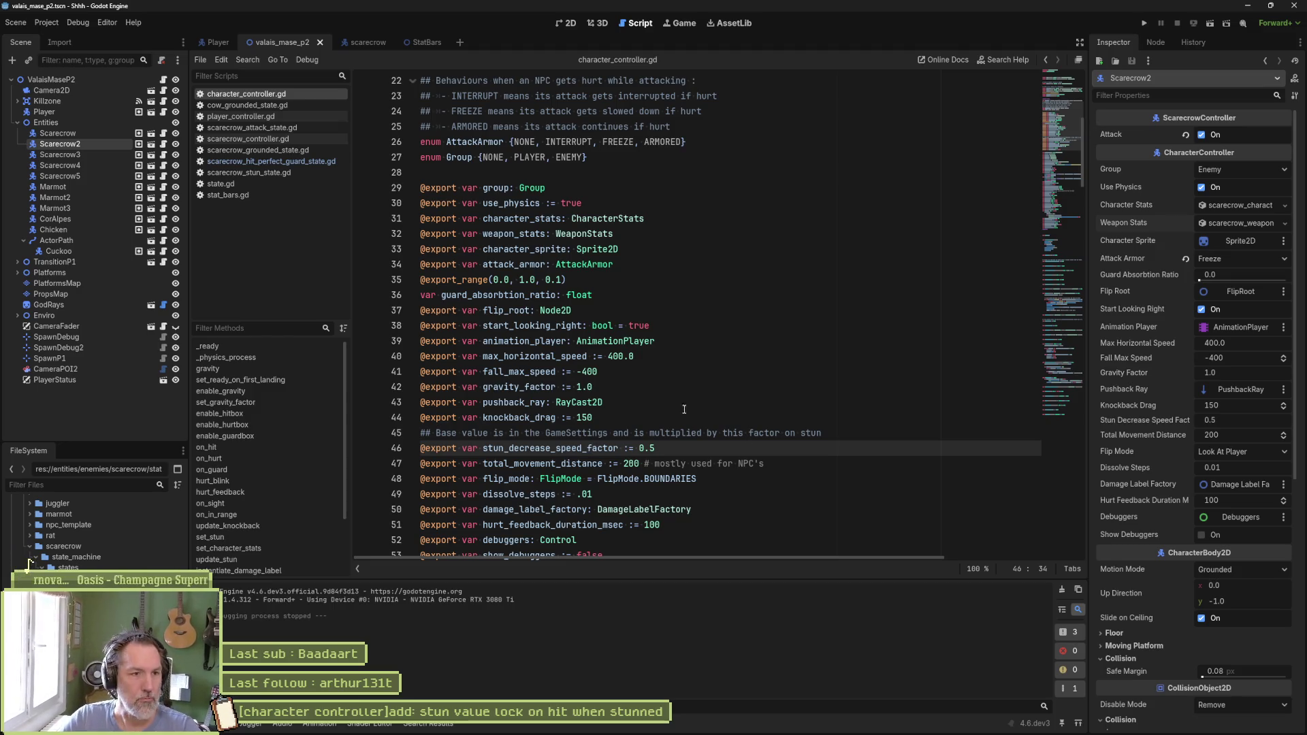
left_click(715, 726)
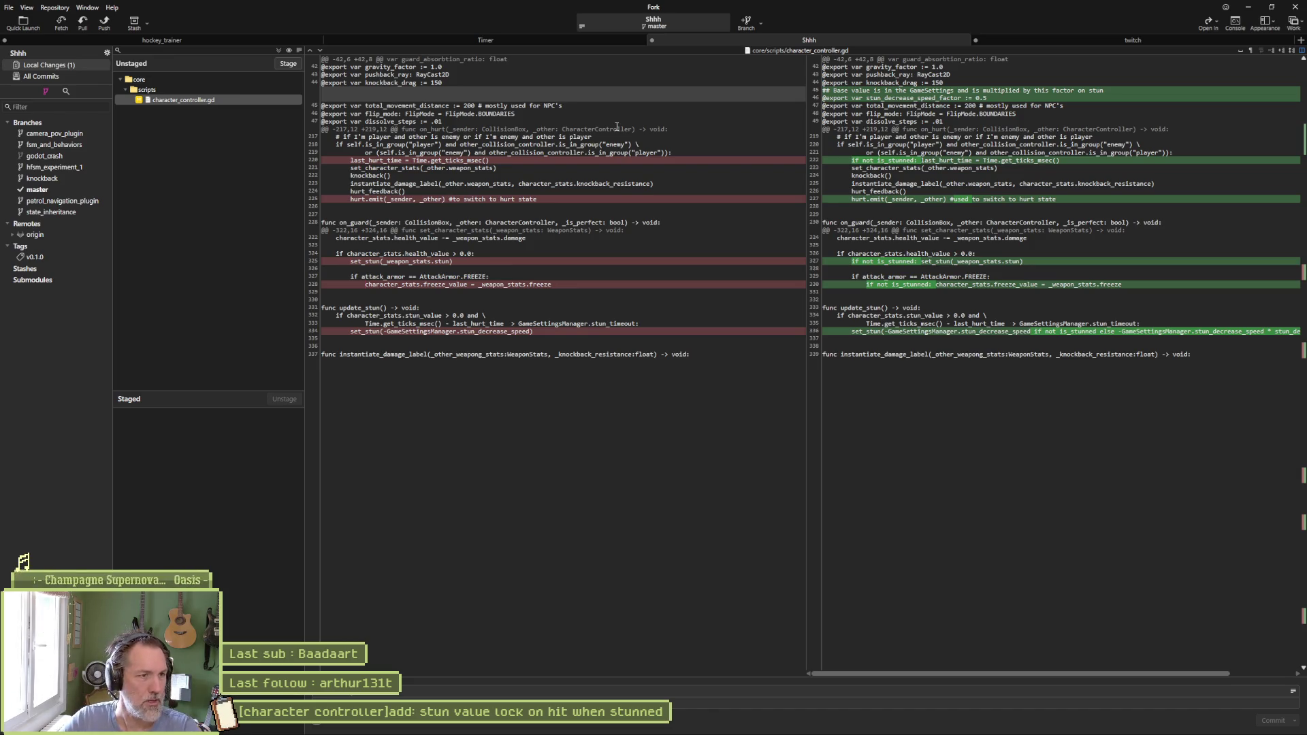
- Review the unstaged character_controller.gd diff in Fork, then return to Godot
mouse_move(651, 267)
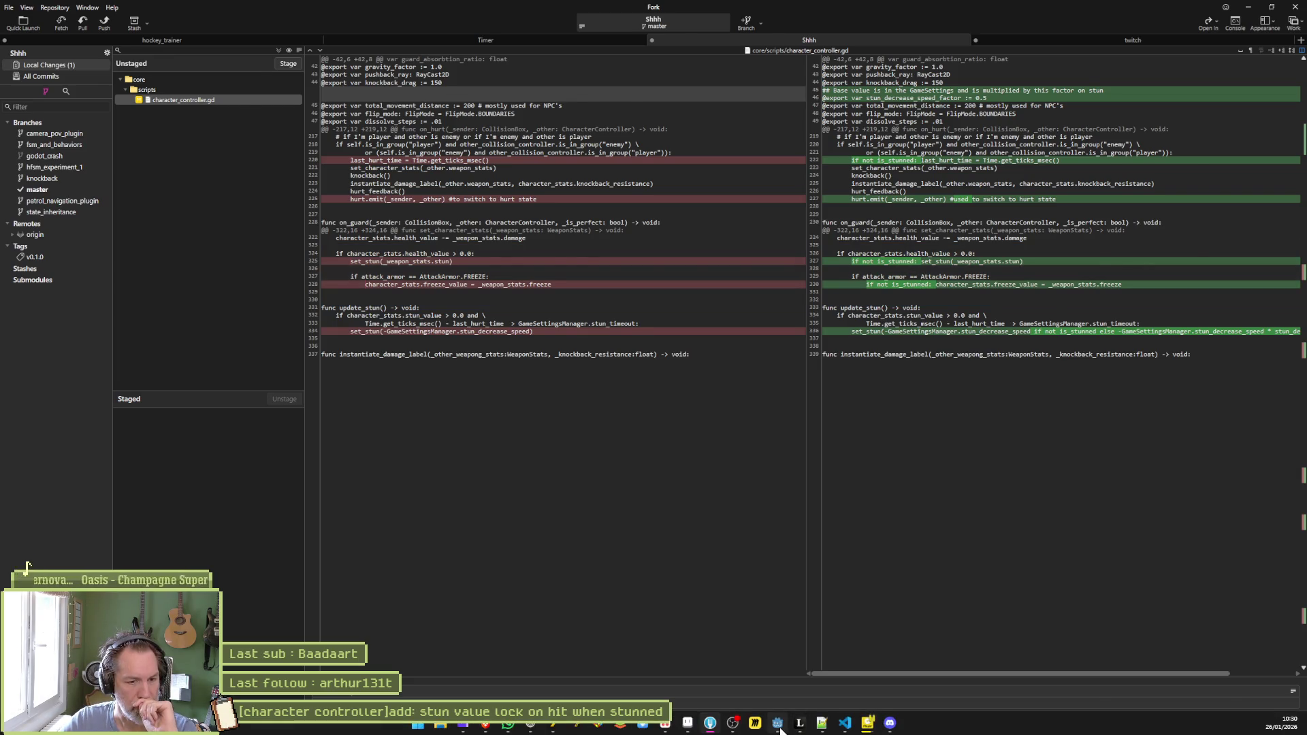
left_click(778, 723)
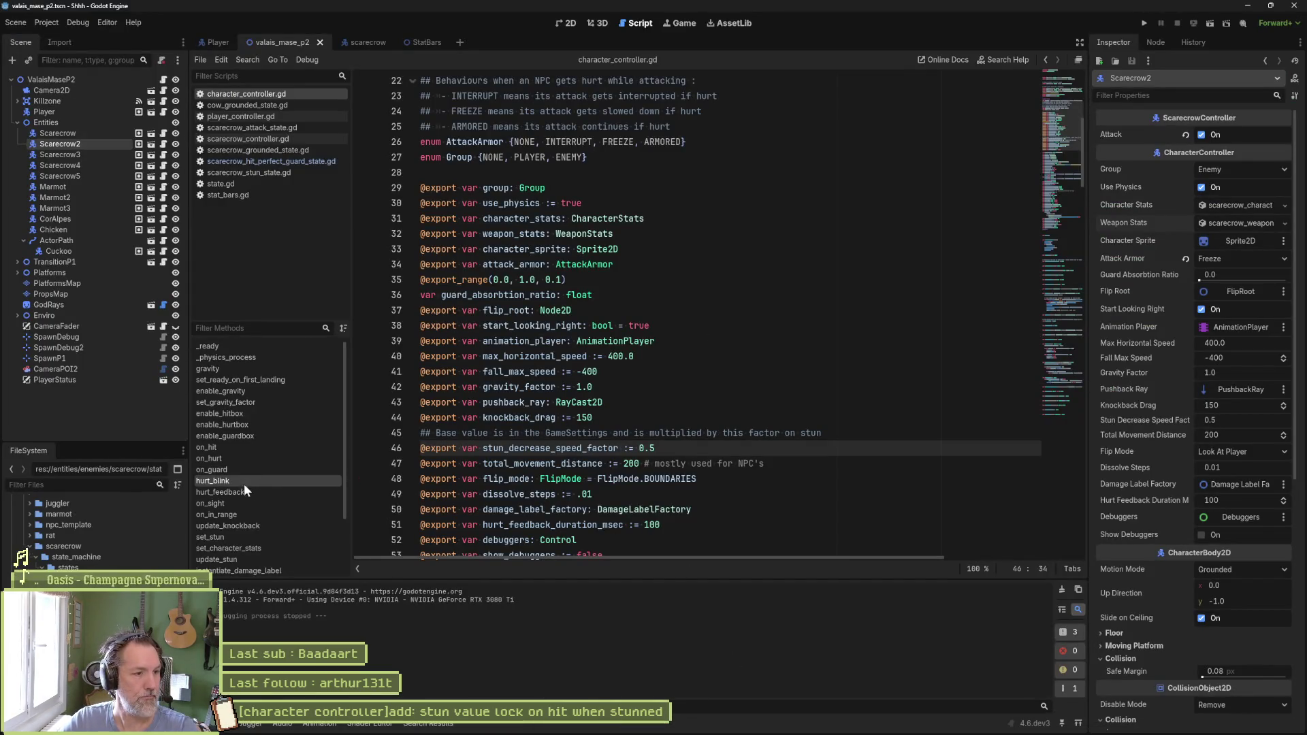
- Navigate the function list down to set_character_stats in character_controller.gd
left_click(251, 459)
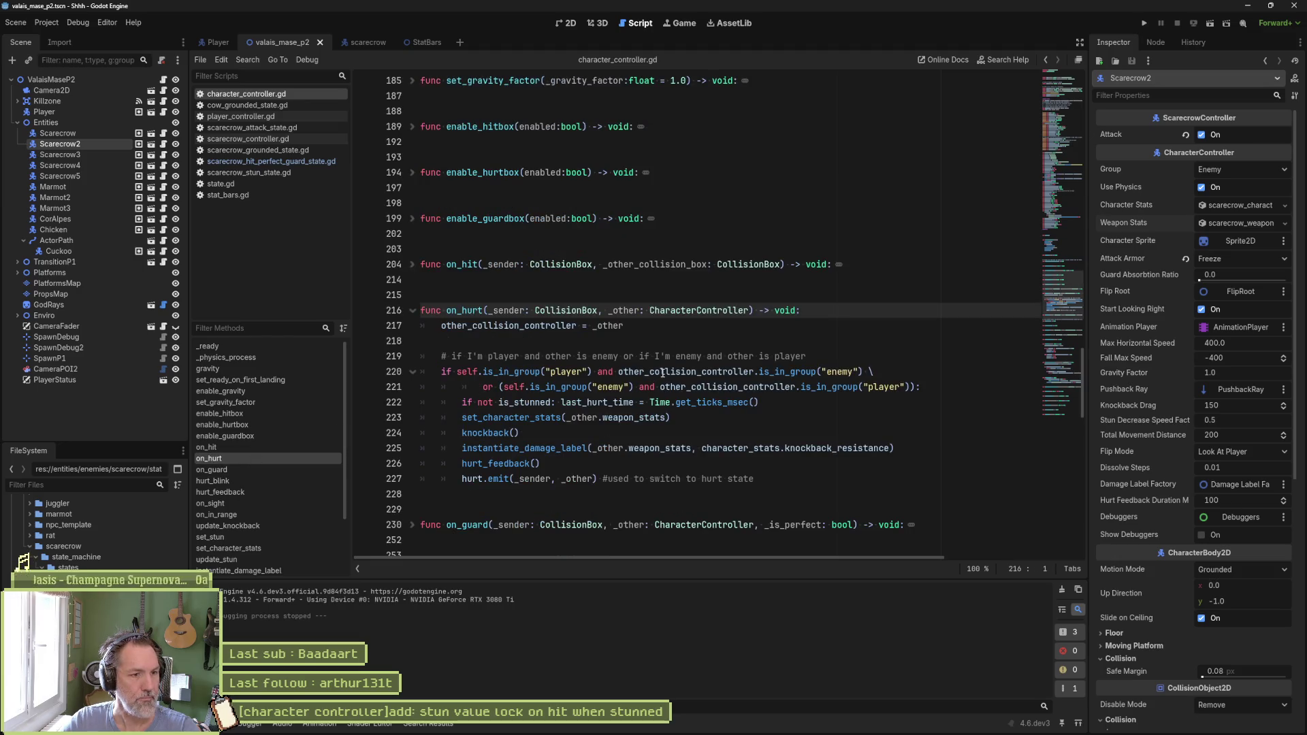
scroll(662, 373, "down", 7)
left_click(248, 524)
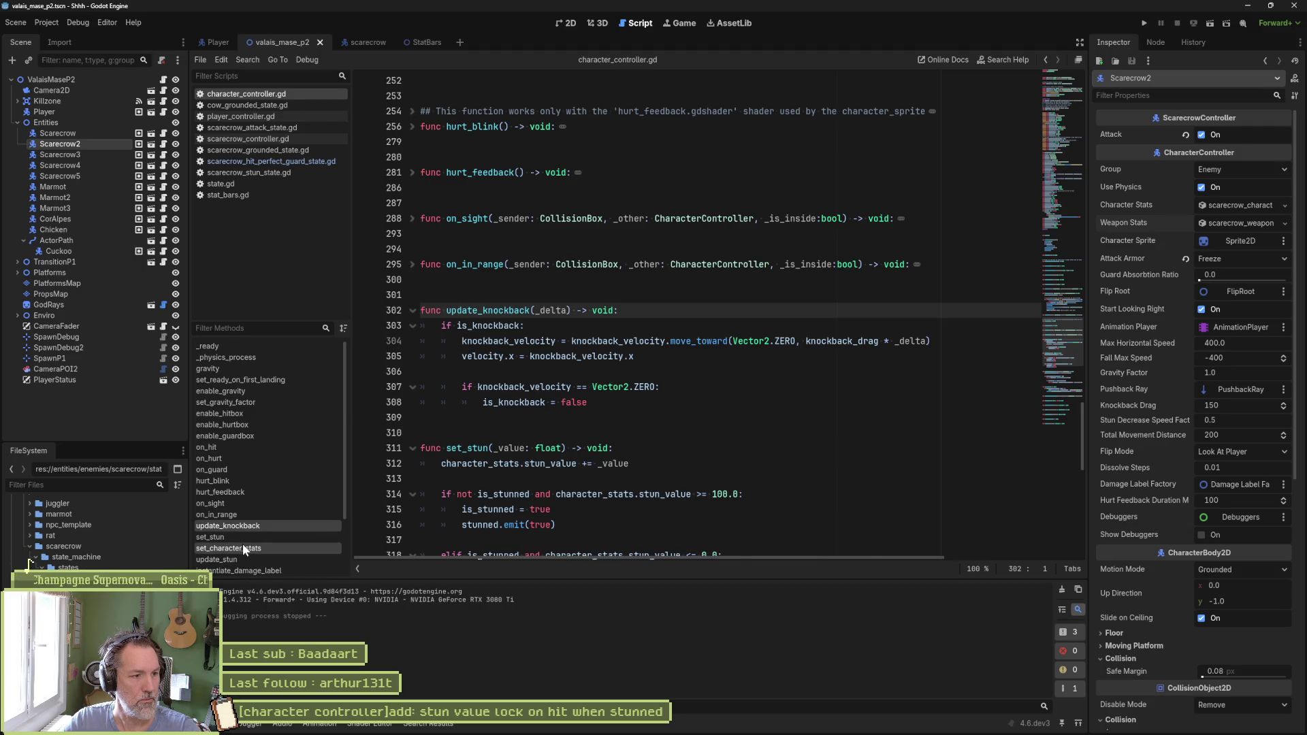
left_click(242, 547)
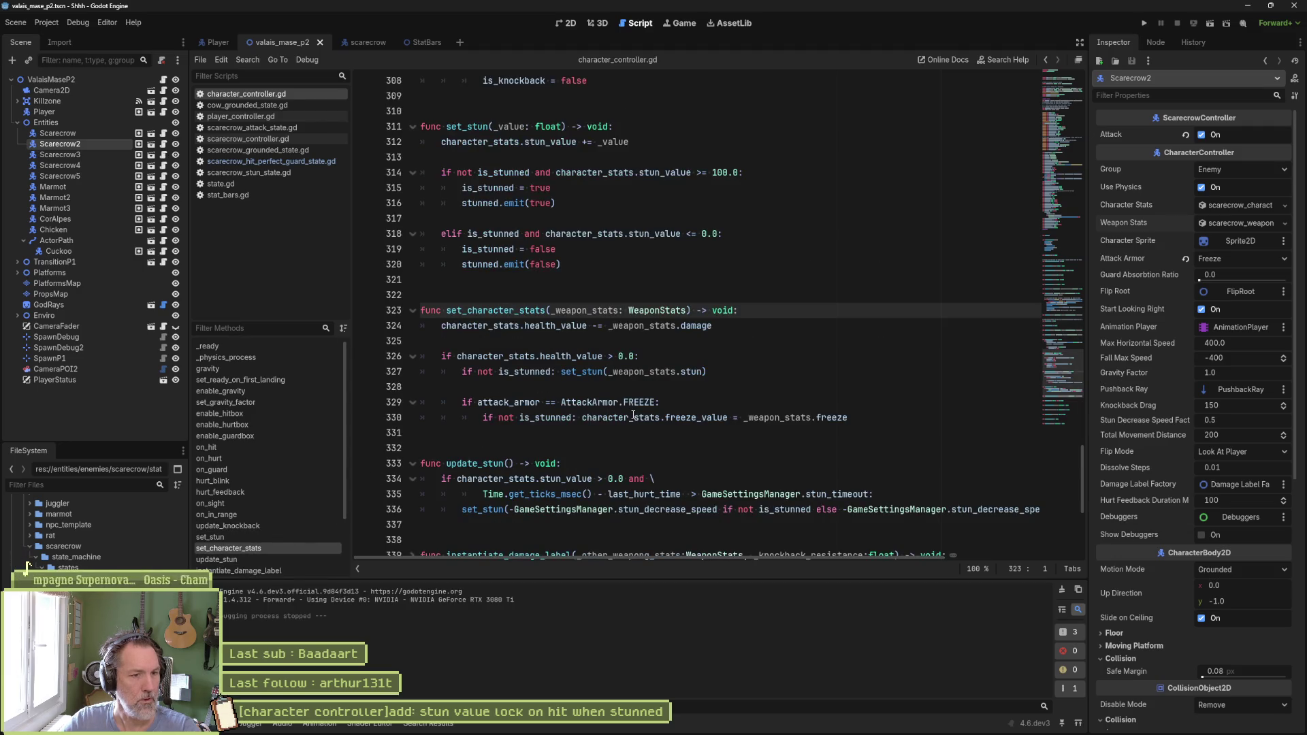
- Insert 'if not is_stunned:' above the health check and indent lines 326–330 beneath it
left_click_drag(562, 373, 464, 373)
key("ctrl+c")
left_click(494, 344)
key("ctrl+v")
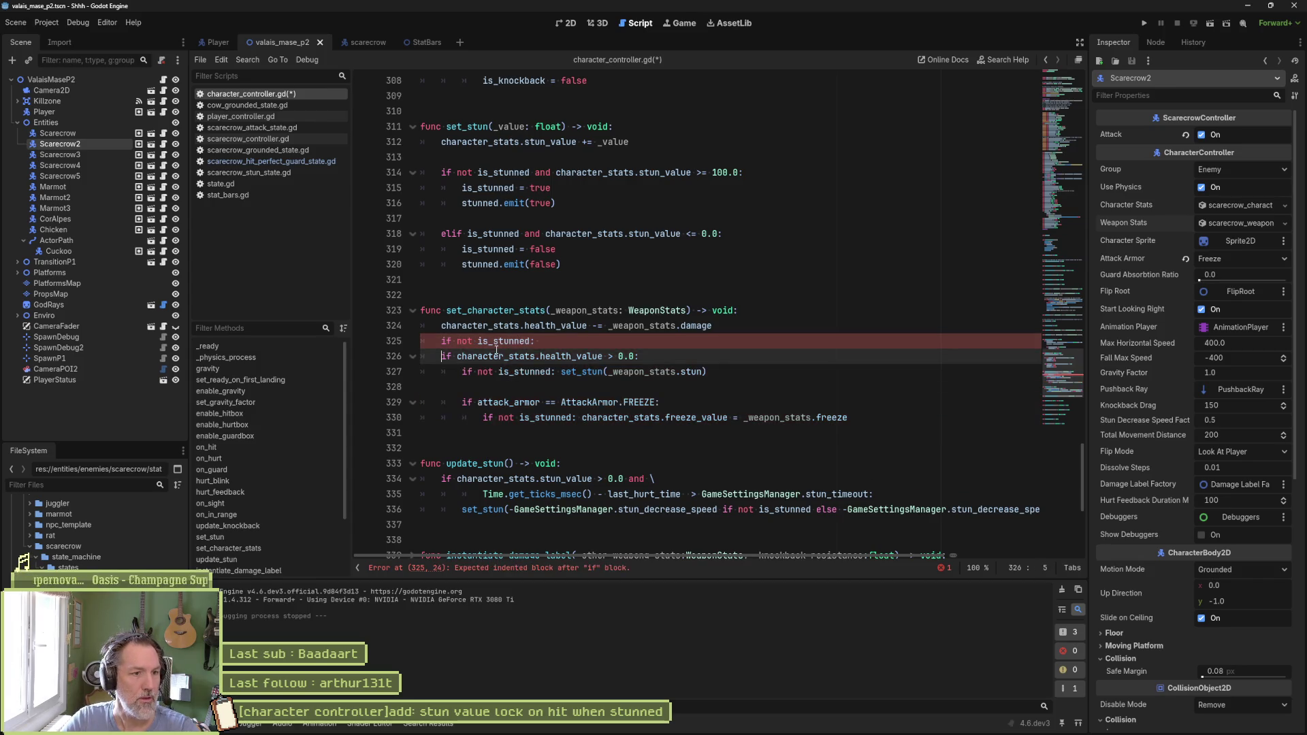
key("Down")
key("shift+Down")
key("shift+Down")
key("shift+Down")
key("Tab")
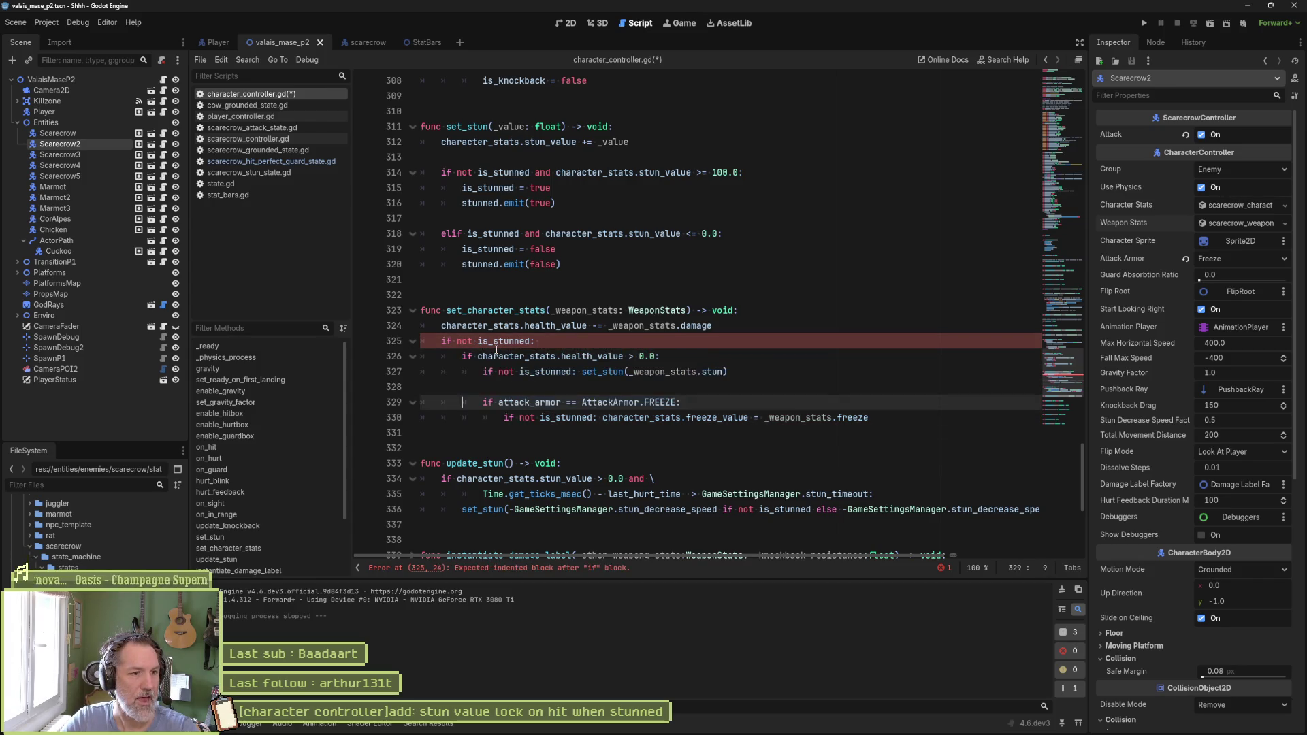
- Delete the redundant inner is_stunned checks on lines 327 and 330
left_click(587, 386)
left_click_drag(582, 372, 483, 371)
key("BackSpace")
key("Down")
key("Down")
key("Down")
key("Home")
key("Delete")
key("Delete")
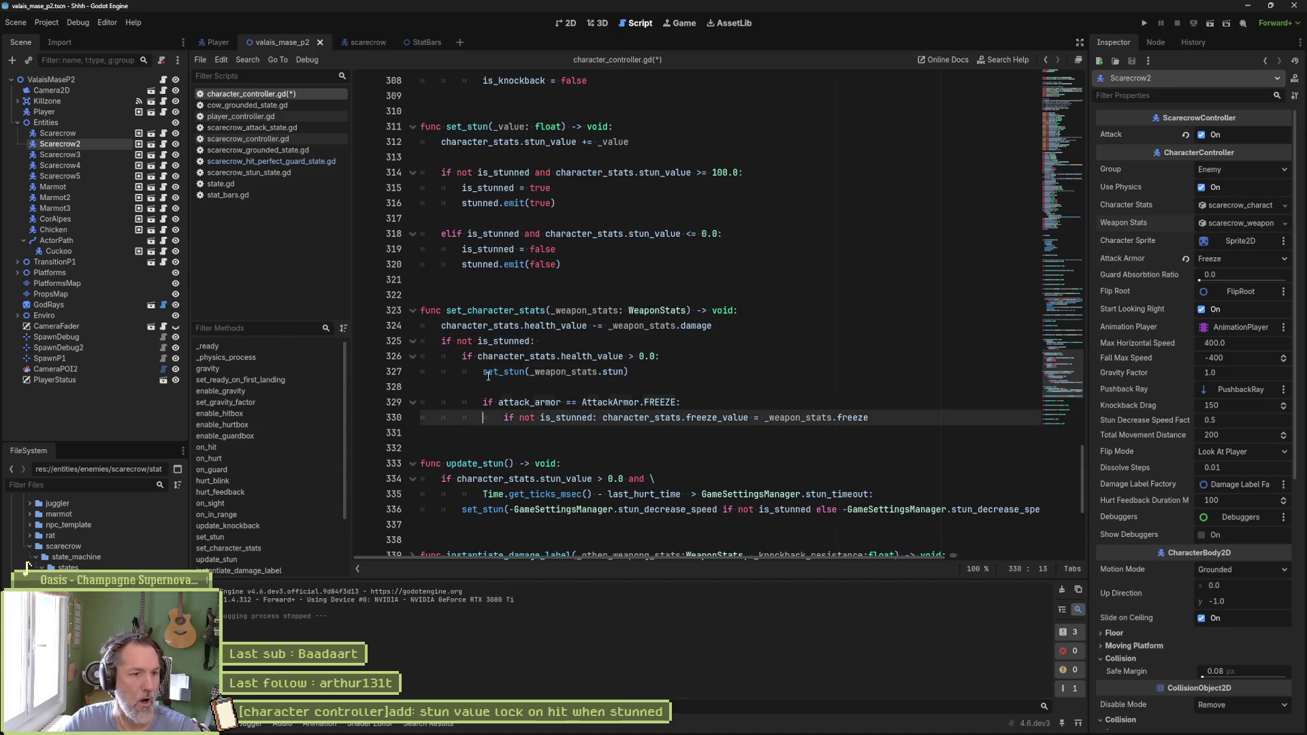
key("ctrl+Delete")
key("ctrl+Delete")
key("ctrl+Delete")
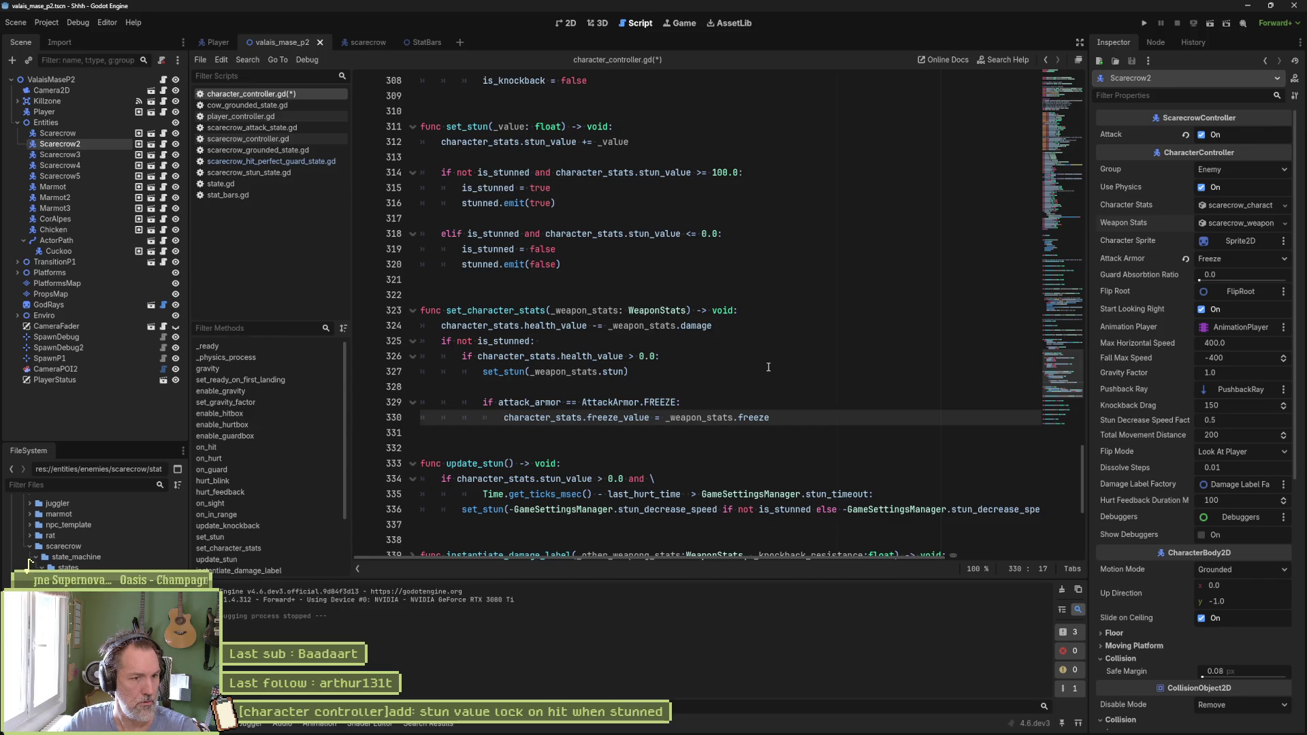
- Outdent the freeze lines 329–330, save the script, and run the scene with F6
left_click_drag(602, 403, 608, 418)
key("shift+Tab")
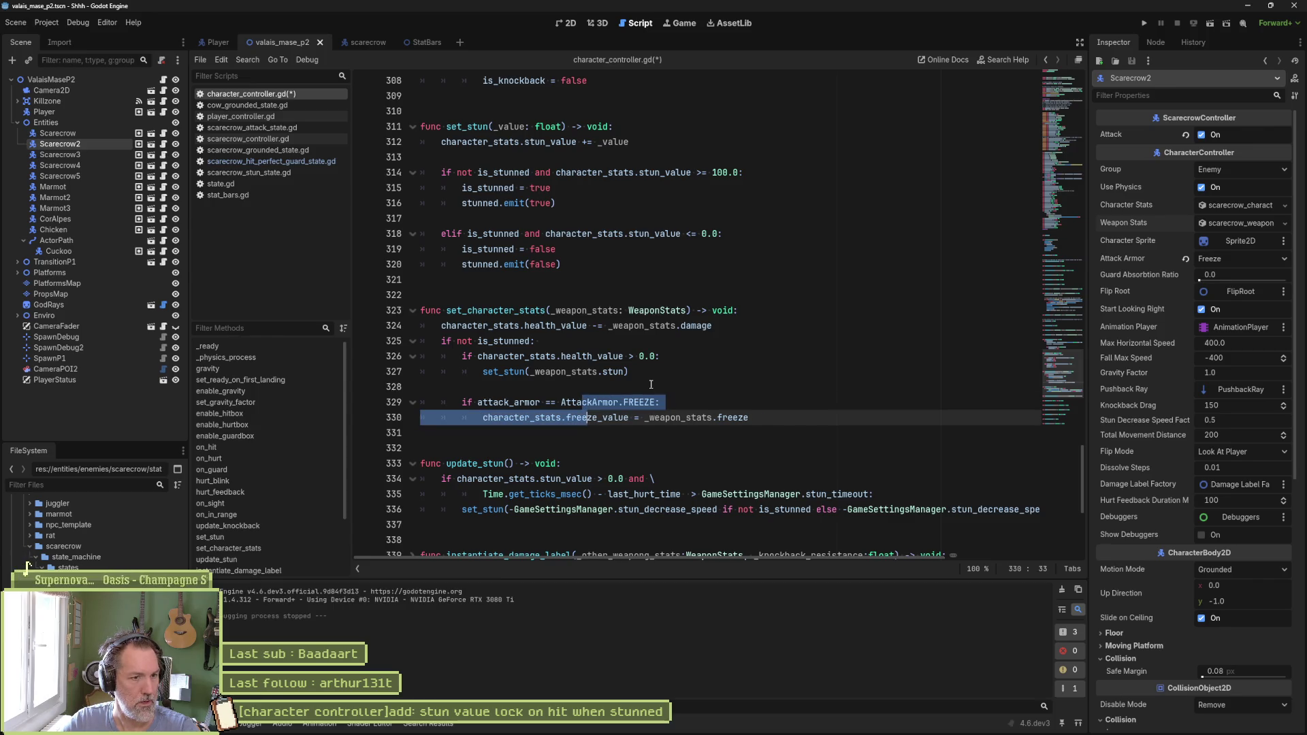
left_click(653, 373)
key("ctrl+s")
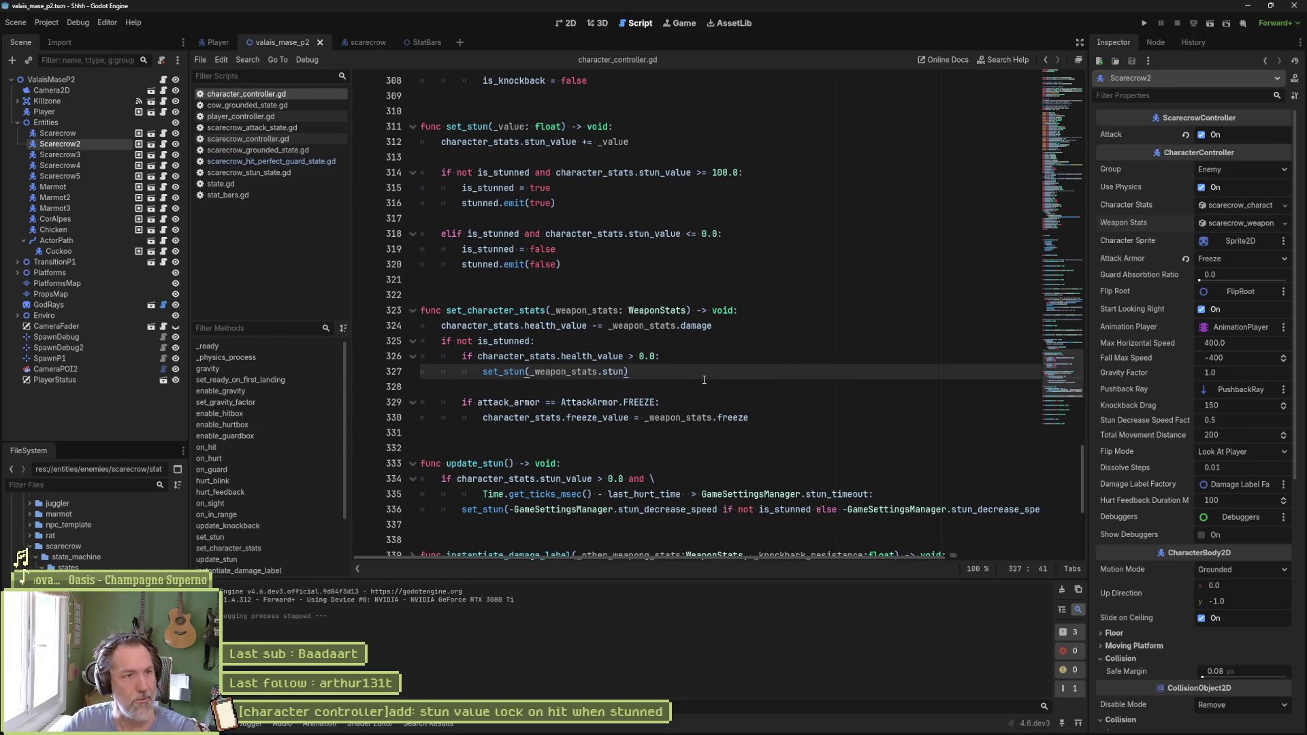
key("F6")
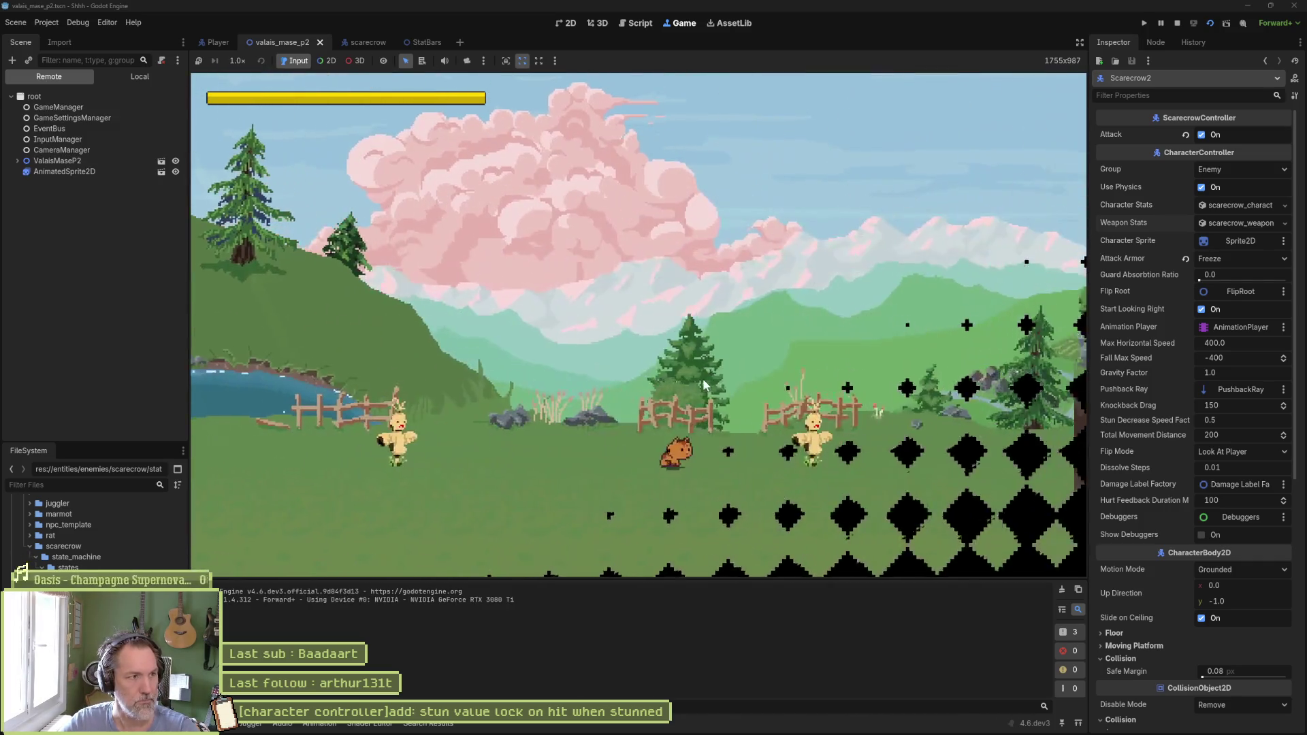
- Walk the cat to the scarecrows, strike them repeatedly with x, then stop the game
key("Right")
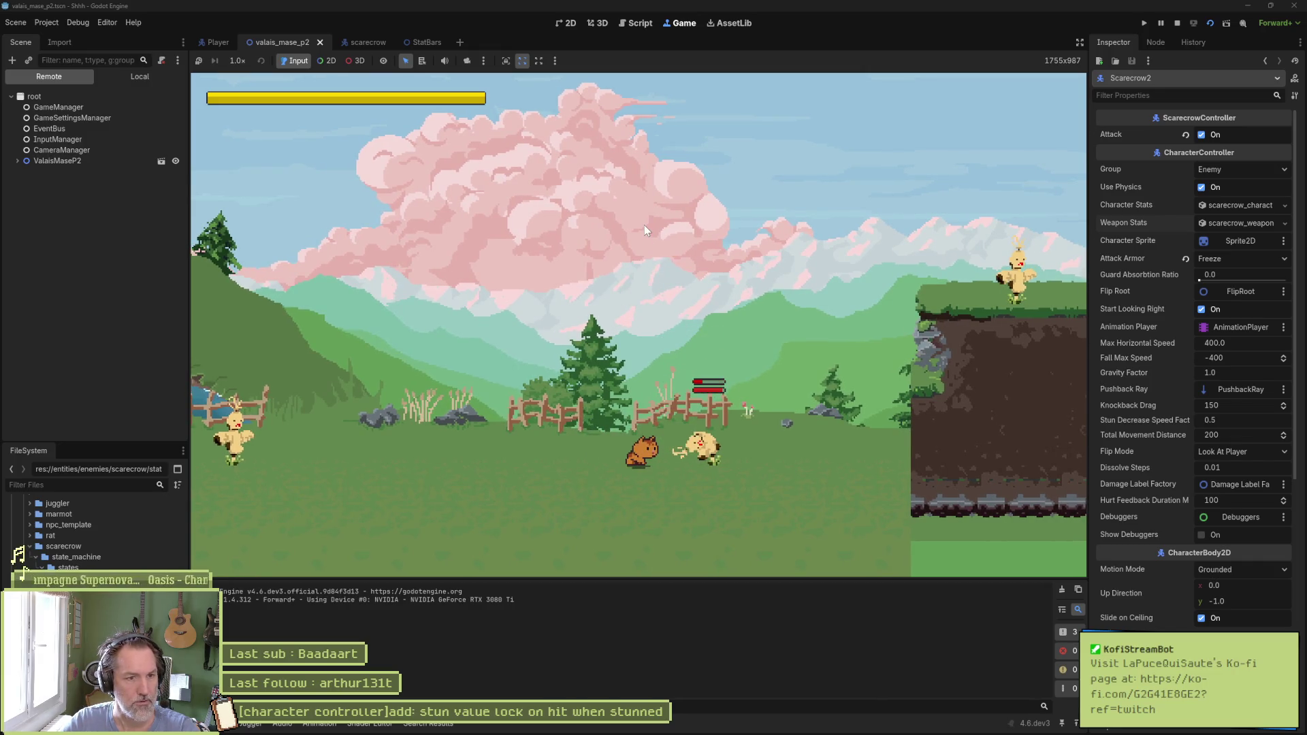
key("Right")
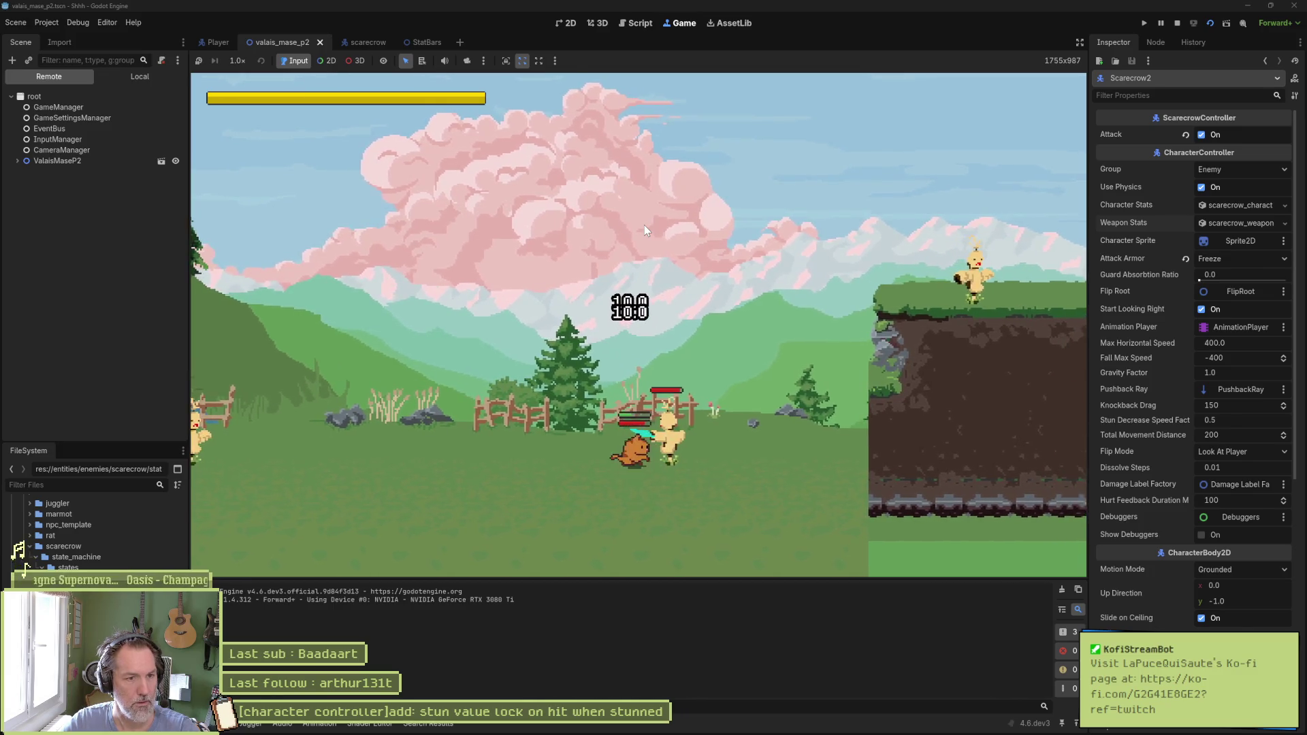
key("x")
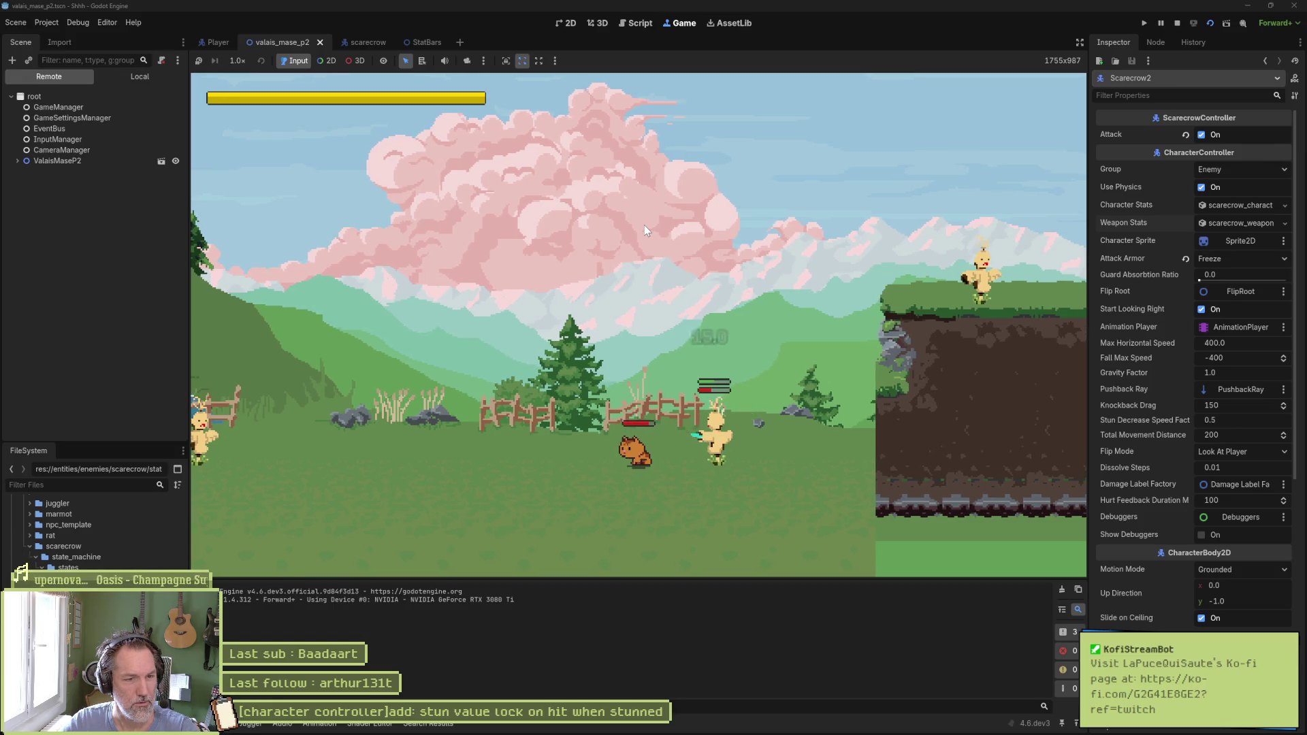
key("x")
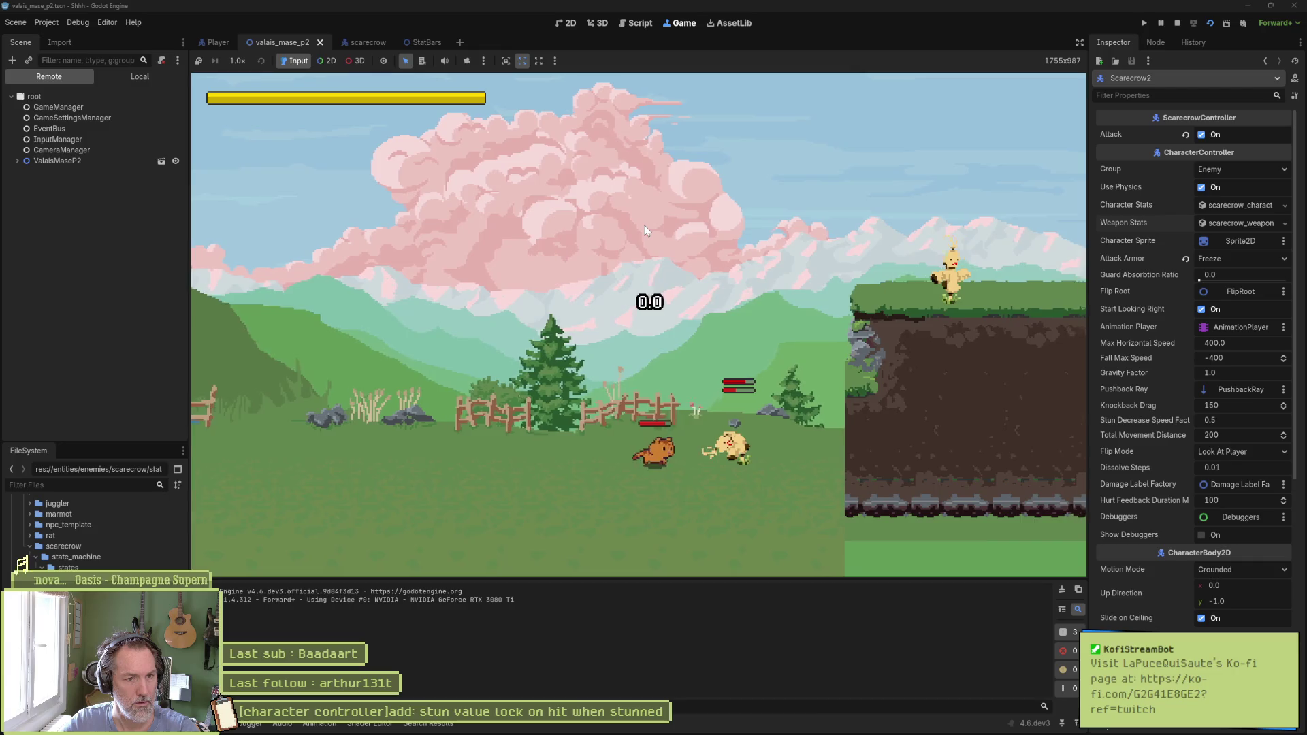
key("Left")
key("x")
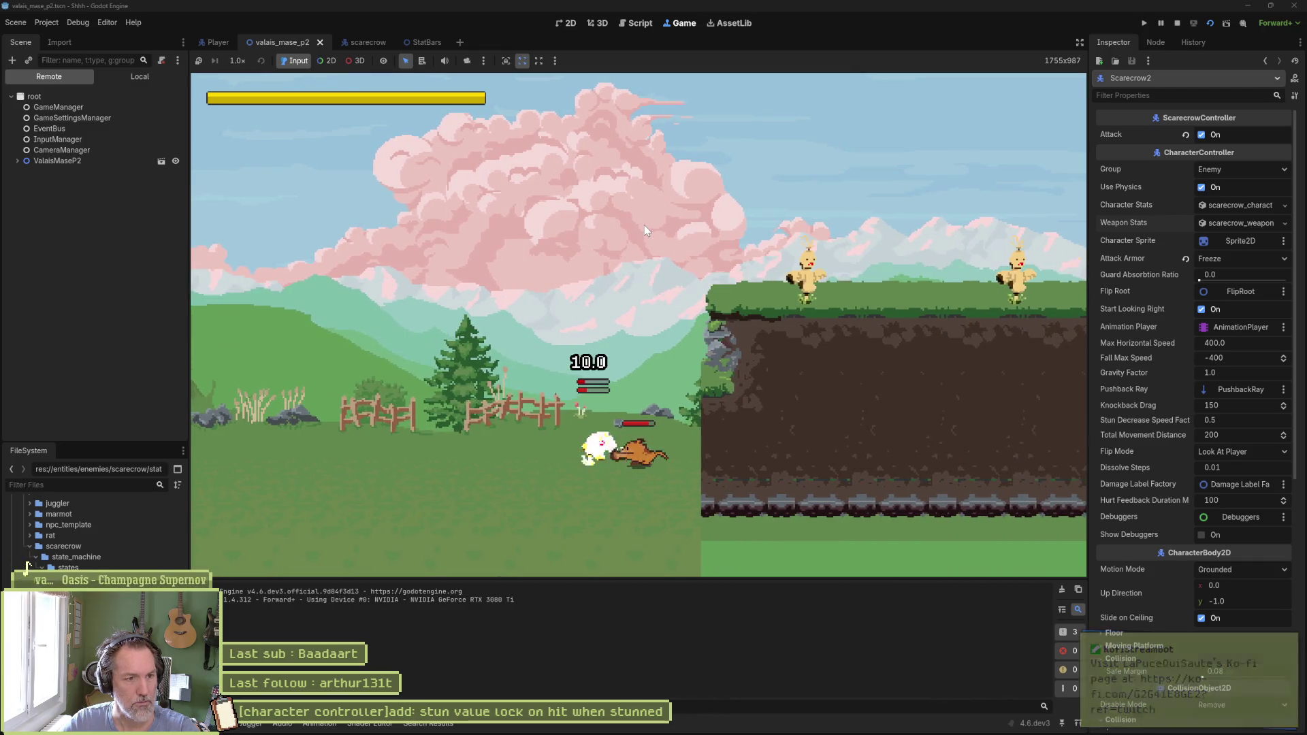
key("x")
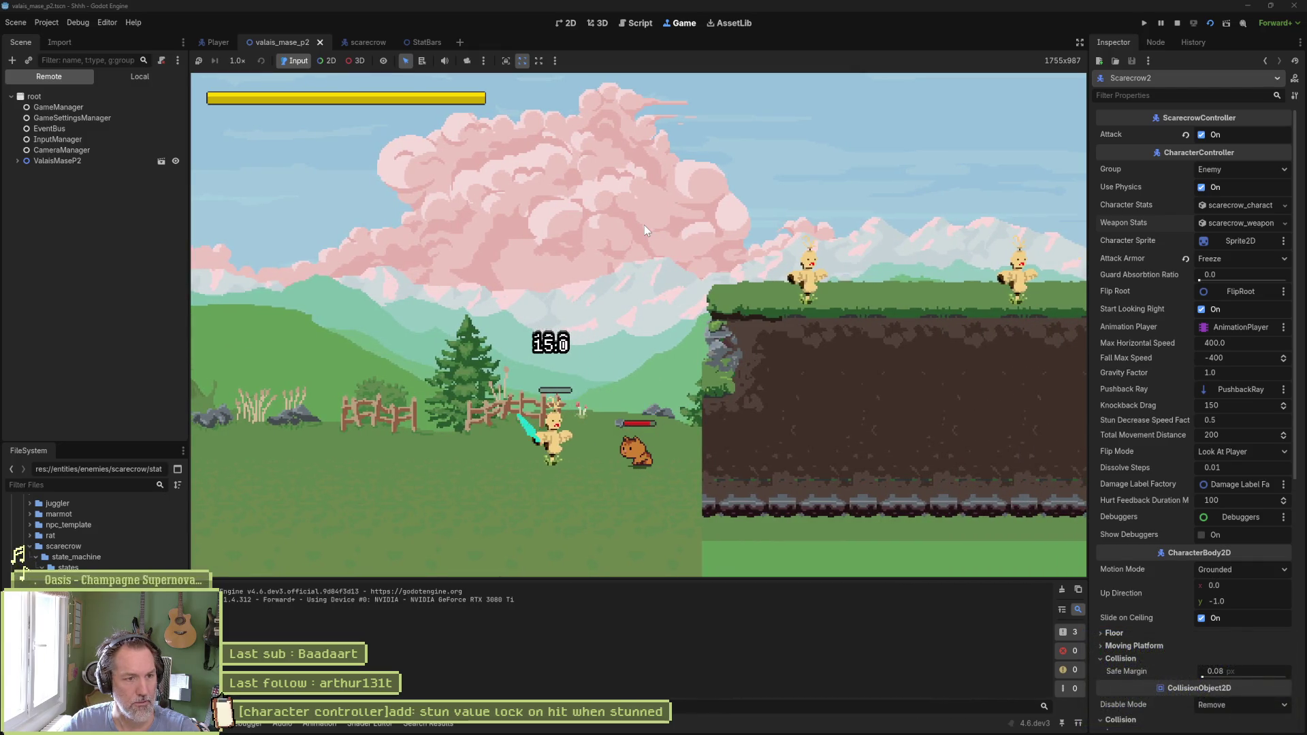
key("F8")
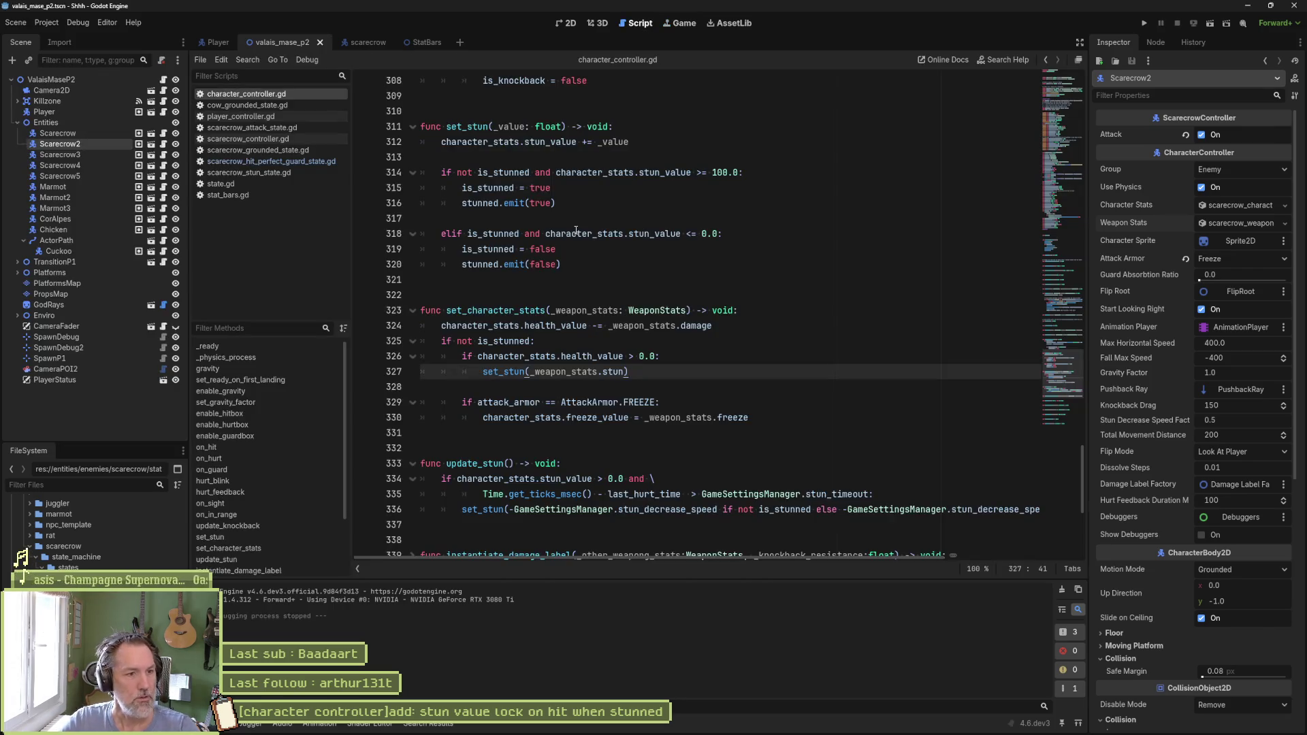
- Stage character_controller.gd in Fork and copy the task title from the Asana board
left_click(776, 726)
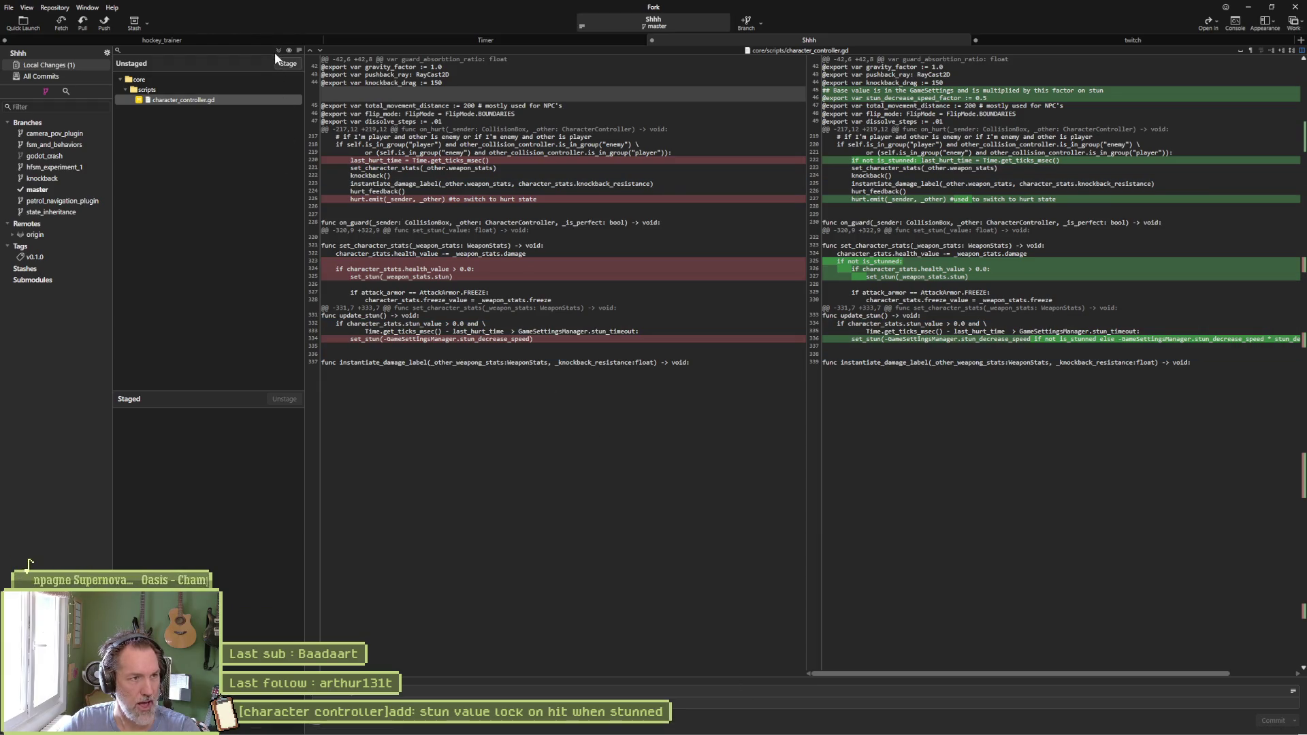
left_click(288, 63)
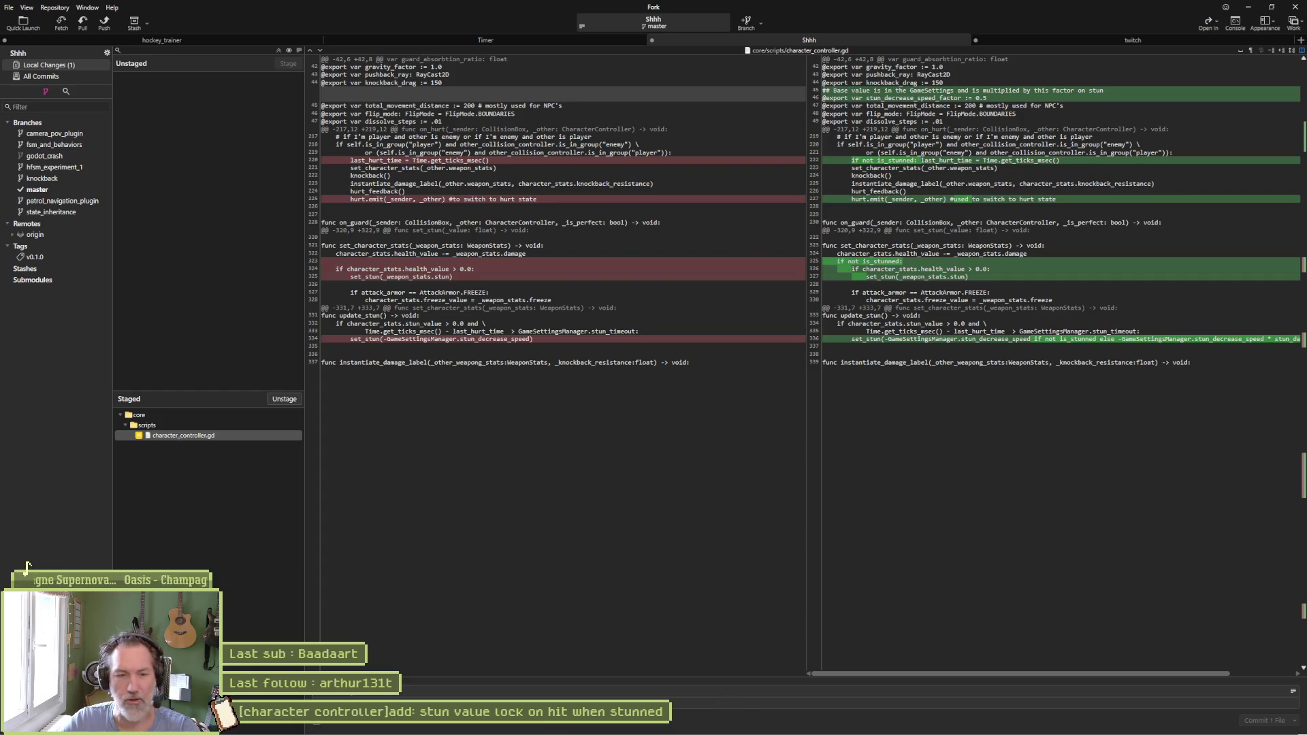
left_click(676, 723)
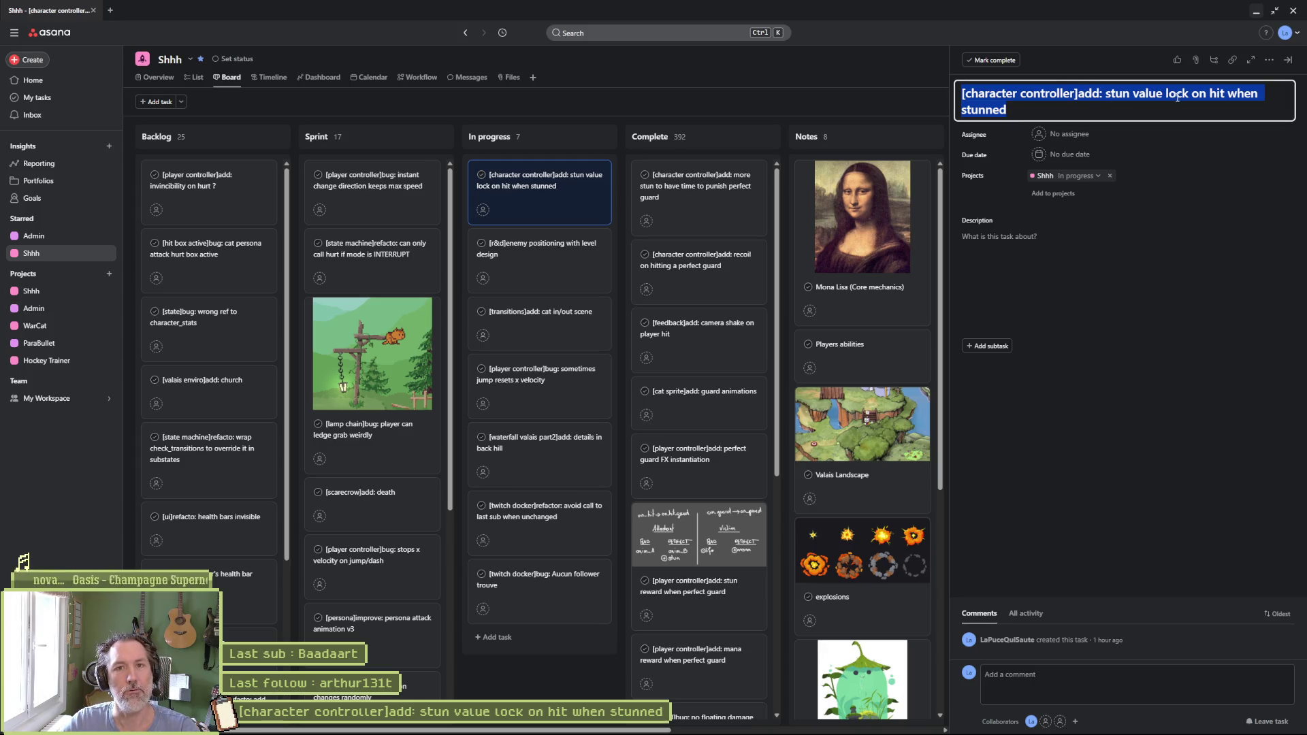
left_click(1257, 11)
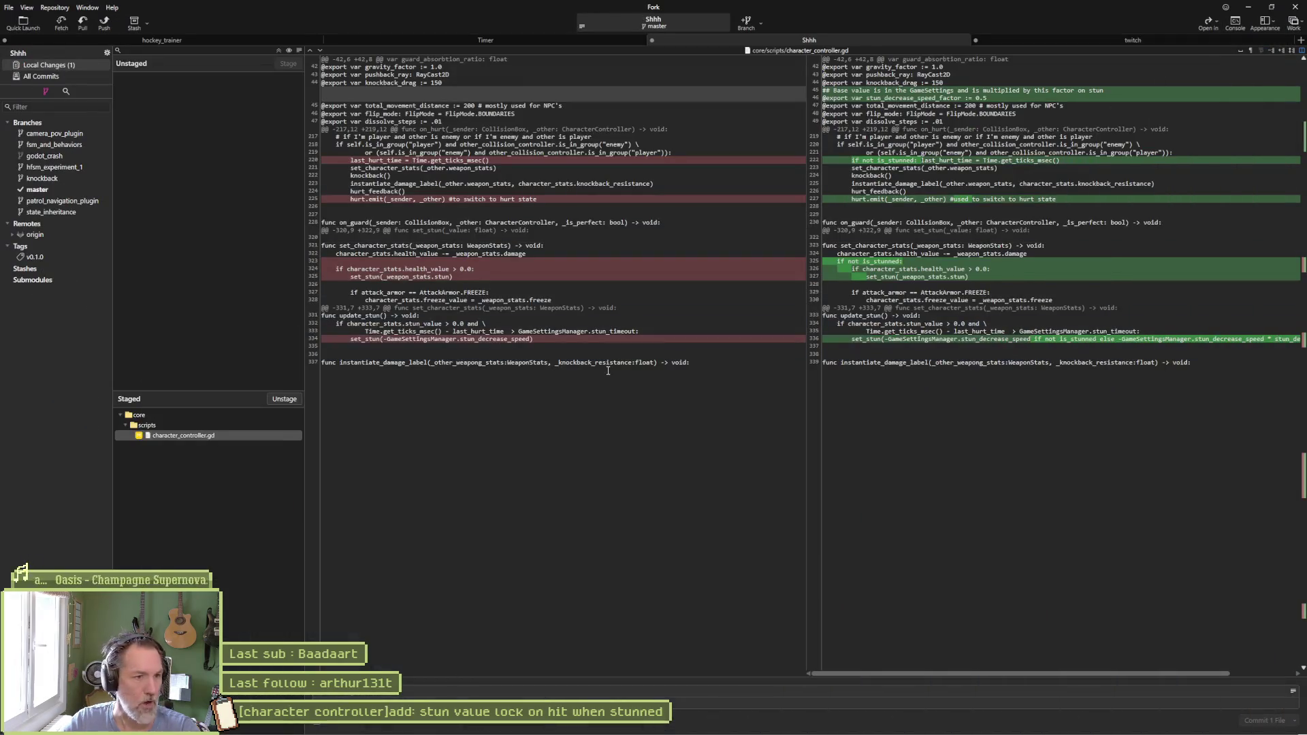
- Commit with message 'add: stun value lock on hit when stunned' and push master to origin
left_click(394, 693)
key("ctrl+v")
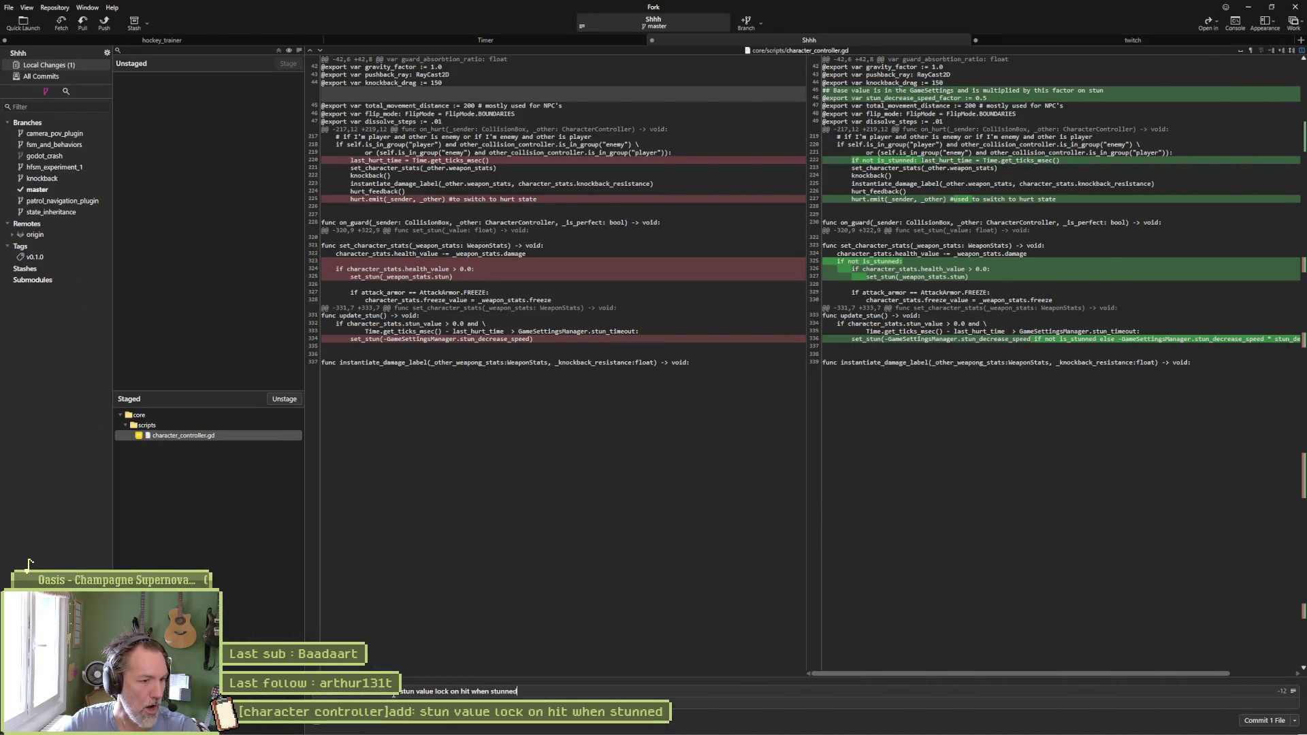
mouse_move(710, 733)
type("ing")
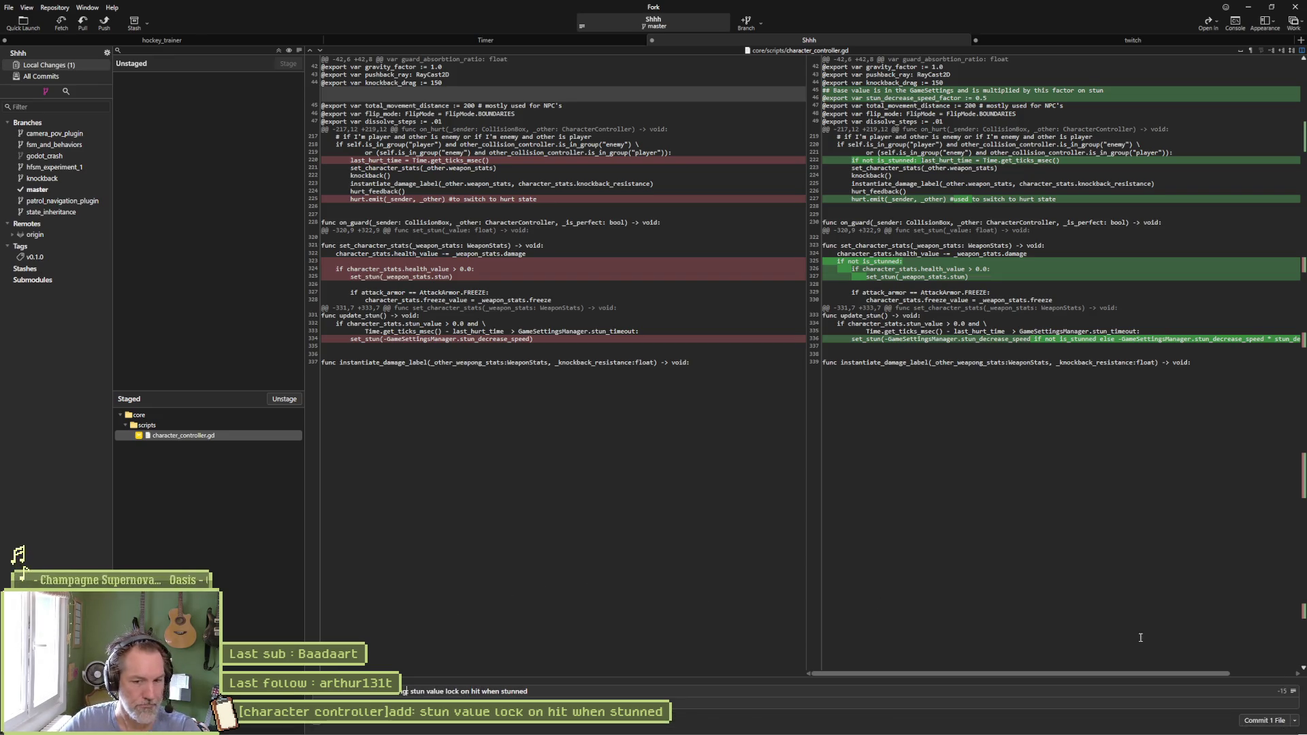
left_click(1263, 721)
left_click(106, 23)
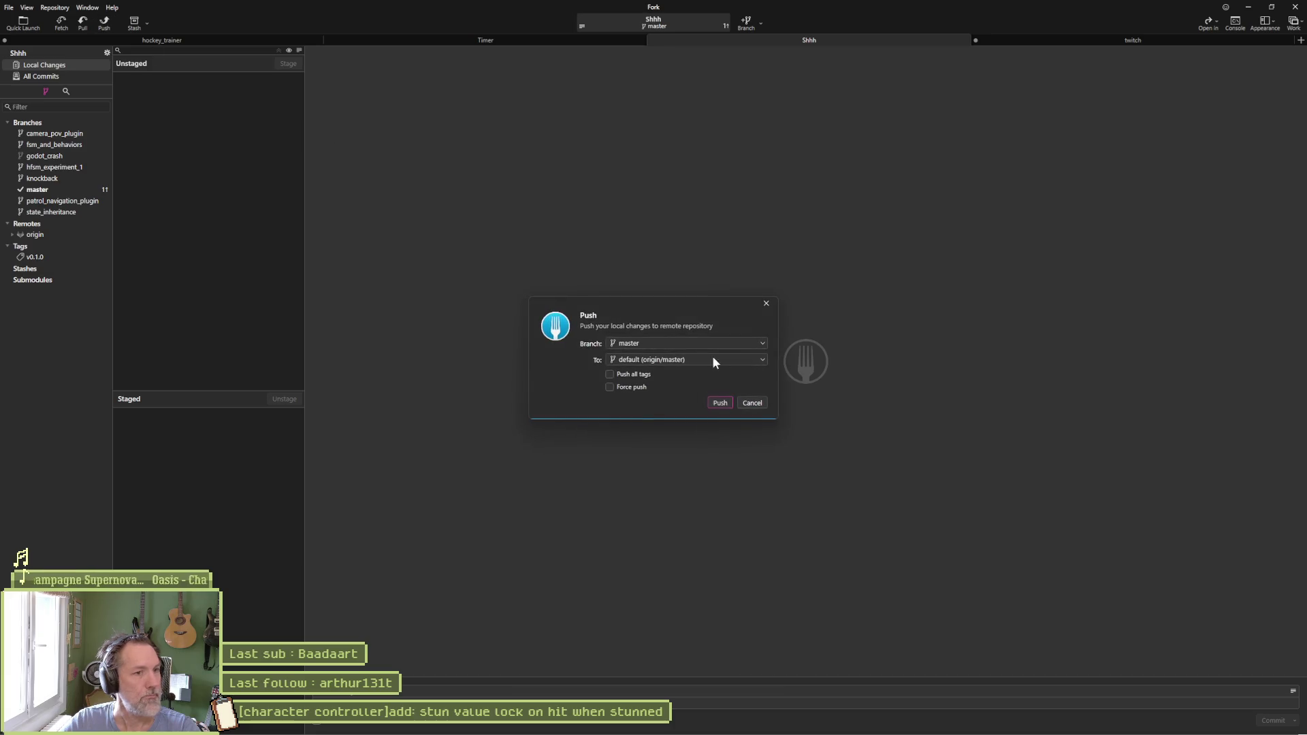
left_click(729, 401)
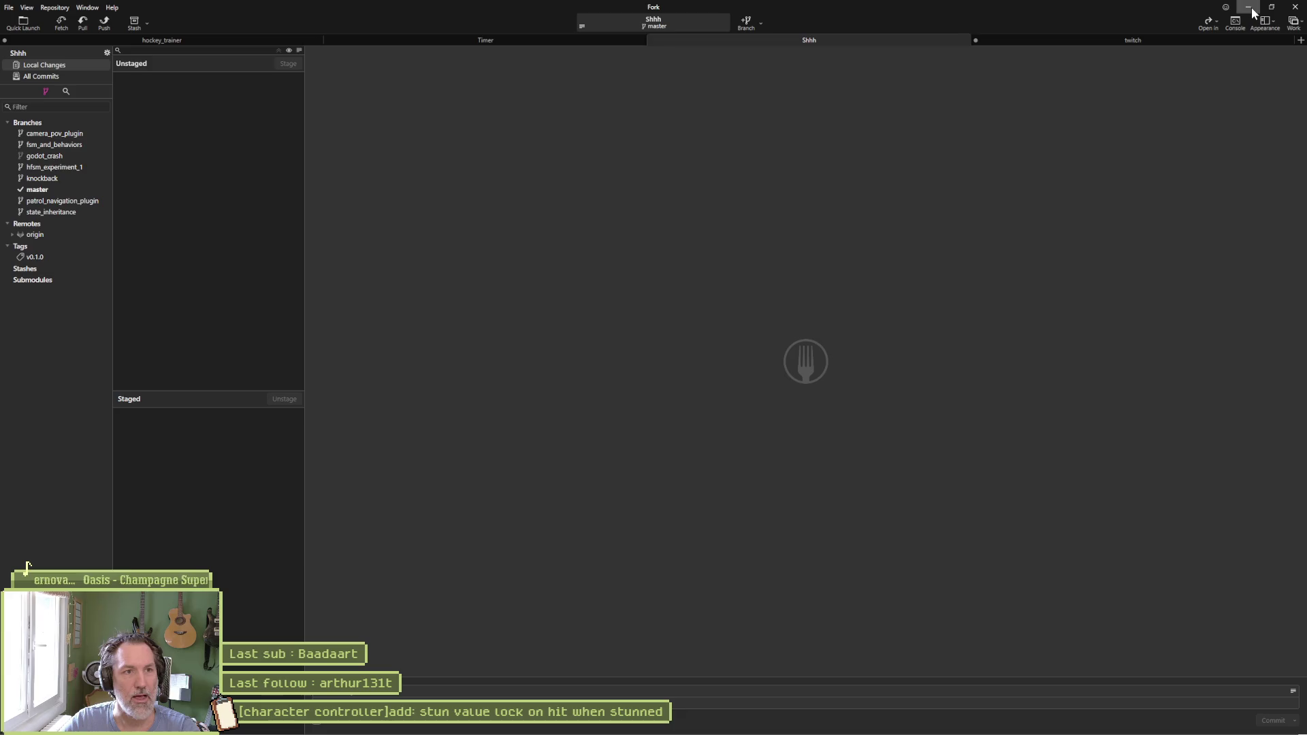
- Minimize Fork and Aseprite, bringing the Godot editor back to the front
left_click(1253, 12)
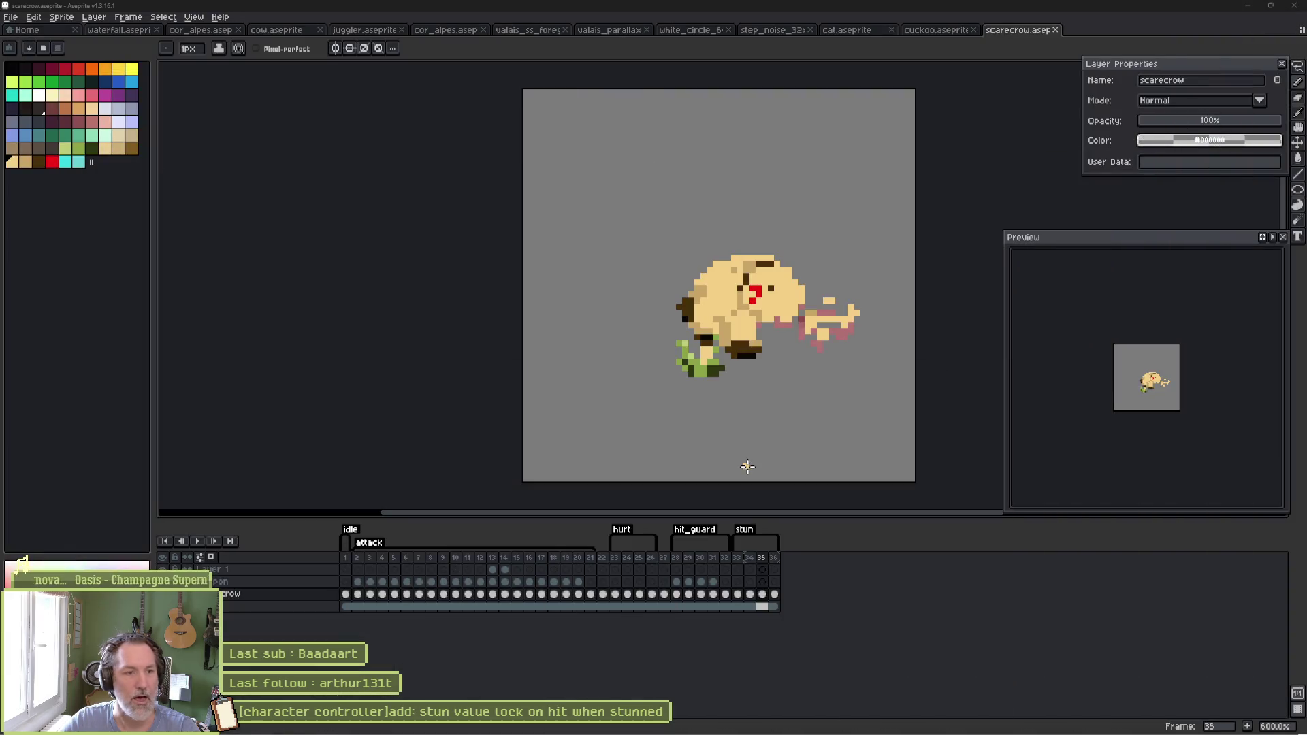
left_click(1258, 12)
left_click(778, 731)
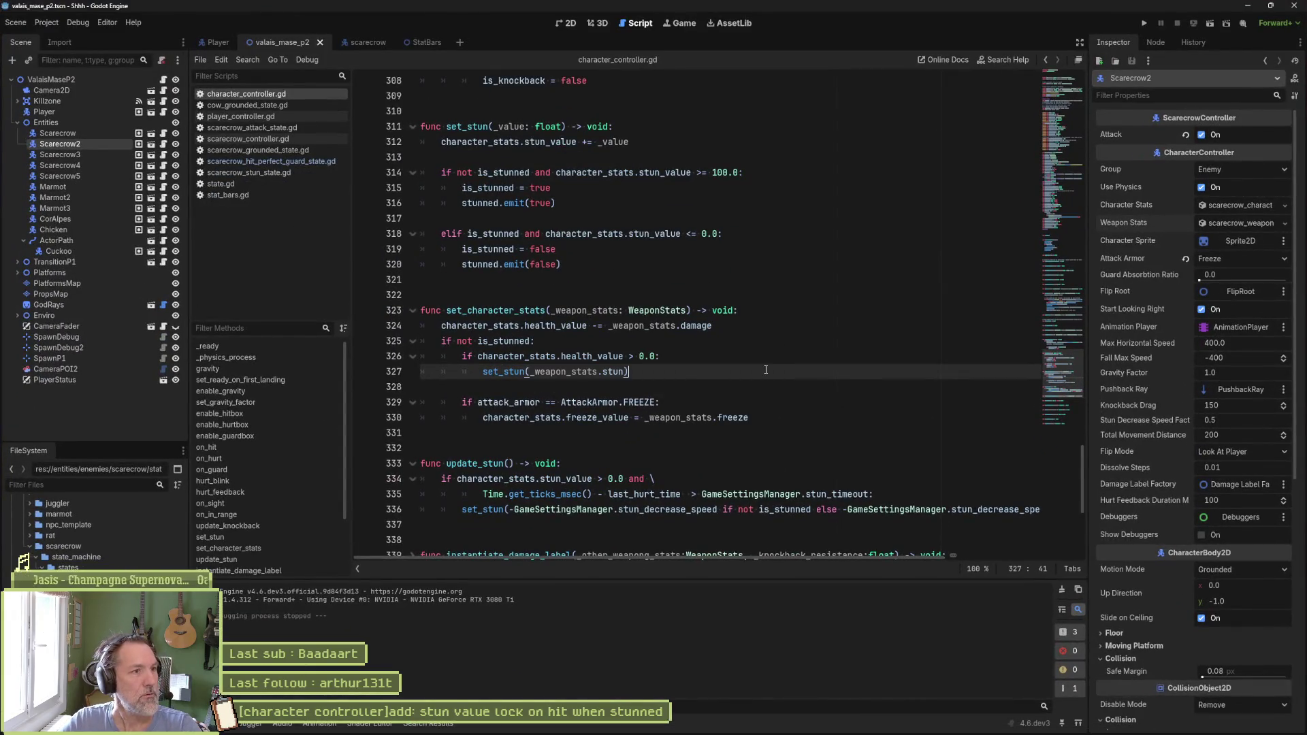
- Move the stun-value, Aucun follower trouve and avoid-call-to-last-sub tasks to Complete; top Sprint with stops-x-velocity
left_click(689, 725)
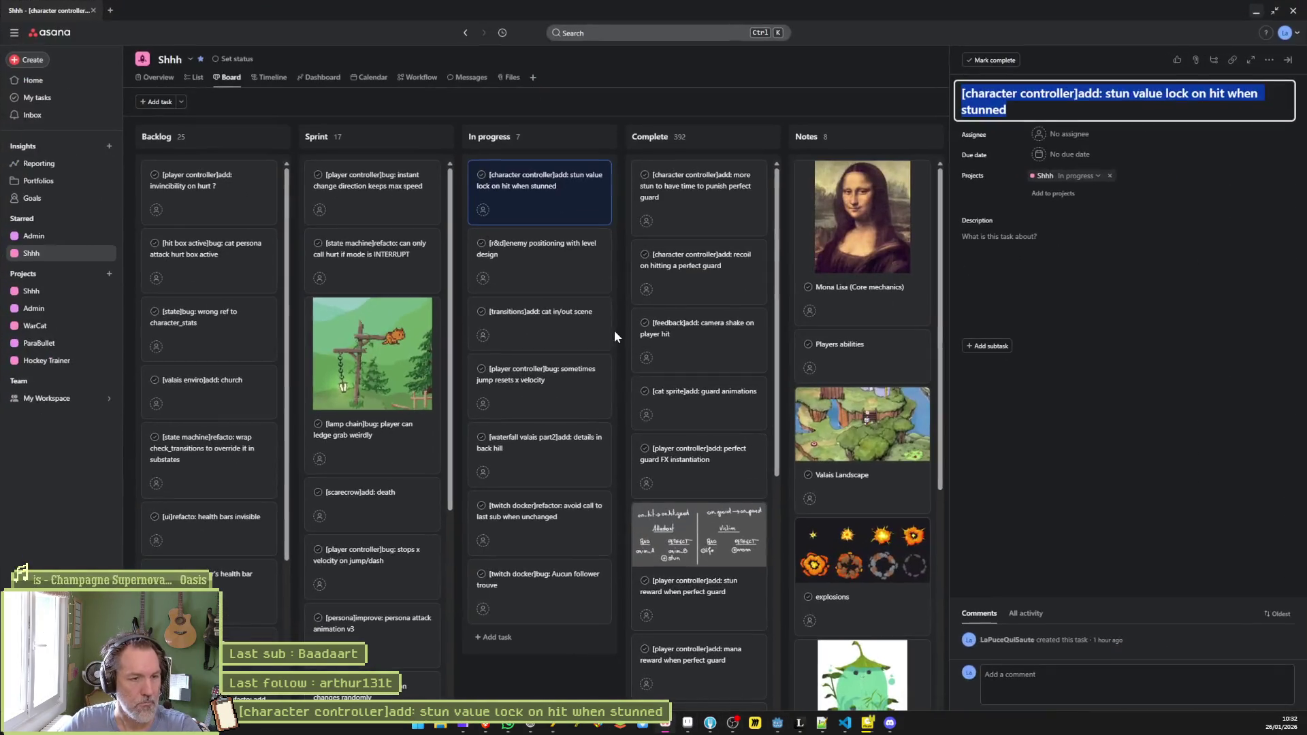
left_click_drag(569, 207, 709, 201)
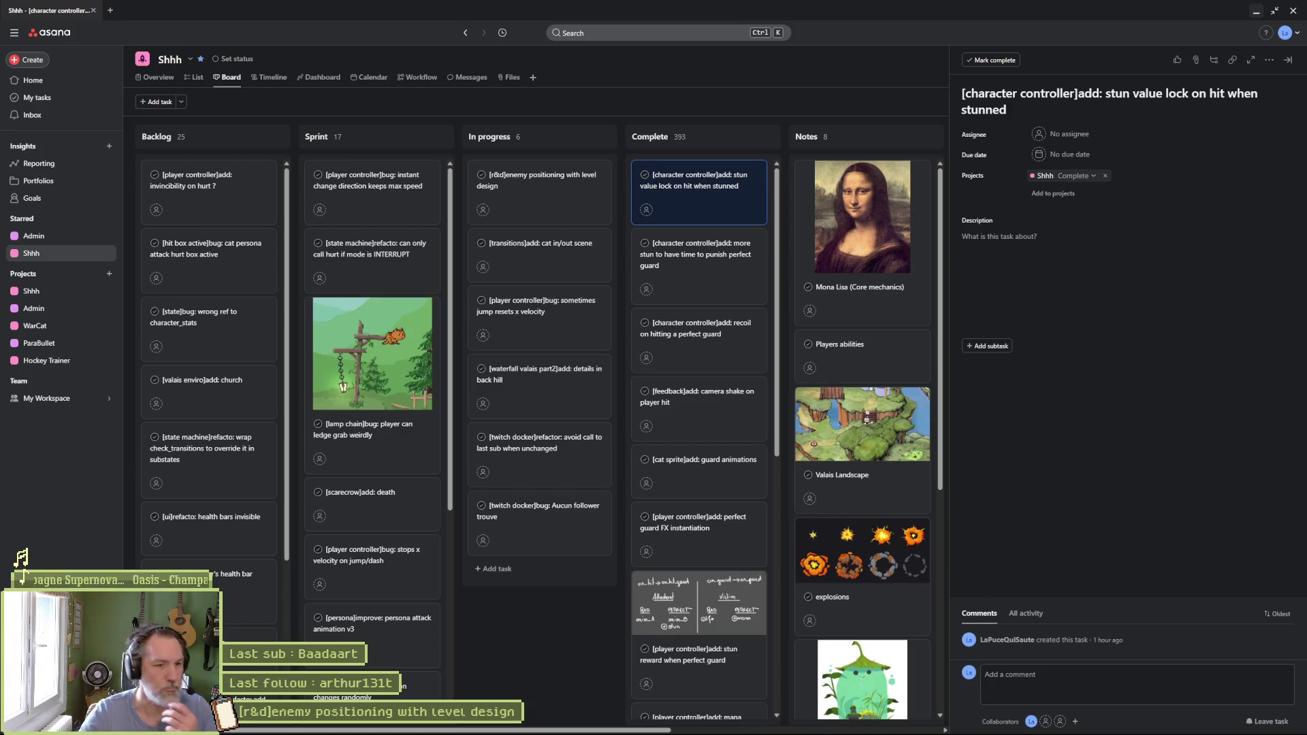
left_click_drag(557, 510, 708, 184)
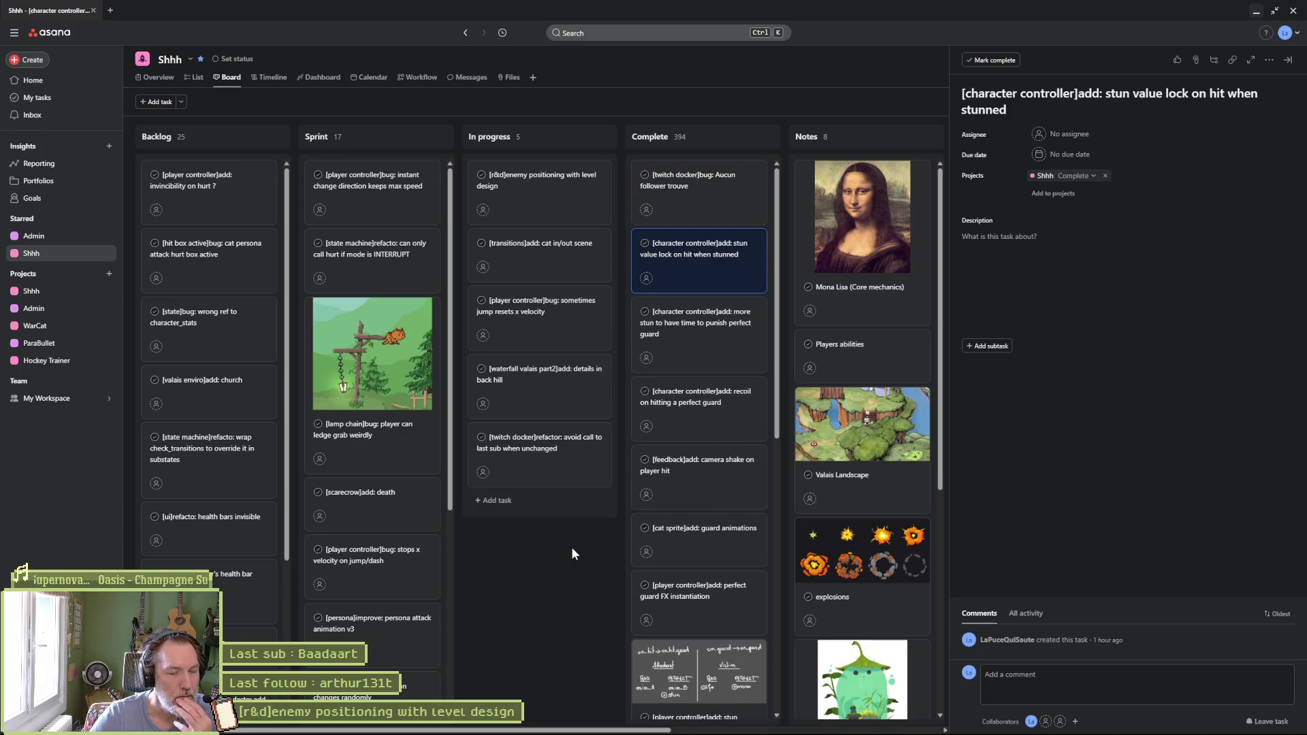
left_click_drag(544, 451, 708, 191)
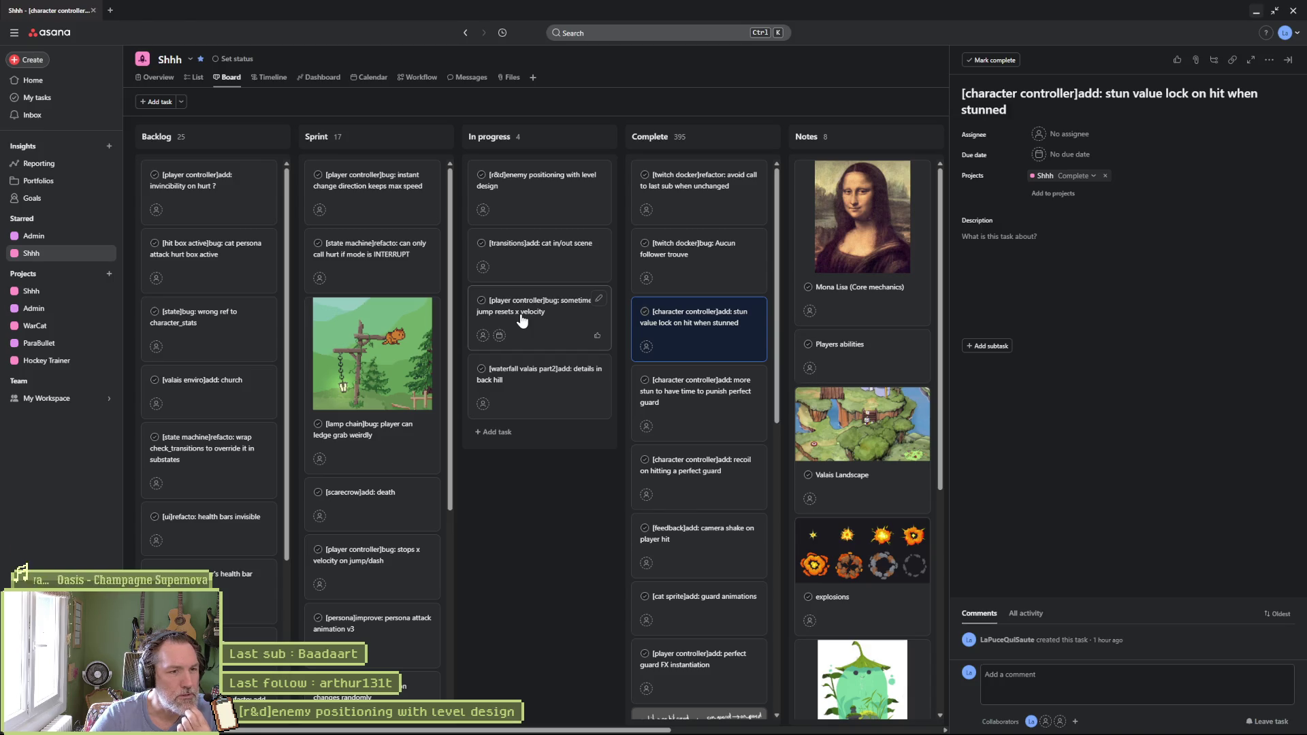
left_click_drag(365, 545, 348, 183)
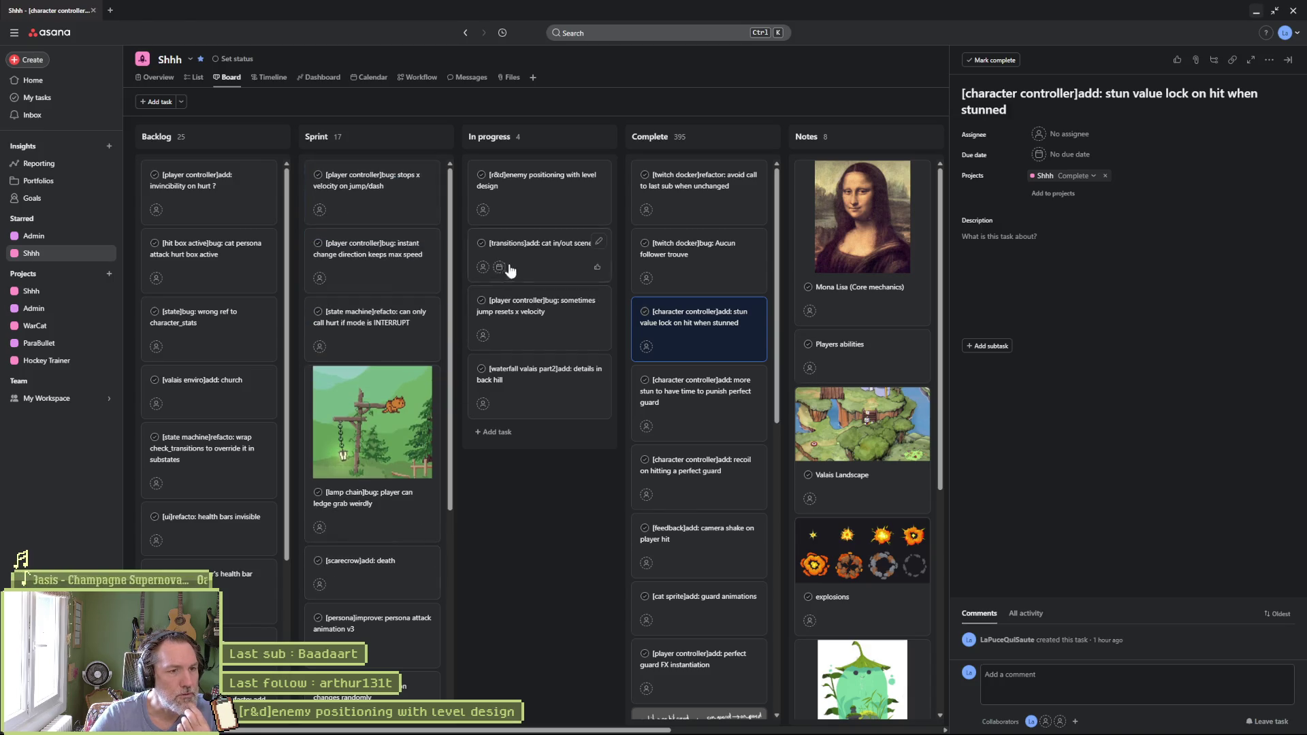
- Permanently delete the 'sometimes jump resets x velocity' bug task
left_click(544, 320)
left_click(1269, 60)
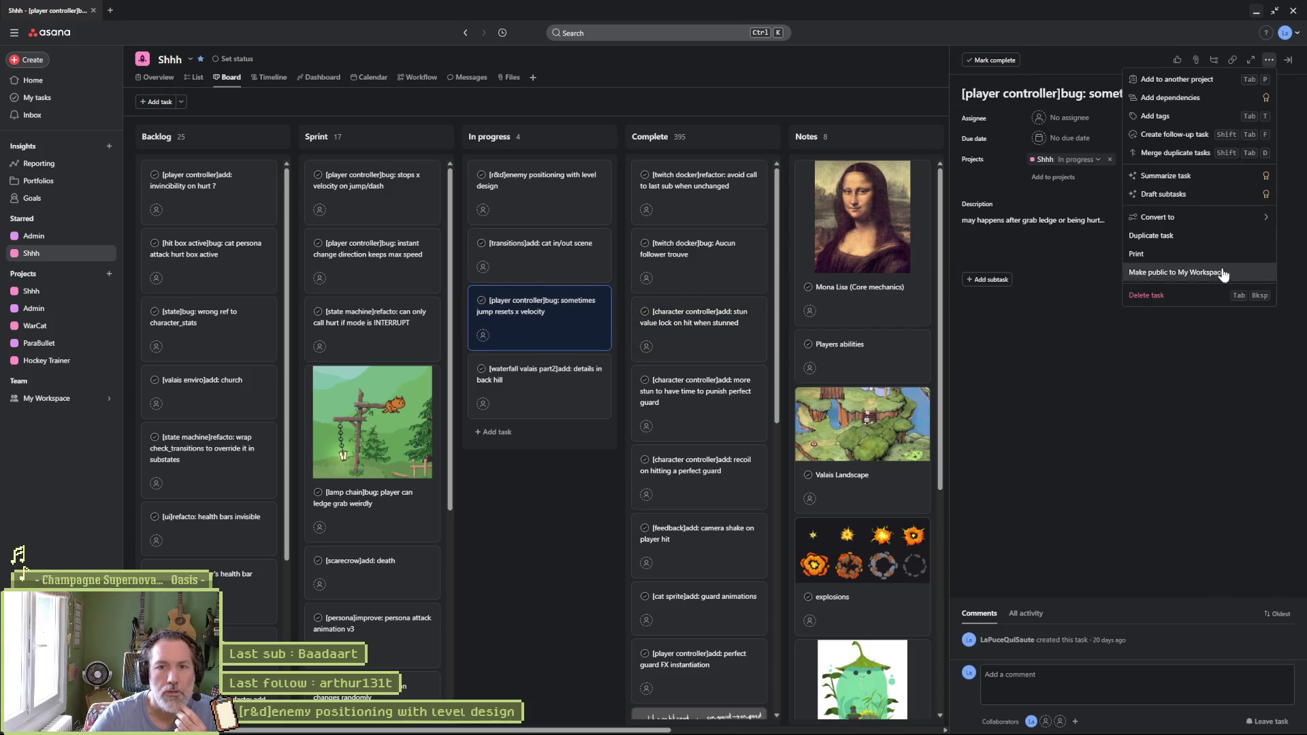
left_click(1151, 294)
left_click(1261, 86)
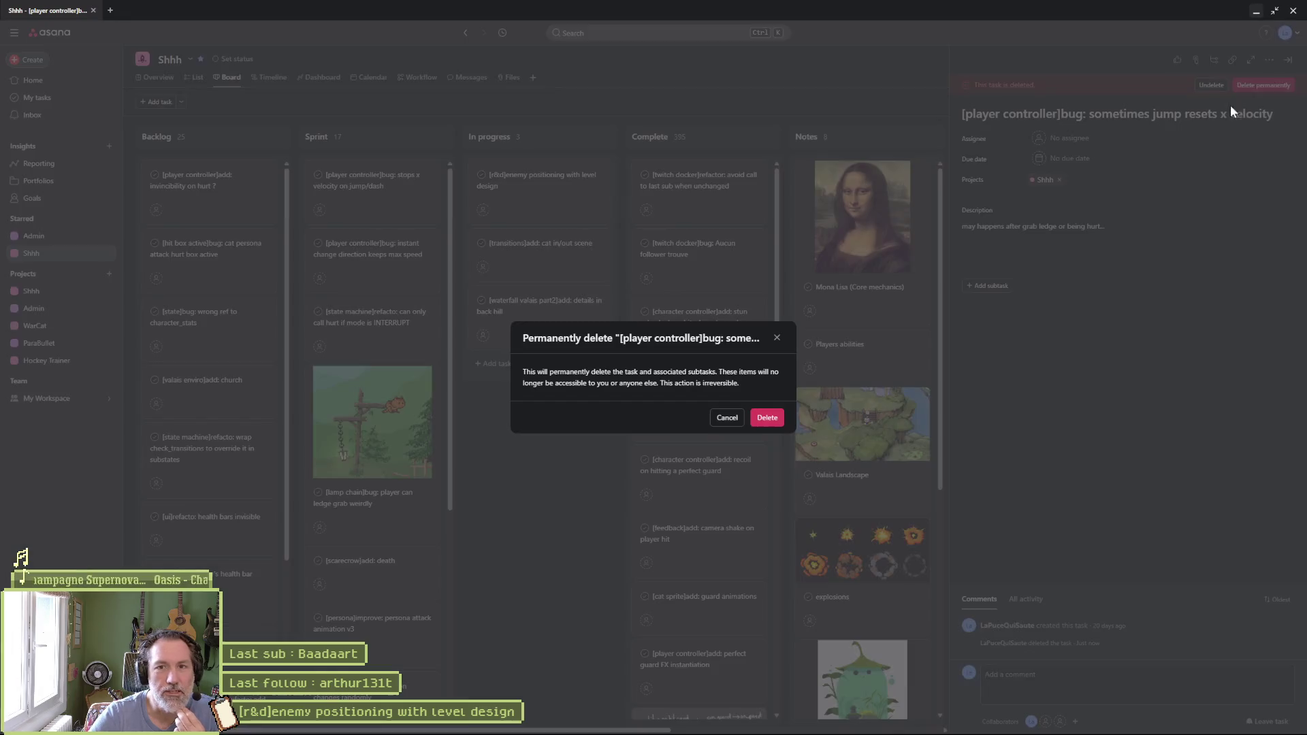
left_click(767, 417)
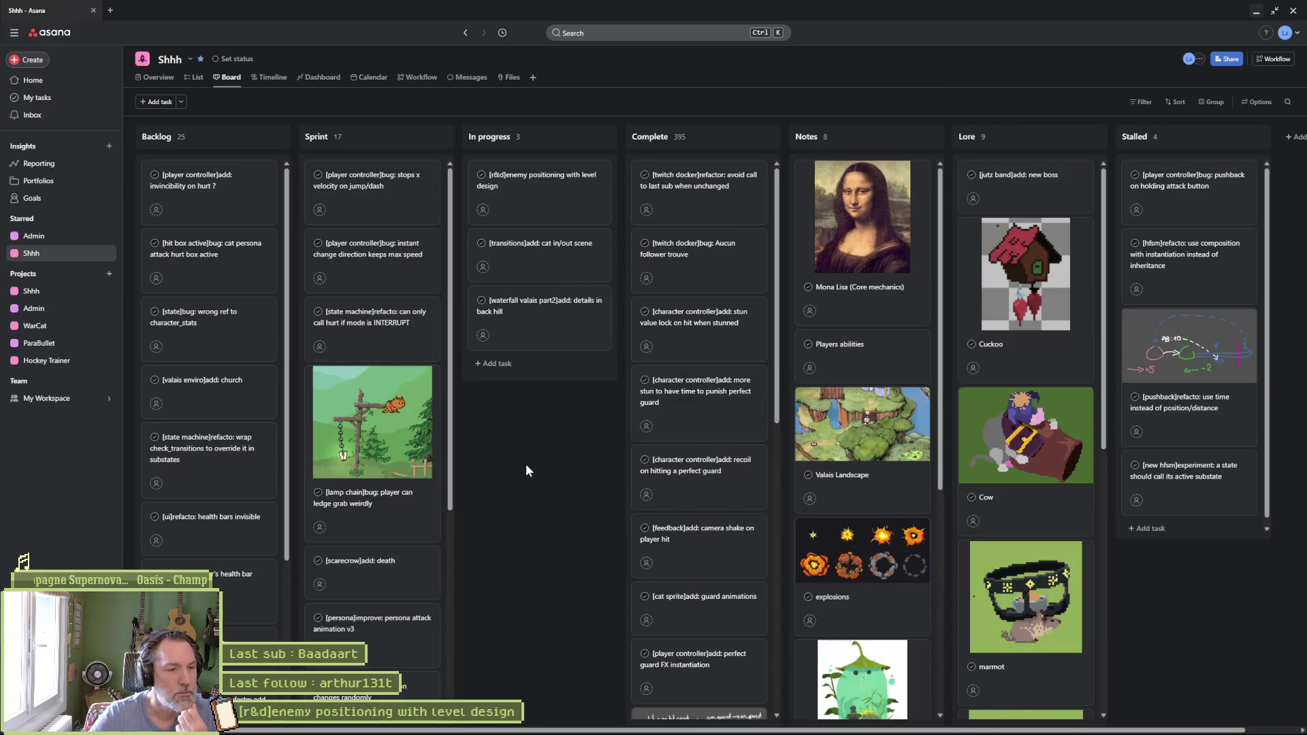
- Move the camera poi bug card lower within the Sprint column
scroll(416, 538, "down", 4)
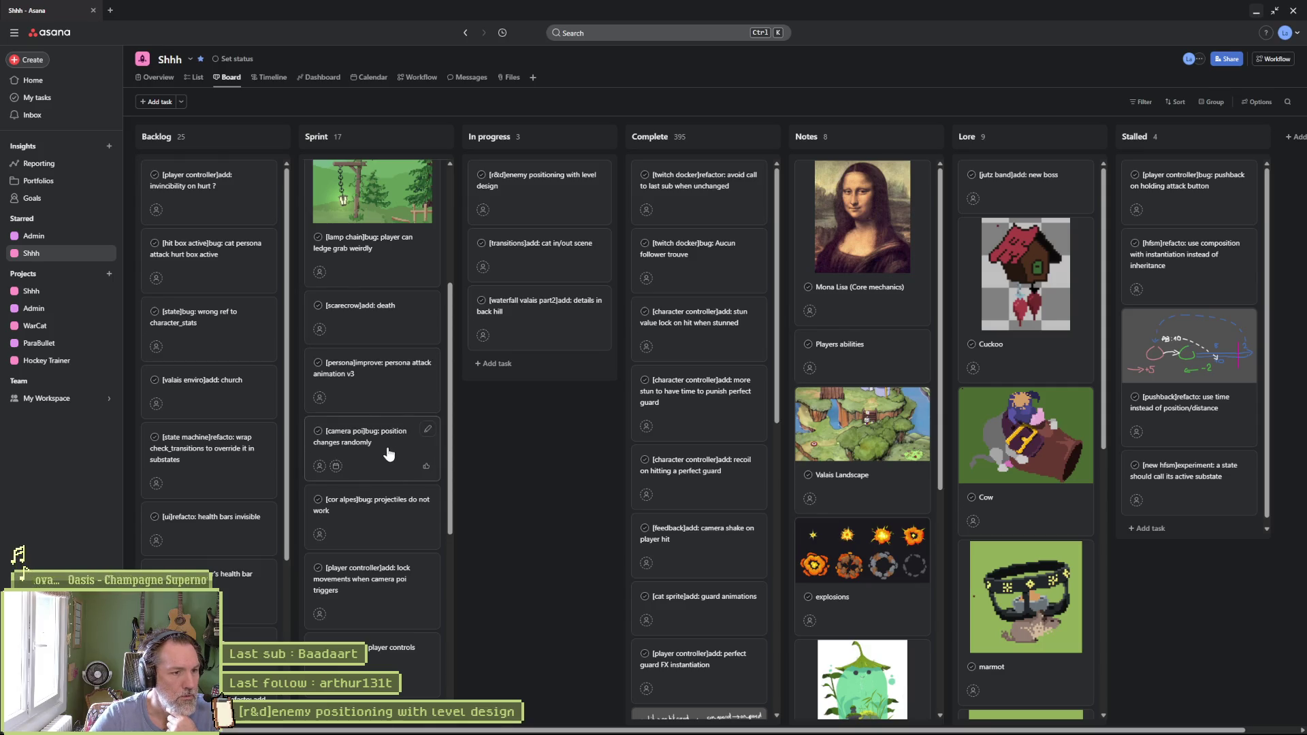
mouse_move(368, 441)
left_mouse_down()
mouse_move(382, 185)
mouse_move(368, 250)
mouse_move(380, 579)
mouse_move(429, 569)
left_mouse_up()
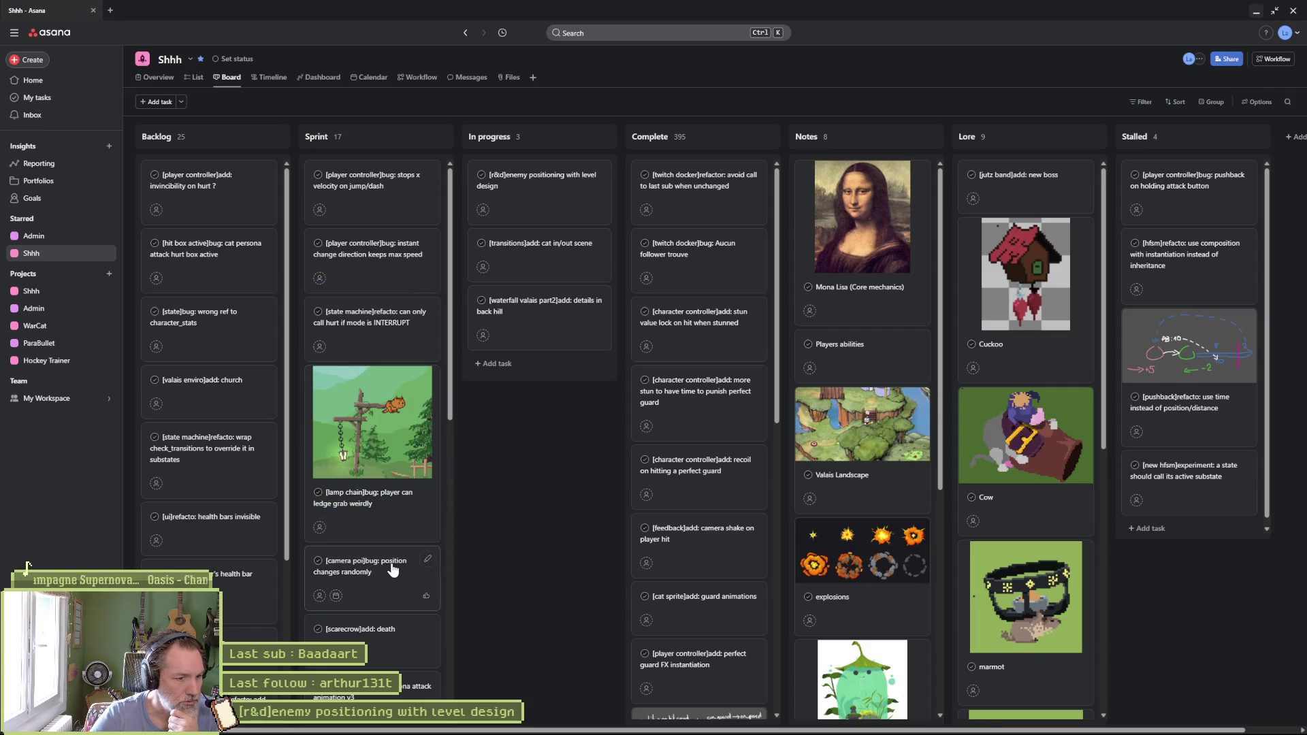
scroll(392, 568, "down", 2)
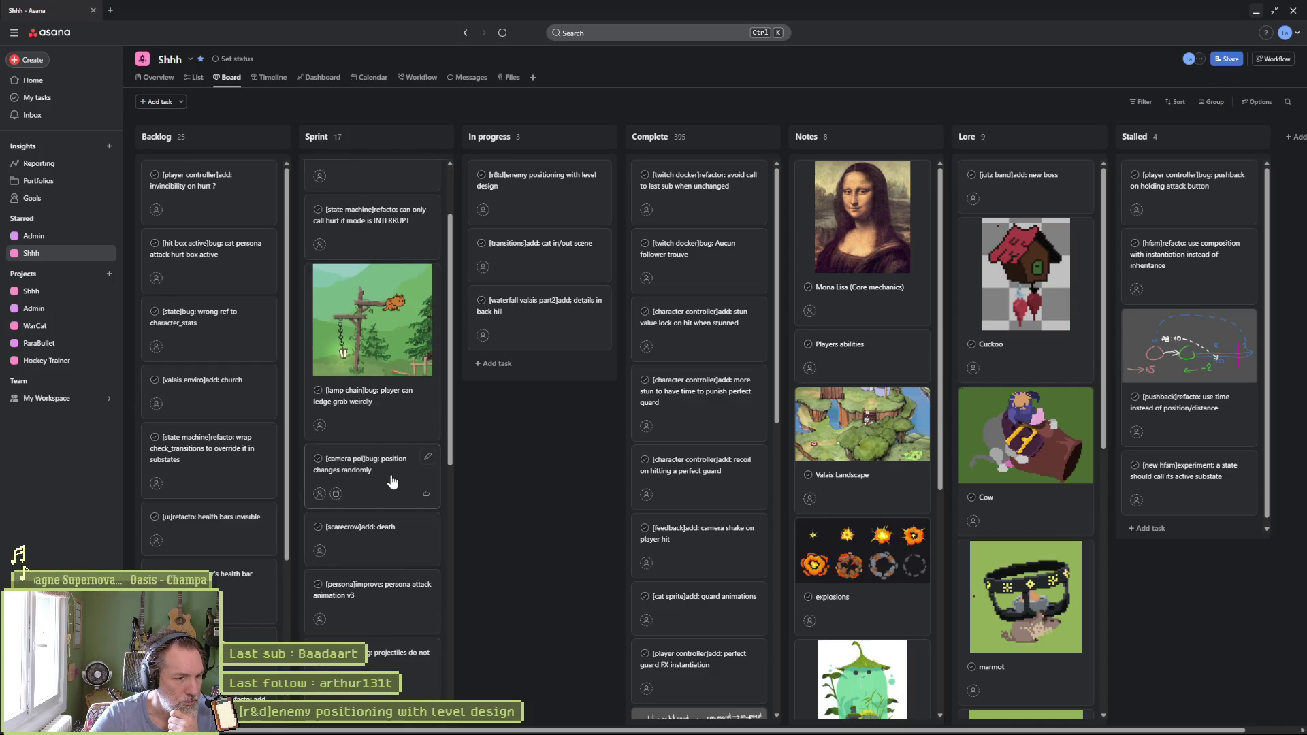
scroll(393, 481, "down", 3)
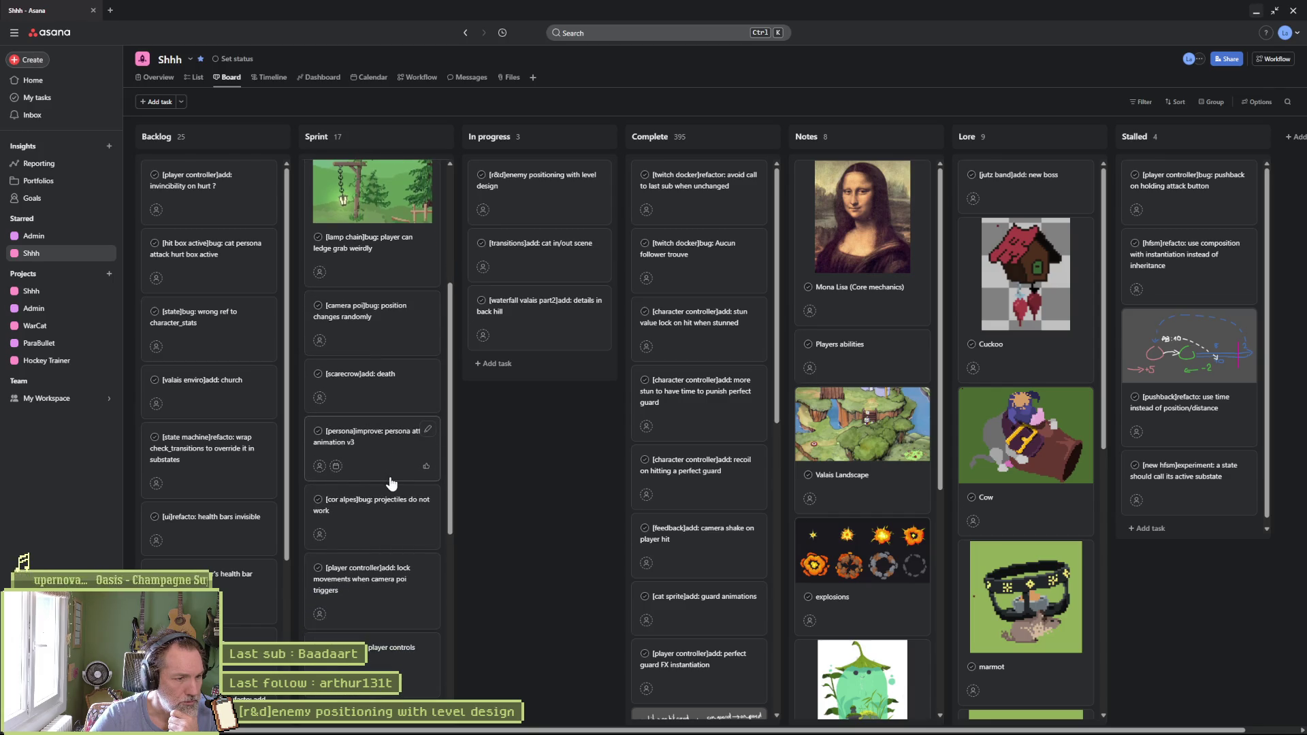
scroll(391, 483, "down", 1)
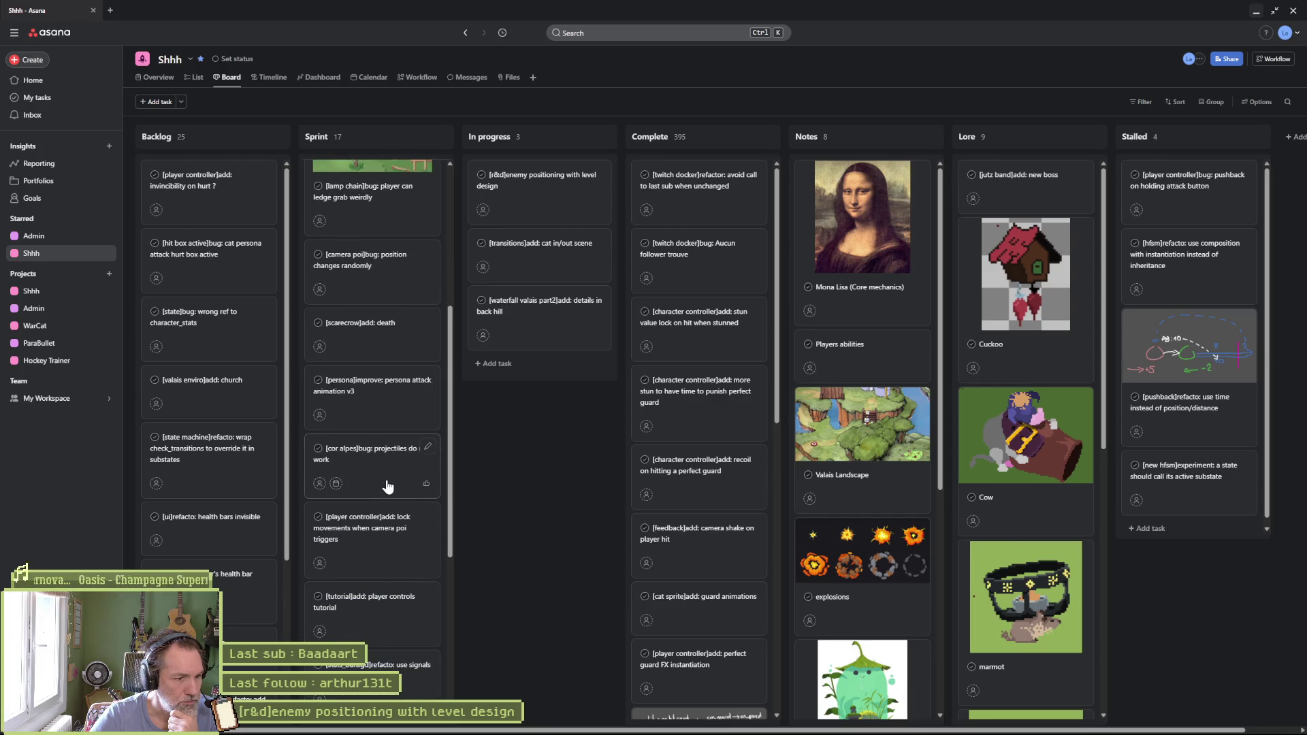
scroll(381, 565, "down", 1)
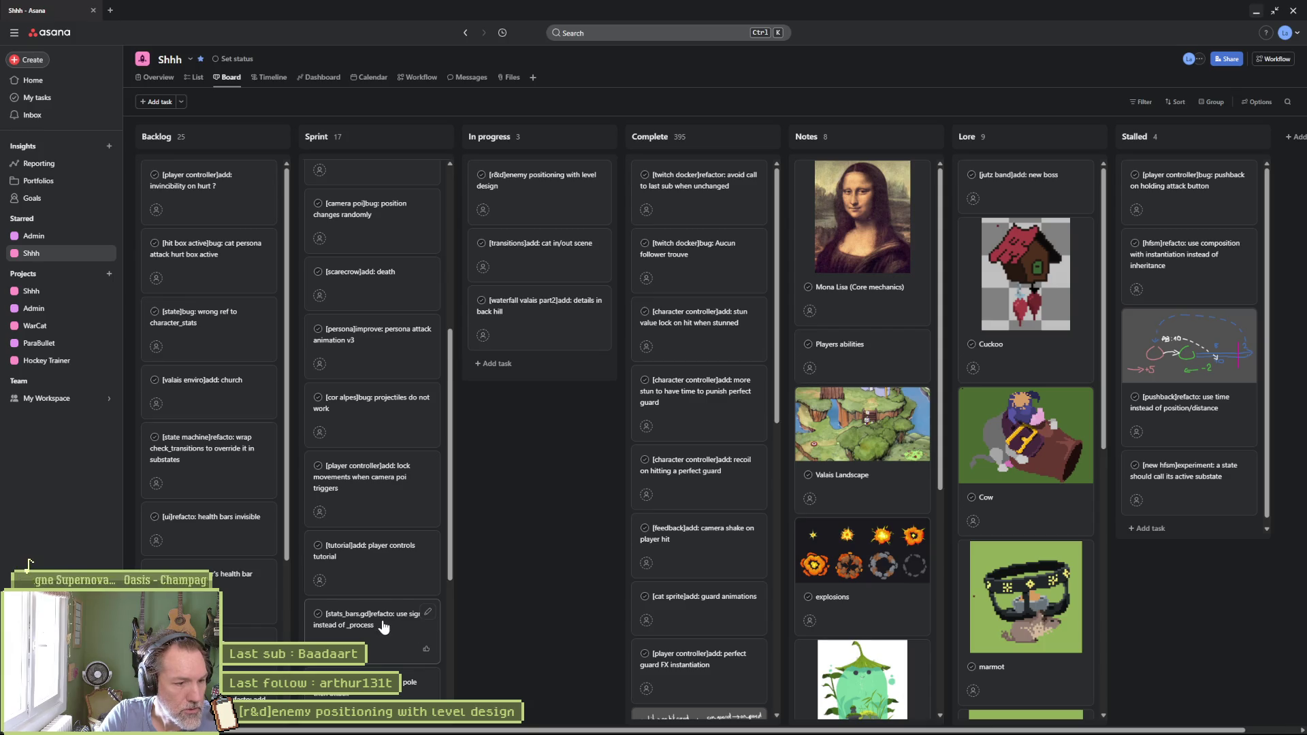
scroll(388, 623, "down", 3)
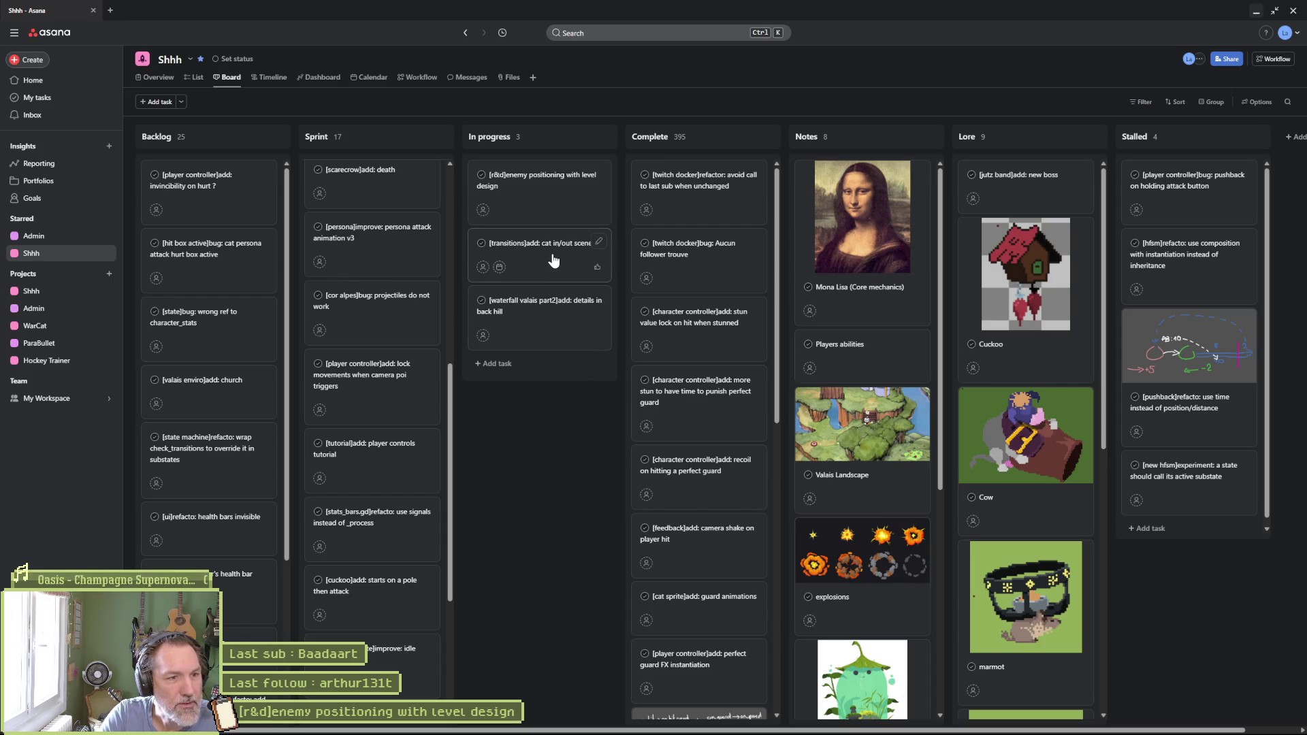
- Move the cat in/out scene and waterfall valais part2 tasks into Sprint, keeping stops-x-velocity on top
mouse_move(557, 259)
left_mouse_down()
mouse_move(401, 276)
mouse_move(398, 292)
mouse_move(409, 286)
left_mouse_up()
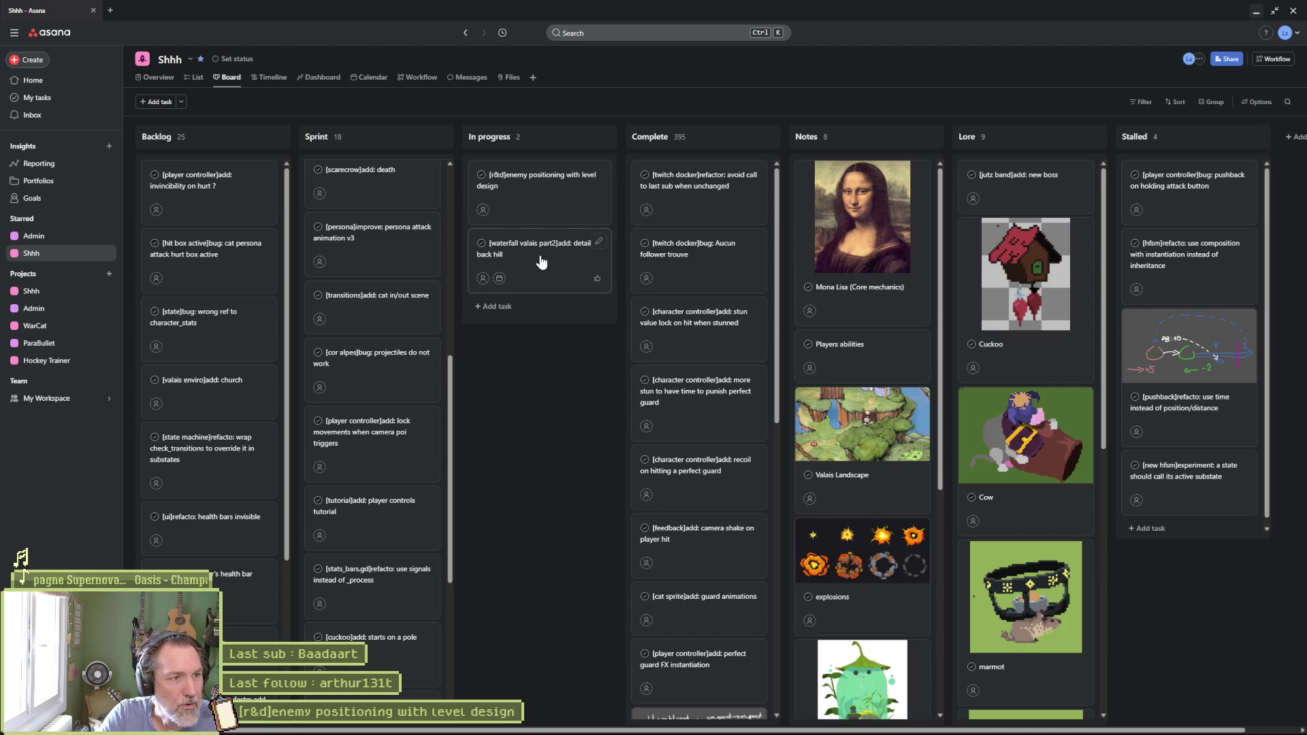
scroll(381, 279, "up", 7)
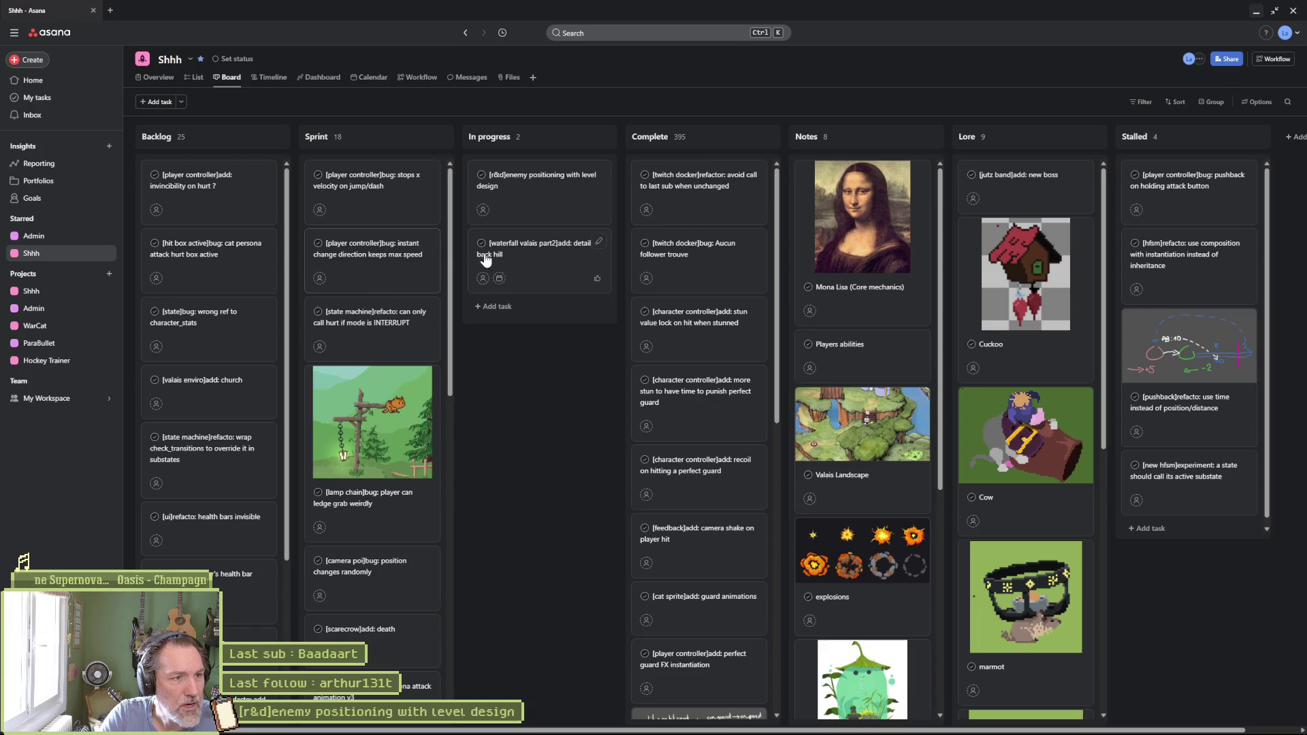
mouse_move(484, 255)
left_mouse_down()
mouse_move(381, 207)
mouse_move(394, 218)
left_mouse_up()
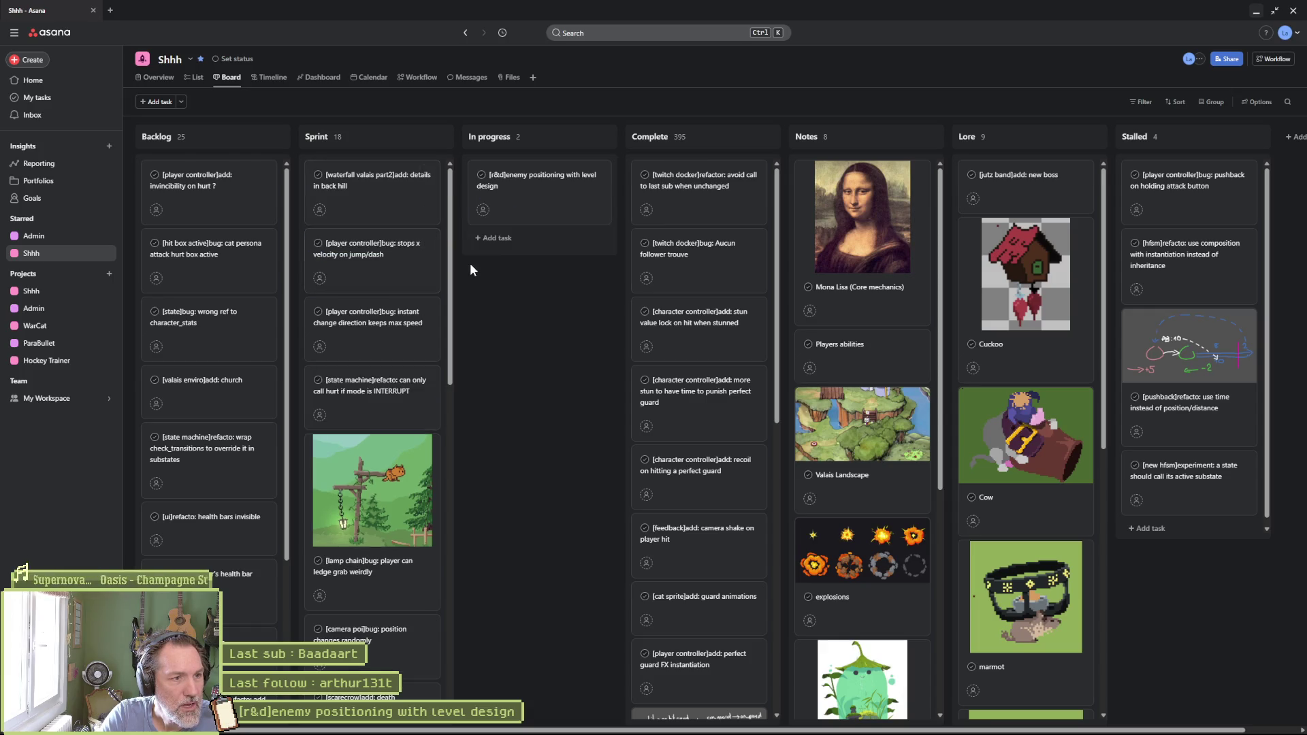
left_click_drag(381, 267, 382, 204)
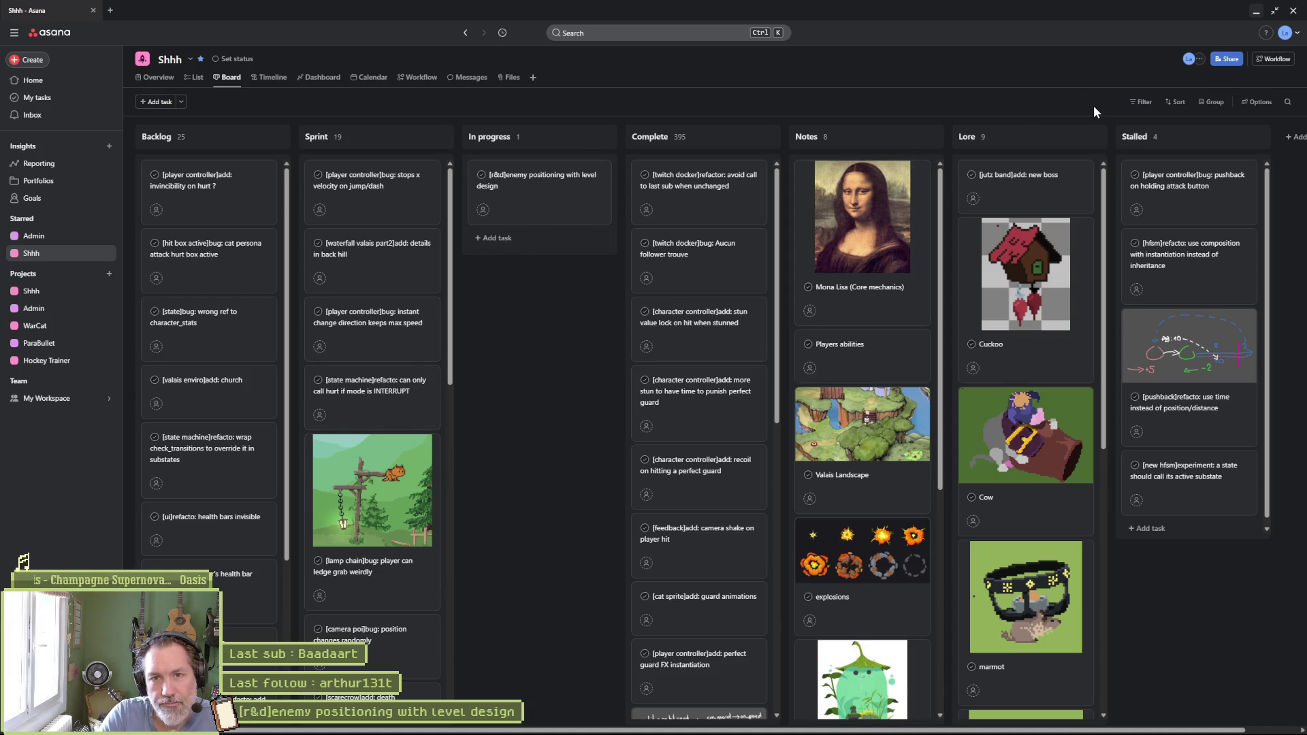
- Review the not is_stunned check in character_controller.gd, then return to the level's 2D view
left_click(1257, 10)
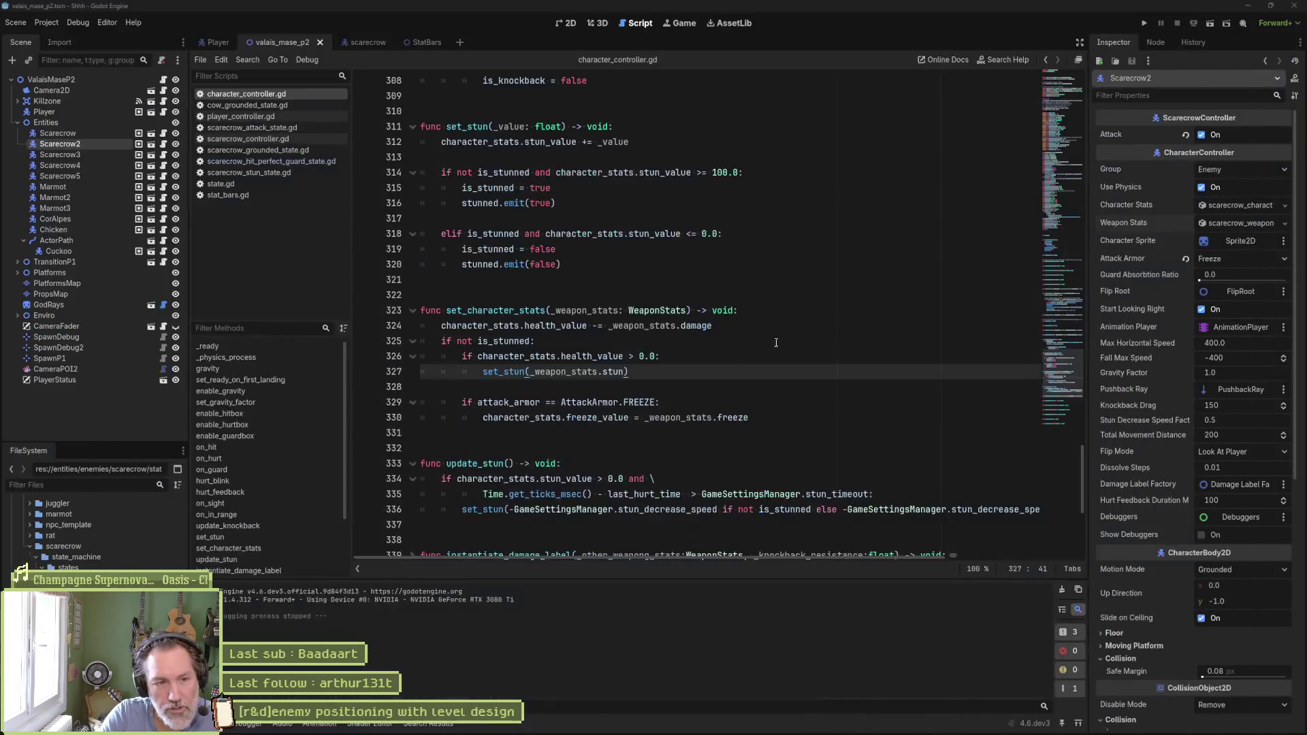
left_click(704, 347)
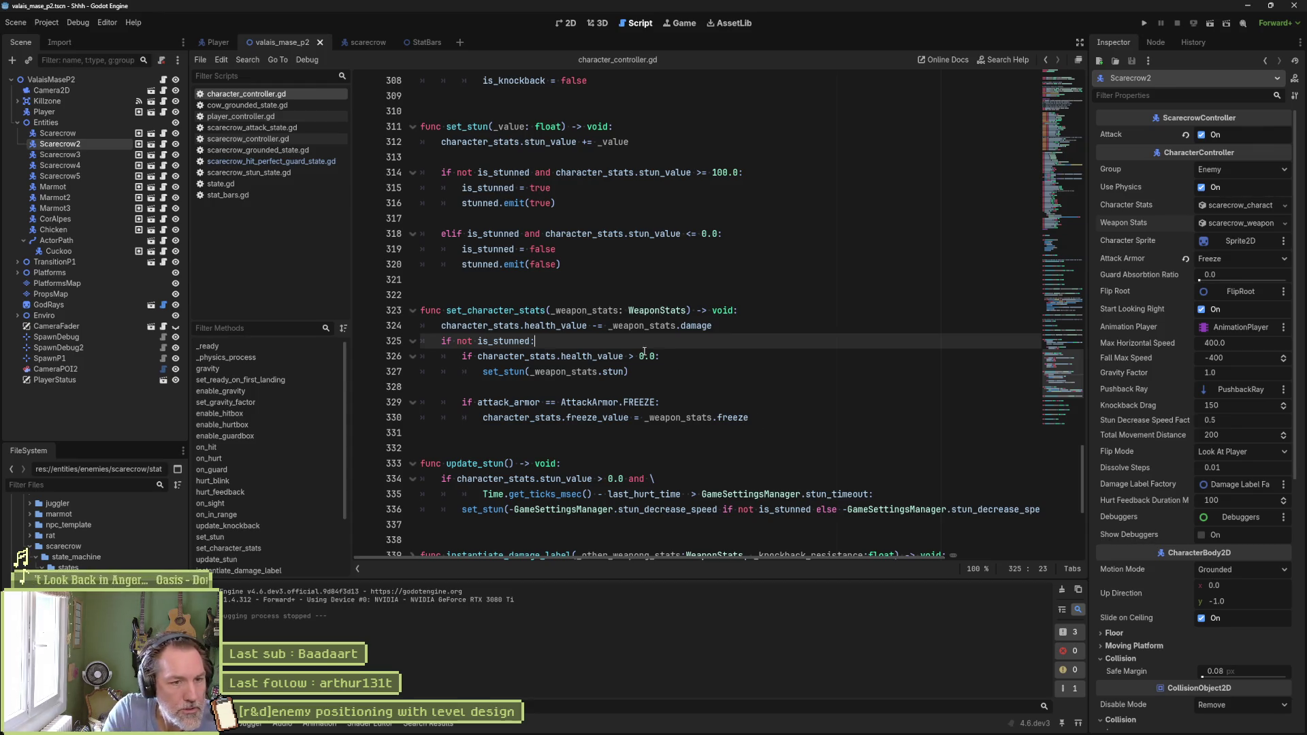
left_click(567, 24)
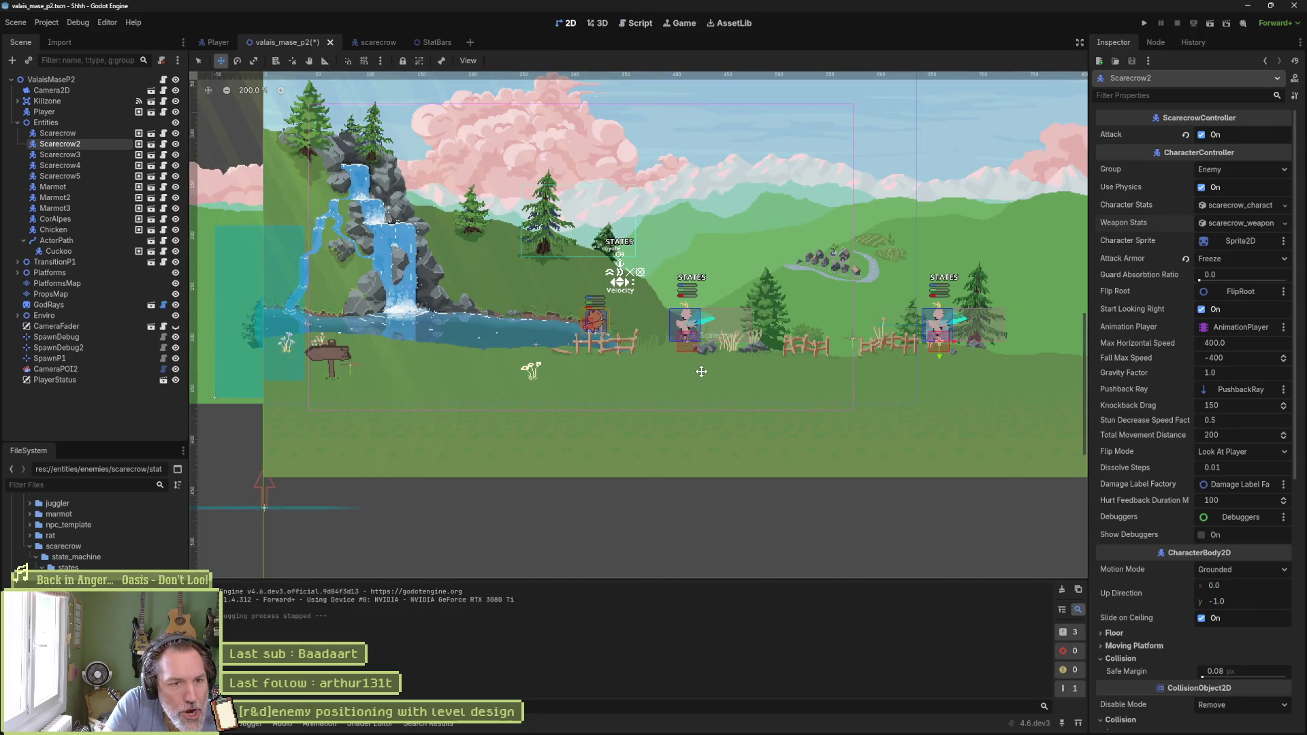
- Set ValaisMaseP2's Spawn to SpawnP1, then test-run the level and stop it
left_click_drag(738, 344, 610, 405)
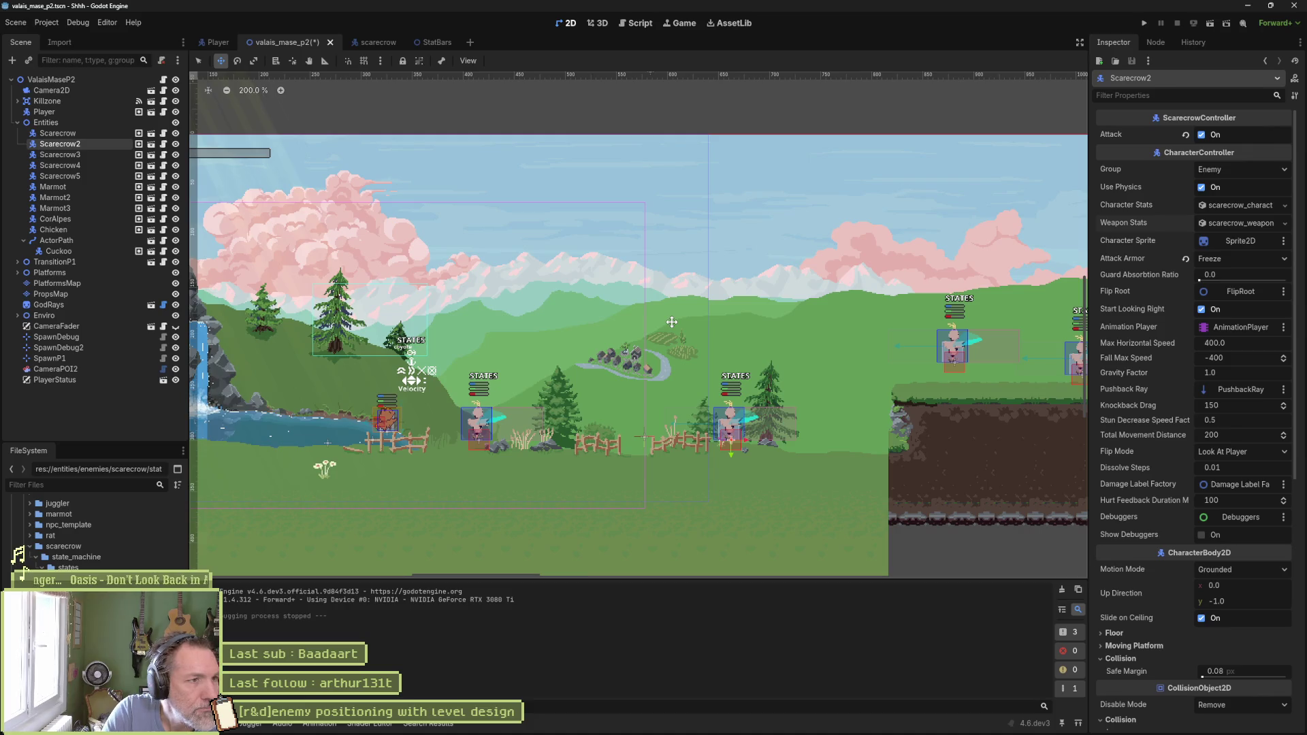
left_click_drag(433, 438, 538, 437)
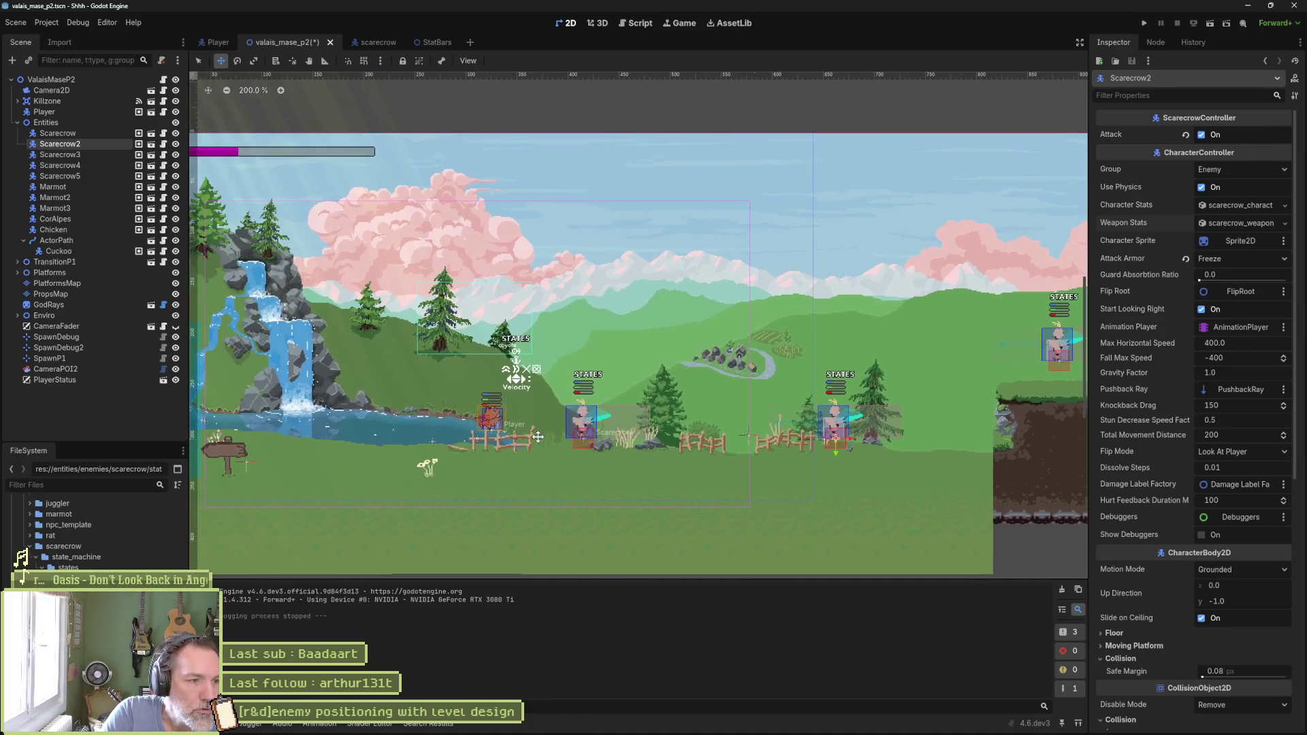
left_click(76, 79)
left_click(1165, 170)
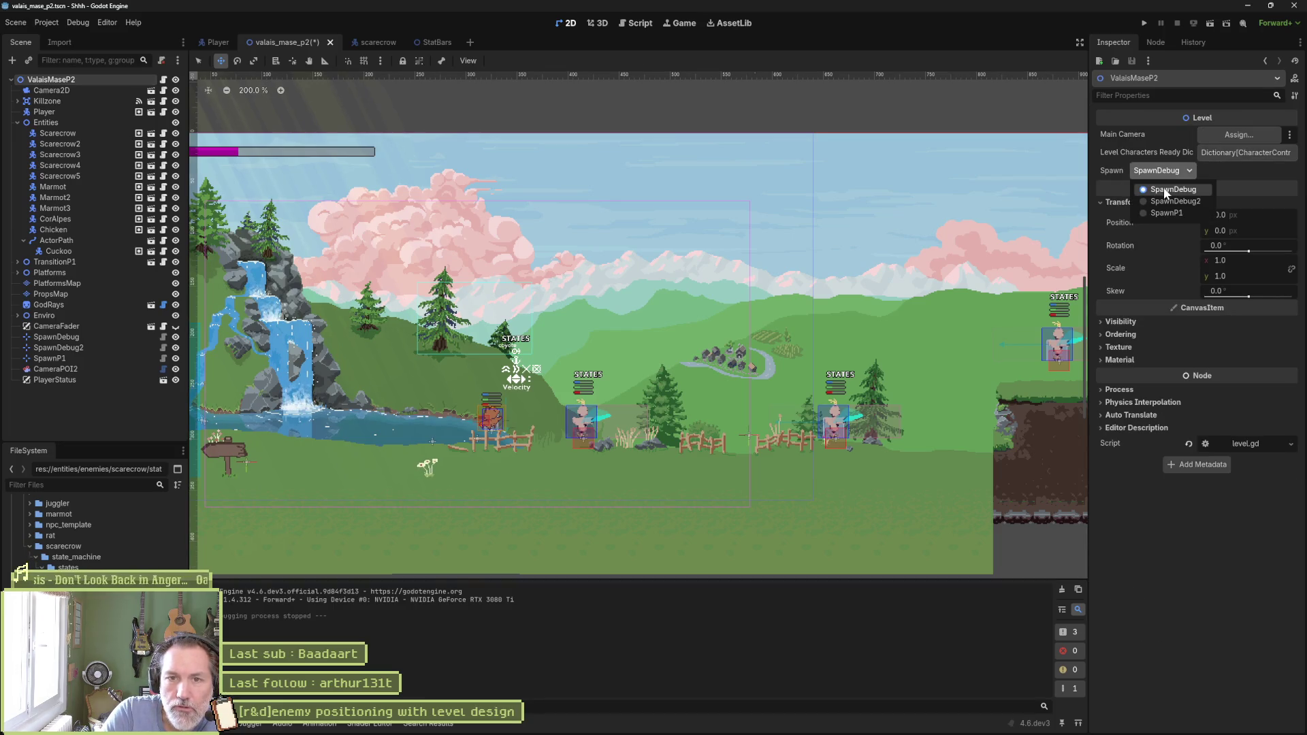
left_click(1166, 213)
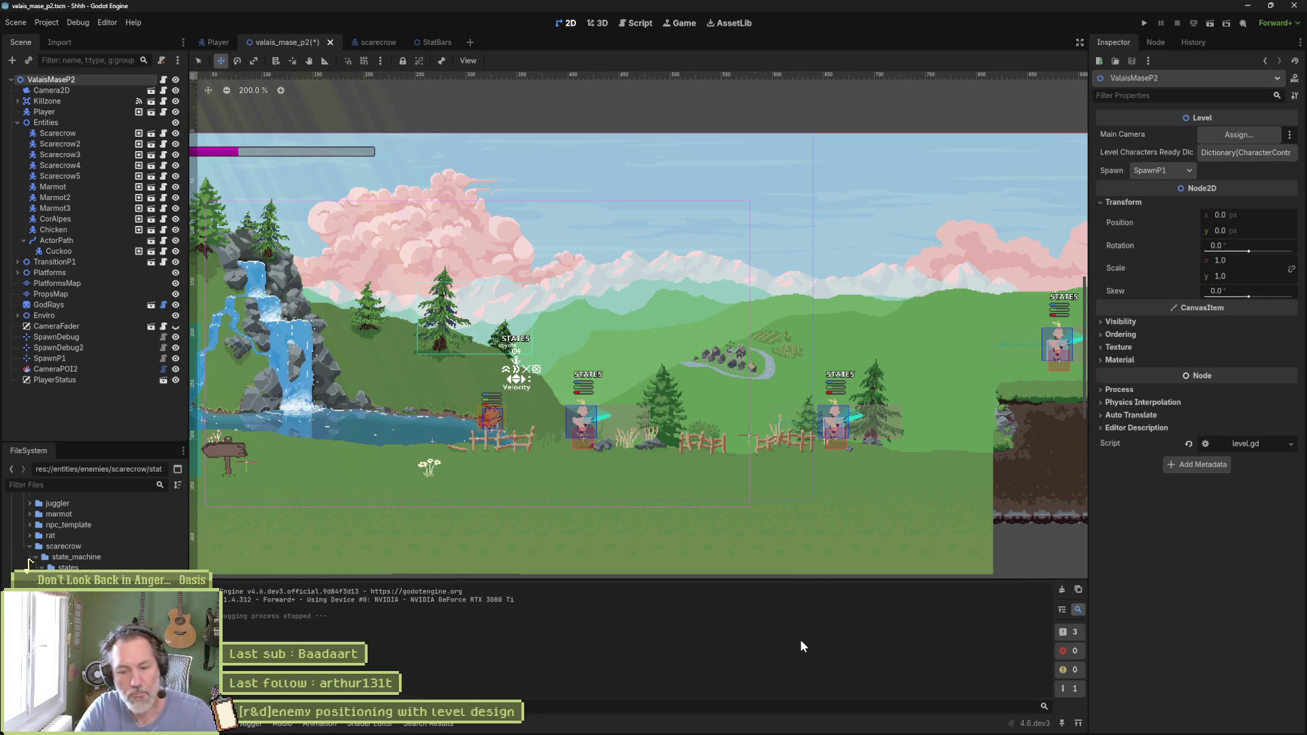
key("F6")
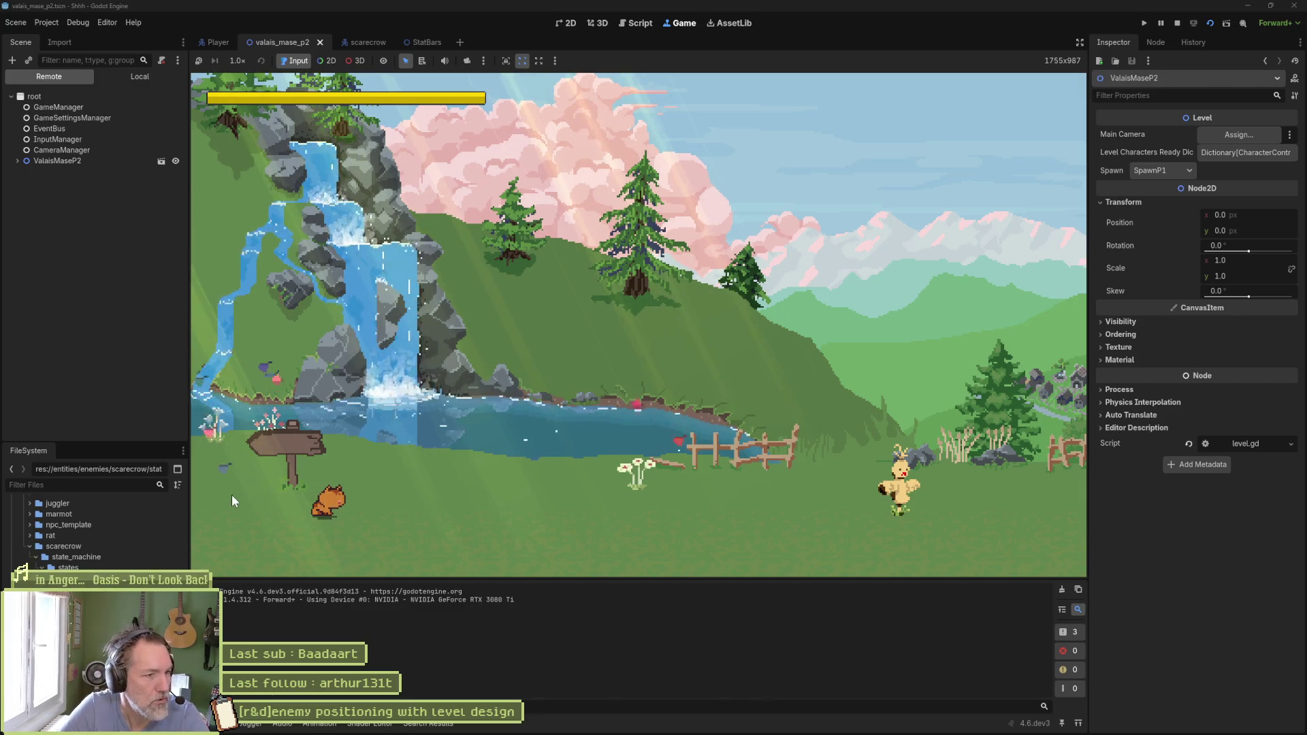
key("F8")
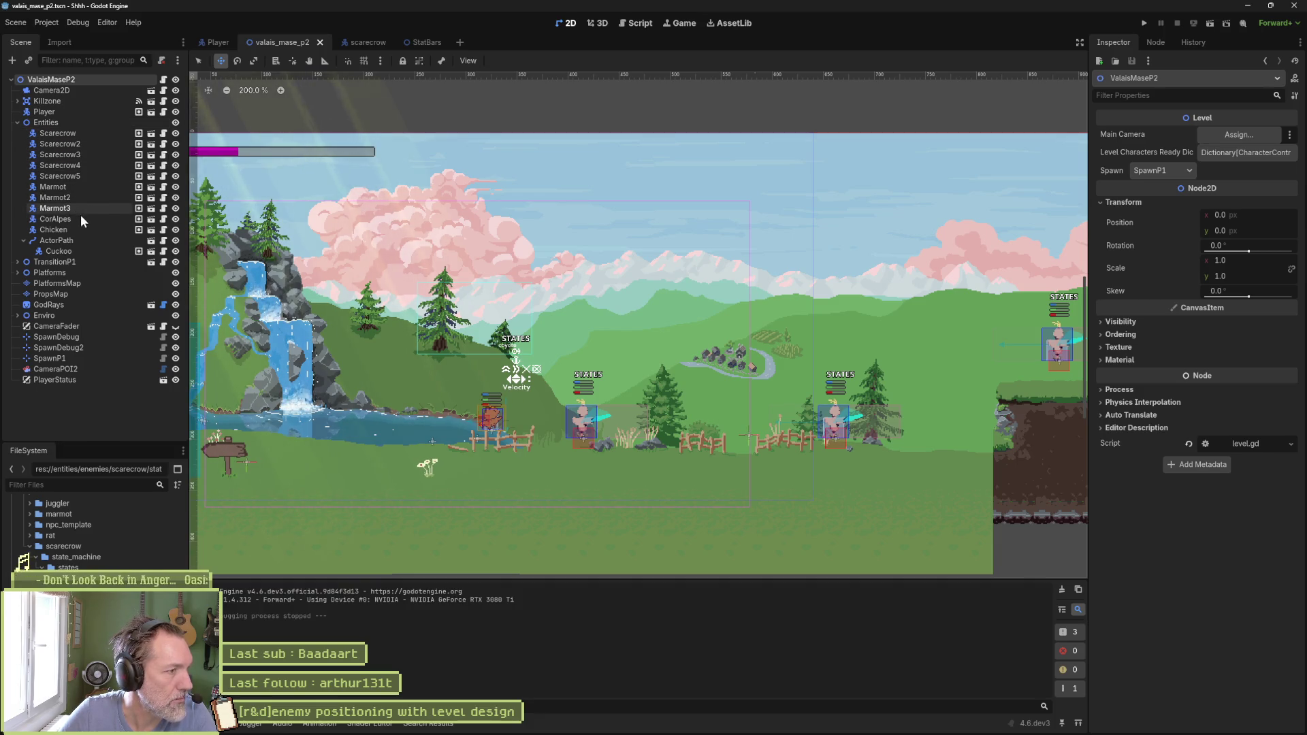
- Peek into the Platforms node and toggle the Entities scarecrows' visibility off and back on
left_click(17, 273)
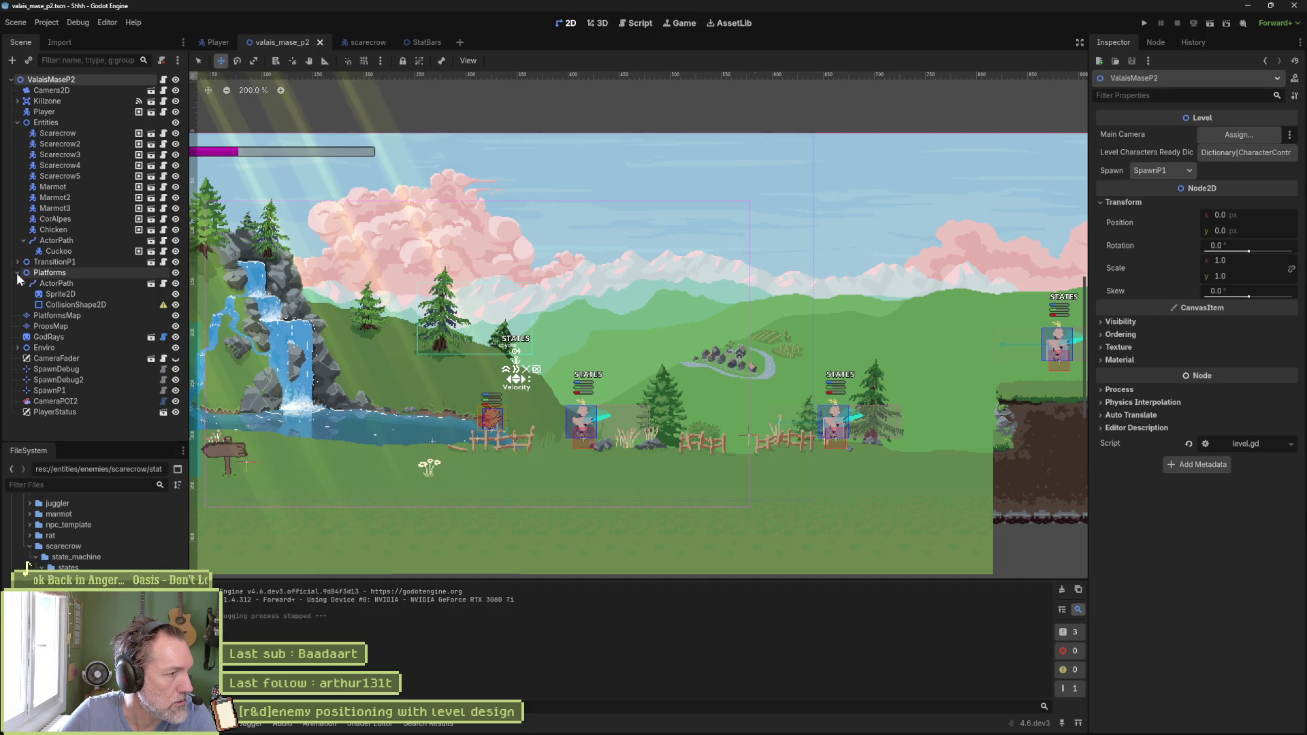
left_click(17, 273)
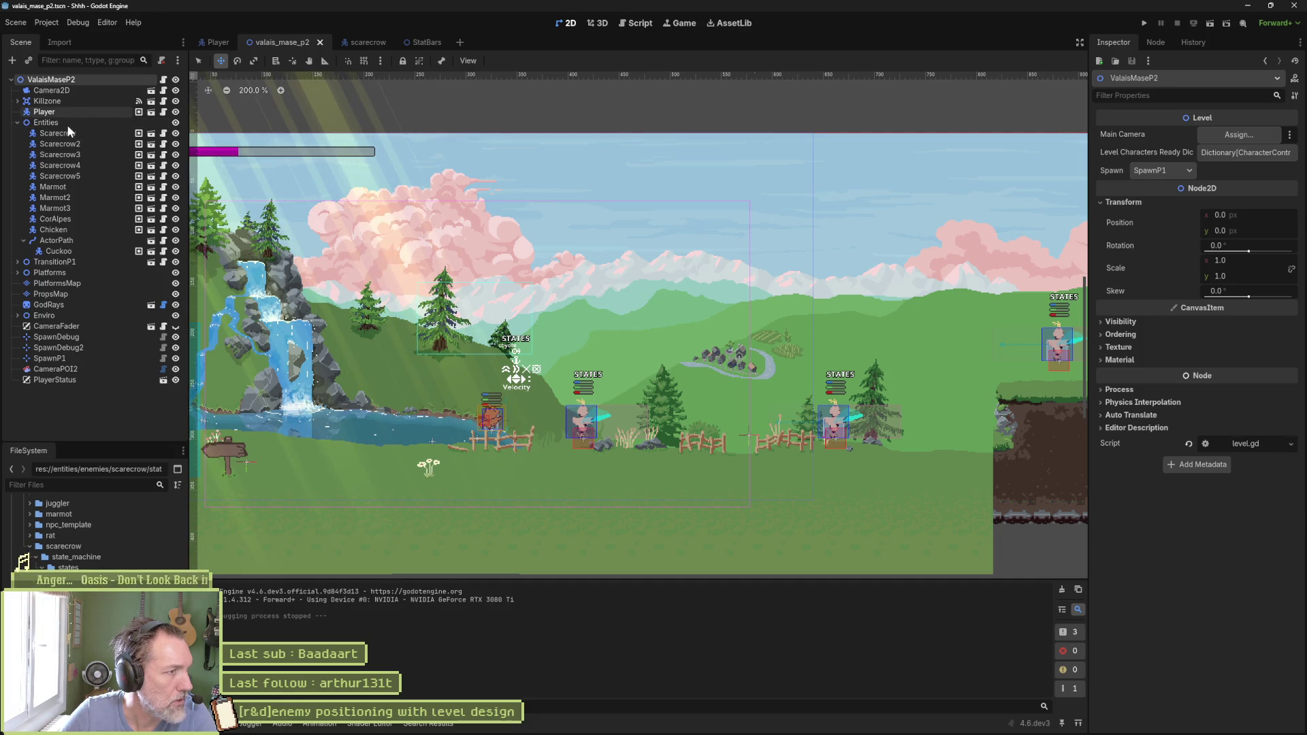
left_click(175, 123)
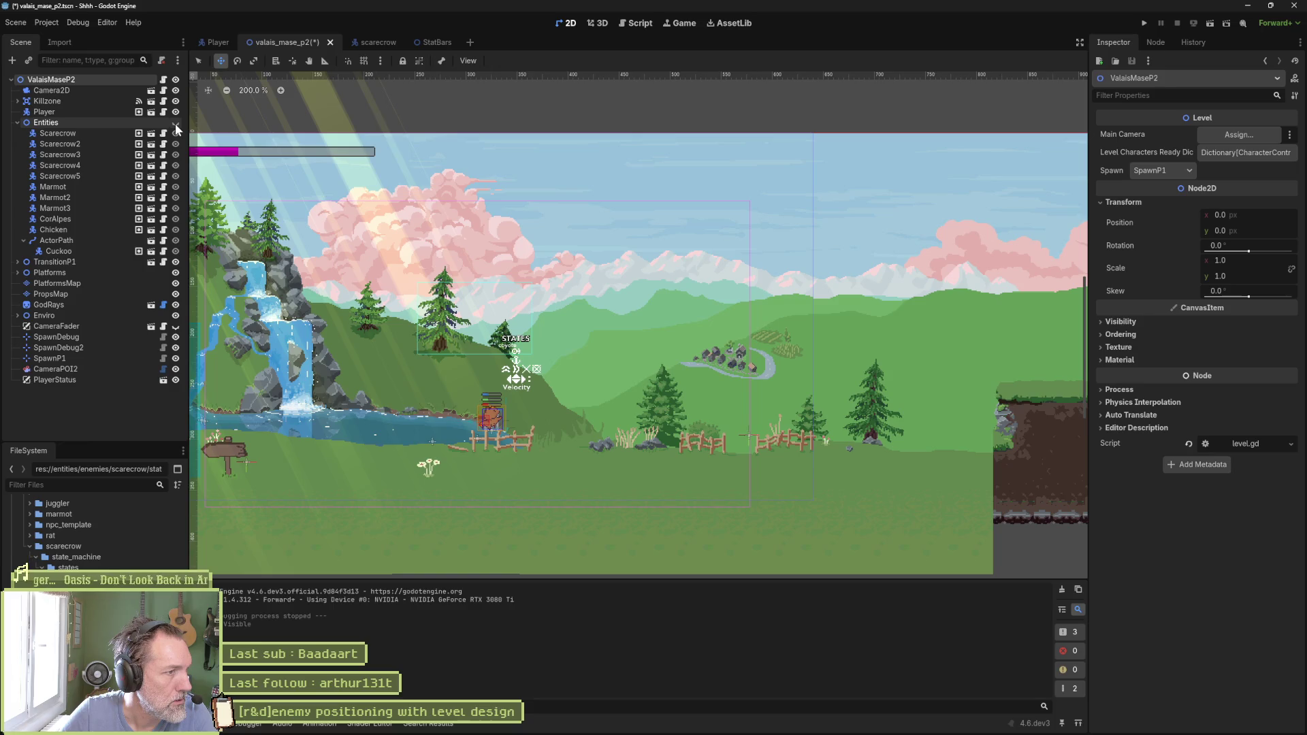
left_click(175, 124)
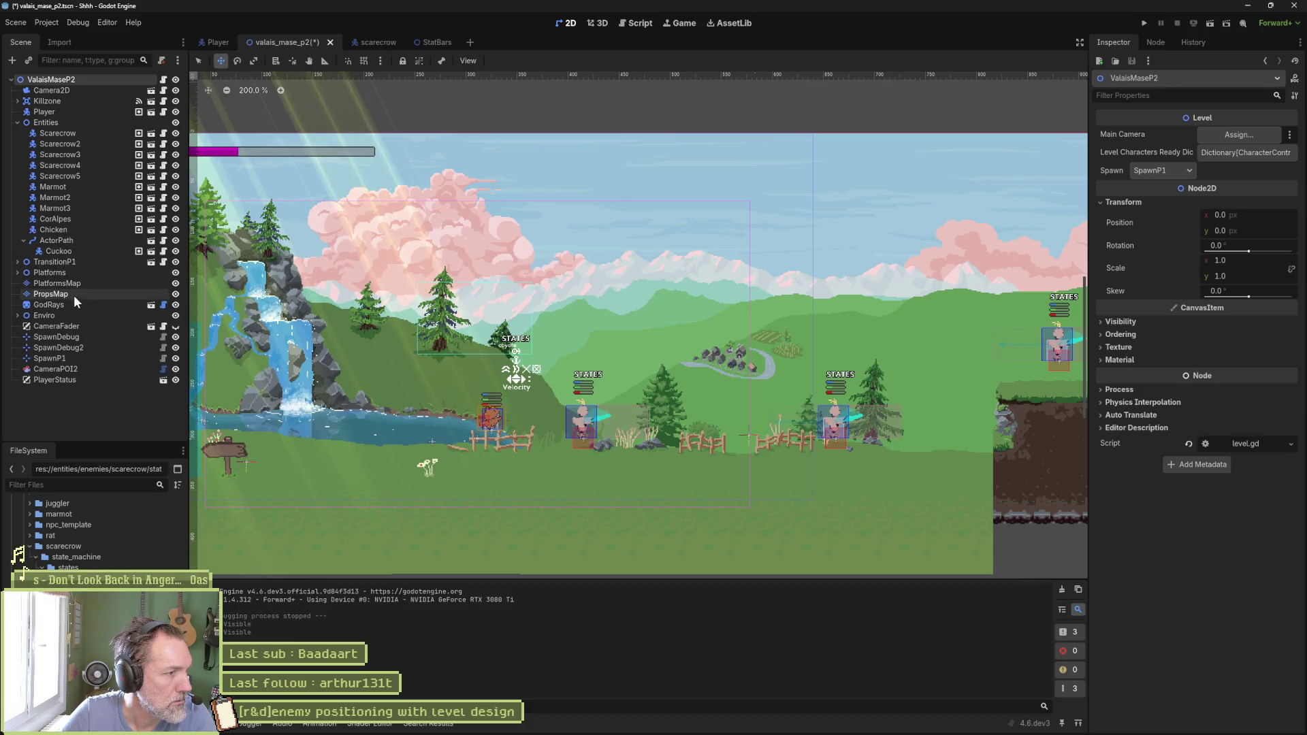
- Collapse the BG9 Mountains, BG4 Hill and BG1 Waterfall layers, inspect ColorRect, and frame Butterflies
left_click(17, 315)
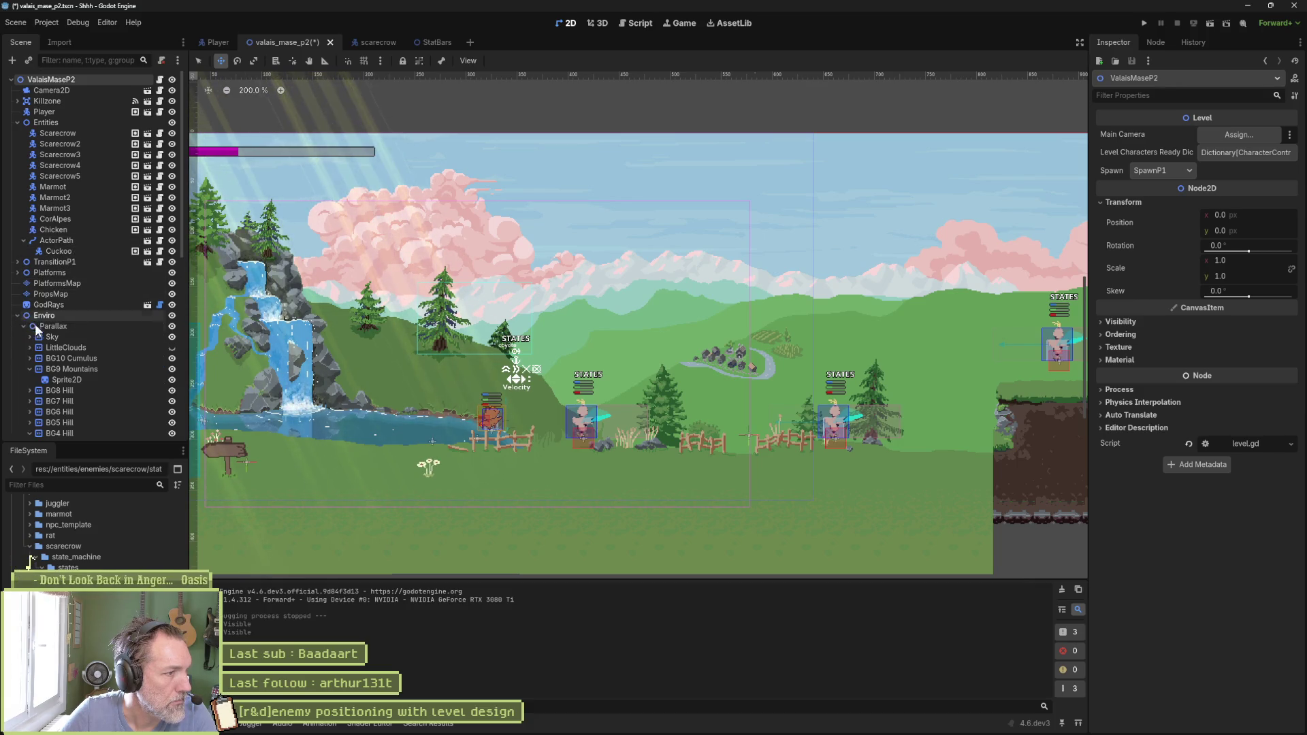
left_click(30, 369)
scroll(75, 378, "down", 3)
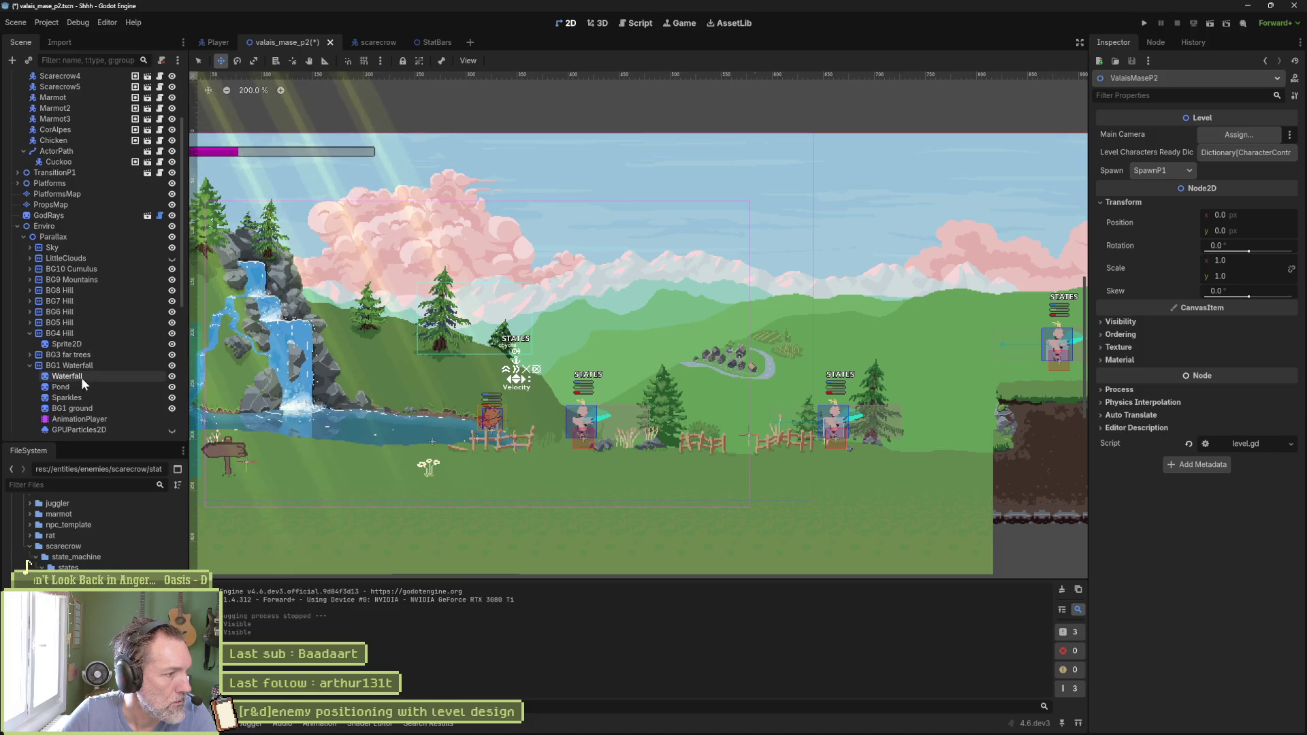
left_click(30, 334)
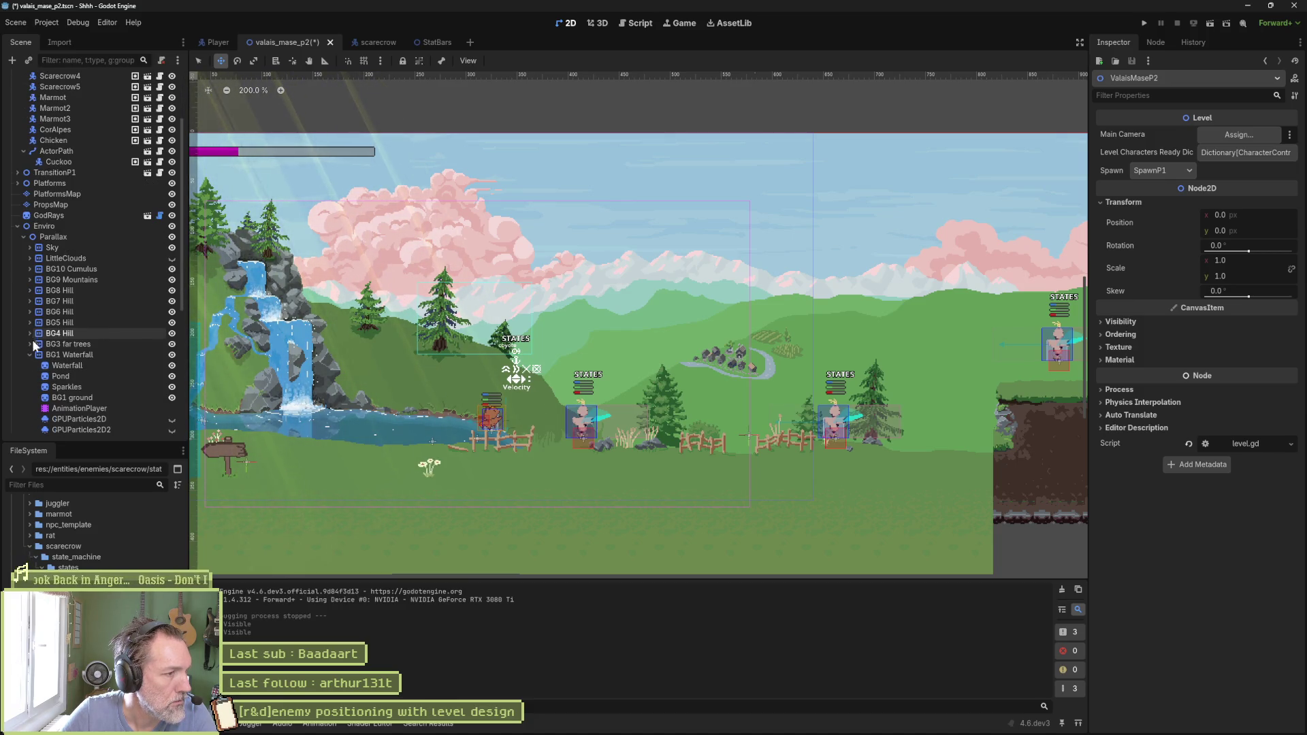
scroll(87, 360, "down", 3)
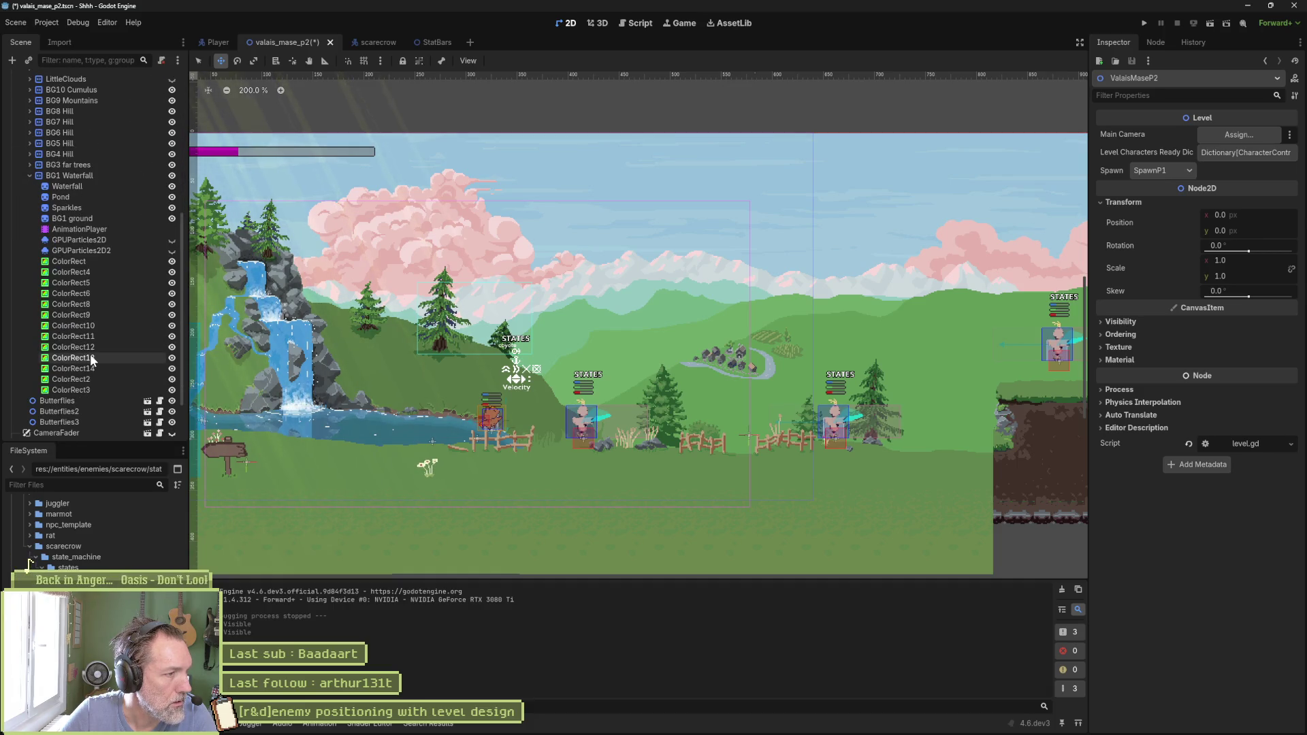
left_click(86, 265)
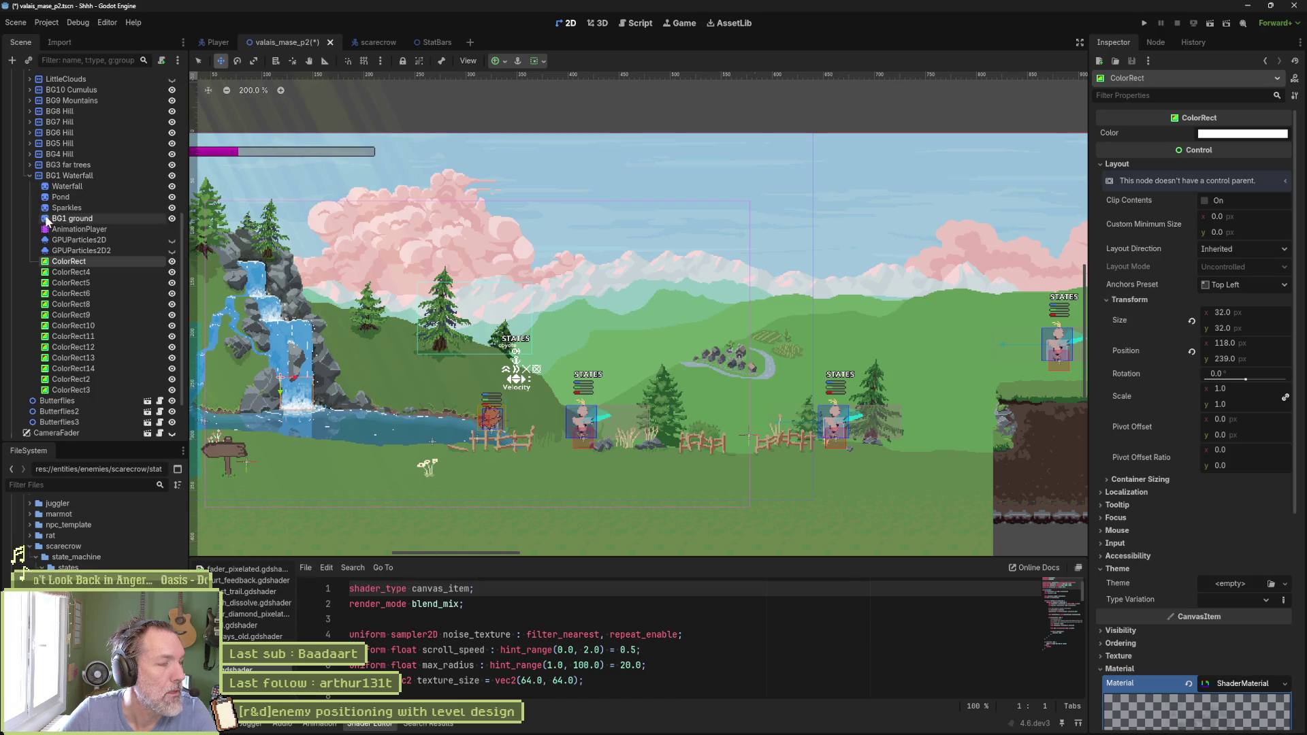
left_click(30, 175)
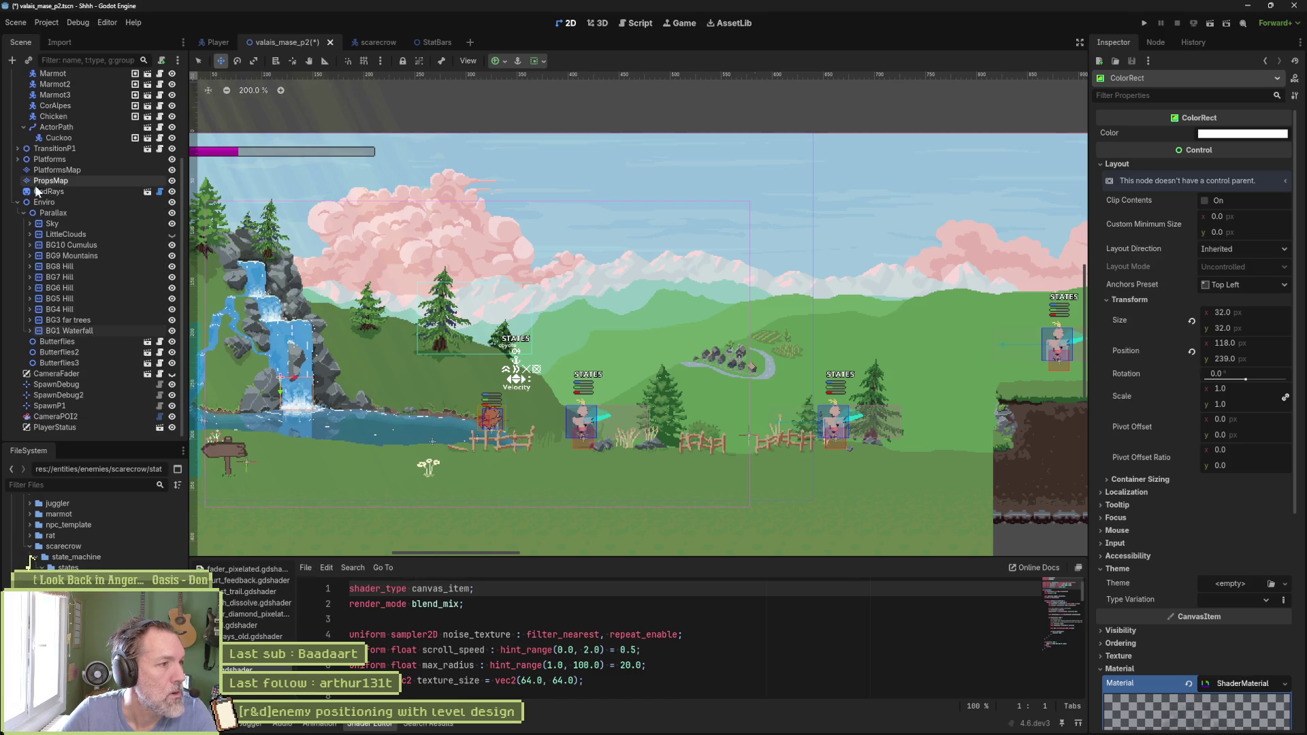
double_click(95, 340)
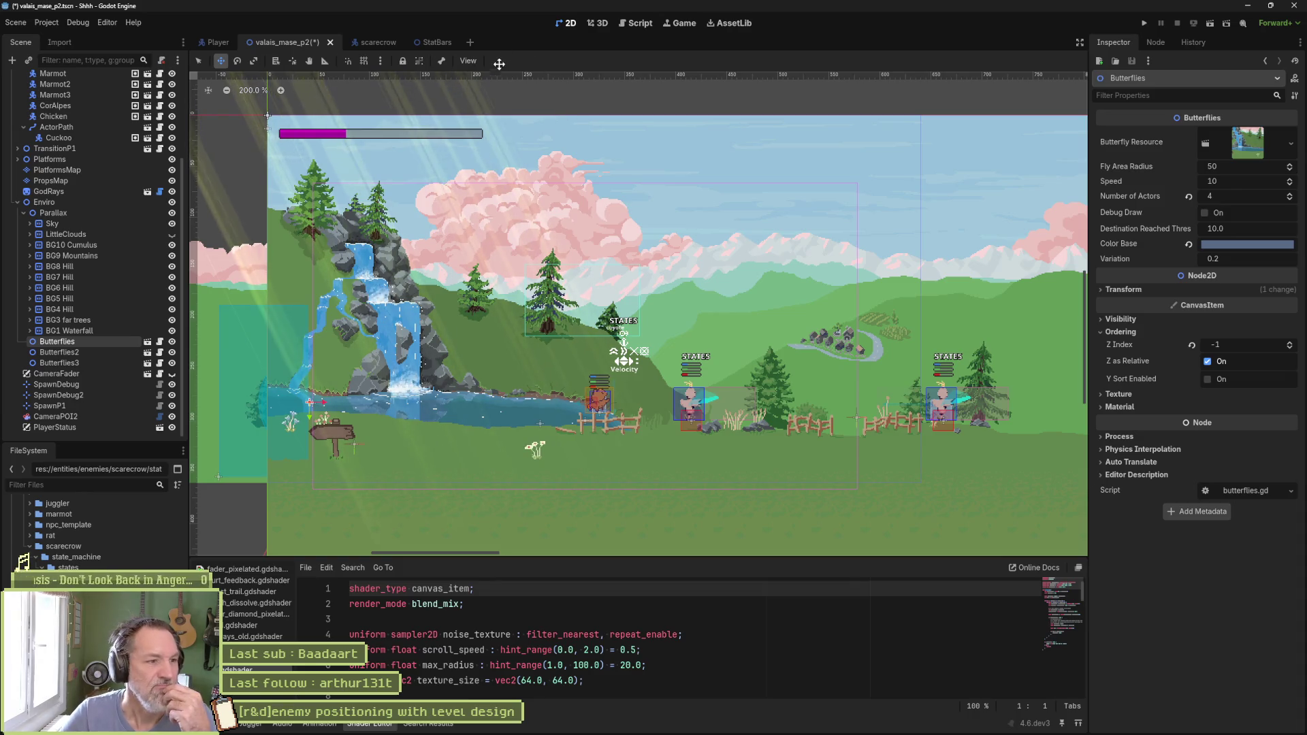
- Look over the canvas display options and the butterflies scene, then return to valais_mase_p2
left_click(467, 62)
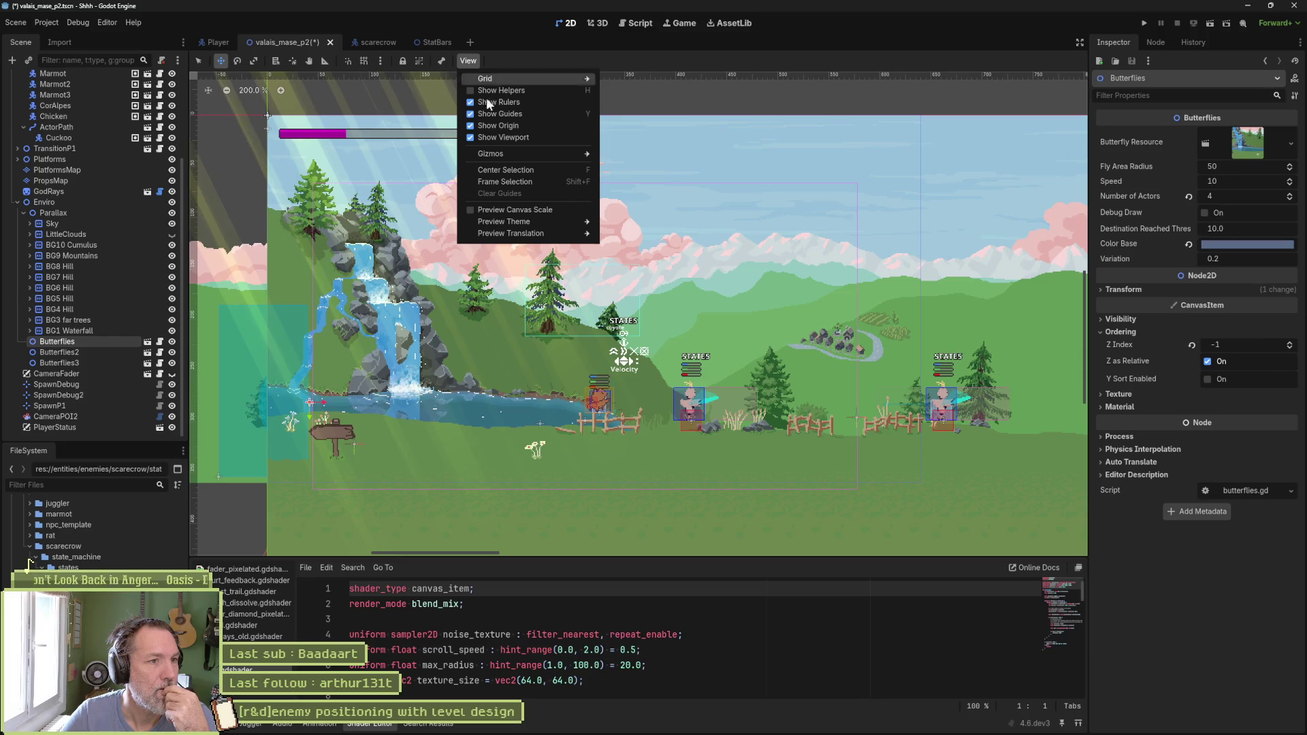
mouse_move(585, 154)
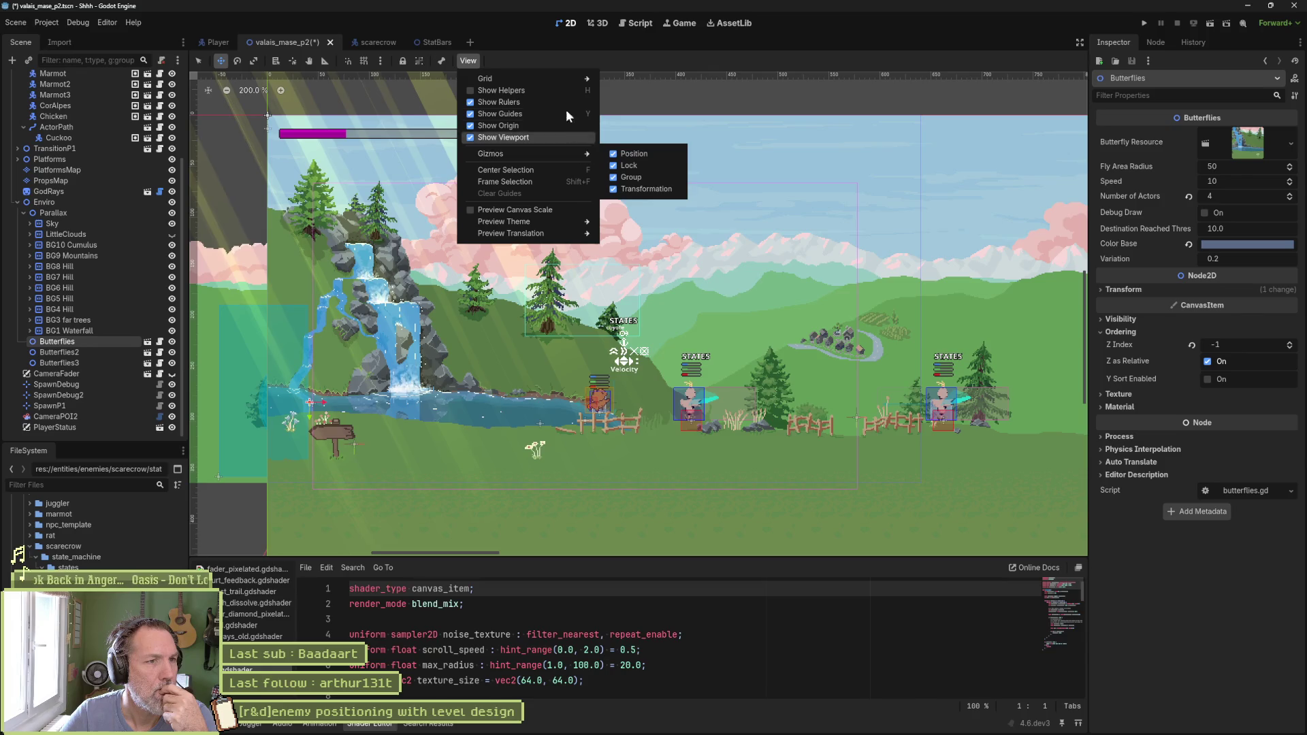
key("Escape")
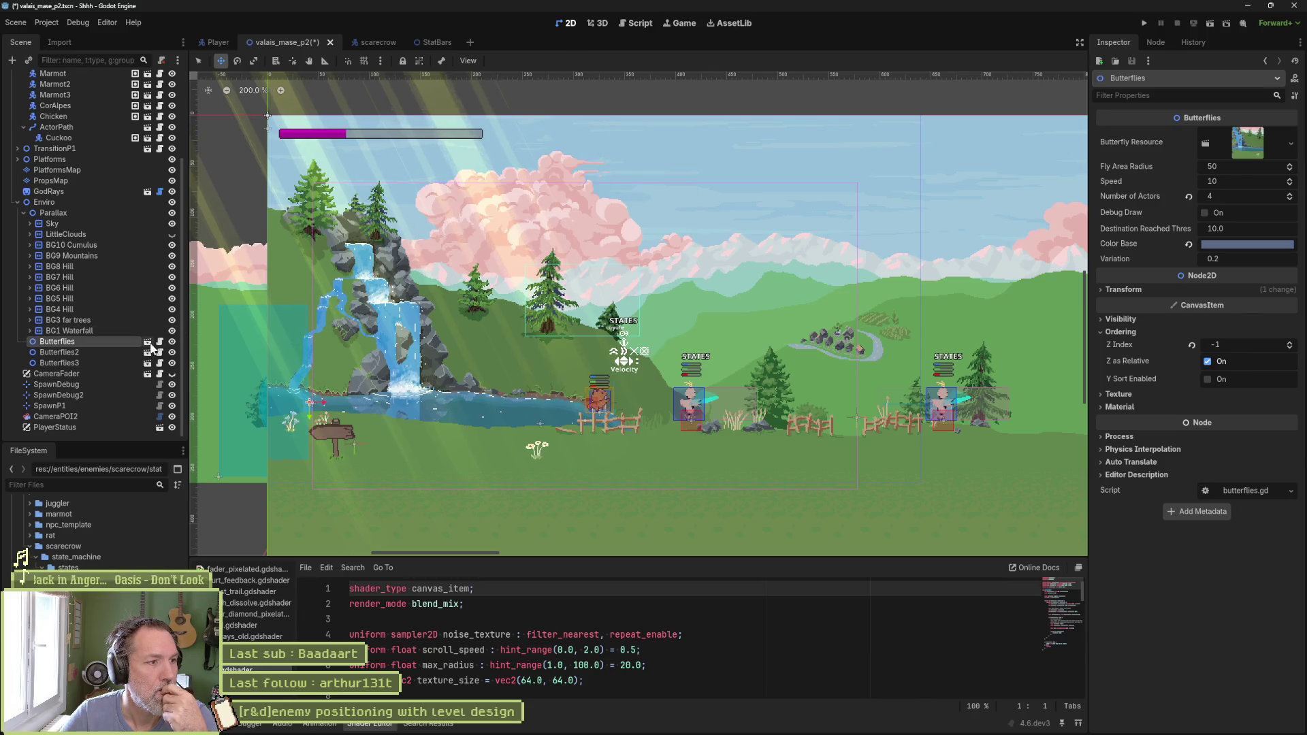
left_click(159, 341)
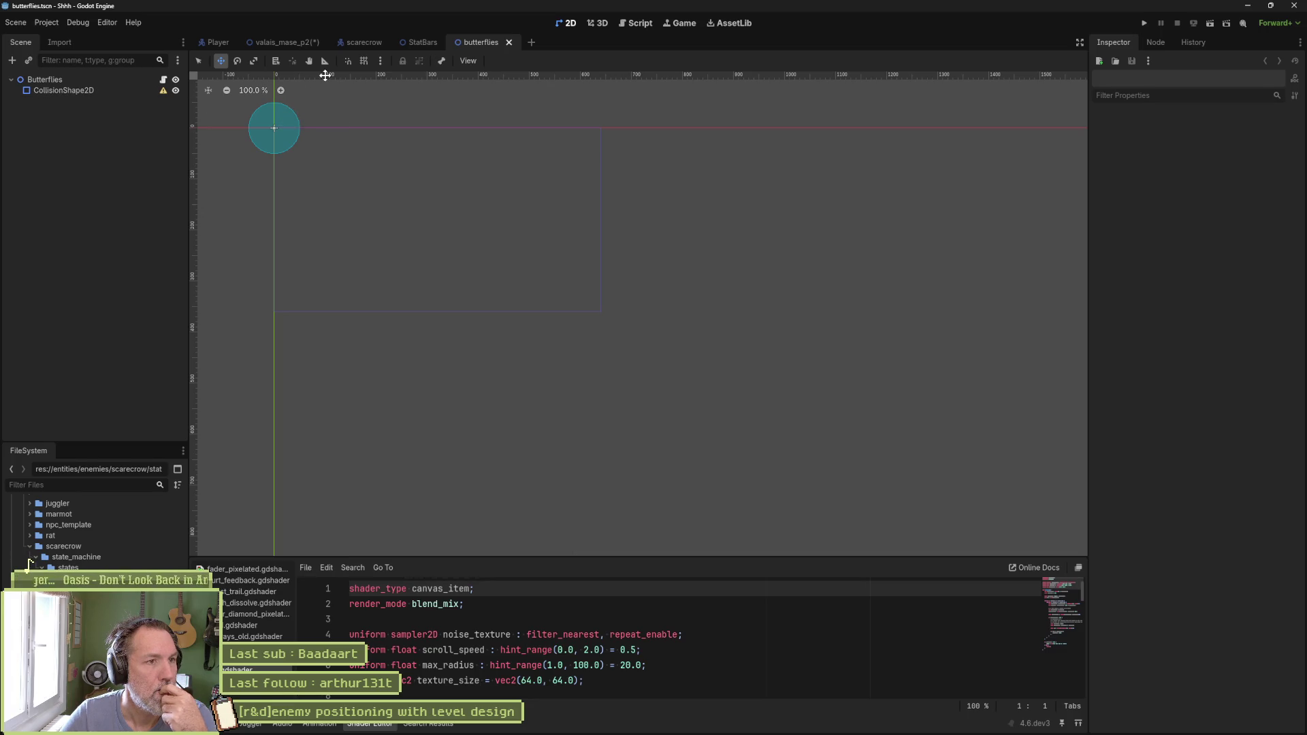
left_click(293, 42)
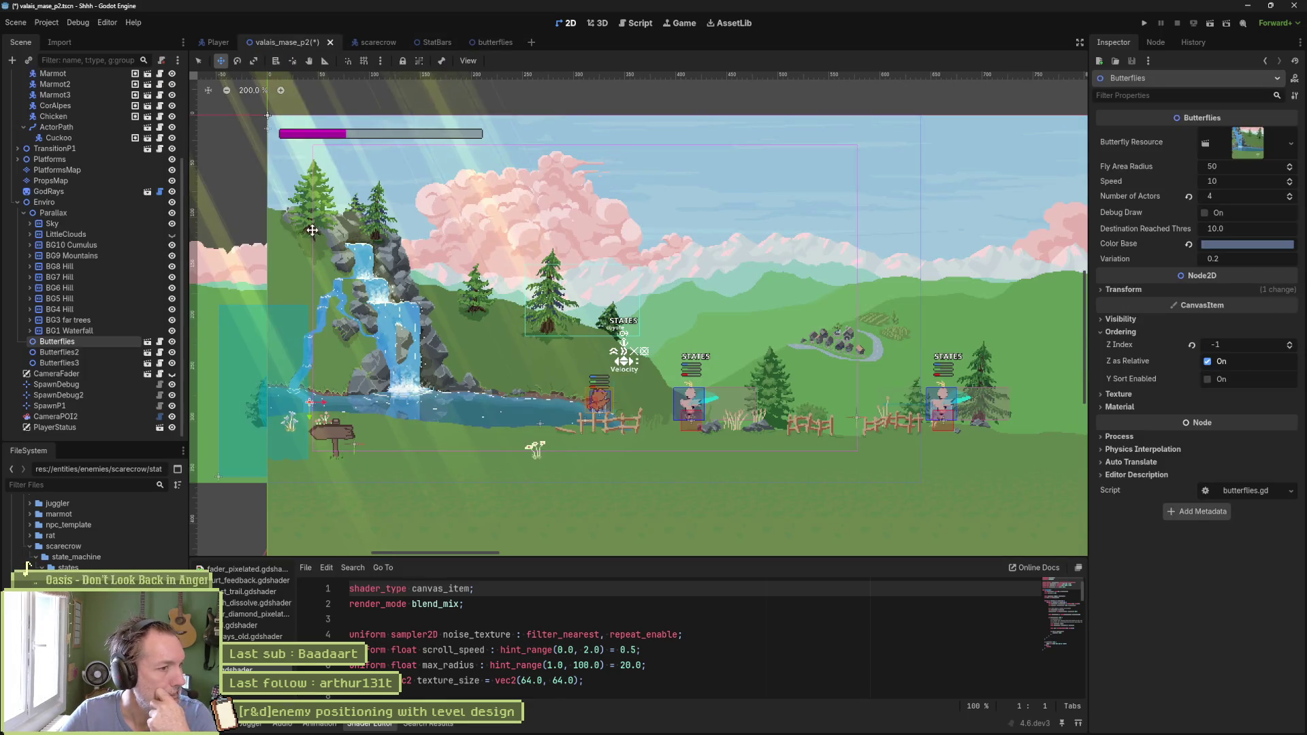
- Nudge the Butterflies area slightly right beside the waterfall pond, then save and run the game
mouse_move(370, 318)
left_mouse_down()
mouse_move(409, 381)
mouse_move(455, 395)
left_mouse_up()
scroll(422, 385, "down", 8)
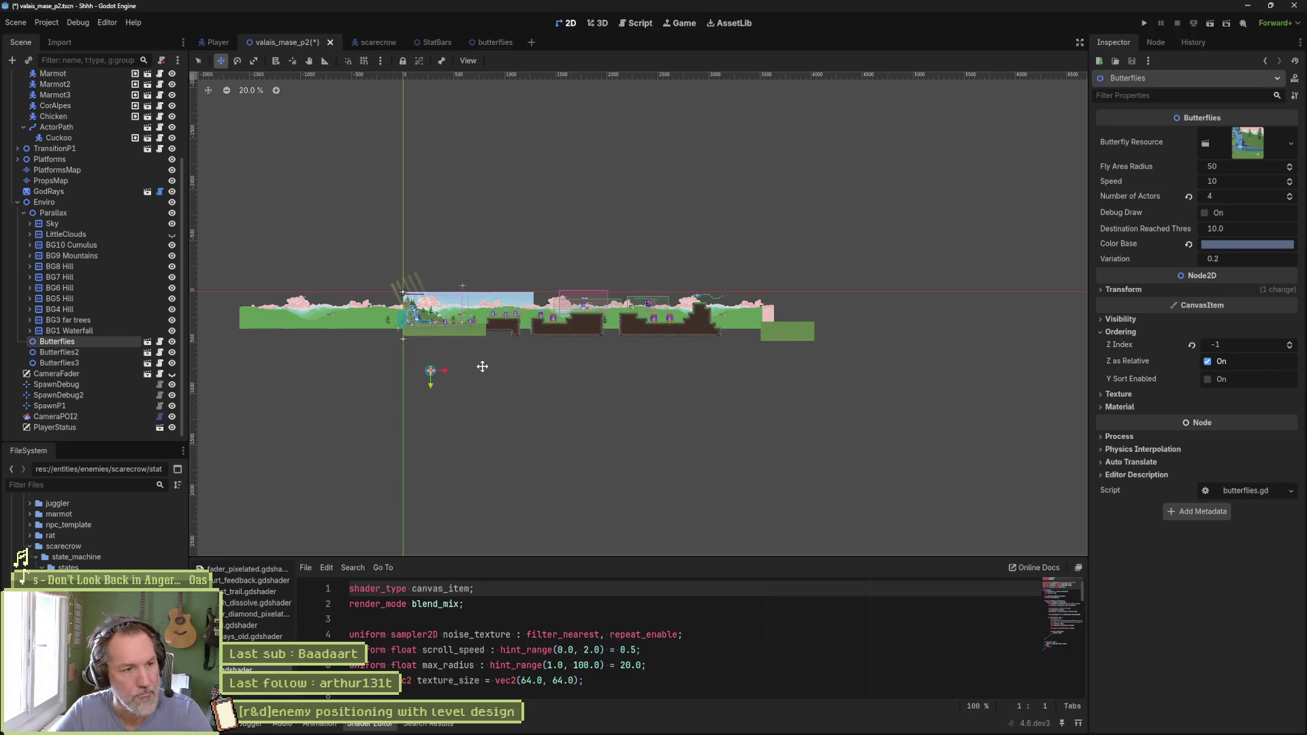
scroll(427, 332, "up", 8)
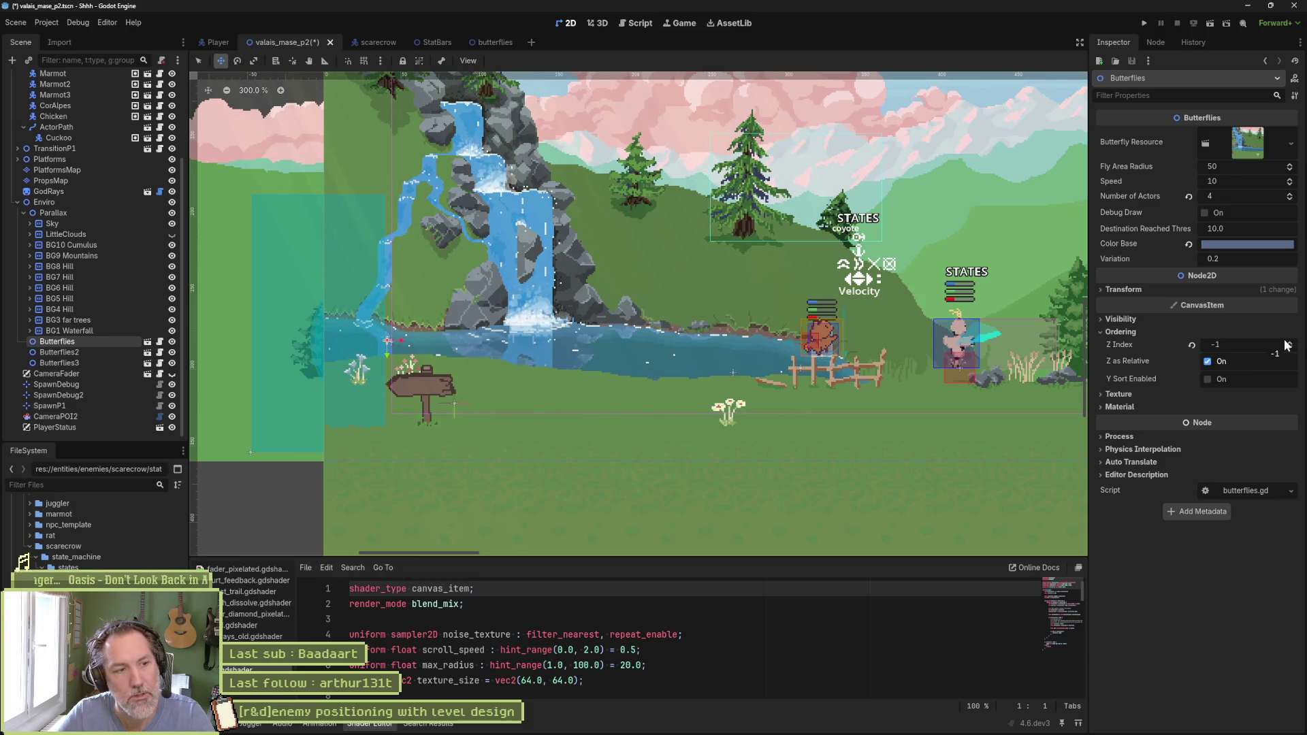
left_click_drag(431, 352, 439, 352)
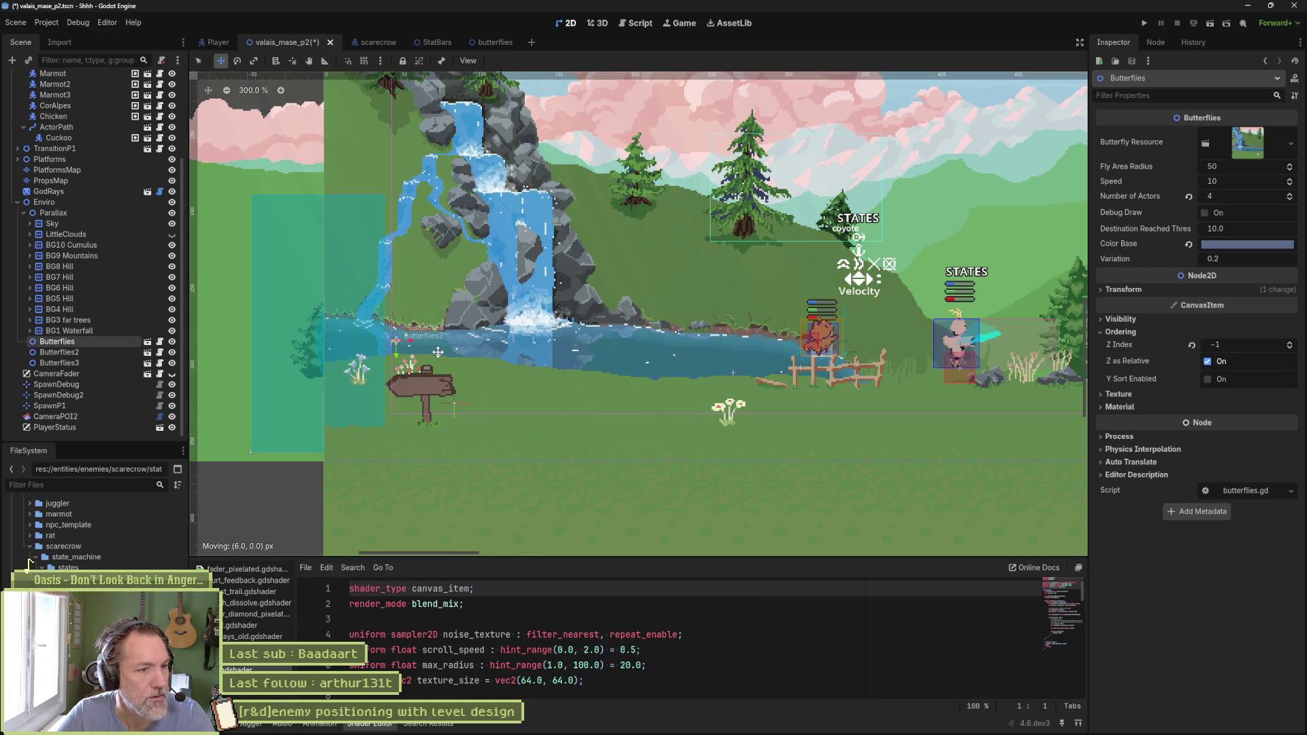
key("F6")
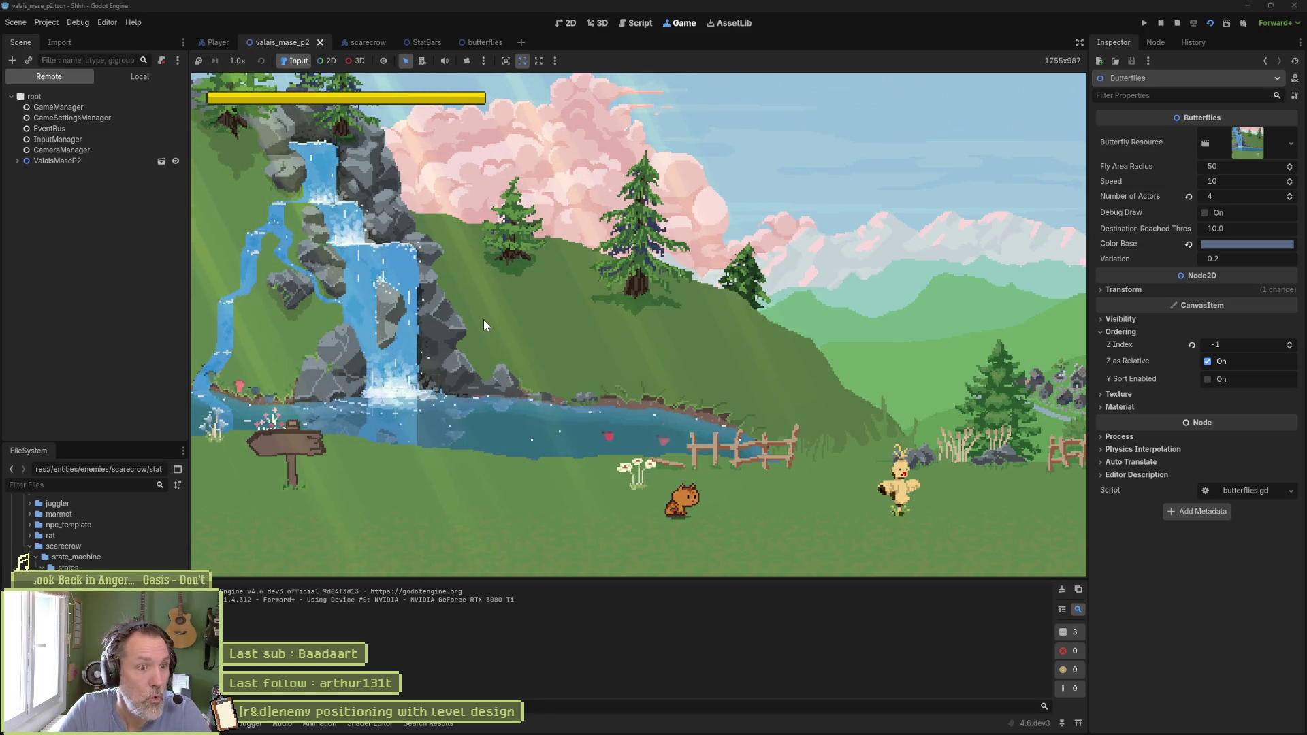
- Walk the cat to the scarecrow, attack it twice, then stop the test run
key("Left")
key("Right")
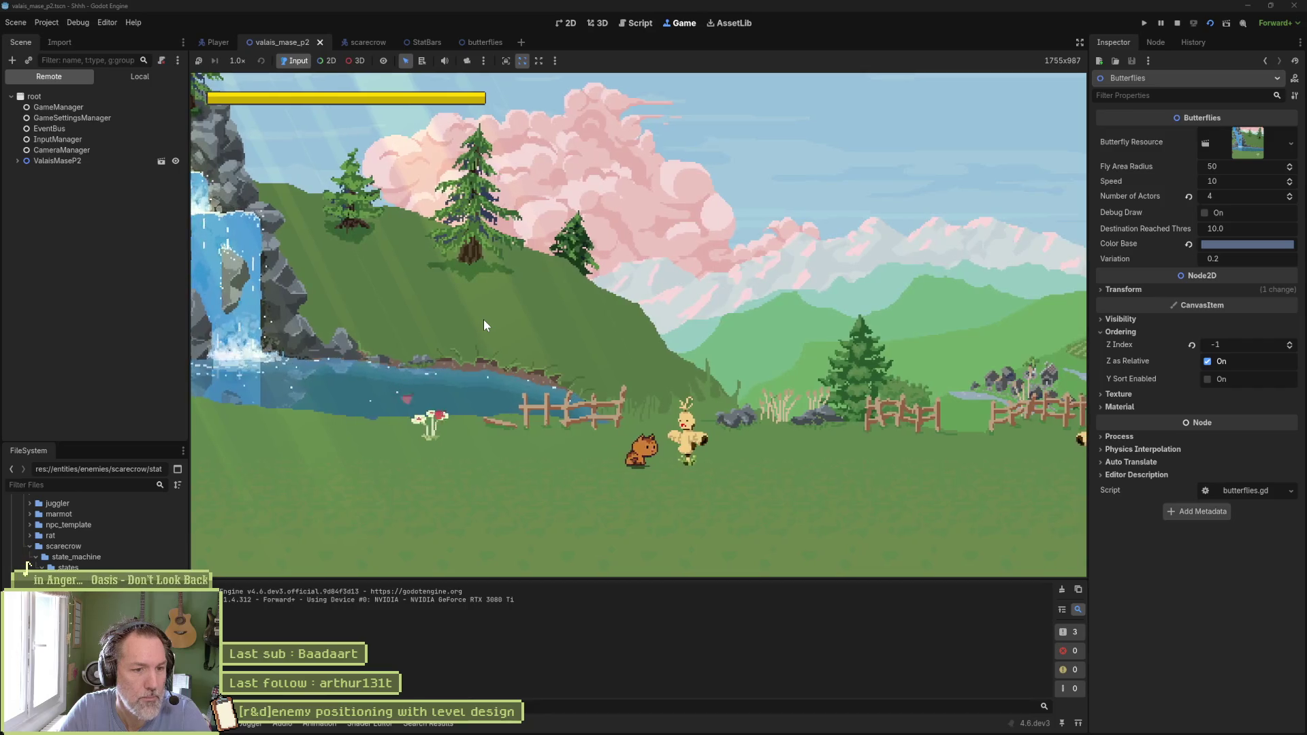
left_click(485, 325)
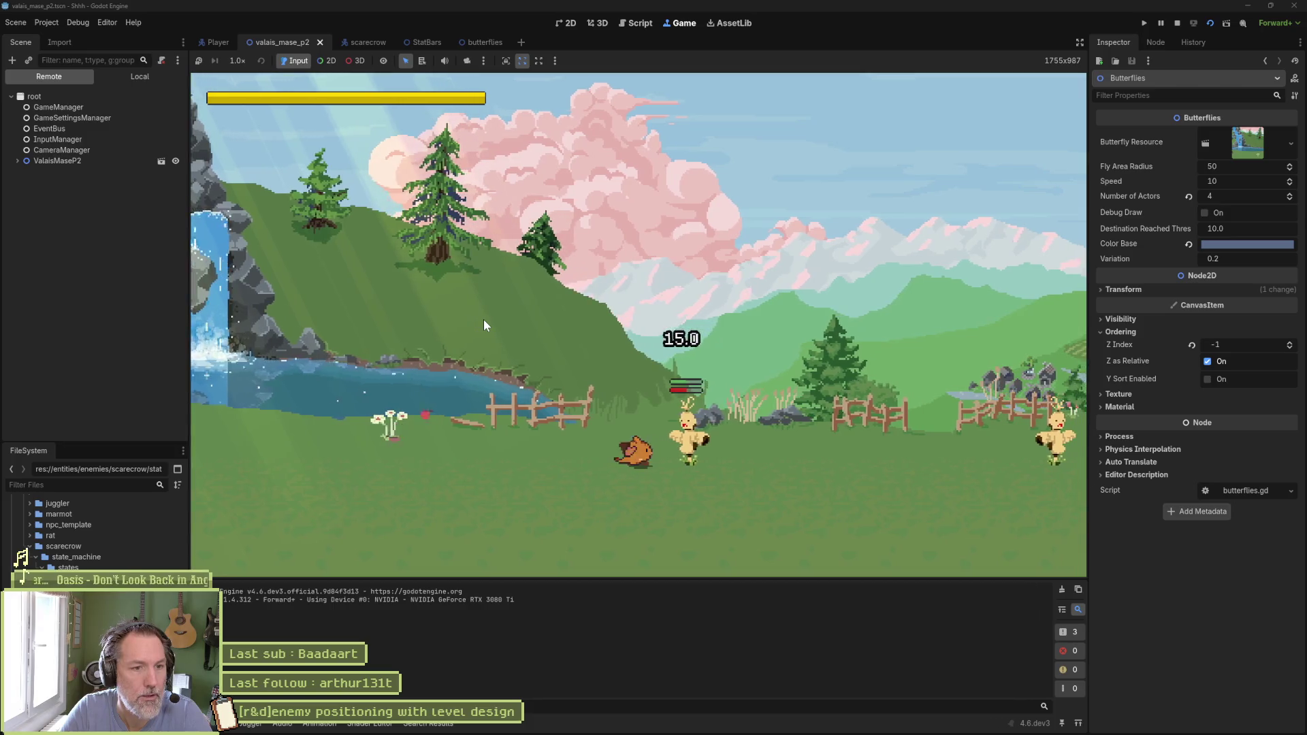
left_click(484, 321)
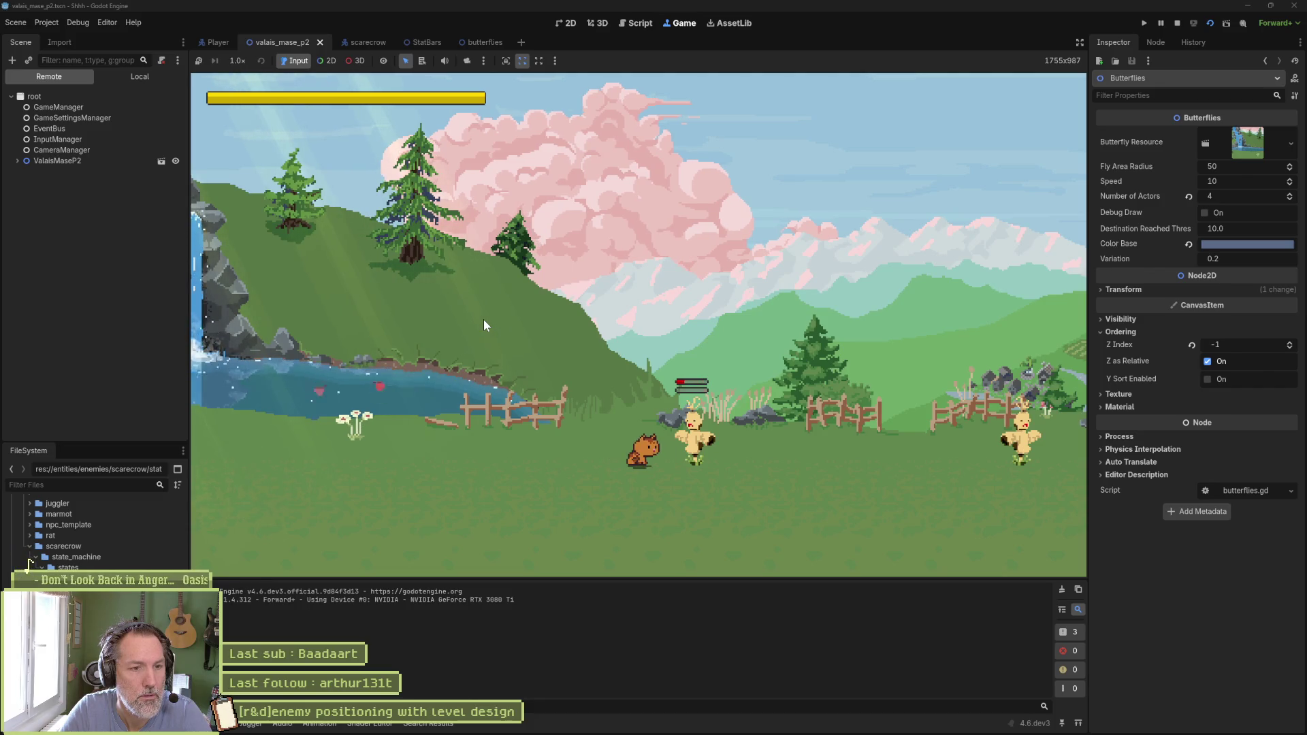
key("F8")
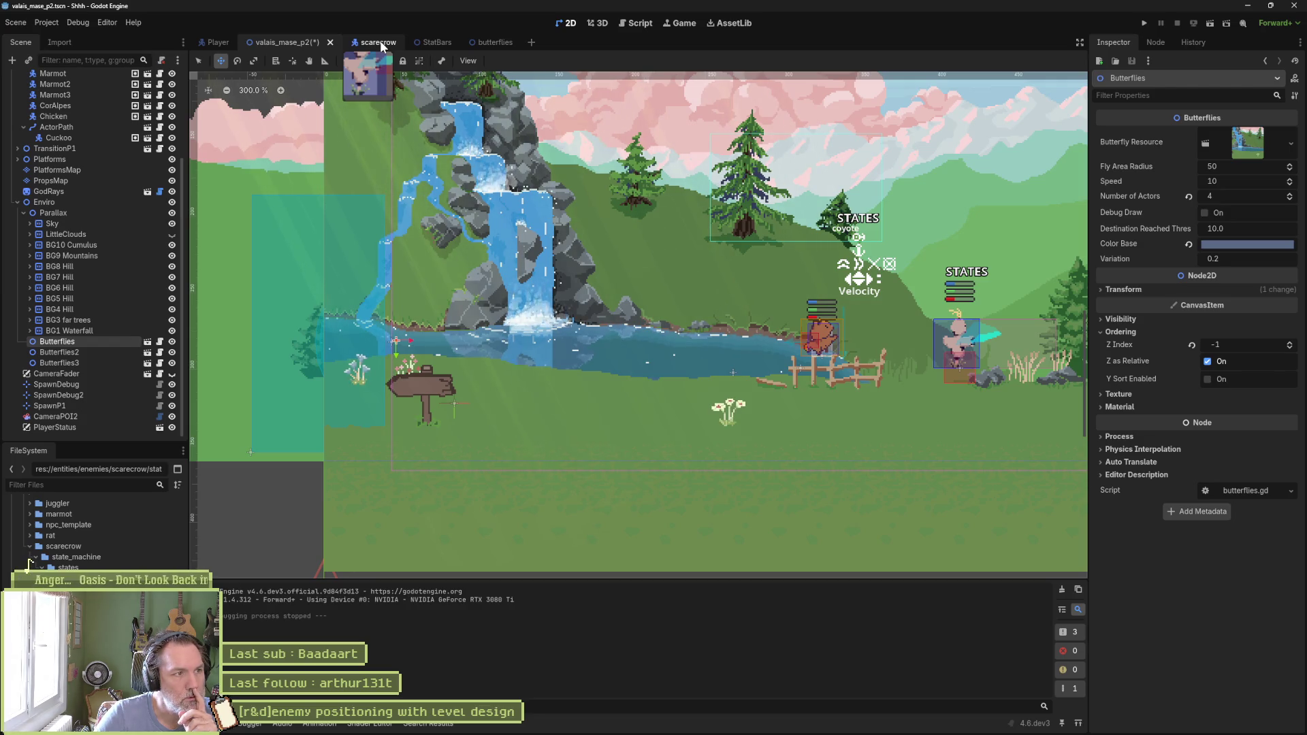
- Open scarecrow_hit_perfect_guard_state.gd in the Script editor, then bring the Asana board forward
key("ctrl+F3")
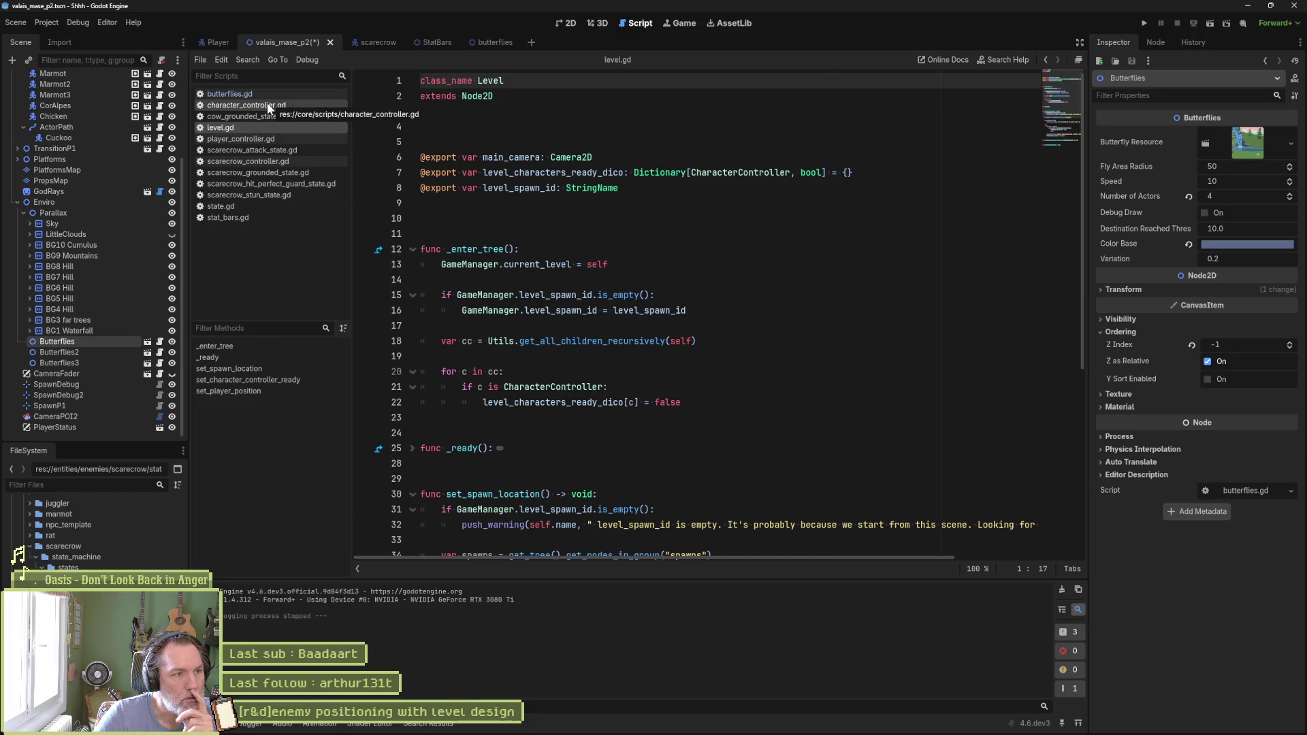
left_click(272, 183)
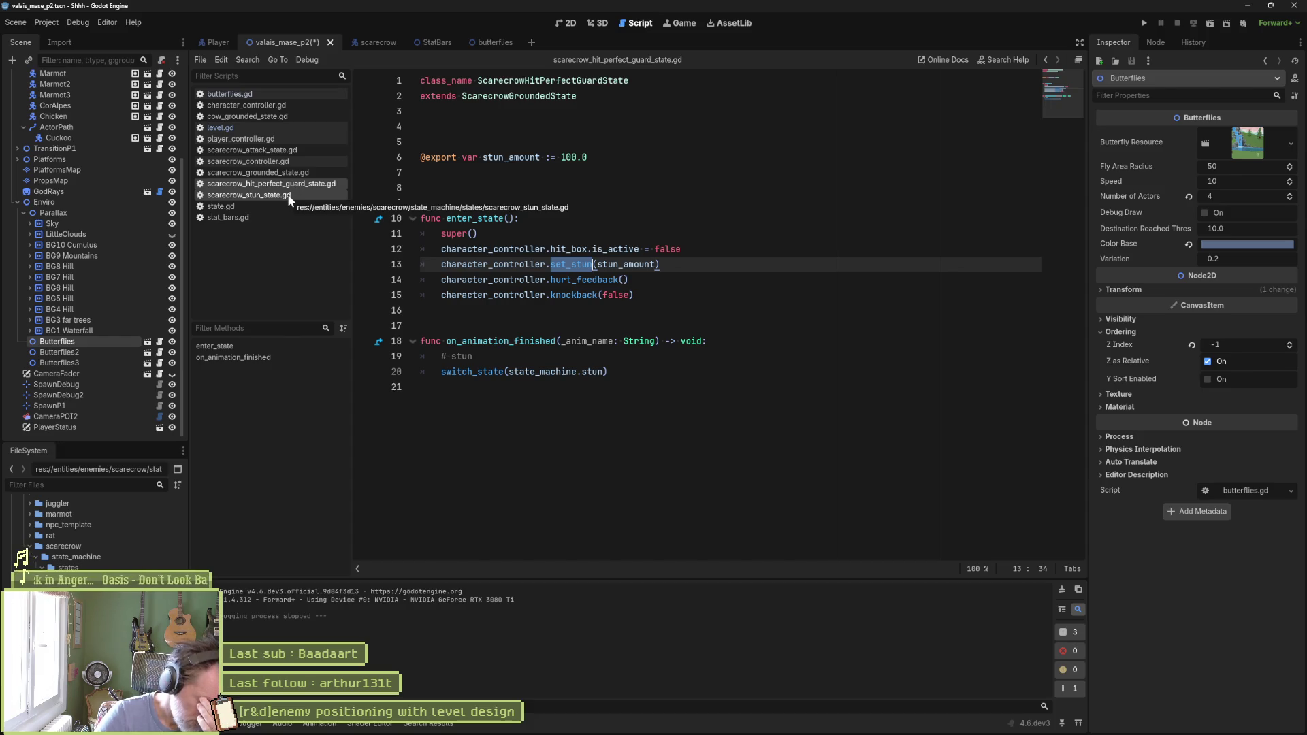
mouse_move(674, 732)
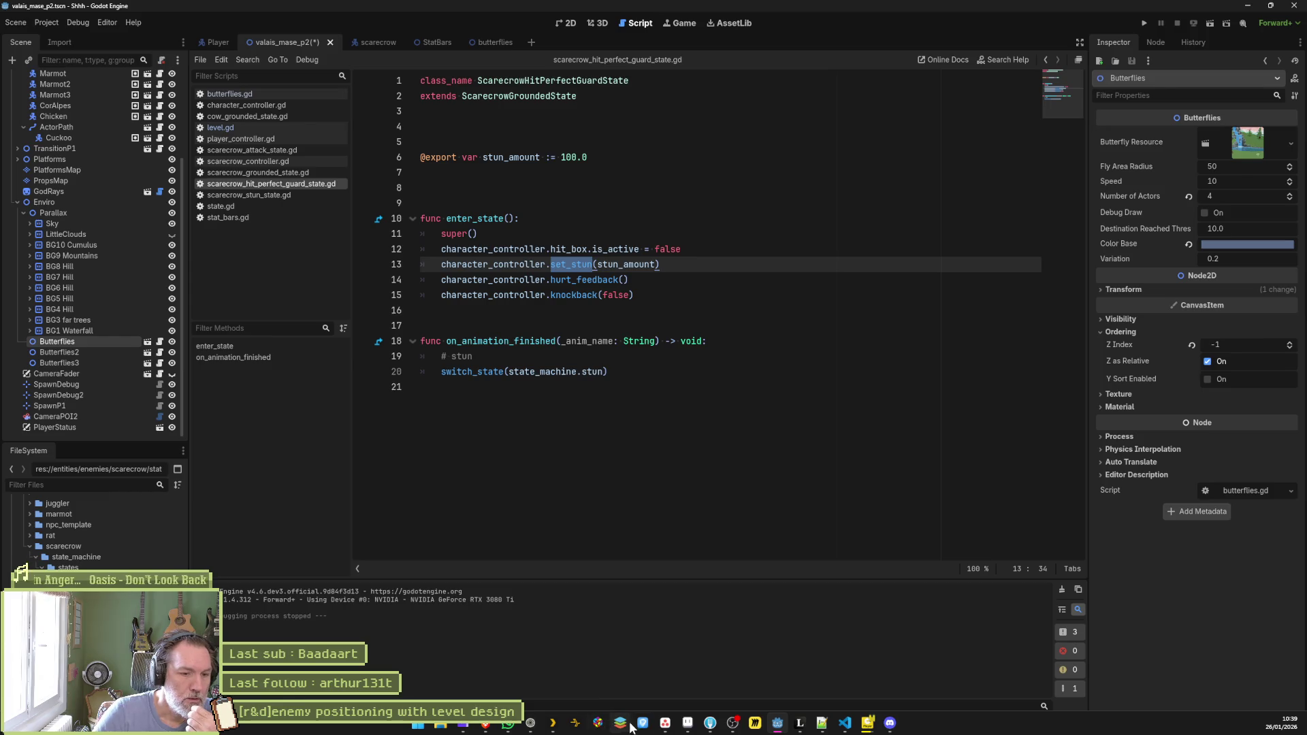
left_click(670, 729)
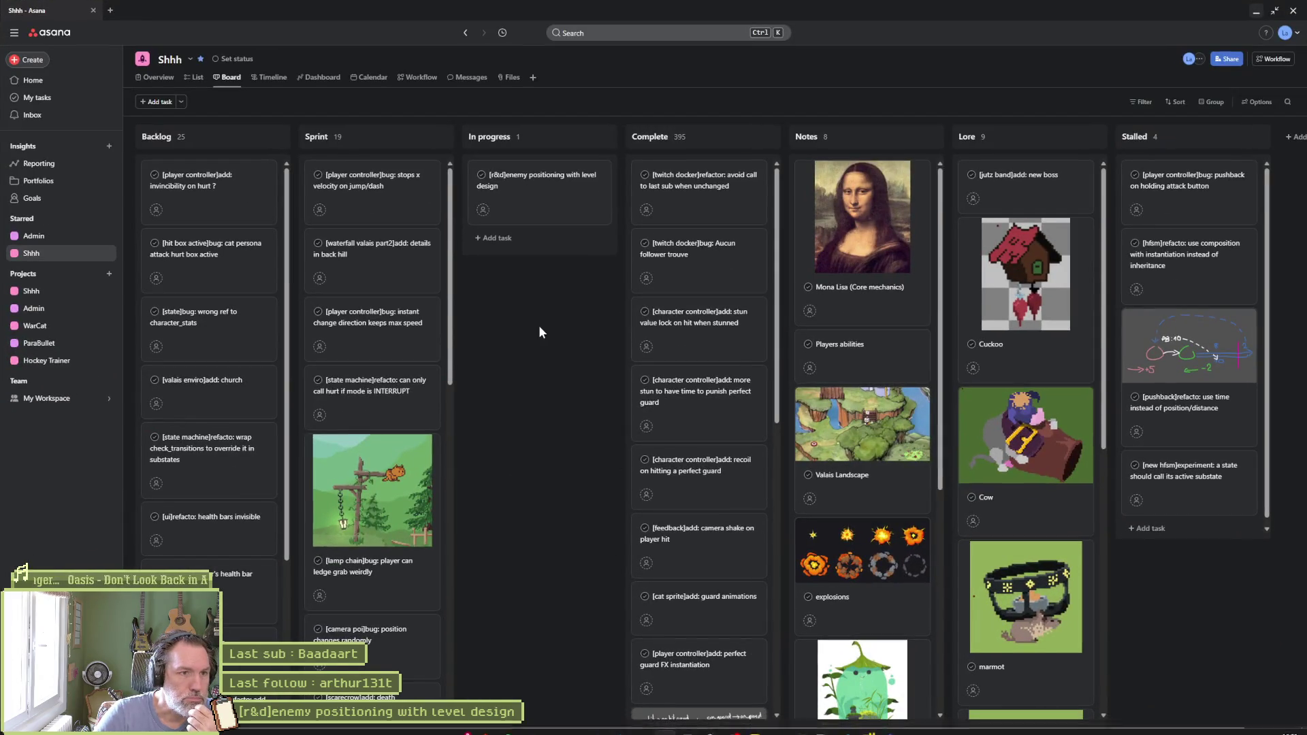
- Add the In progress task '[character controller]refacto: standardize stun state in cc directly' and begin its description
left_click(520, 243)
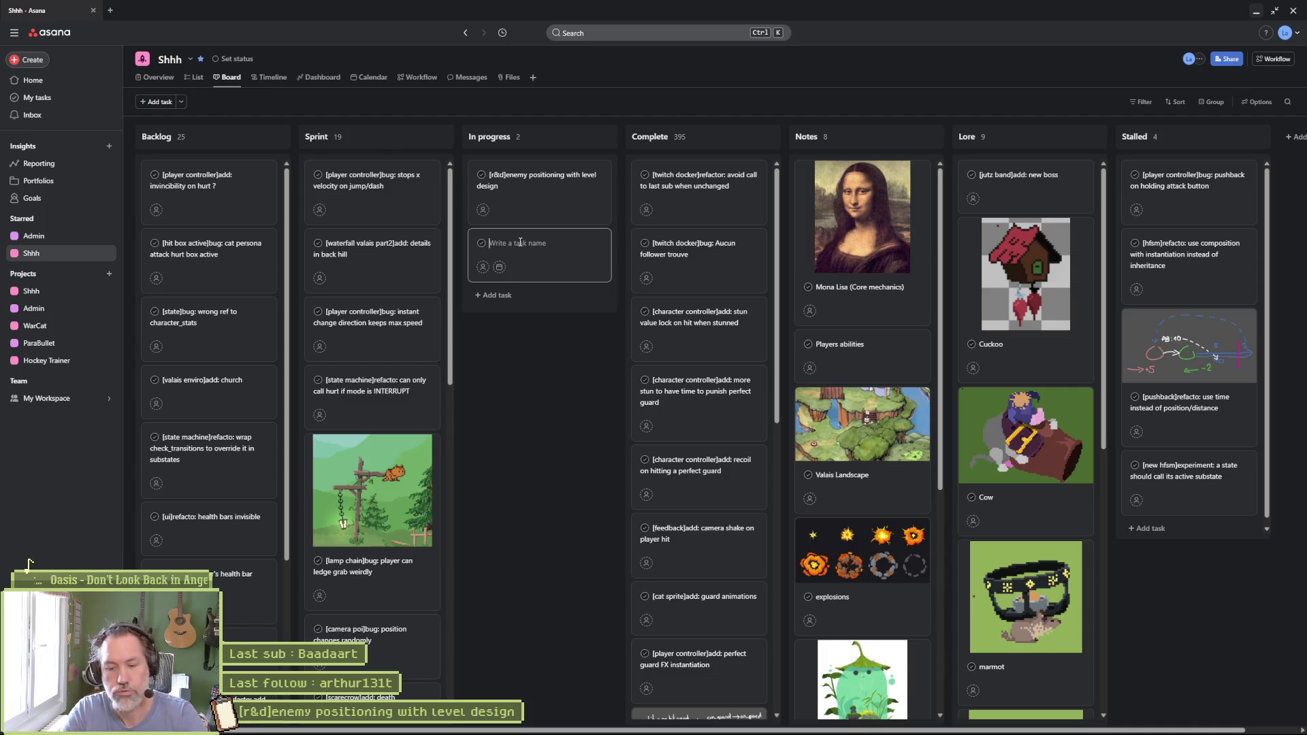
type("[character contro")
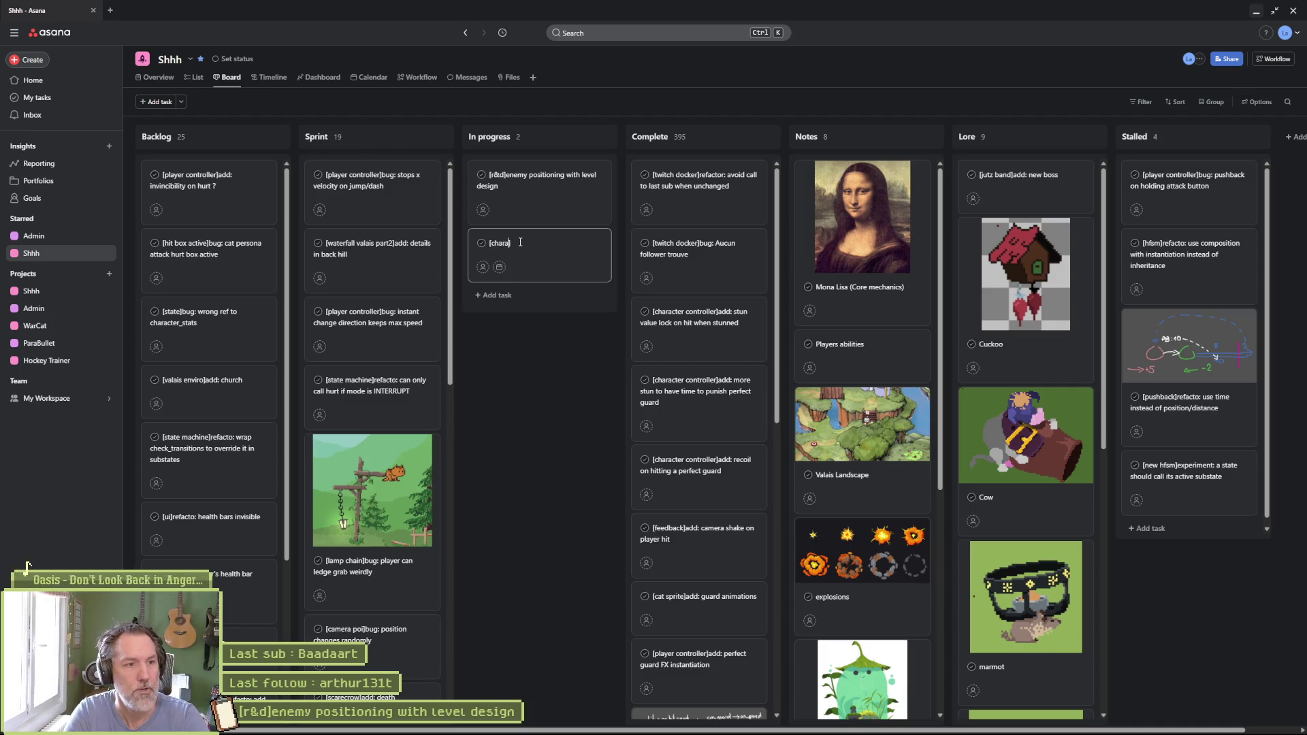
type("ller]refacto")
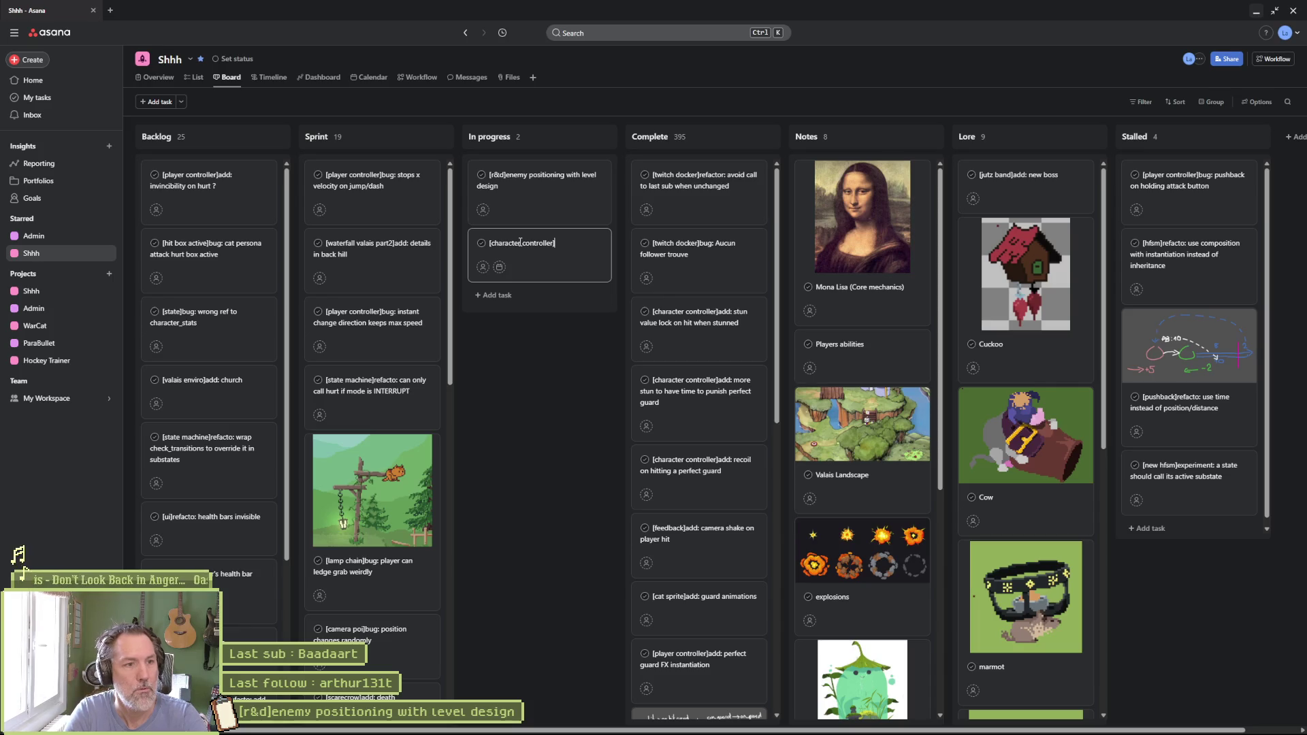
type(":")
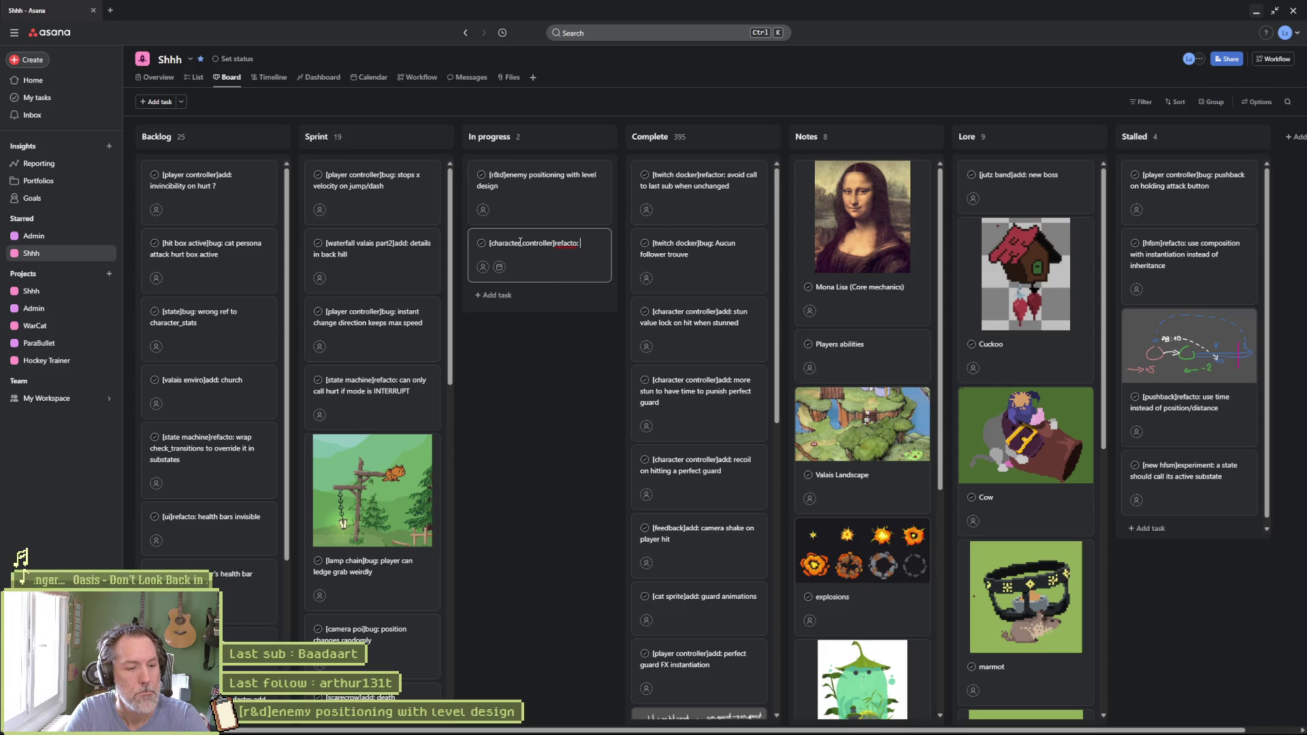
type("standardize stun")
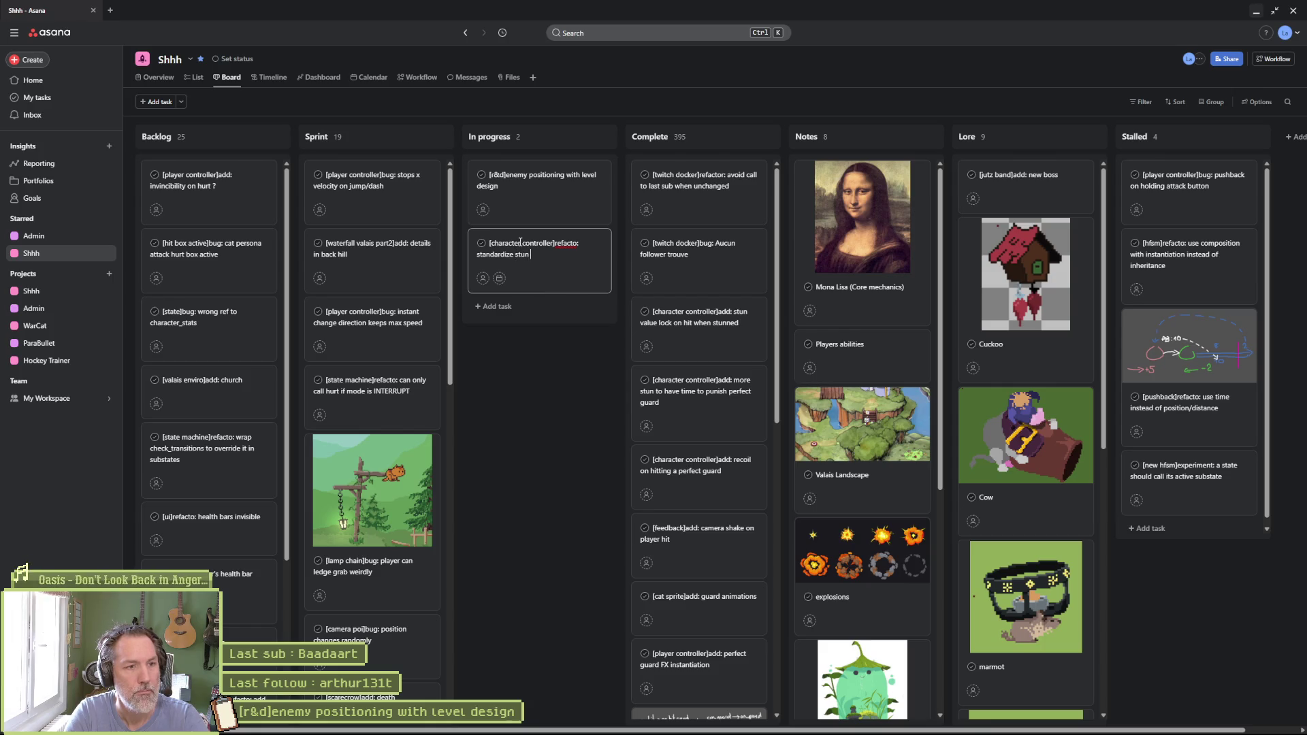
type(" state in")
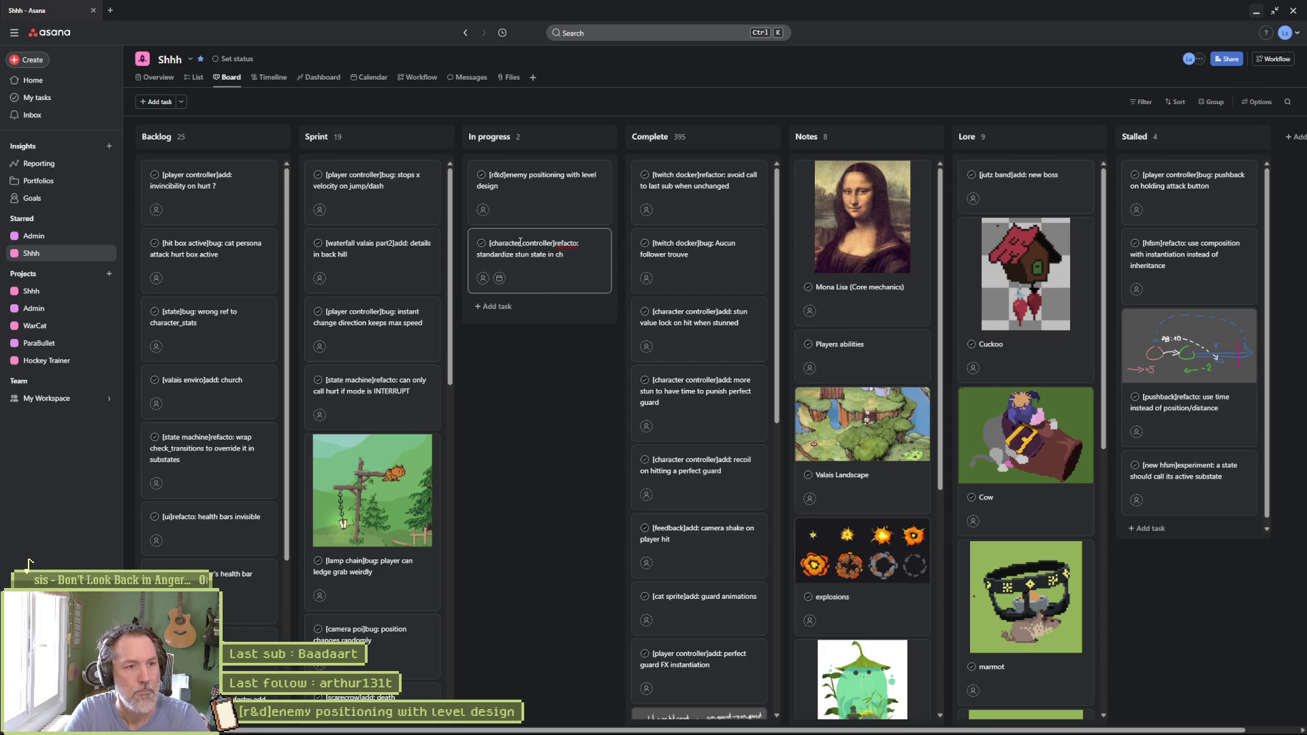
type(" cc directly")
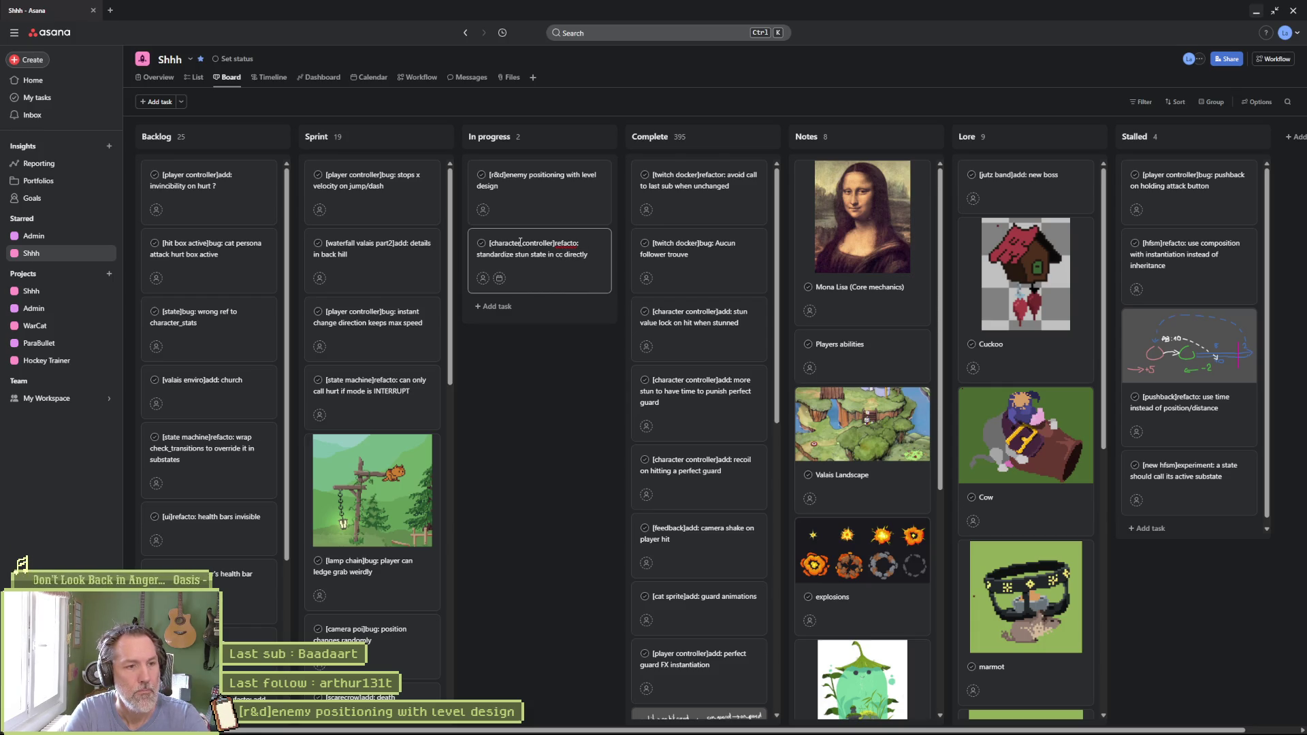
key("Return")
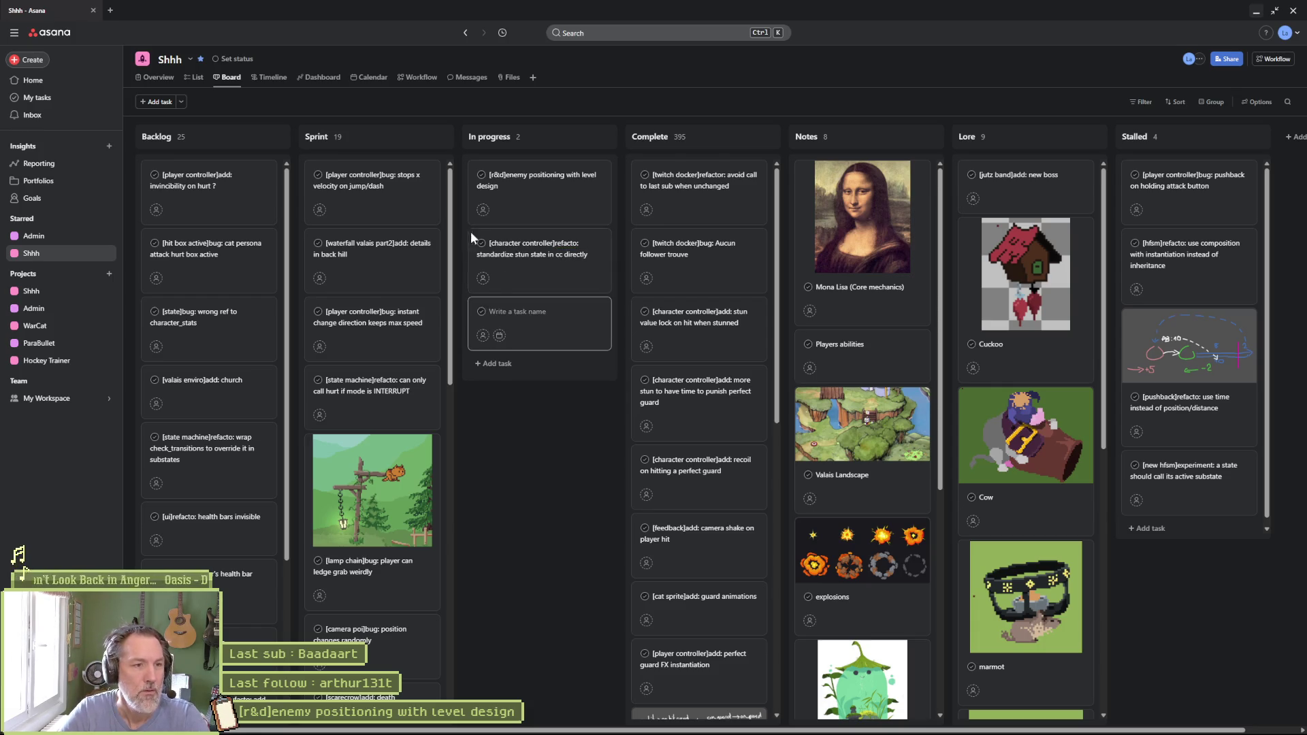
left_click(507, 247)
left_click(1075, 261)
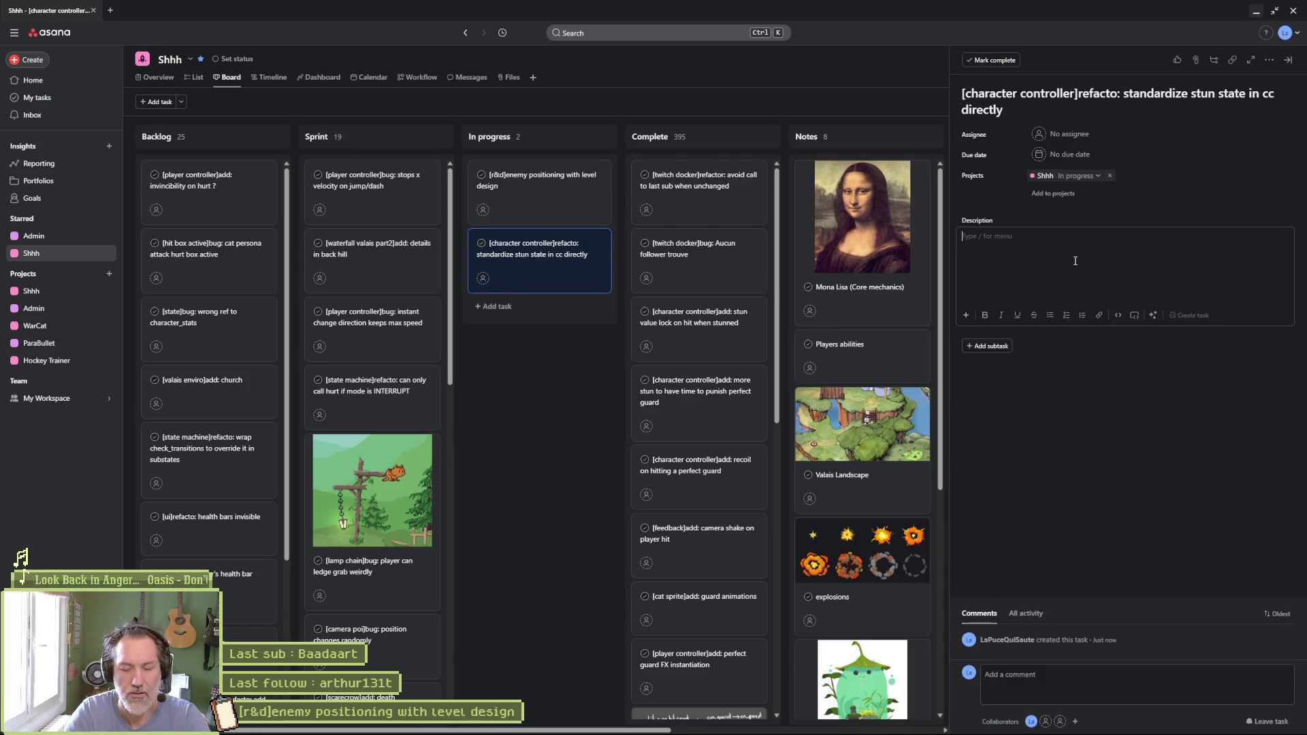
- Note that the scarecrow isn't stunned until stun value exceeds 100, then minimize Asana
type("for now, scarecrow")
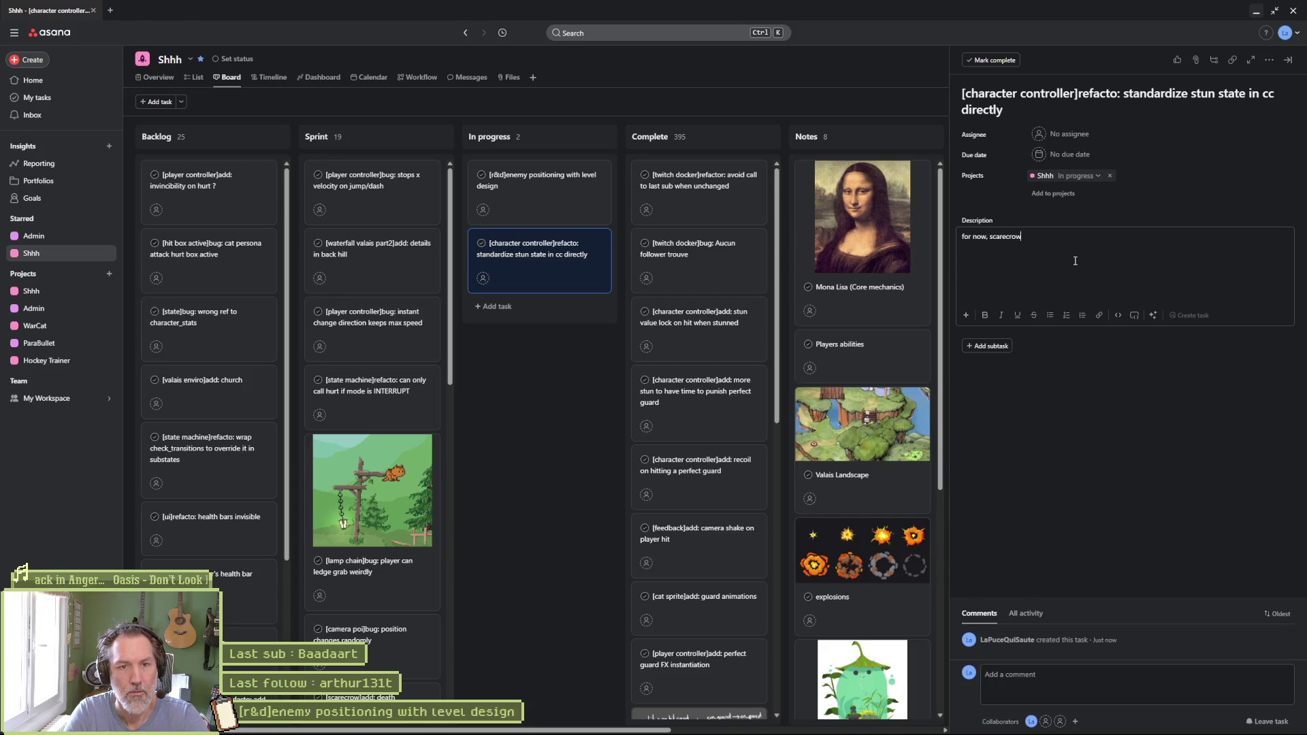
type(" ance, does not go")
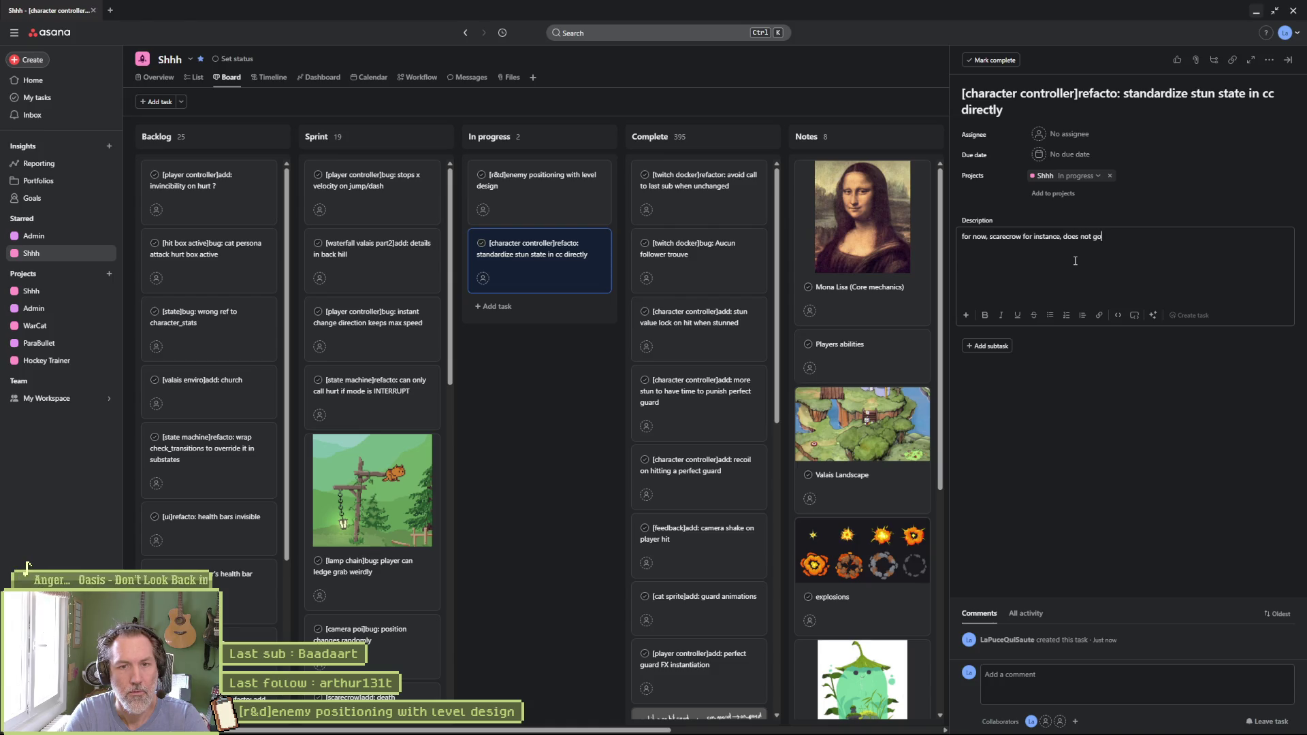
type("tun state if I hit it u")
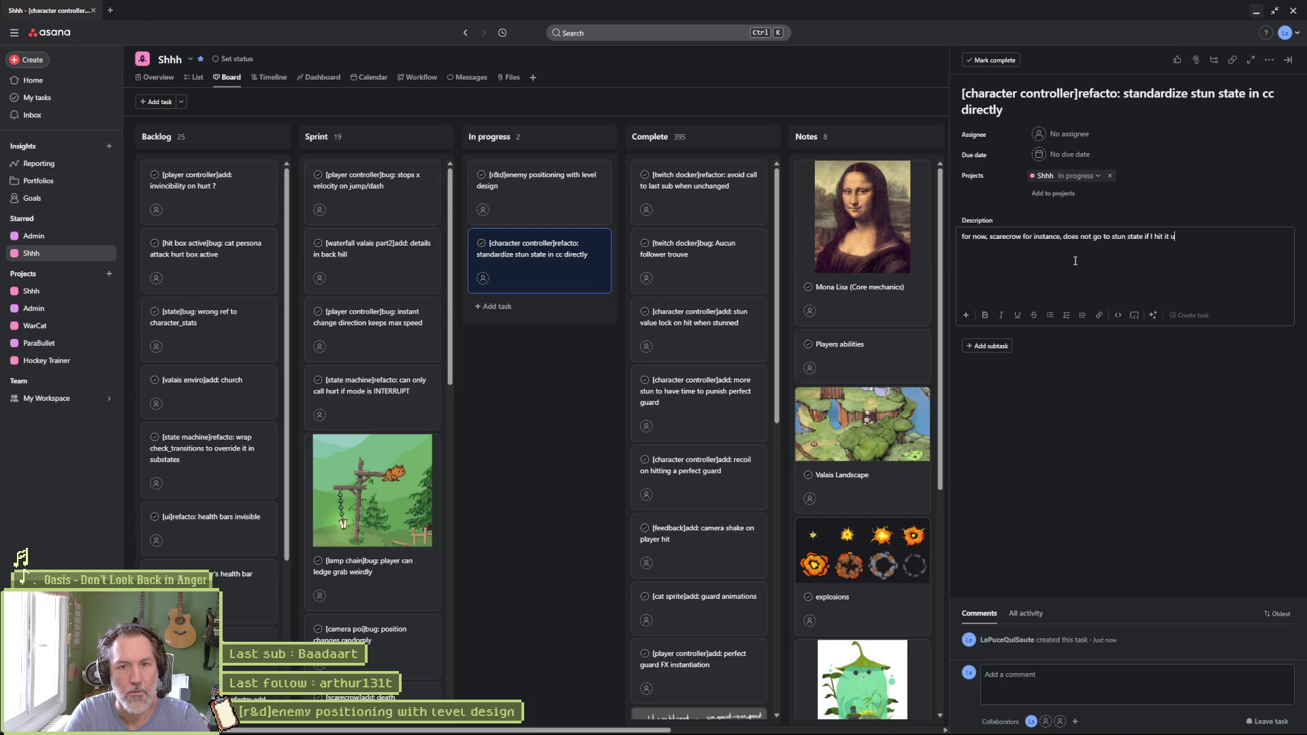
type("ntil stun value")
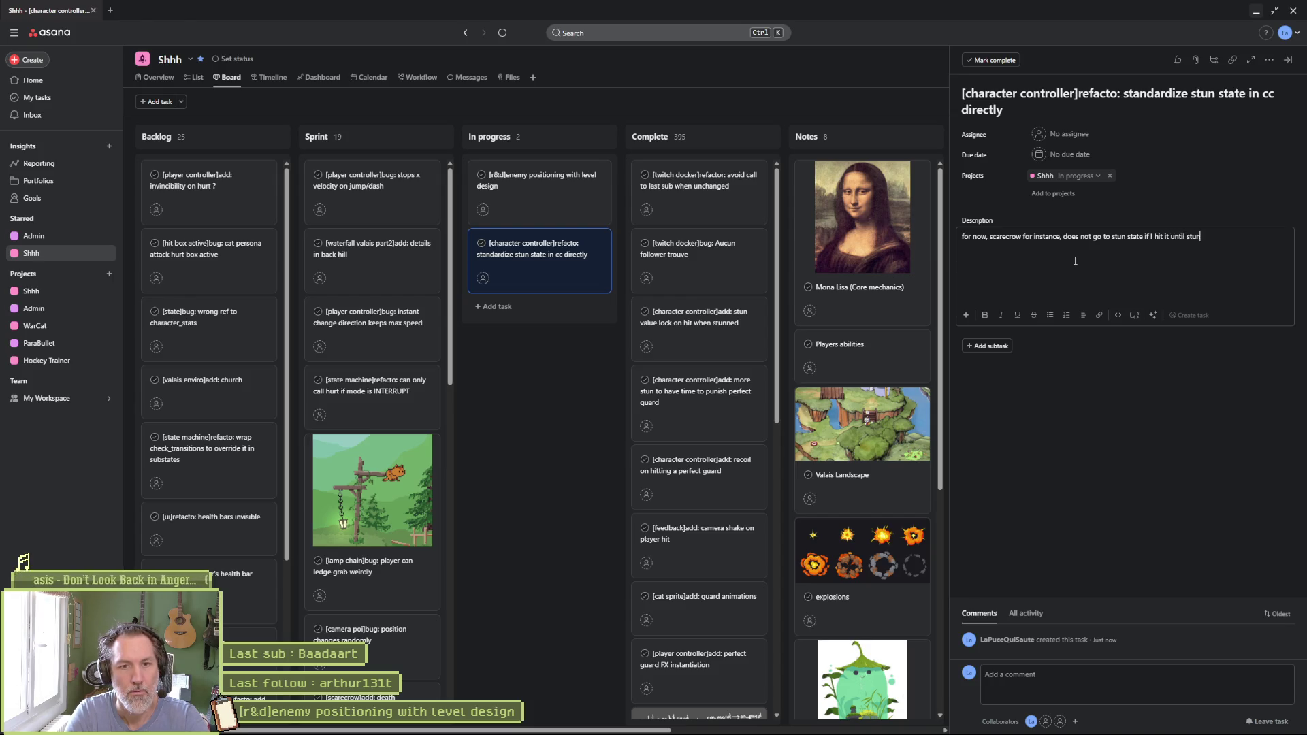
type("er 100")
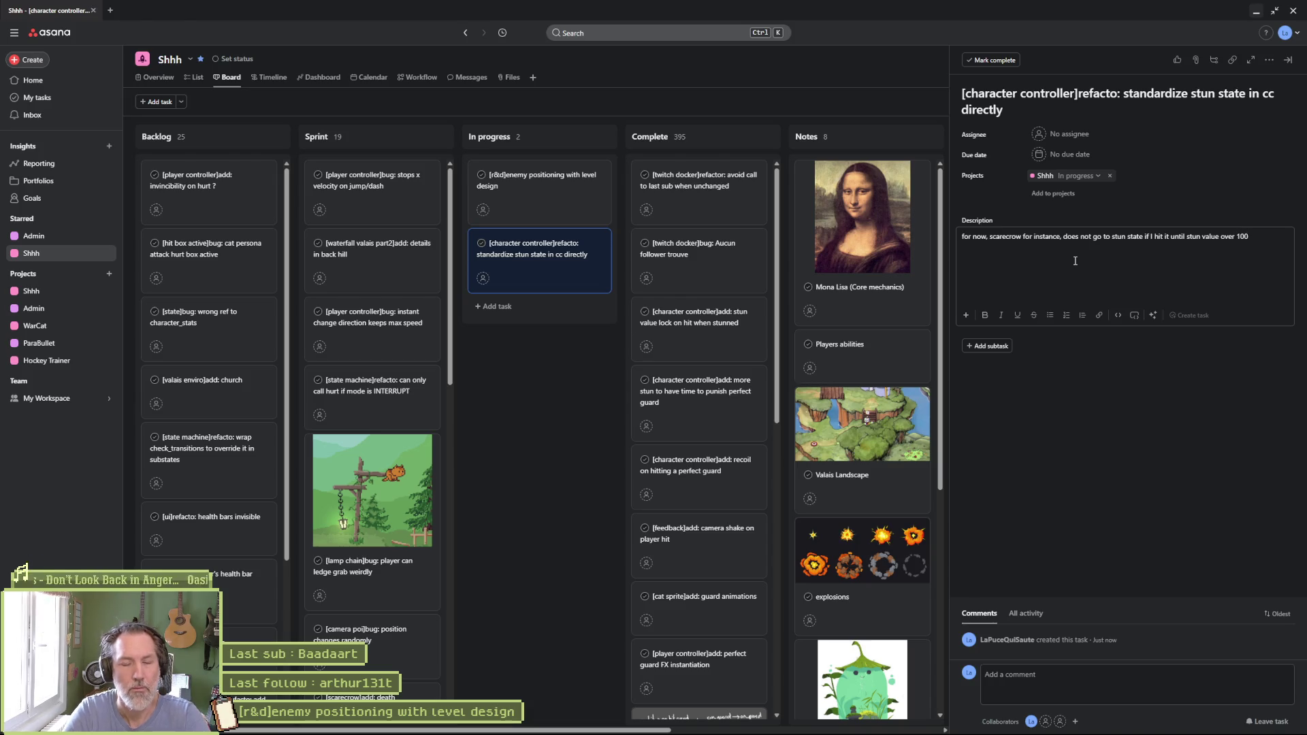
left_click(1066, 402)
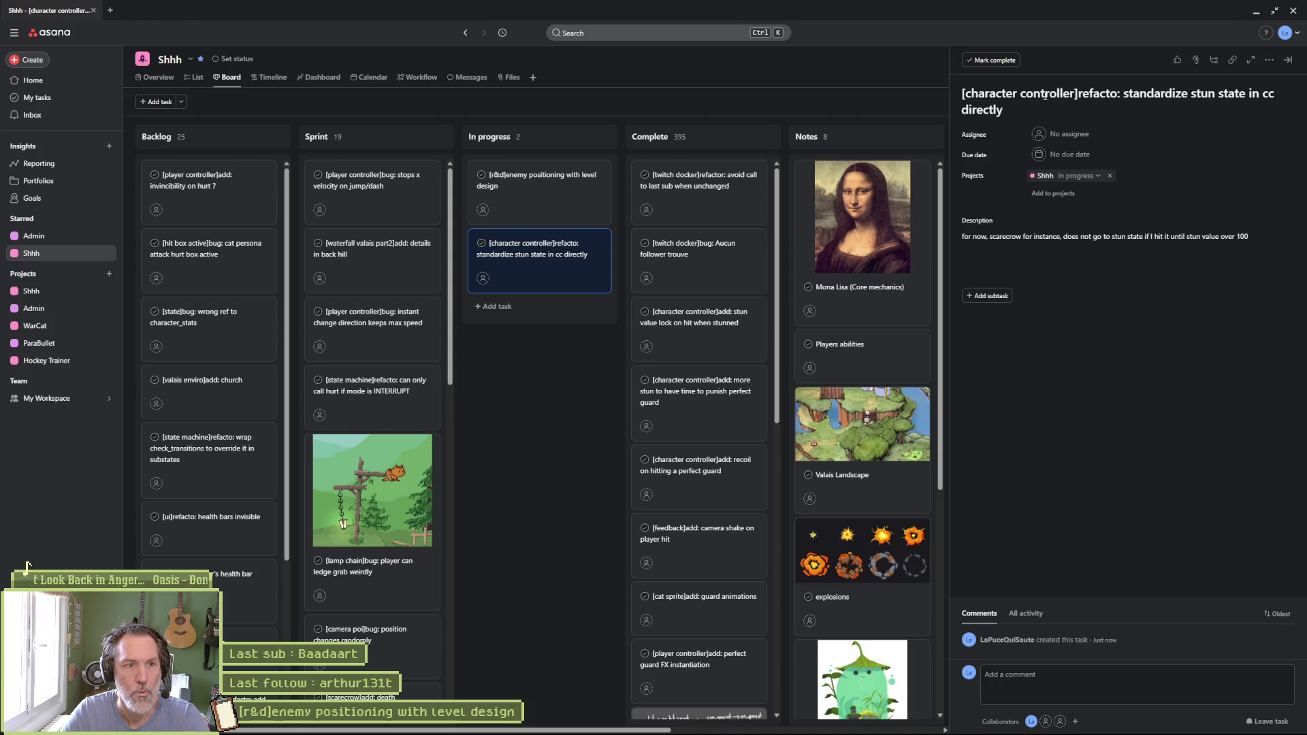
left_click(1258, 12)
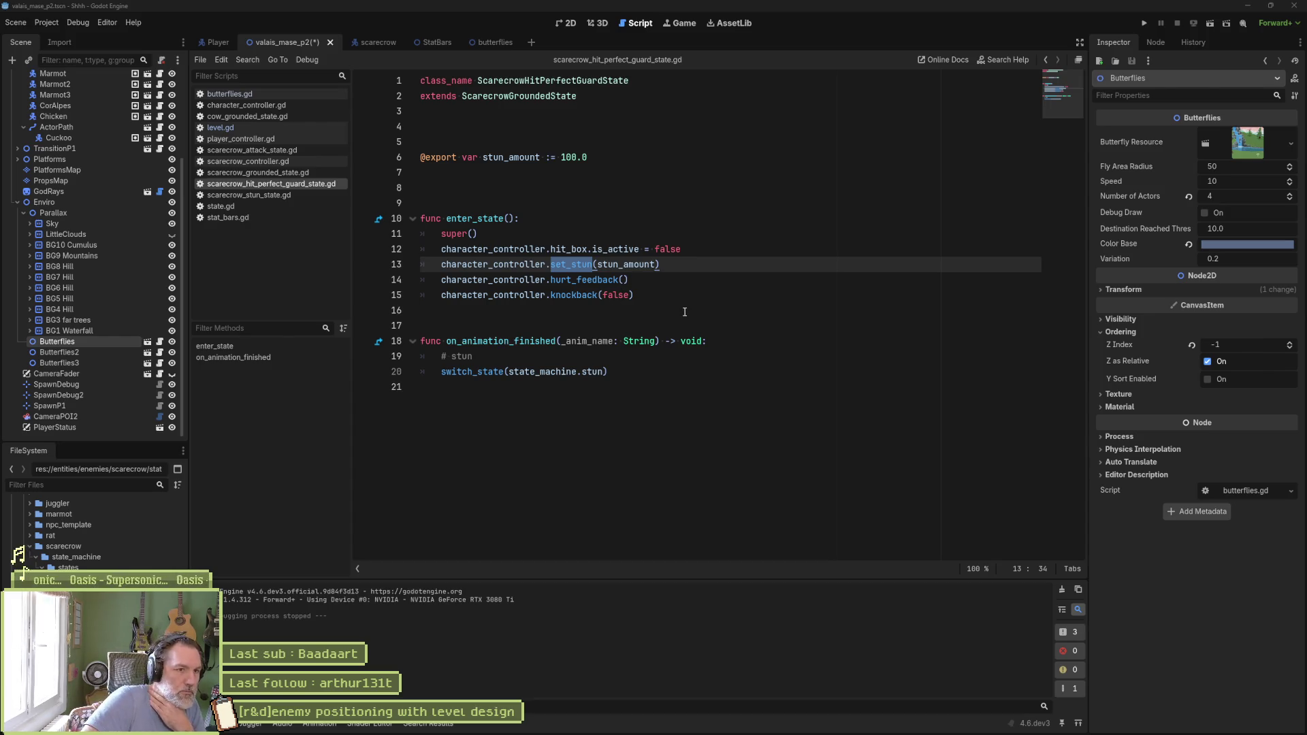
- Select the set_stun(stun_amount) line, then open character_controller.gd
triple_click(640, 266)
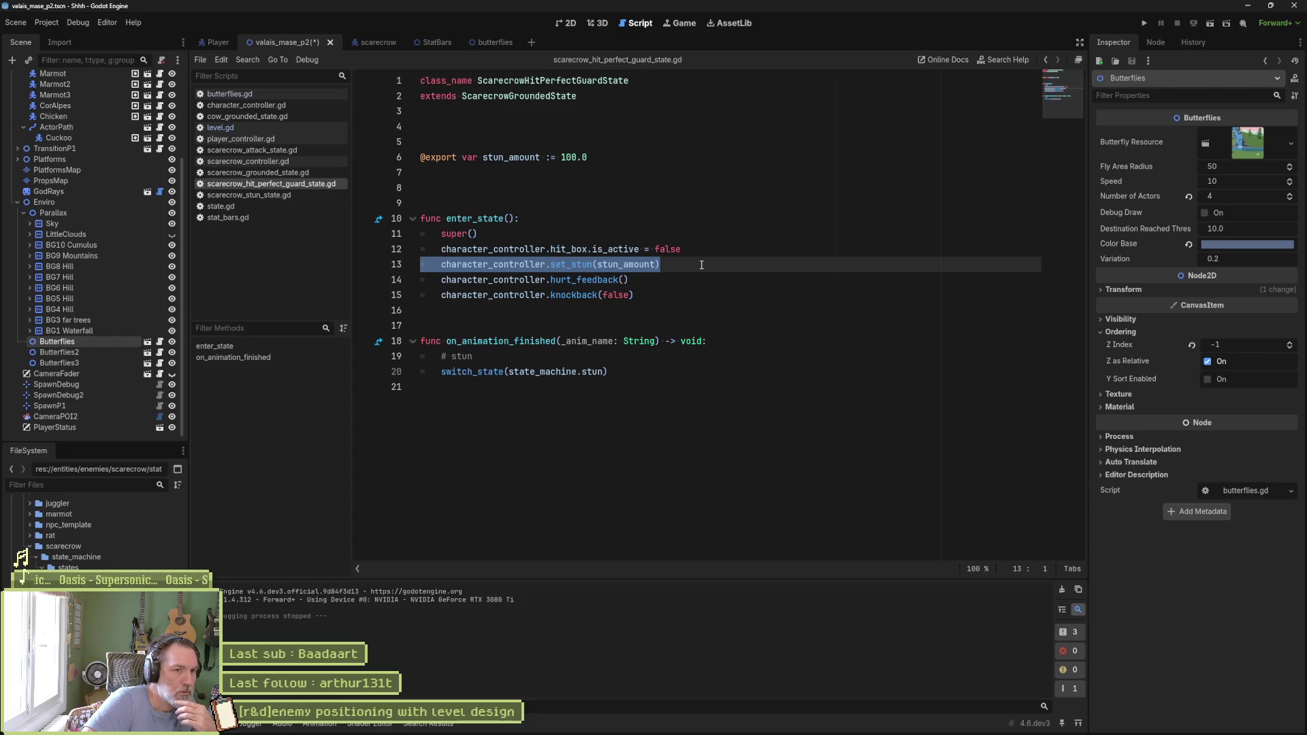
left_click(292, 105)
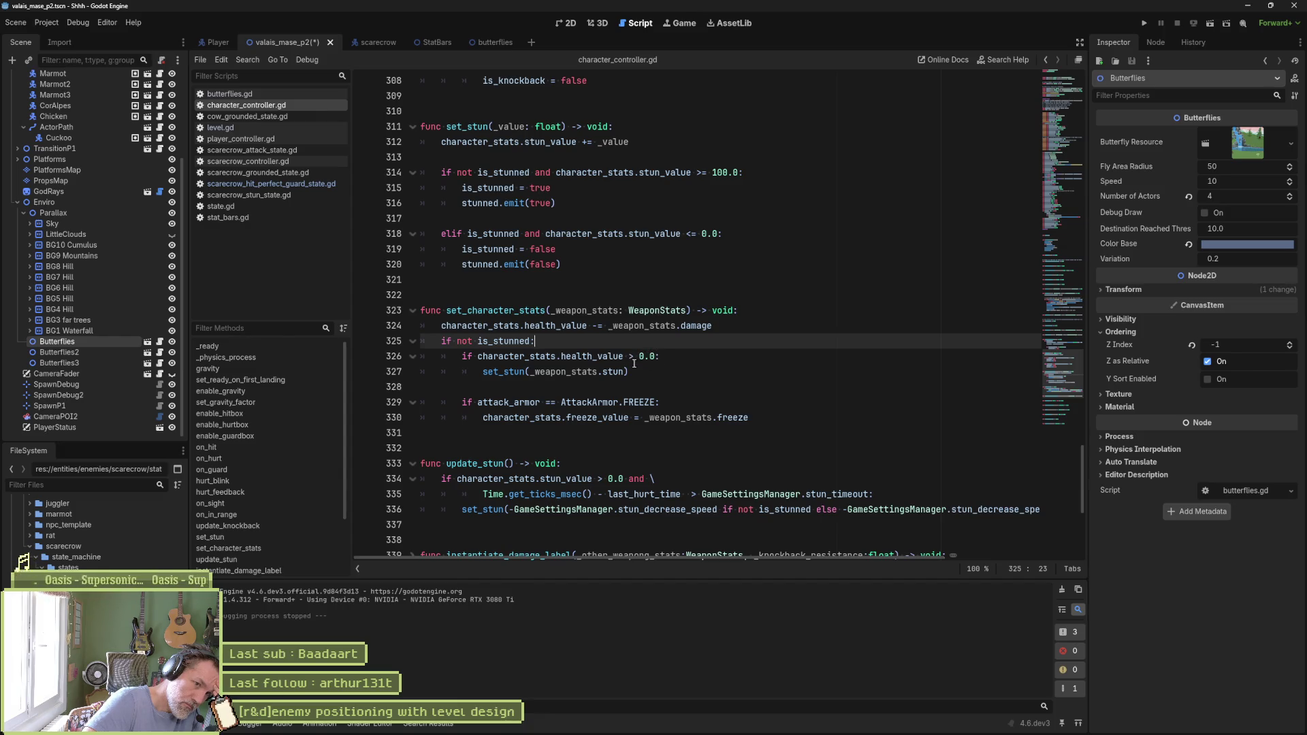
- Select the set_stun(_weapon_stats.stun) call on line 327, then jump to on_hurt
left_click_drag(484, 373, 644, 368)
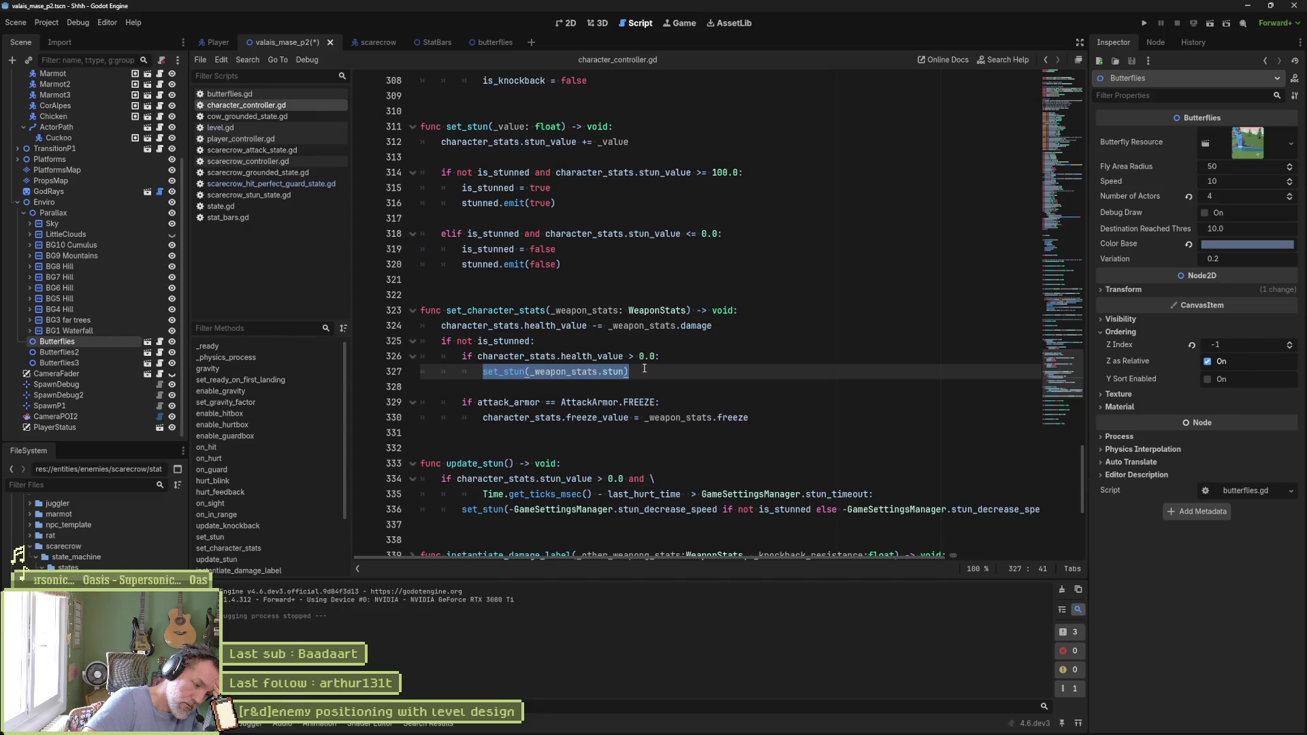
left_click(227, 458)
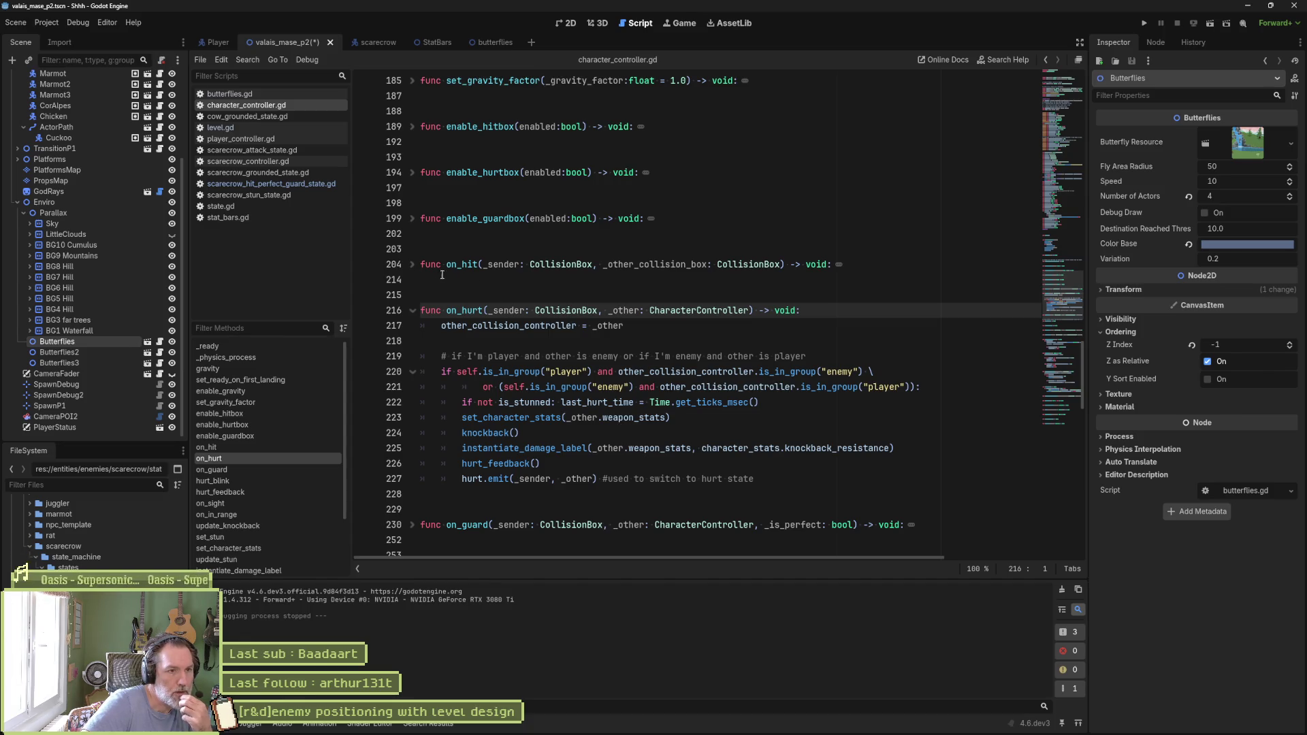
- Unfold on_hit, highlight its hit_guard.emit call, then go to the set_character_stats call in on_hurt
left_click(410, 267)
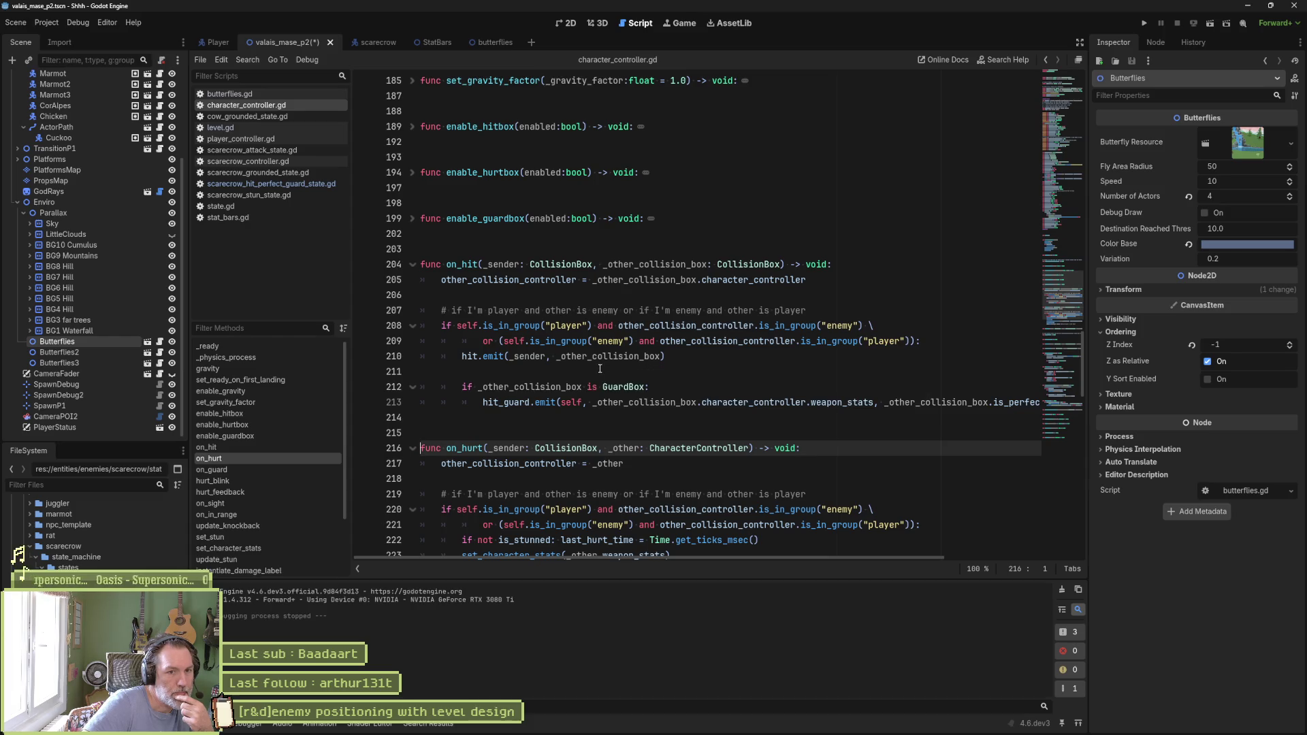
left_click_drag(483, 402, 566, 402)
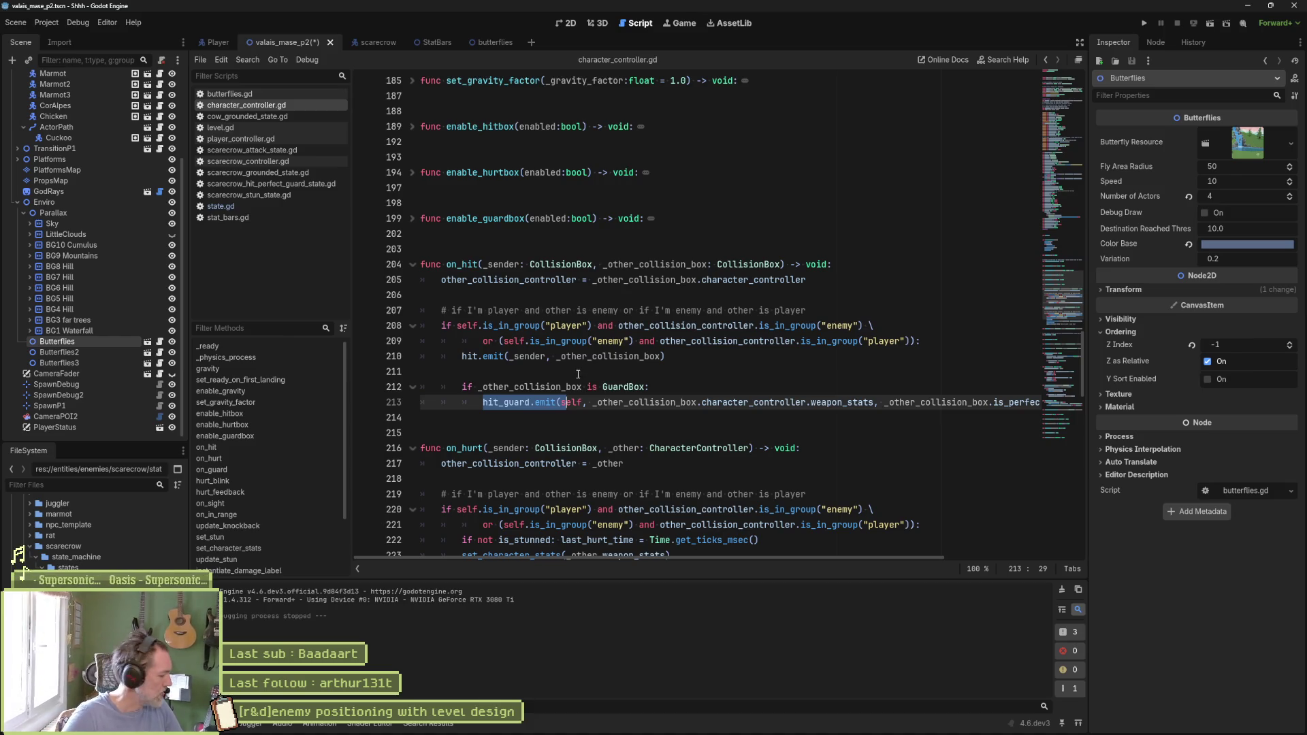
left_click(651, 387)
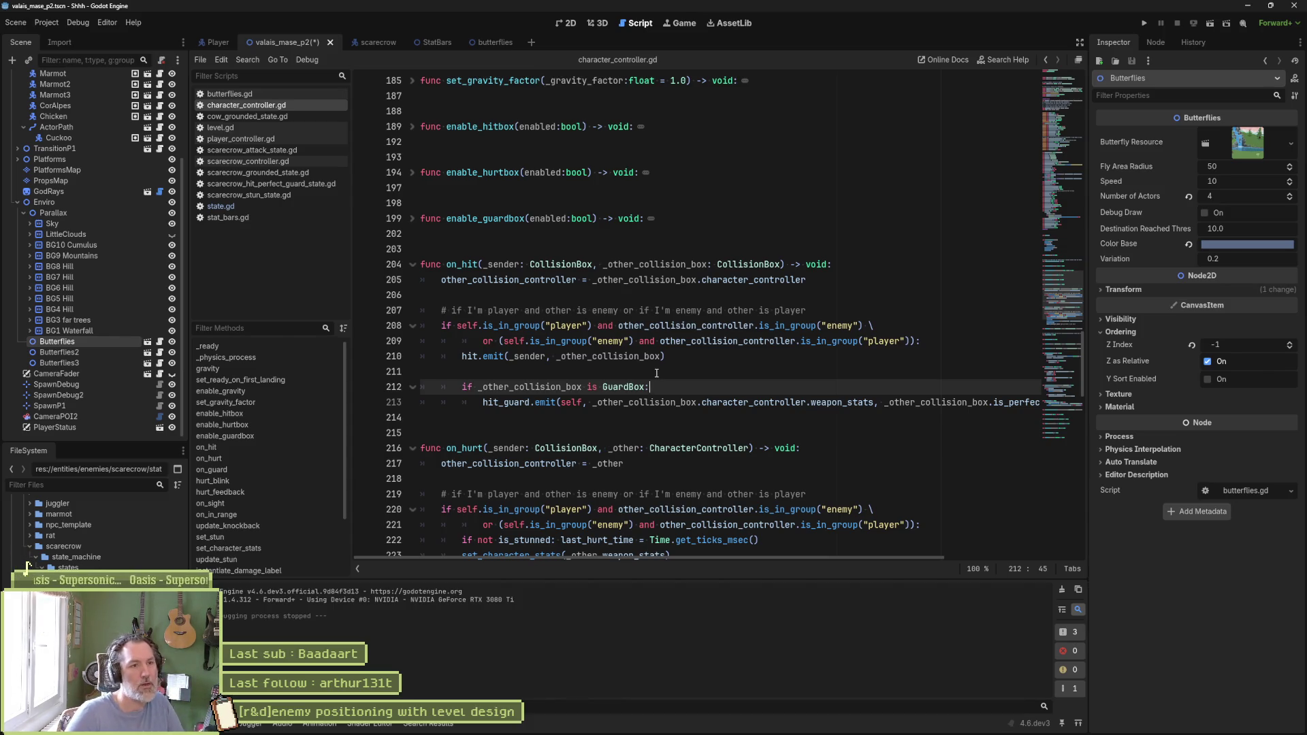
scroll(656, 373, "down", 3)
left_click(686, 417)
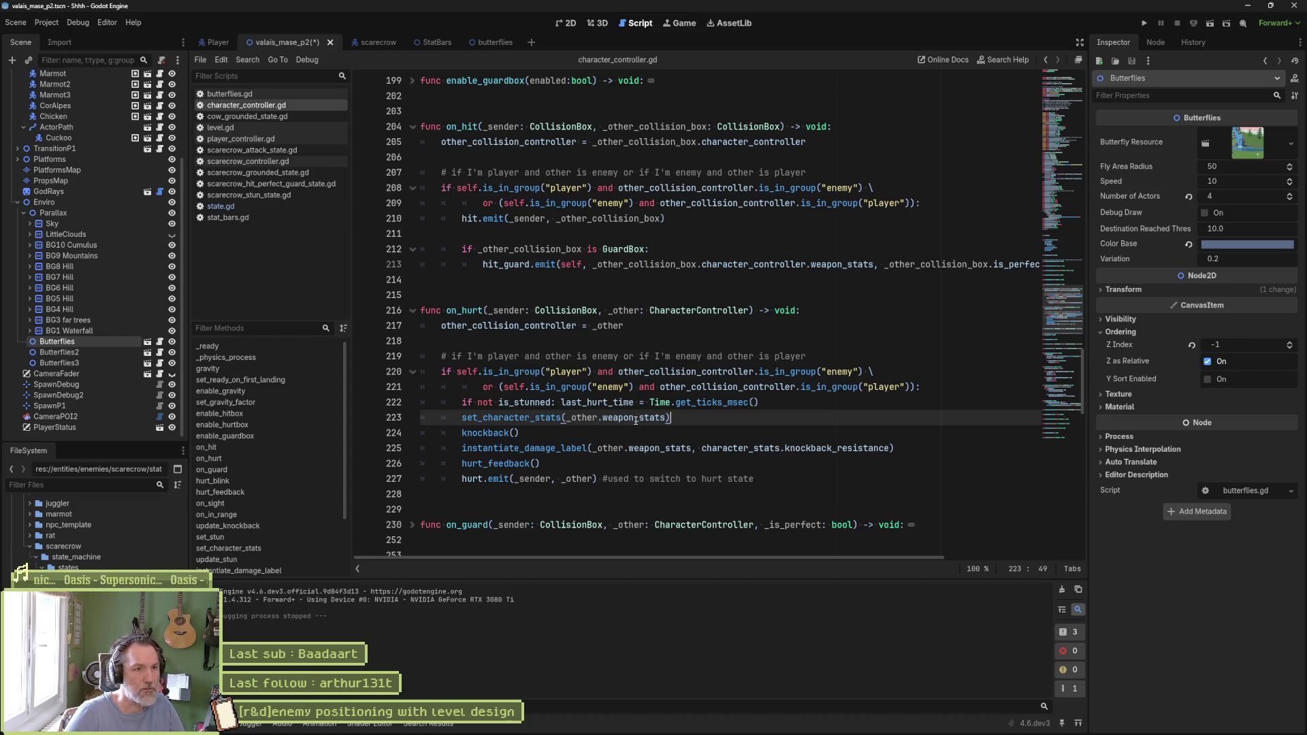
- Review set_character_stats and its set_stun call on line 327, then switch to the Player scene
scroll(635, 422, "down", 1)
left_click(265, 549)
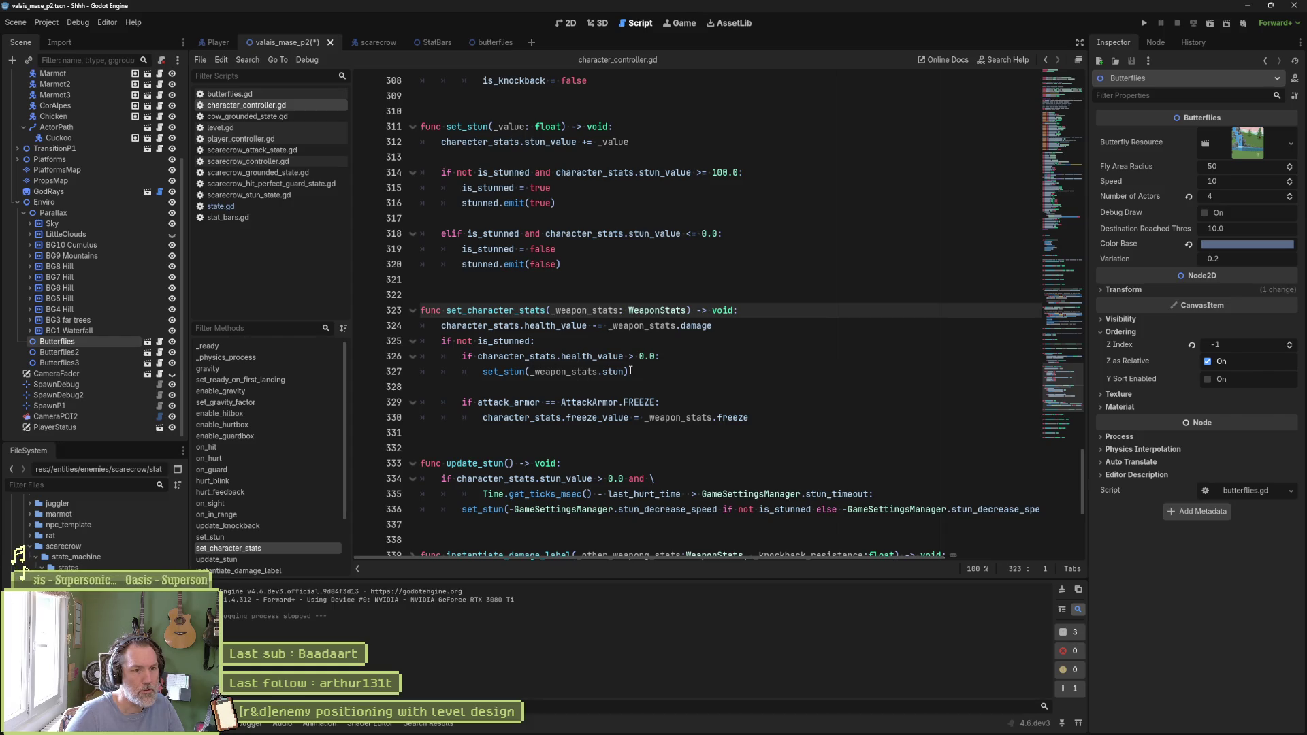
left_click_drag(631, 371, 486, 378)
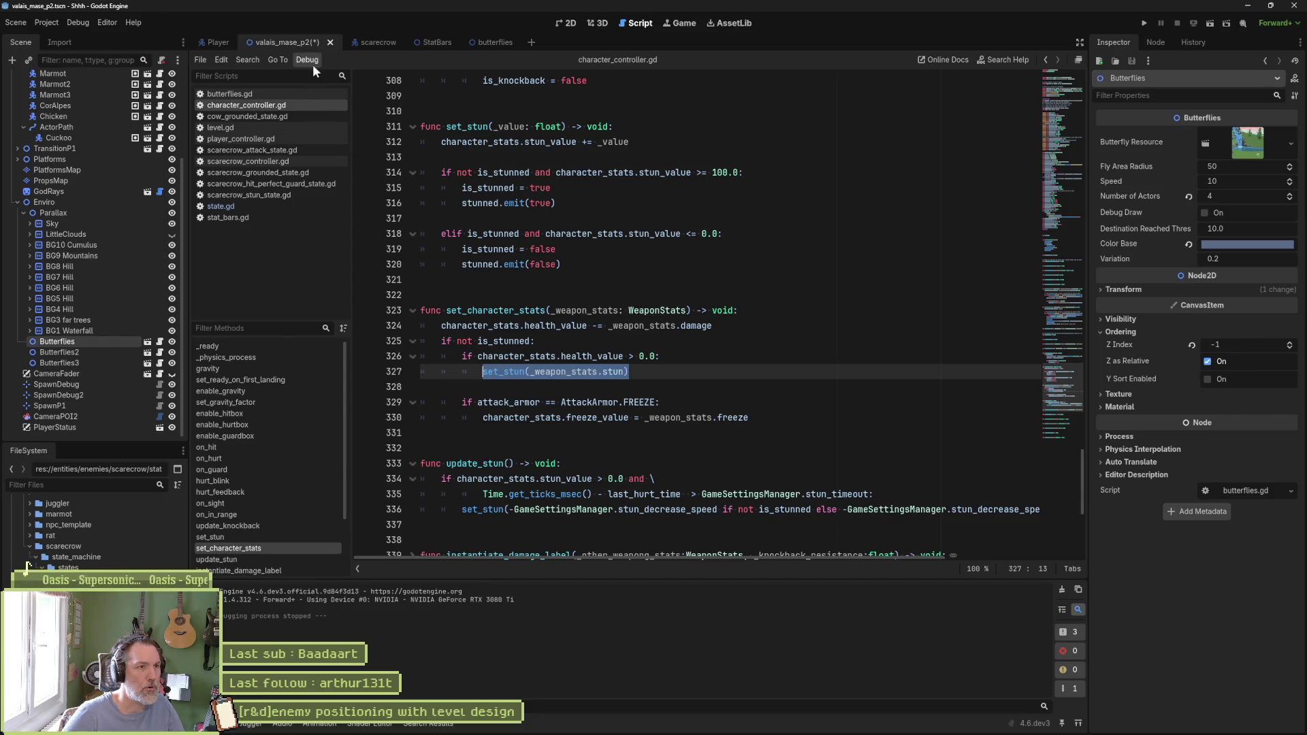
left_click(222, 47)
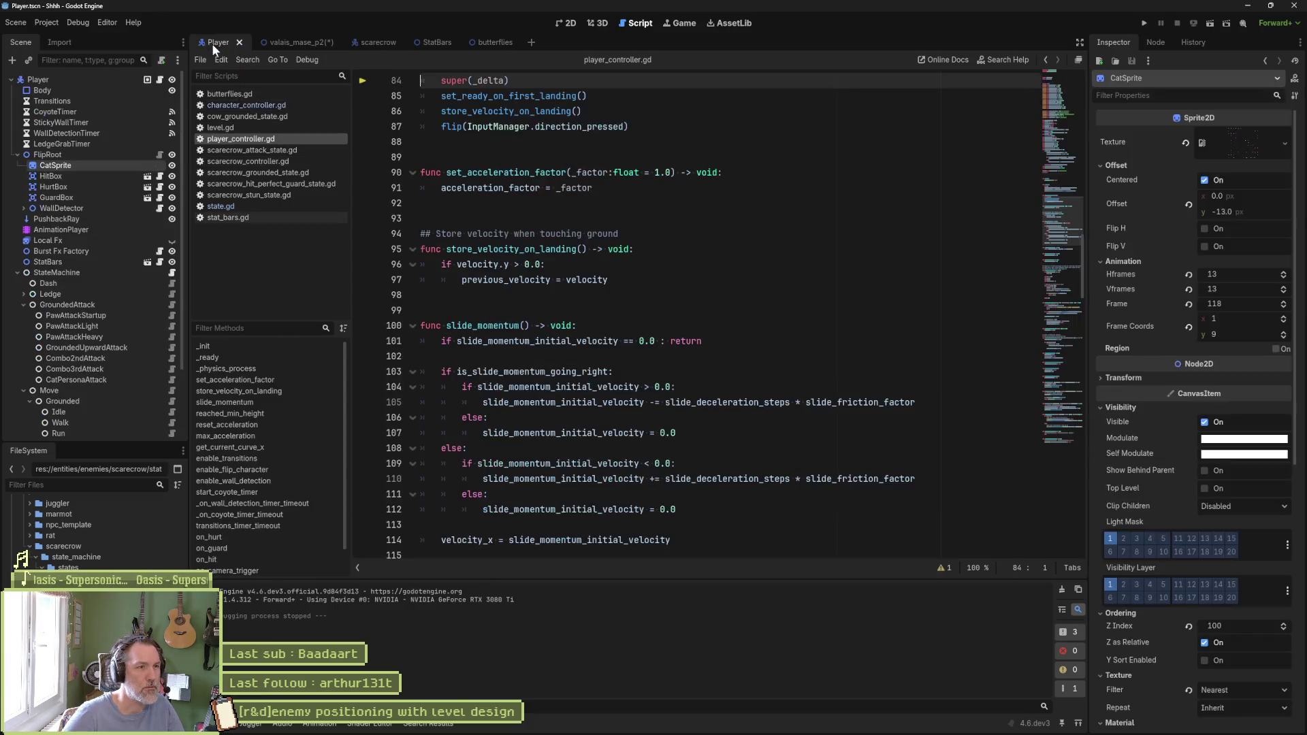
- Check the Player root's CharacterController settings, then inspect StateMachine's Hurt and Guard states
left_click(100, 79)
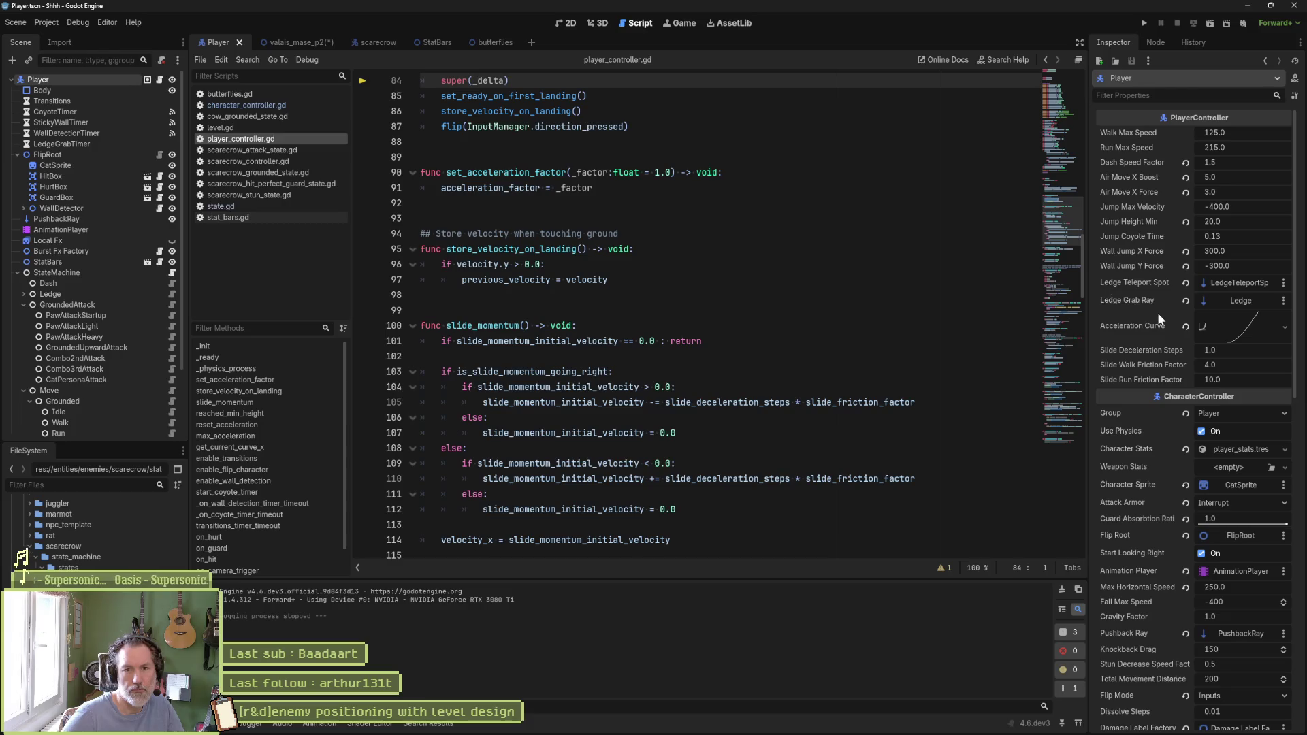
scroll(1163, 328, "down", 5)
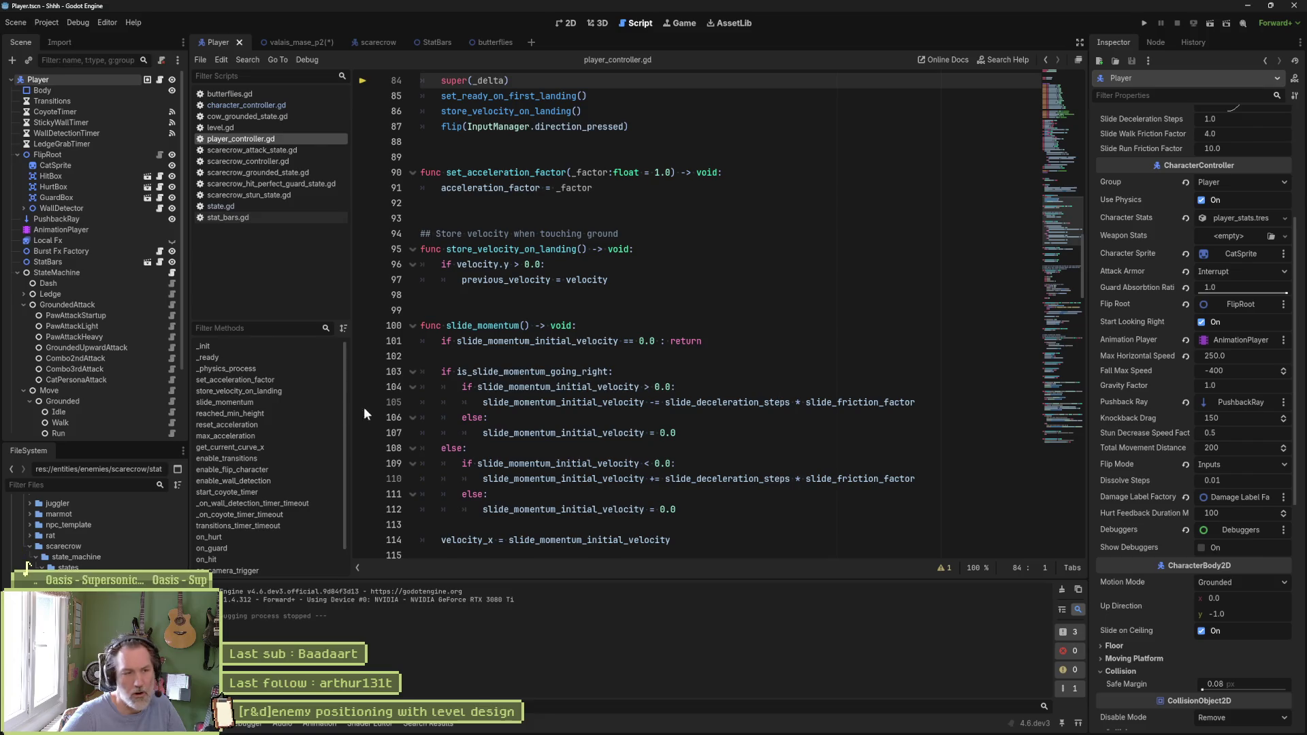
left_click(95, 273)
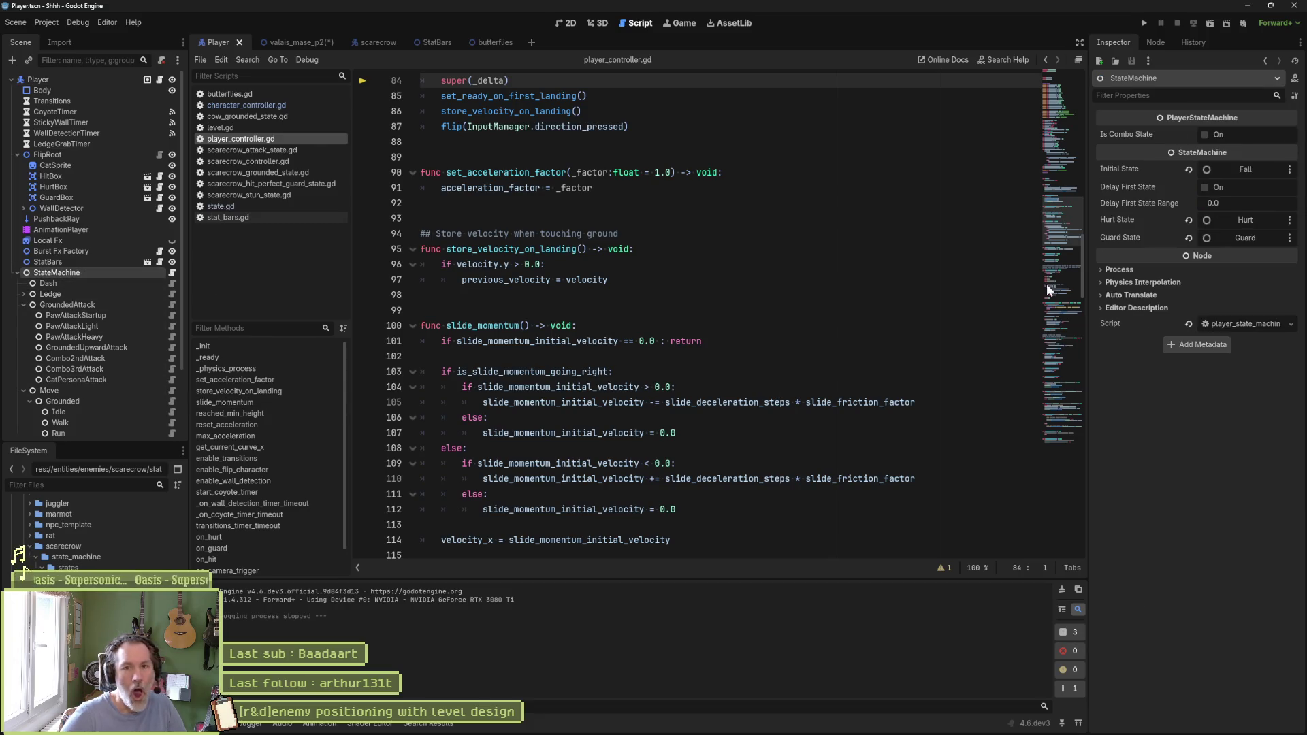
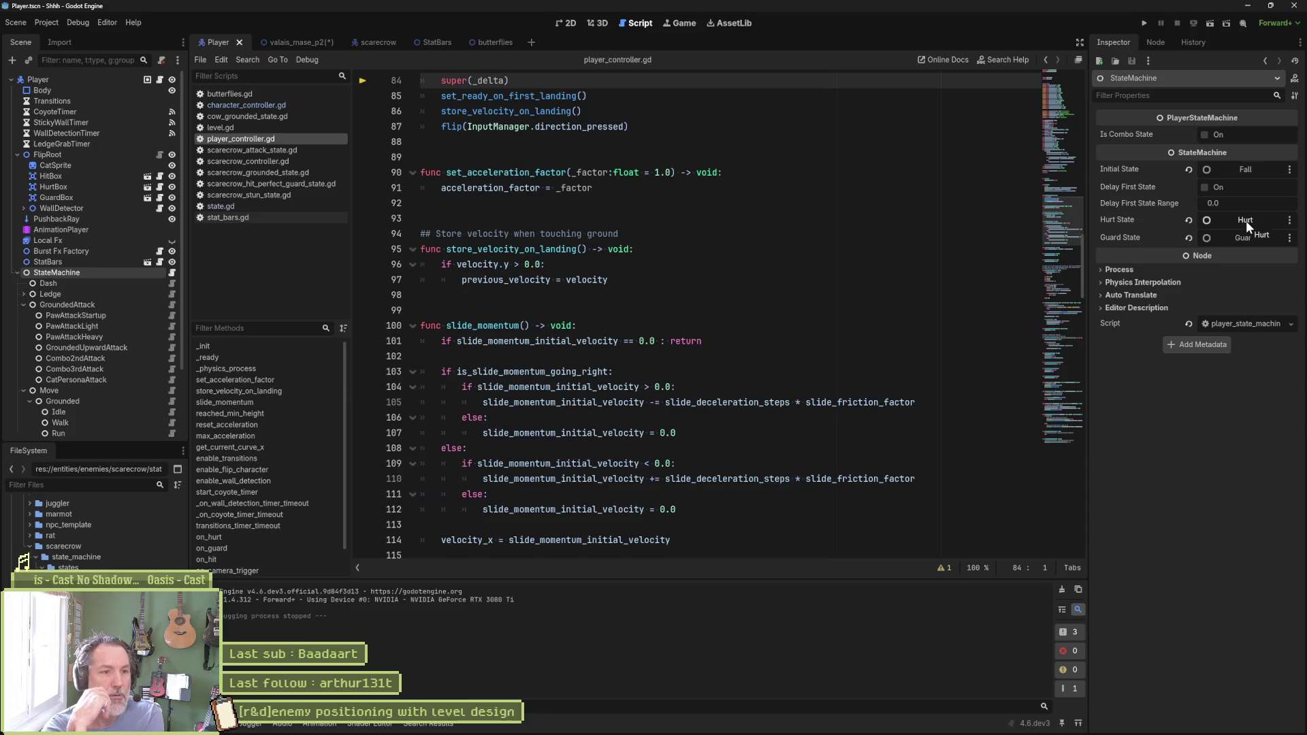
- Switch from Godot to Fork to see the uncommitted valais_mase_p2.tscn diff
mouse_move(790, 732)
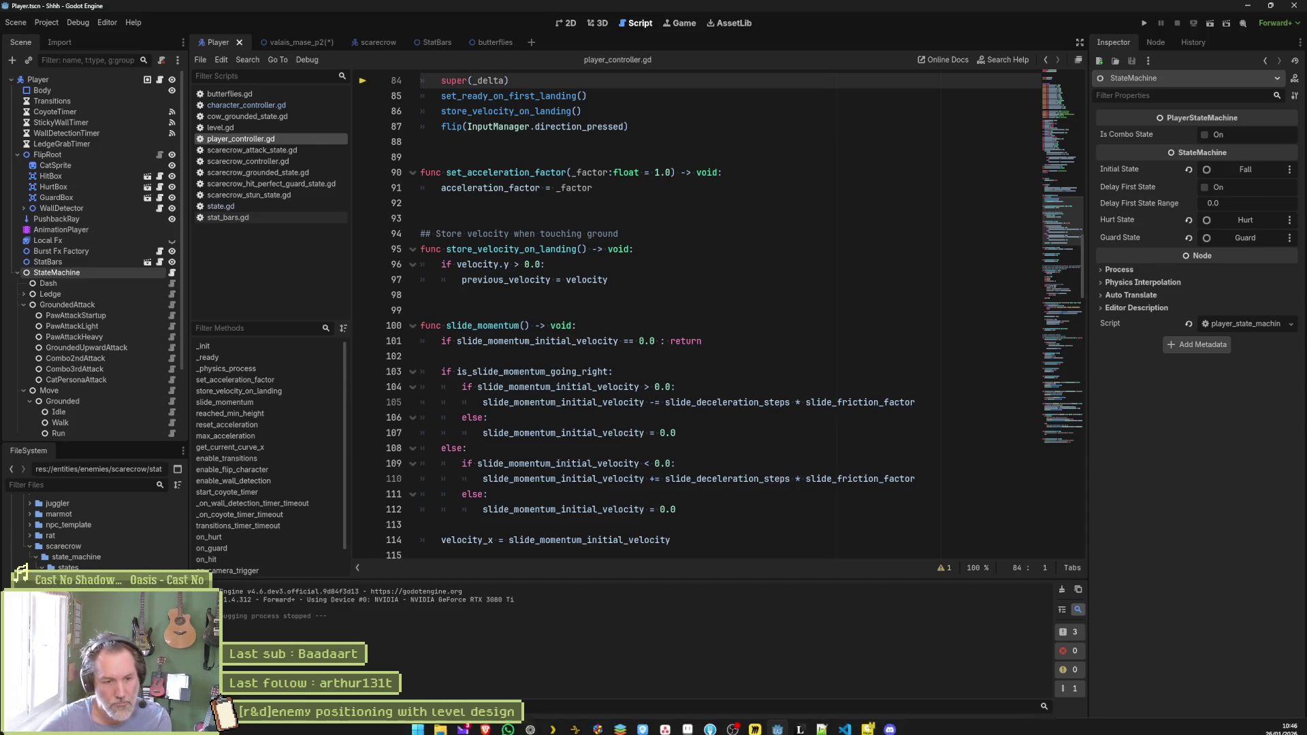
left_click(711, 723)
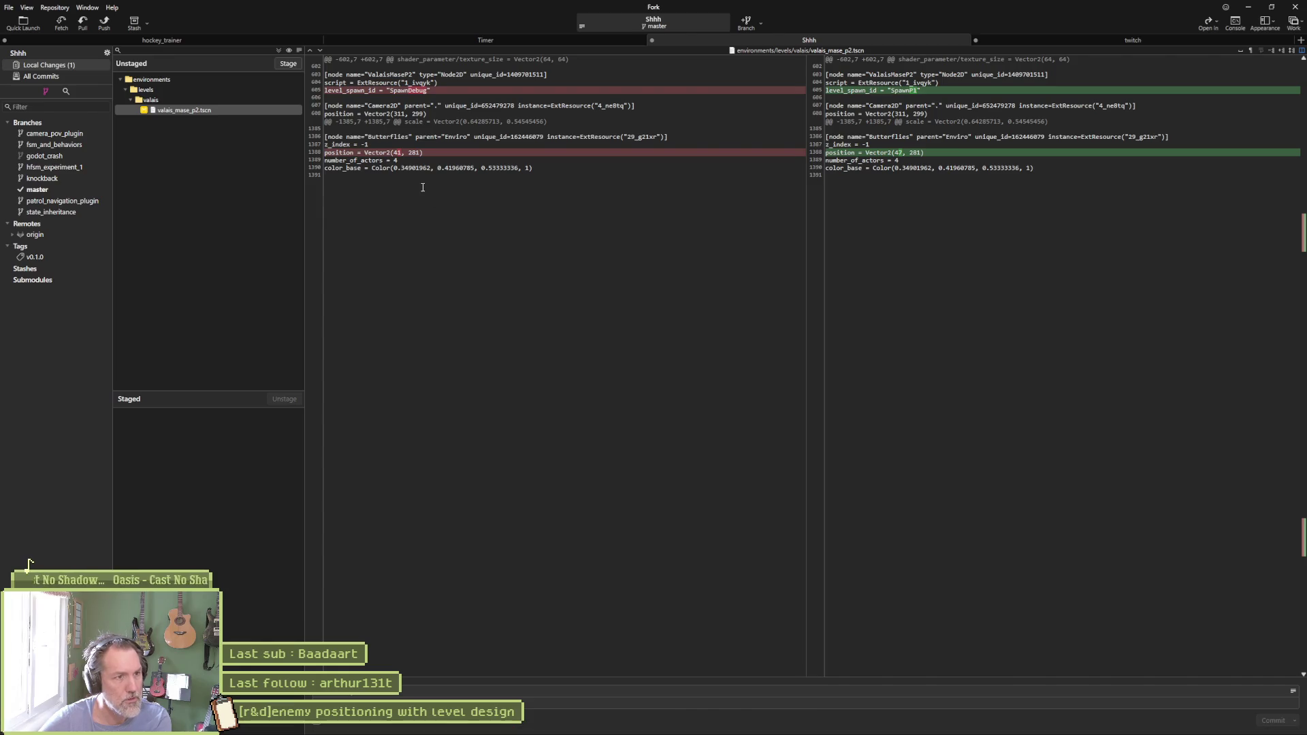
- Look over the changed spawn ID and Butterflies position, then return to Godot
mouse_move(395, 149)
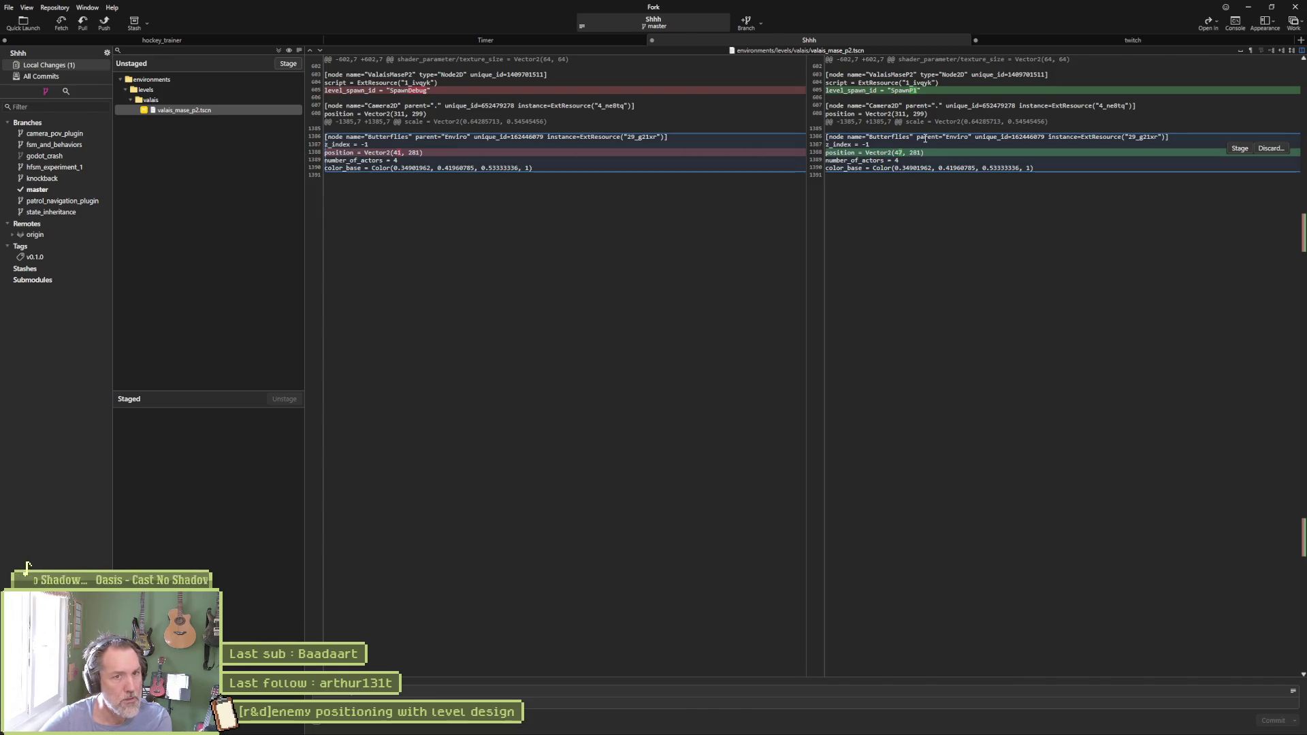
key("alt+Tab")
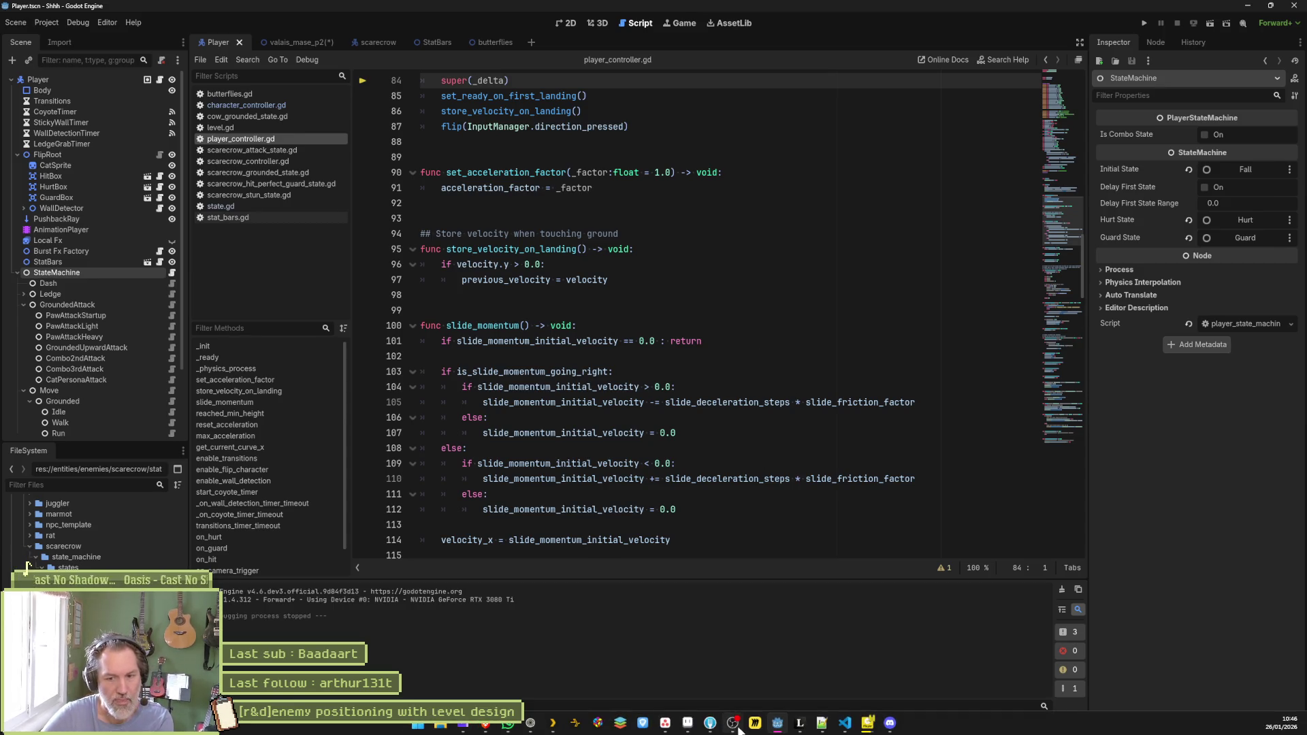
- Scroll player_controller.gd to the top, then quick-open state_machine_debug.gd
mouse_move(734, 724)
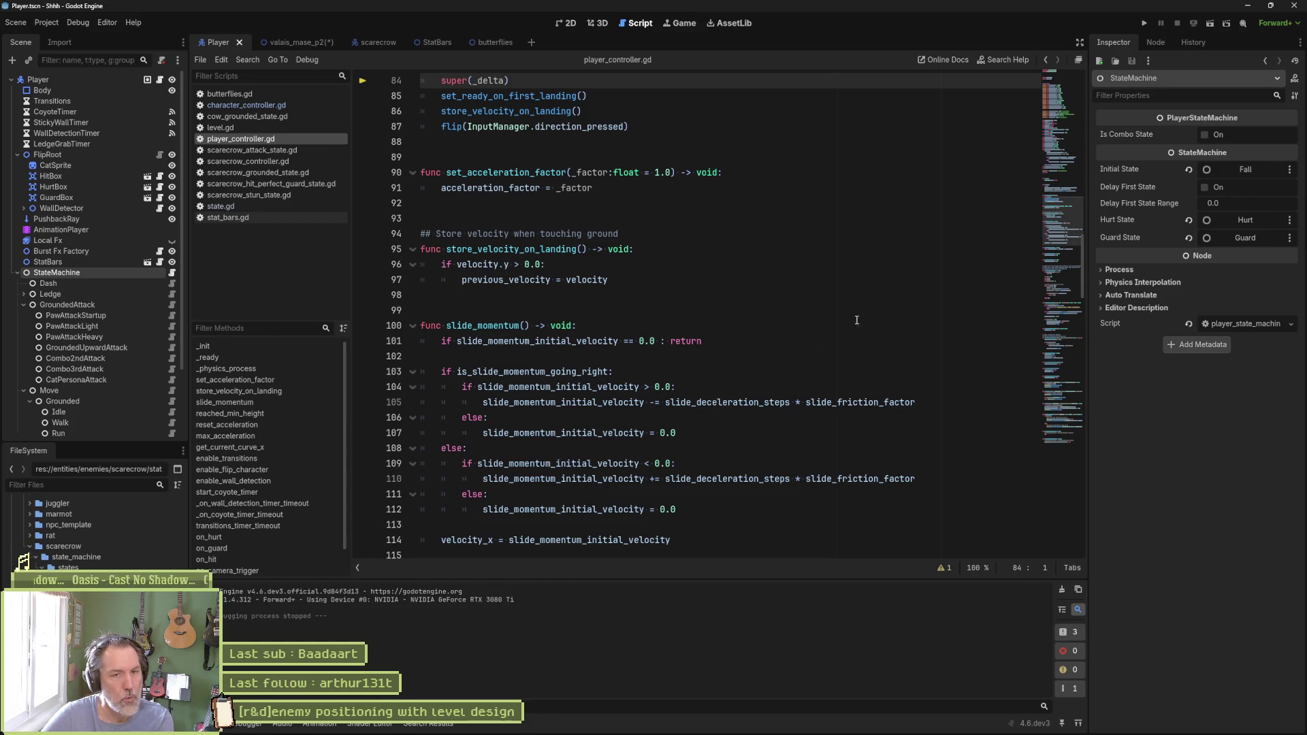
left_click(1056, 113)
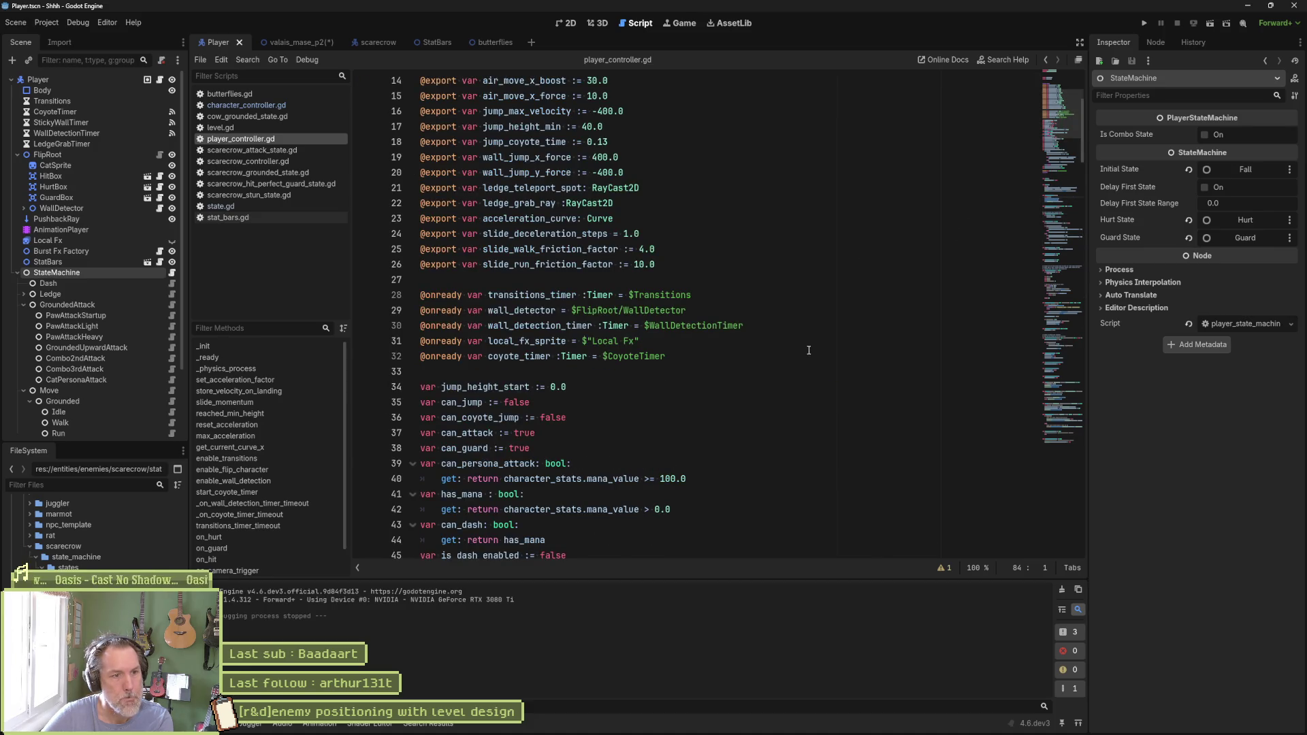
scroll(784, 355, "up", 3)
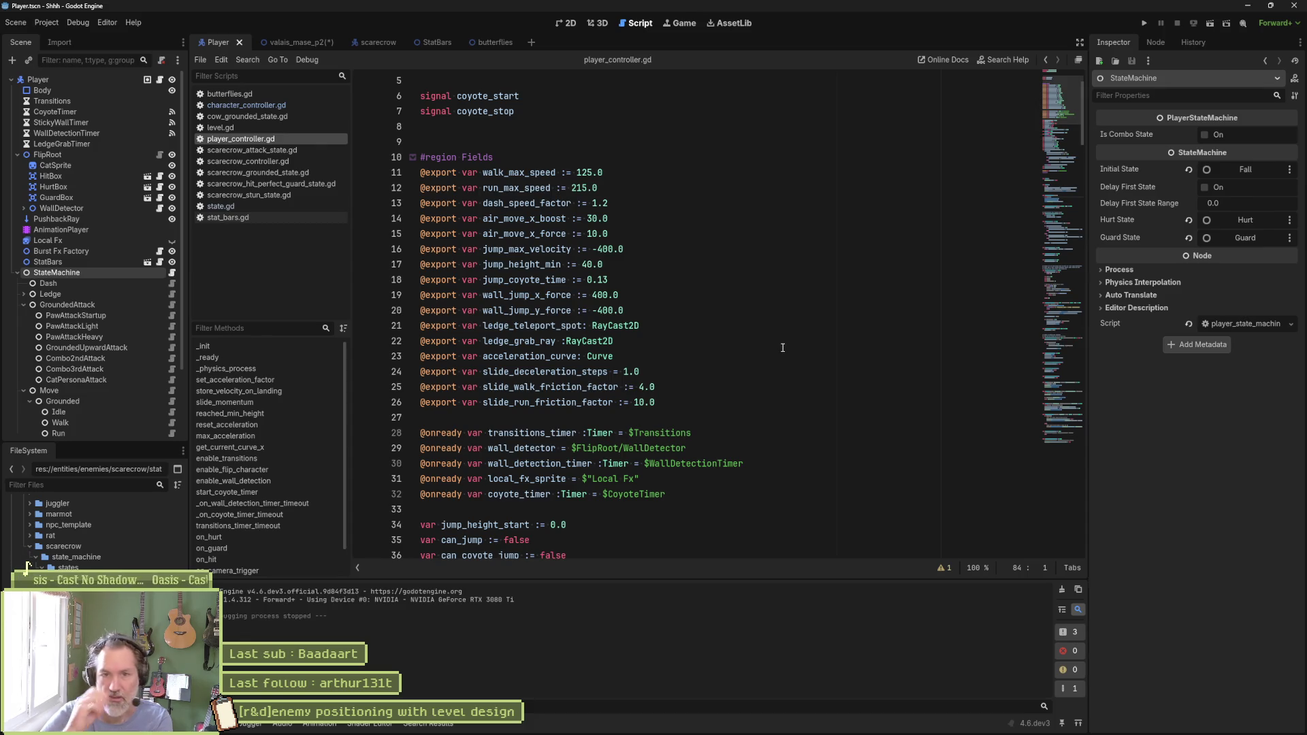
scroll(684, 379, "up", 2)
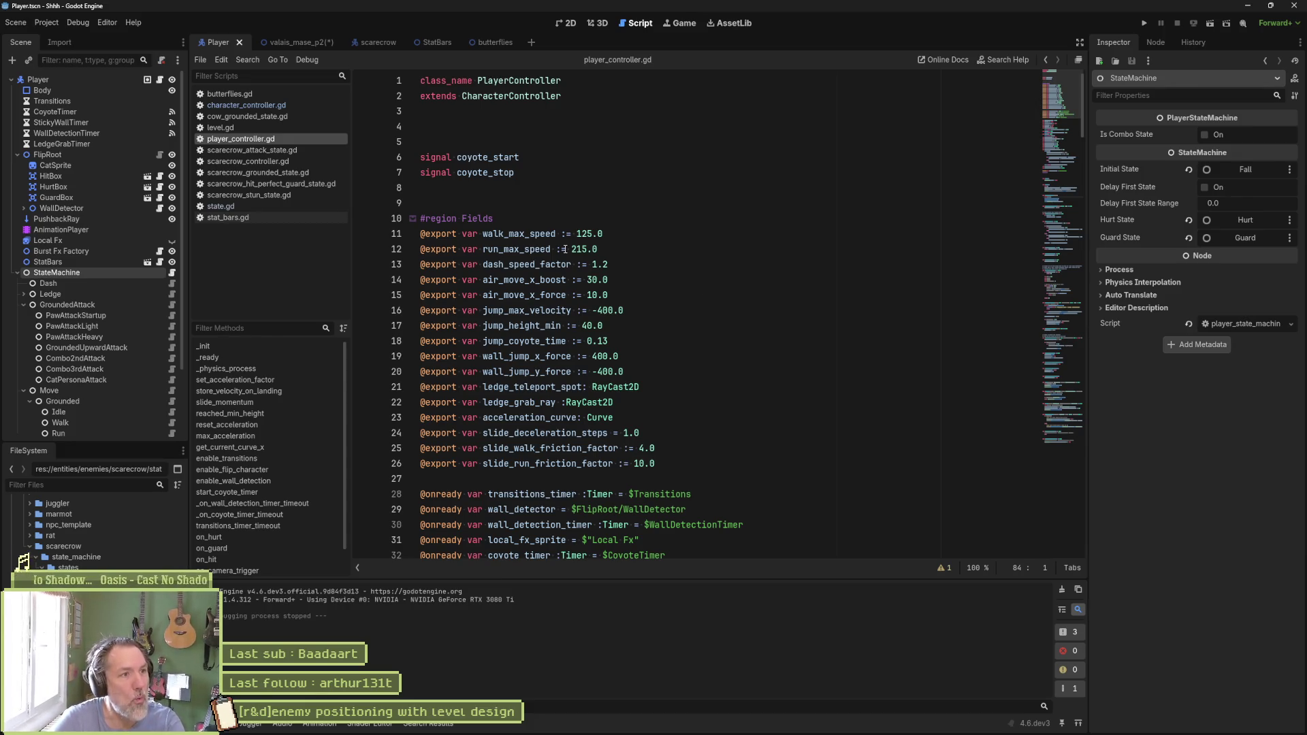
key("ctrl+alt+o")
type("state_machine_debug")
key("Return")
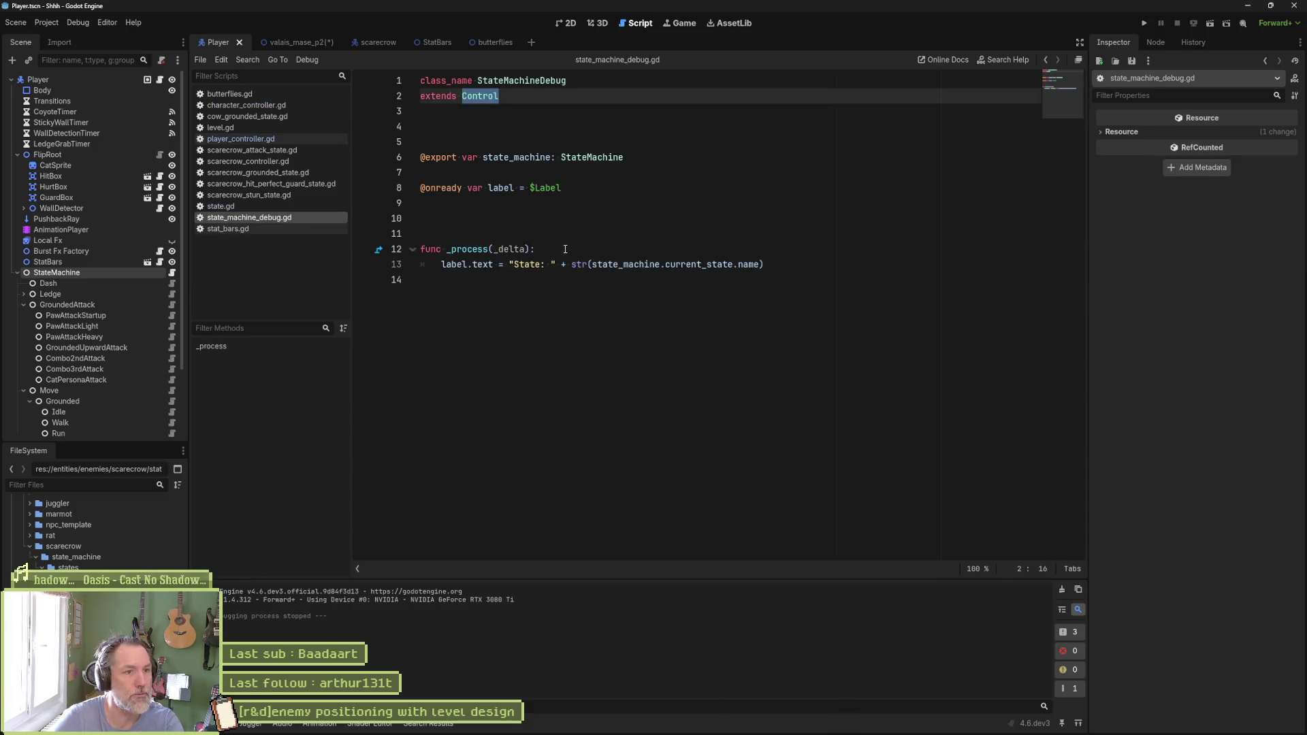
- Quick-open state_machine.gd and show the top of the script
key("shift+alt+o")
type("state")
key("Down")
key("Down")
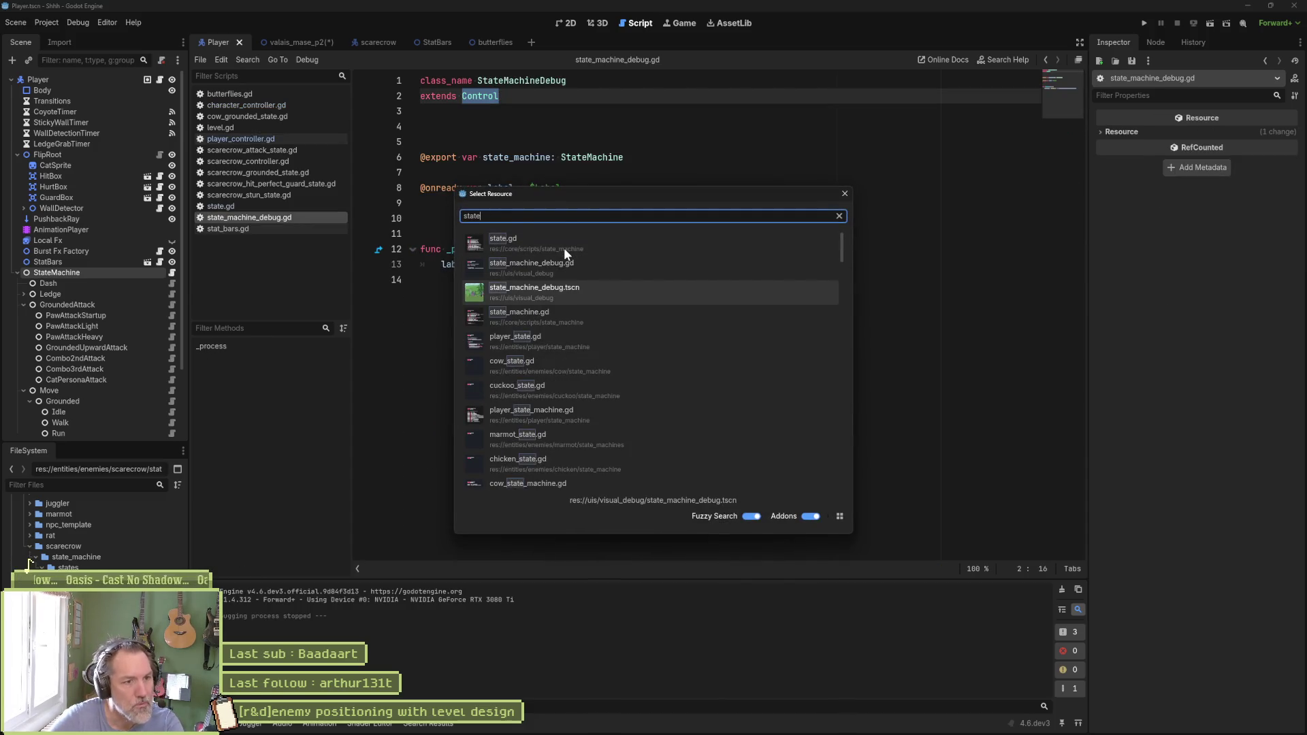
key("Up")
key("Down")
key("Down")
key("Return")
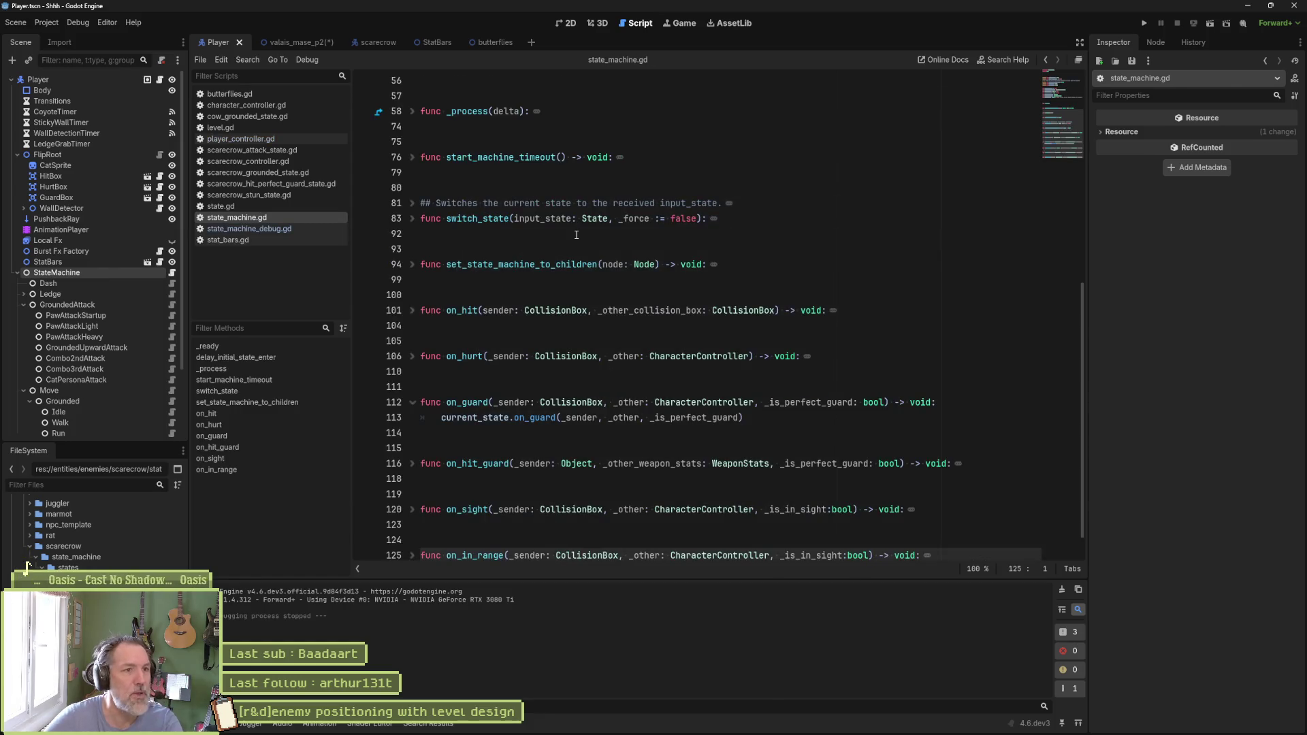
left_click(1072, 99)
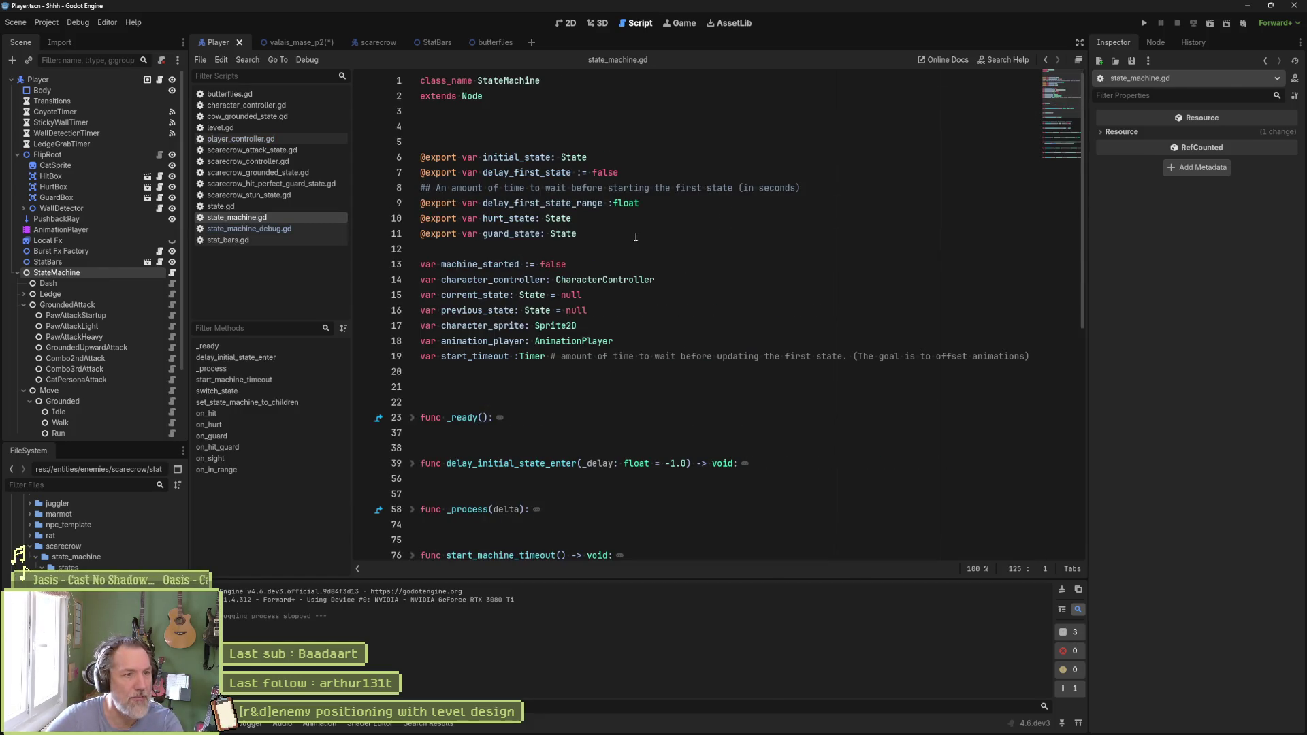
- Duplicate the hurt_state export below guard_state, rename it stun_state, and save
left_click(614, 219)
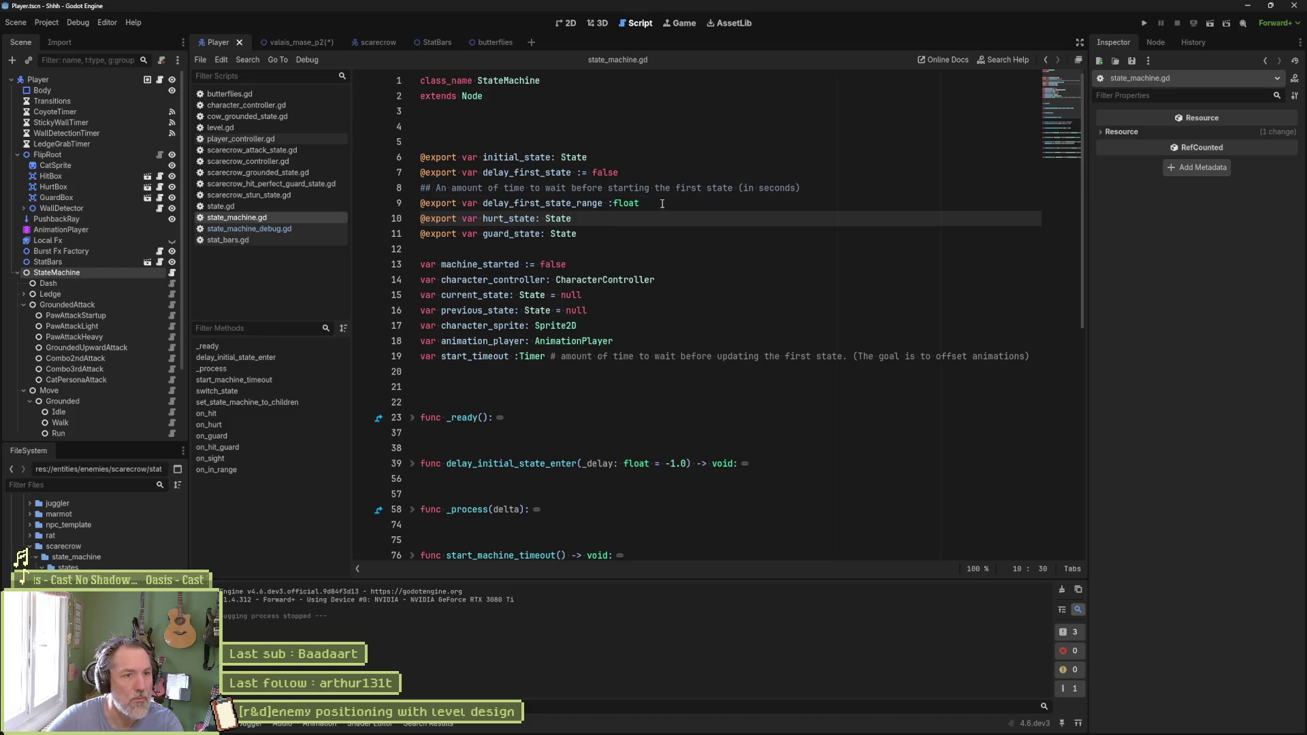
key("ctrl+shift+d")
left_click(492, 235)
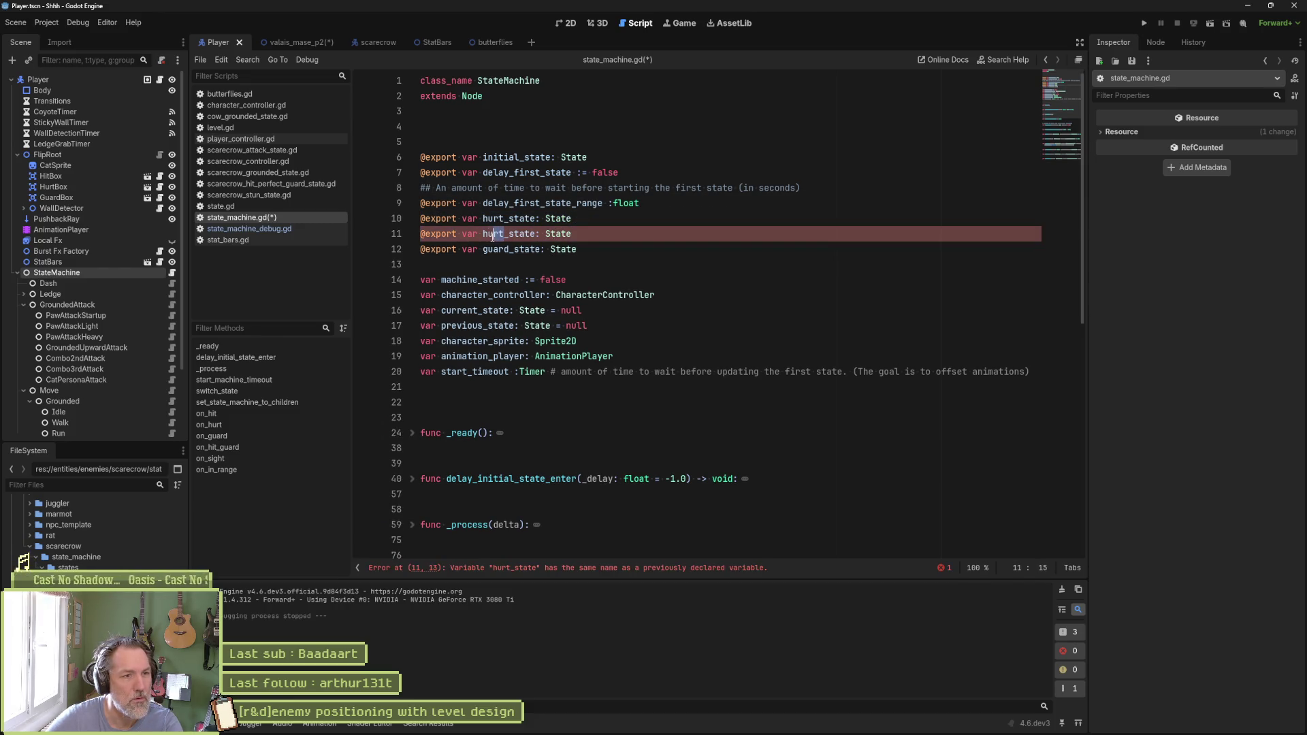
left_click_drag(492, 235, 484, 234)
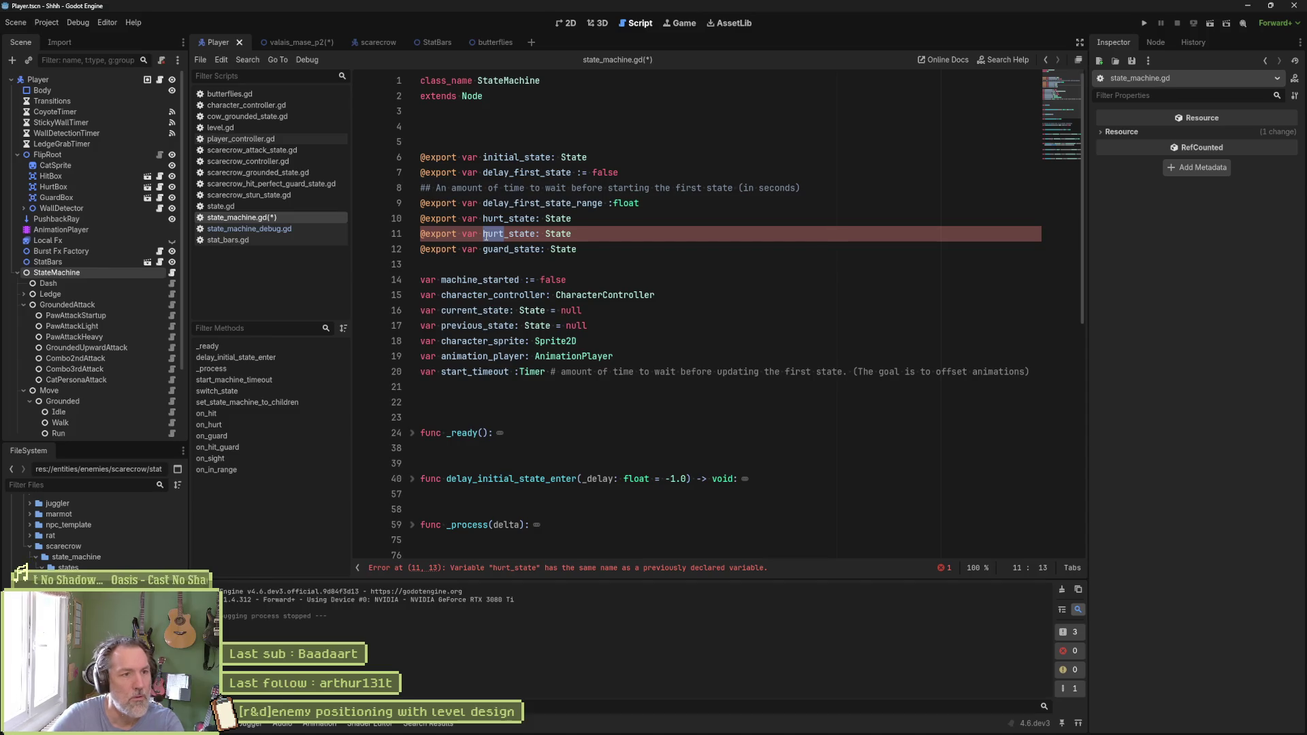
key("alt+Down")
type("stun")
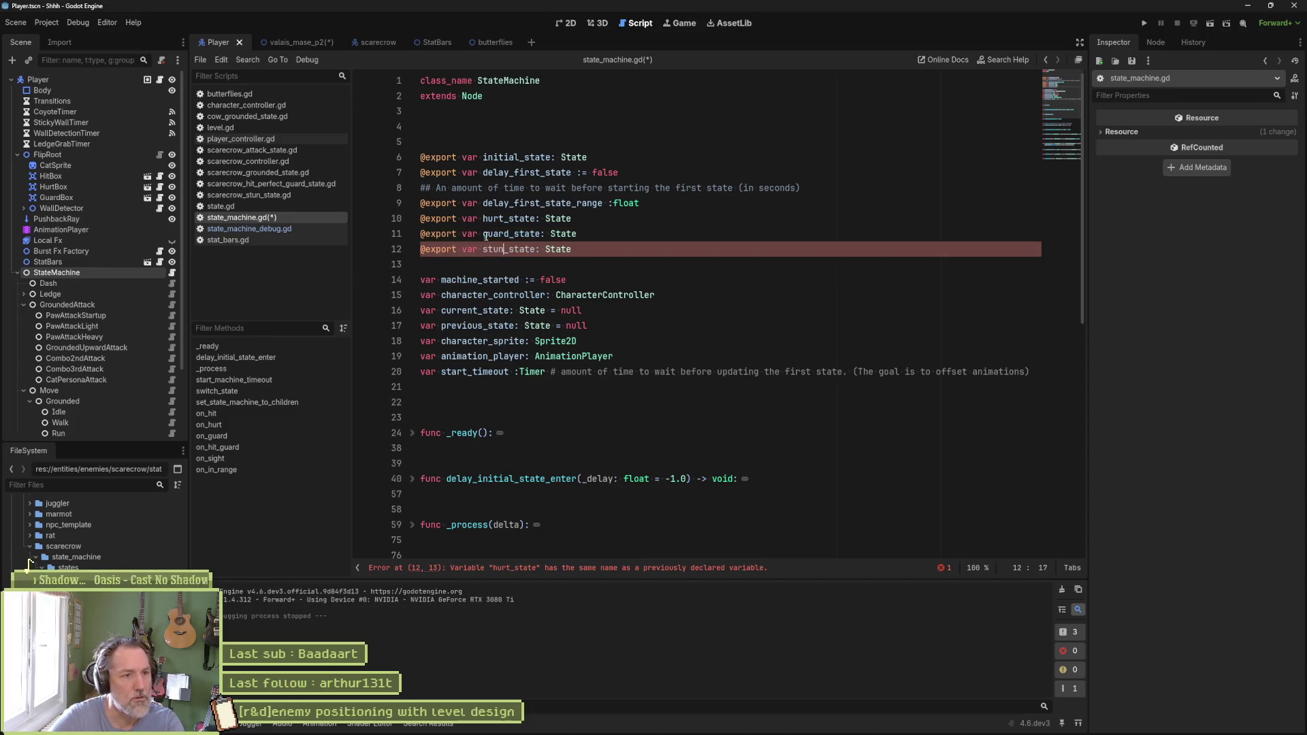
key("ctrl+s")
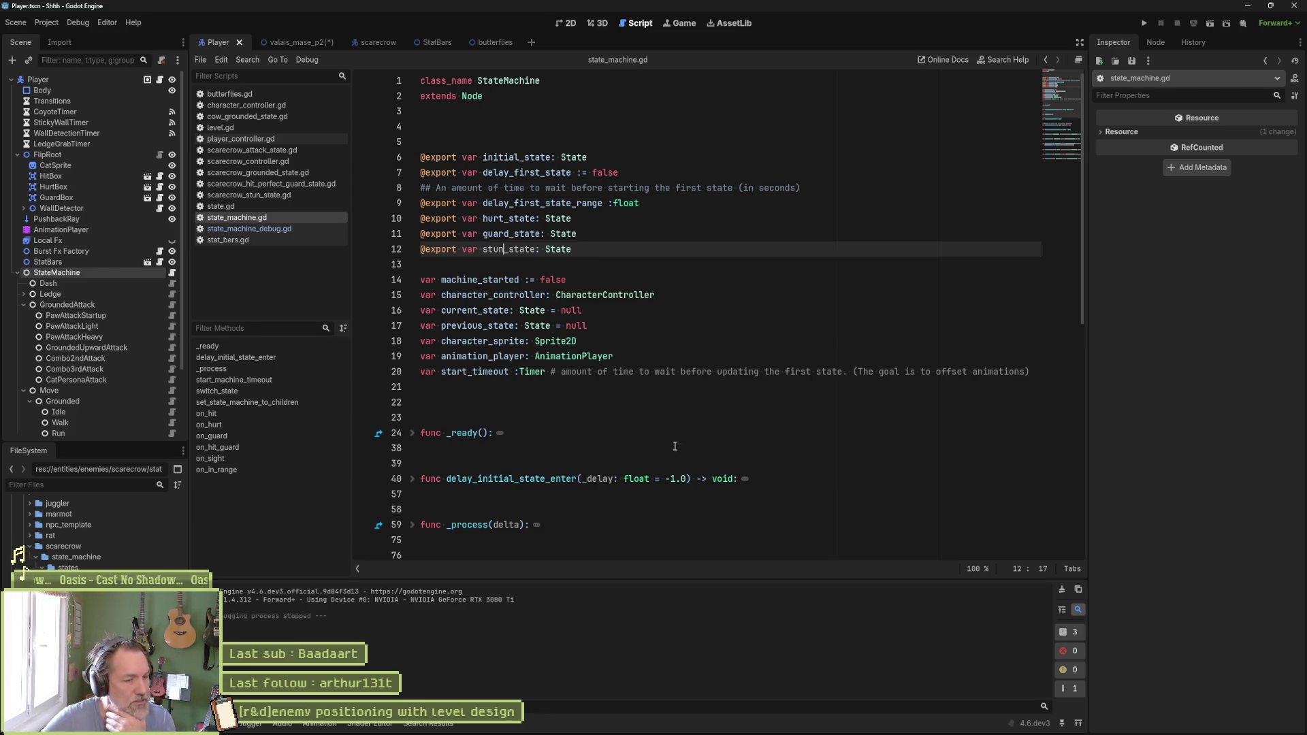
scroll(681, 463, "down", 2)
- Unfold the on_hurt function in state_machine.gd to read its body
scroll(793, 459, "down", 2)
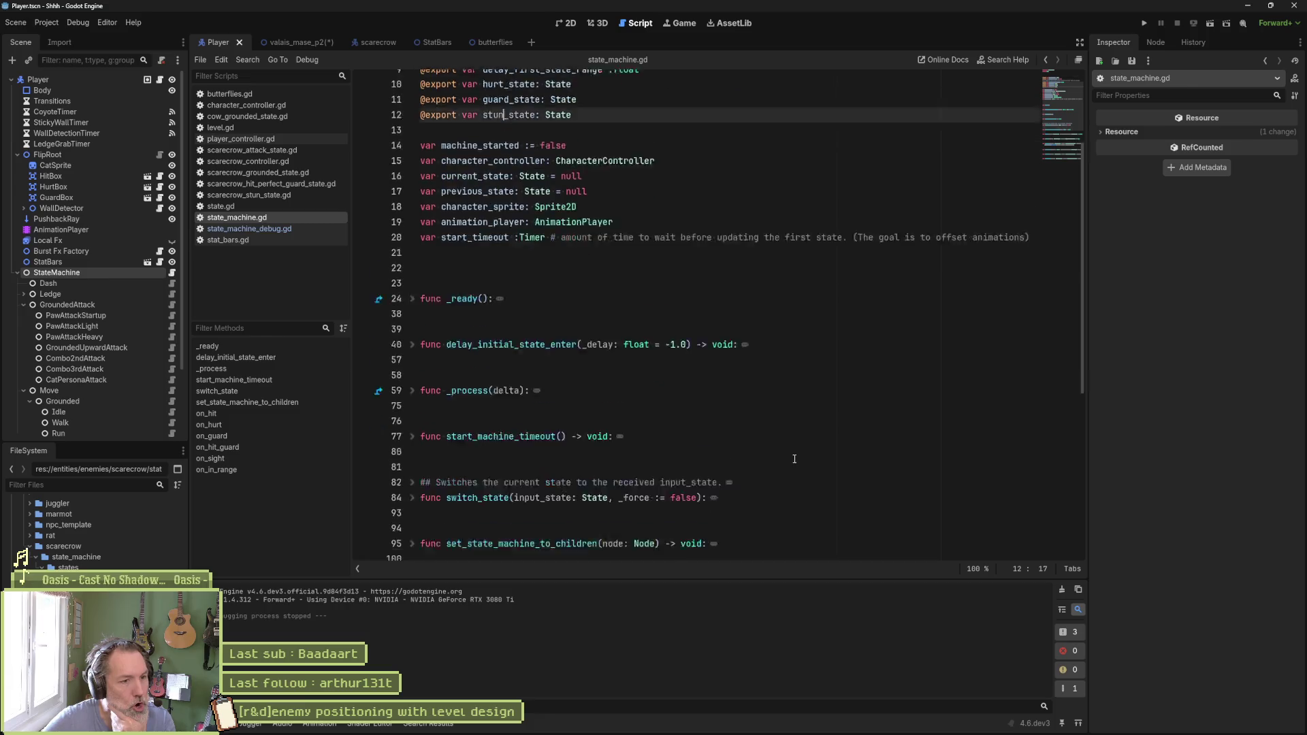
scroll(793, 459, "down", 2)
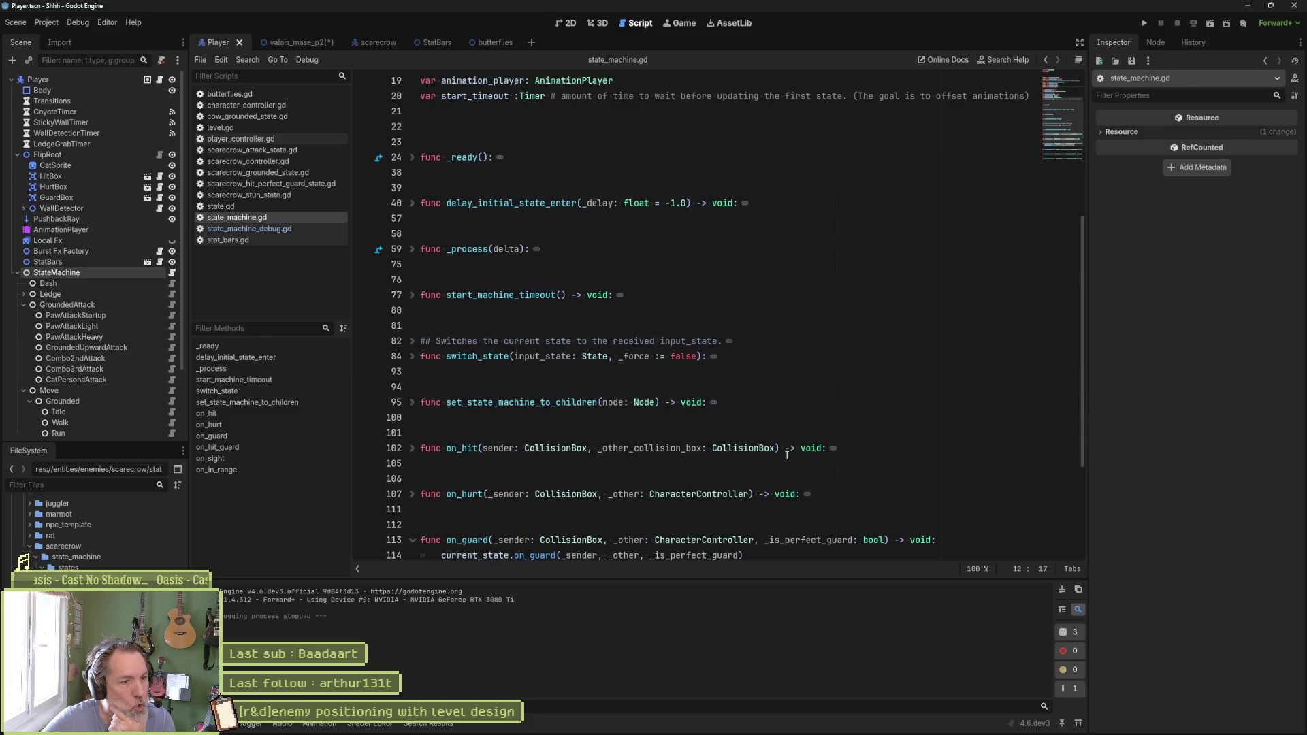
left_click(412, 495)
scroll(726, 480, "down", 4)
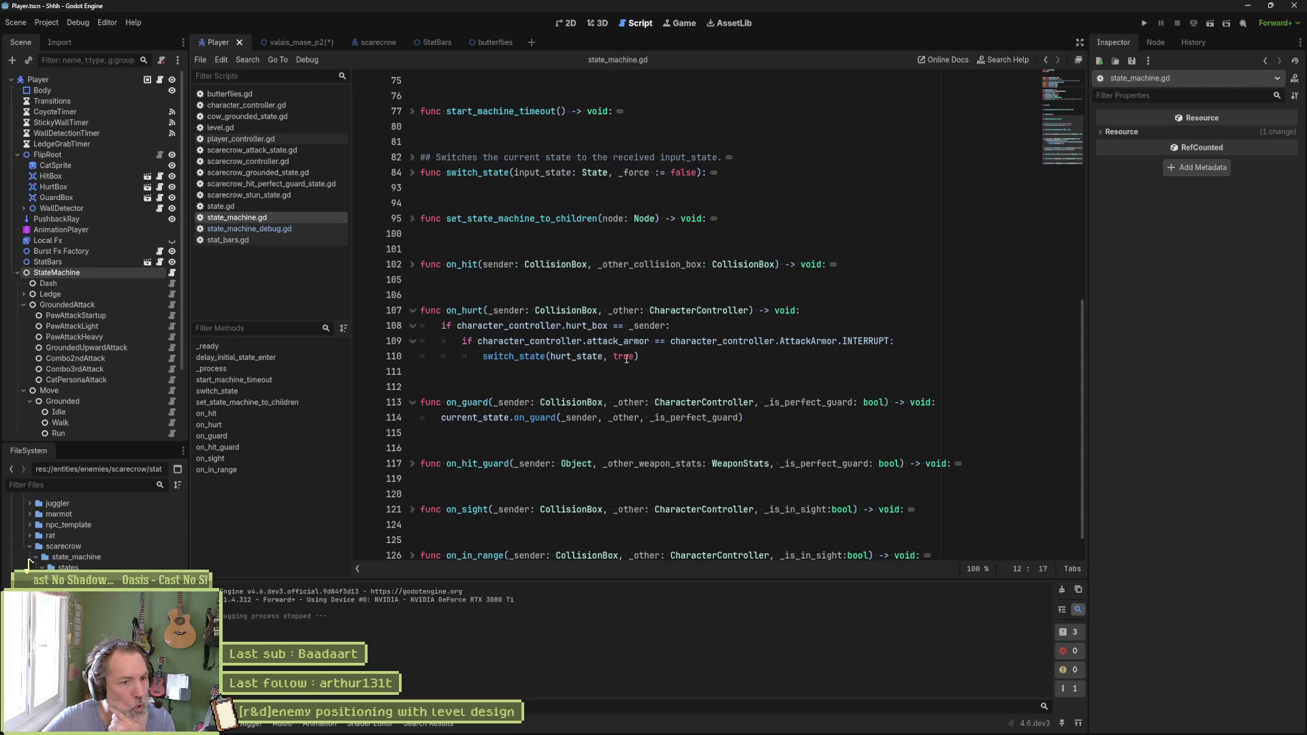
left_click_drag(504, 356, 653, 362)
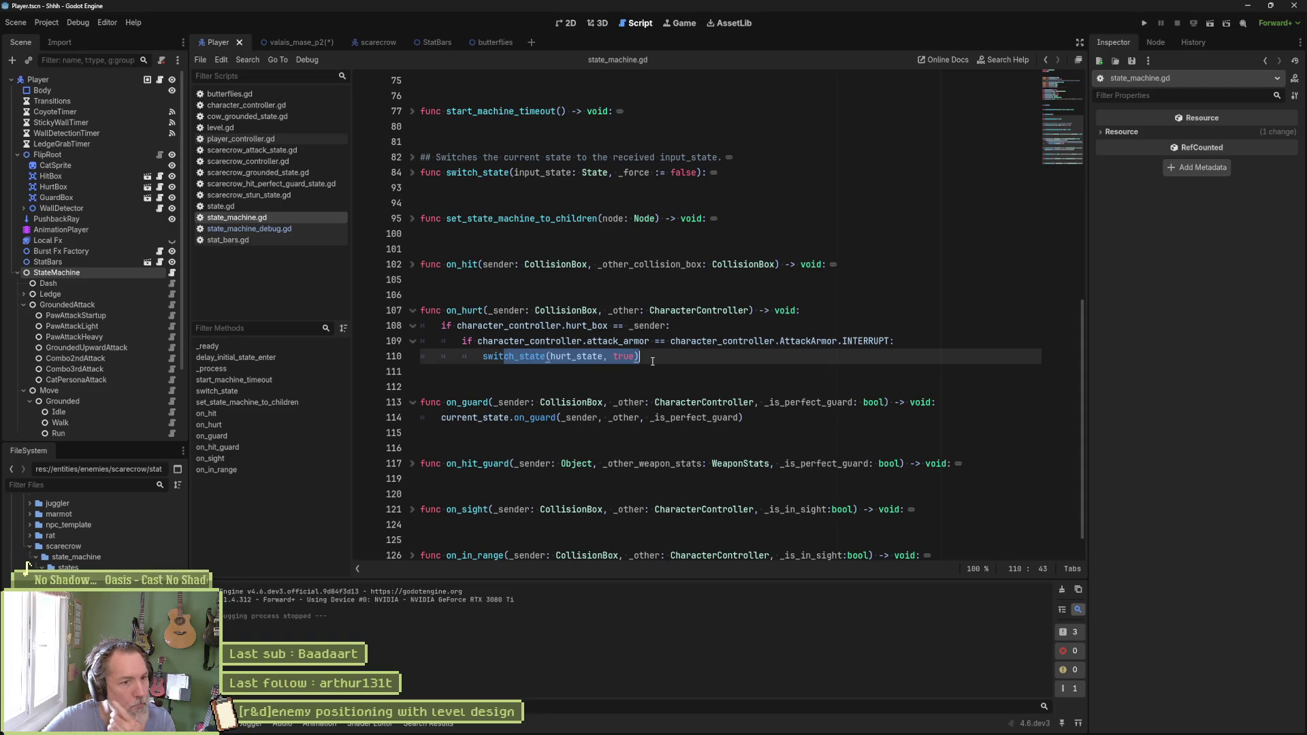
- Delete the hurt_box == _sender check and outdent the remaining INTERRUPT armour lines
left_click(606, 330)
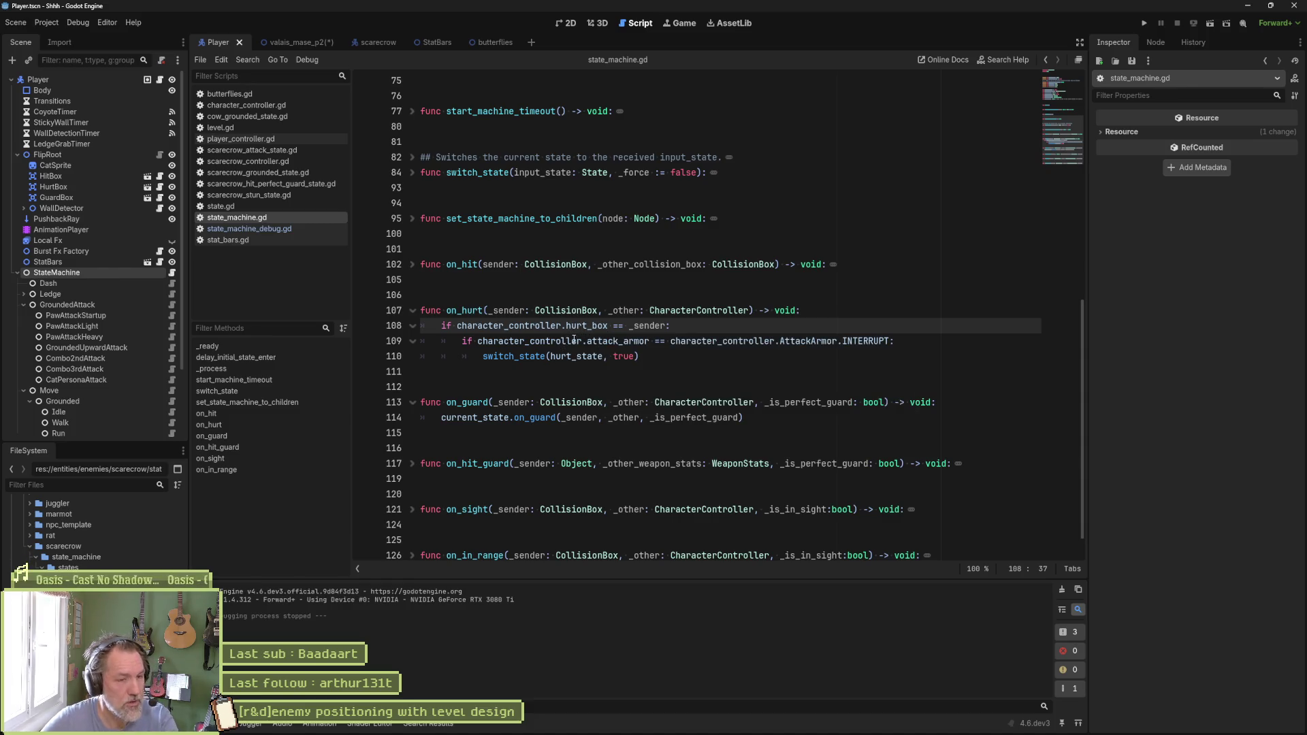
key("ctrl+shift+k")
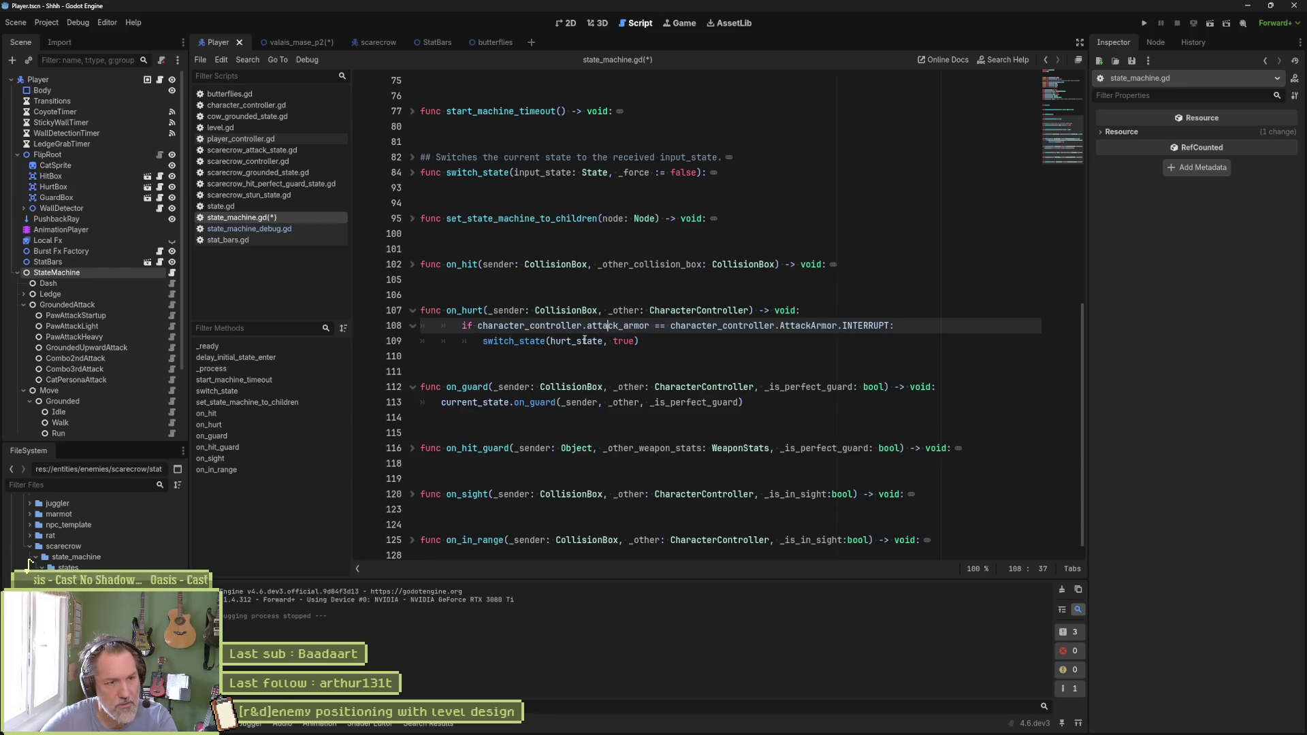
left_click_drag(585, 326, 631, 341)
key("shift+Tab")
left_click(639, 343)
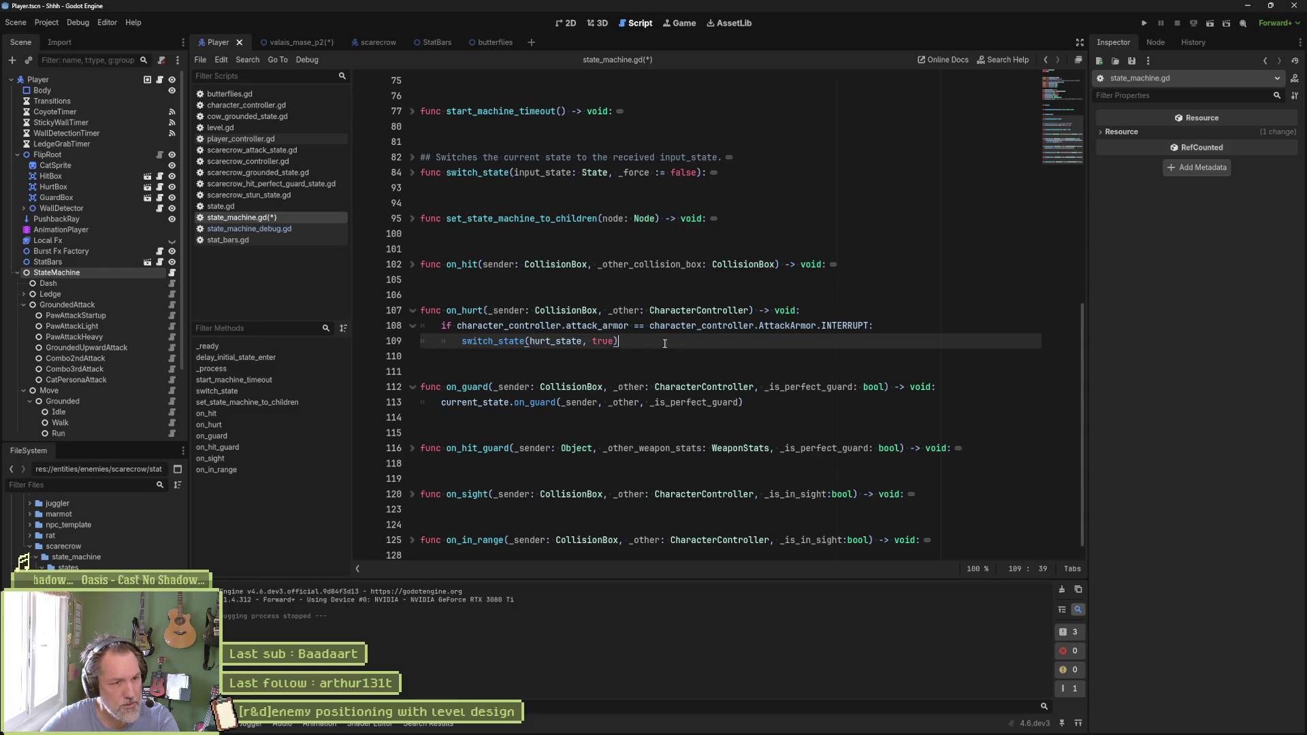
left_click(838, 311)
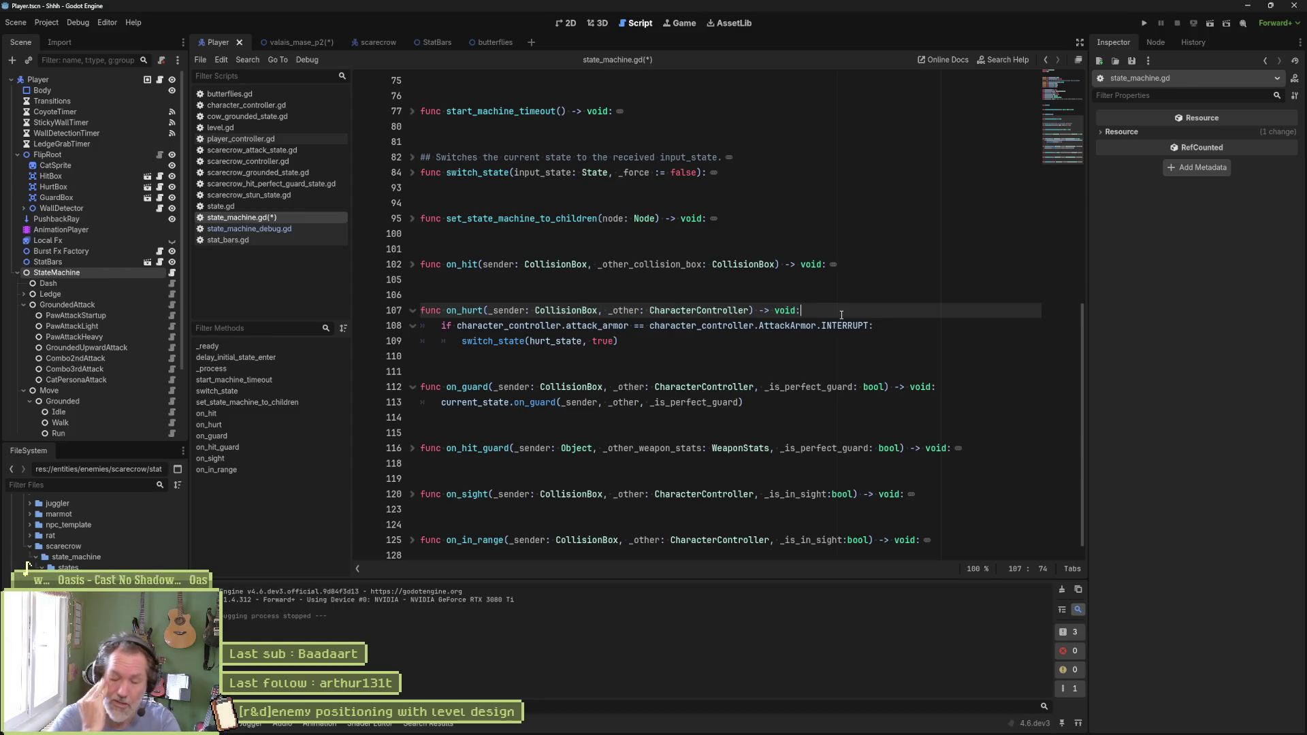
- Add 'if character_controller.is_stunned:' printing " go to stun state" and save
key("Return")
type("if ")
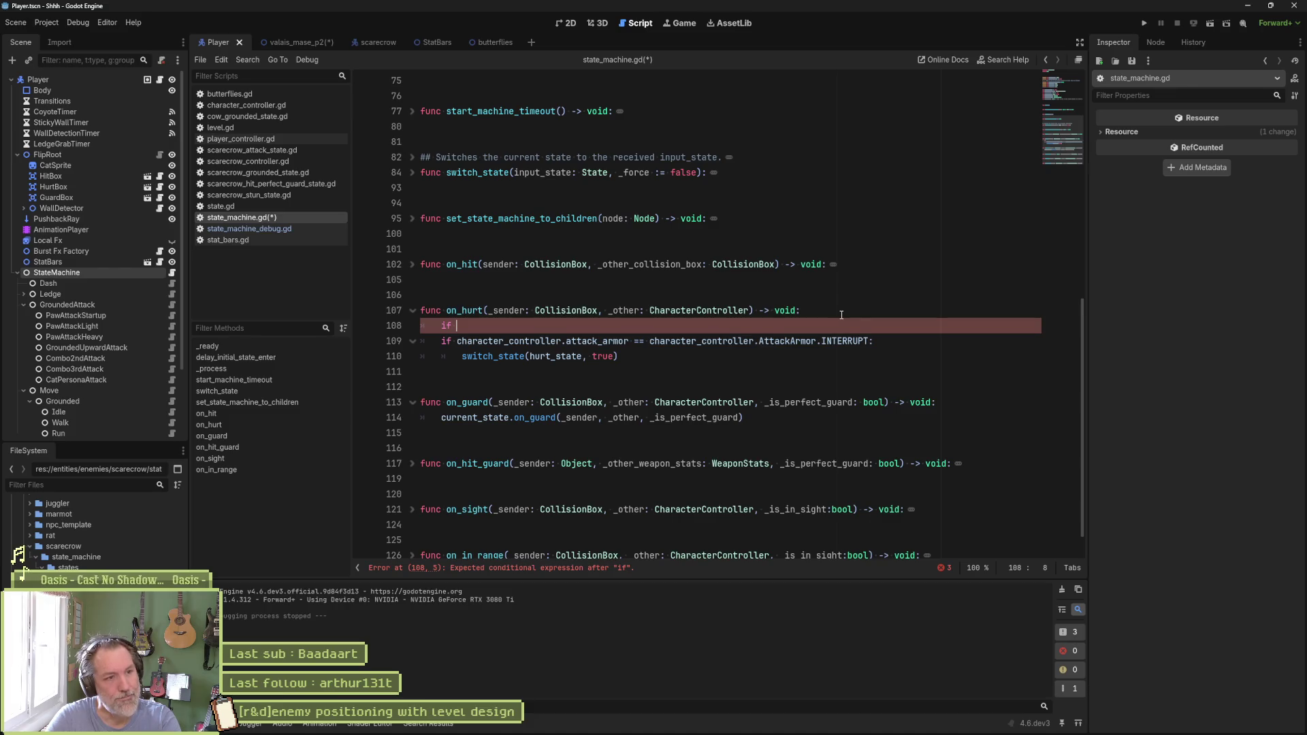
type("cha")
key("Return")
type(".")
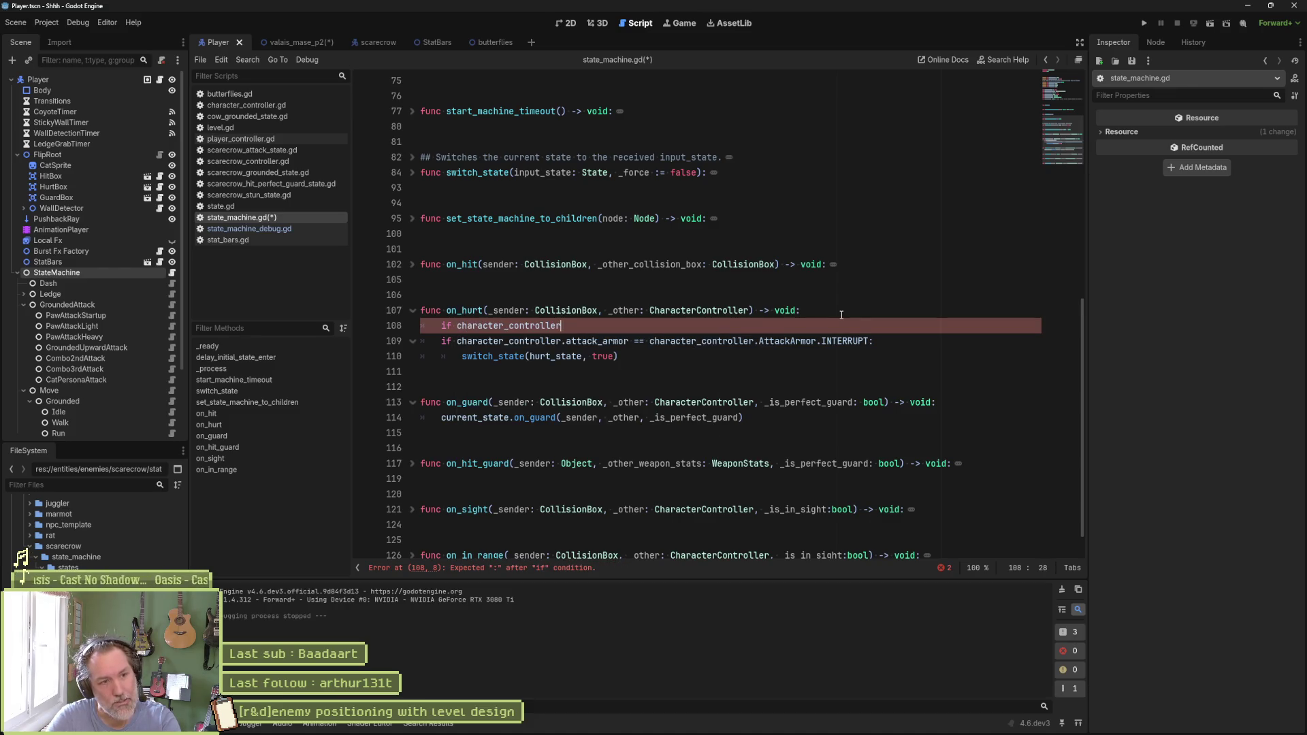
type("is")
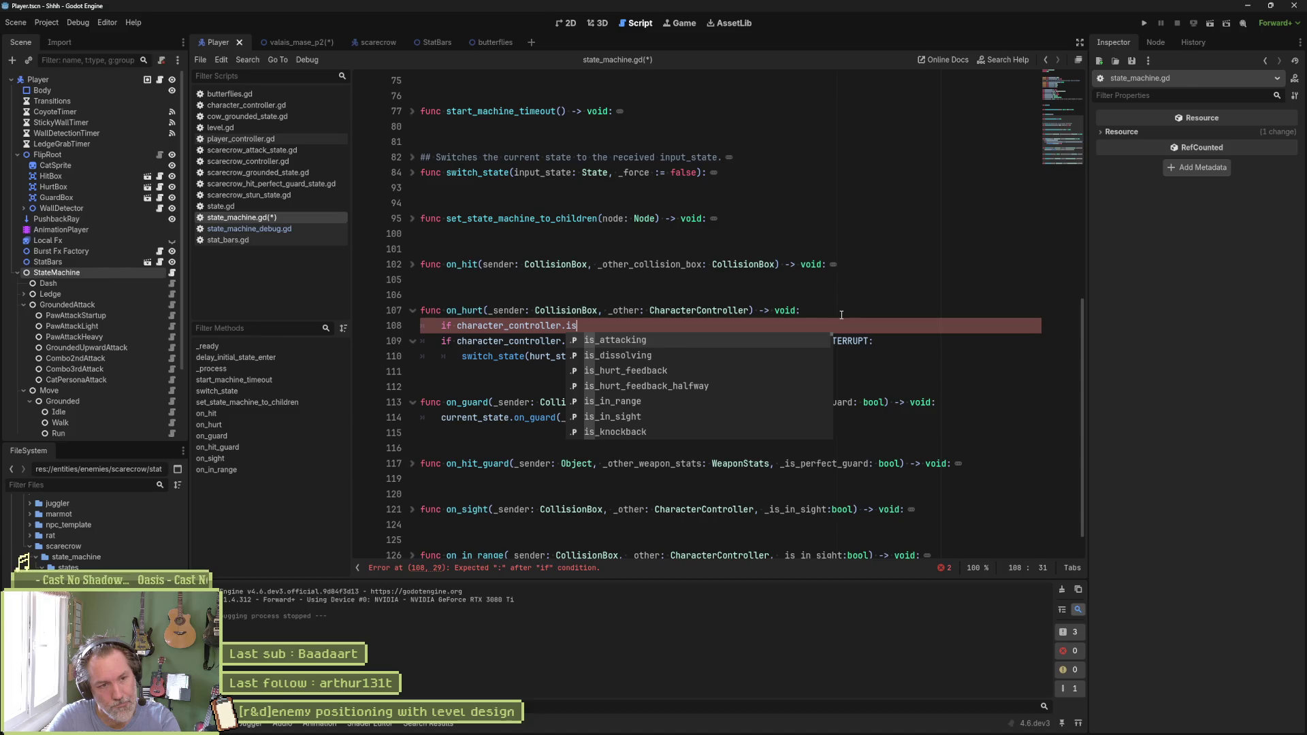
type("_st")
key("Return")
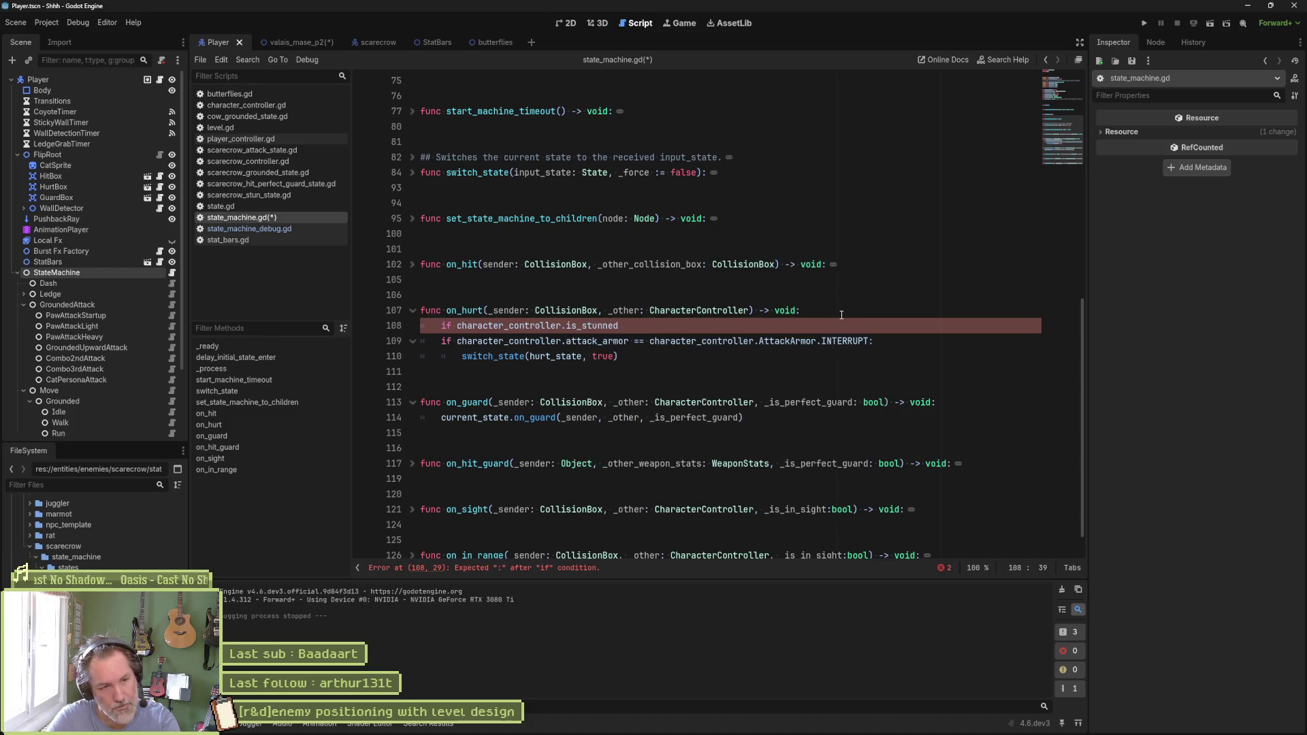
type(":")
key("Return")
type("print_debu")
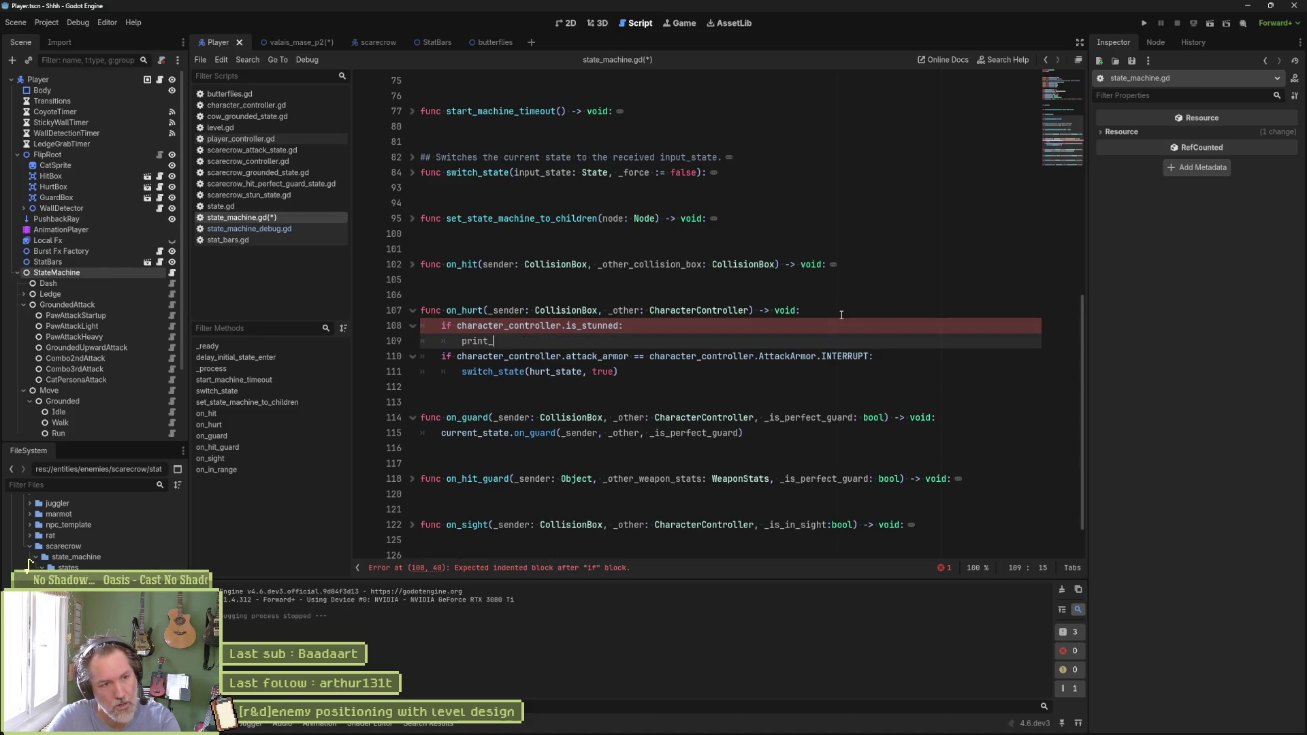
type("g(")
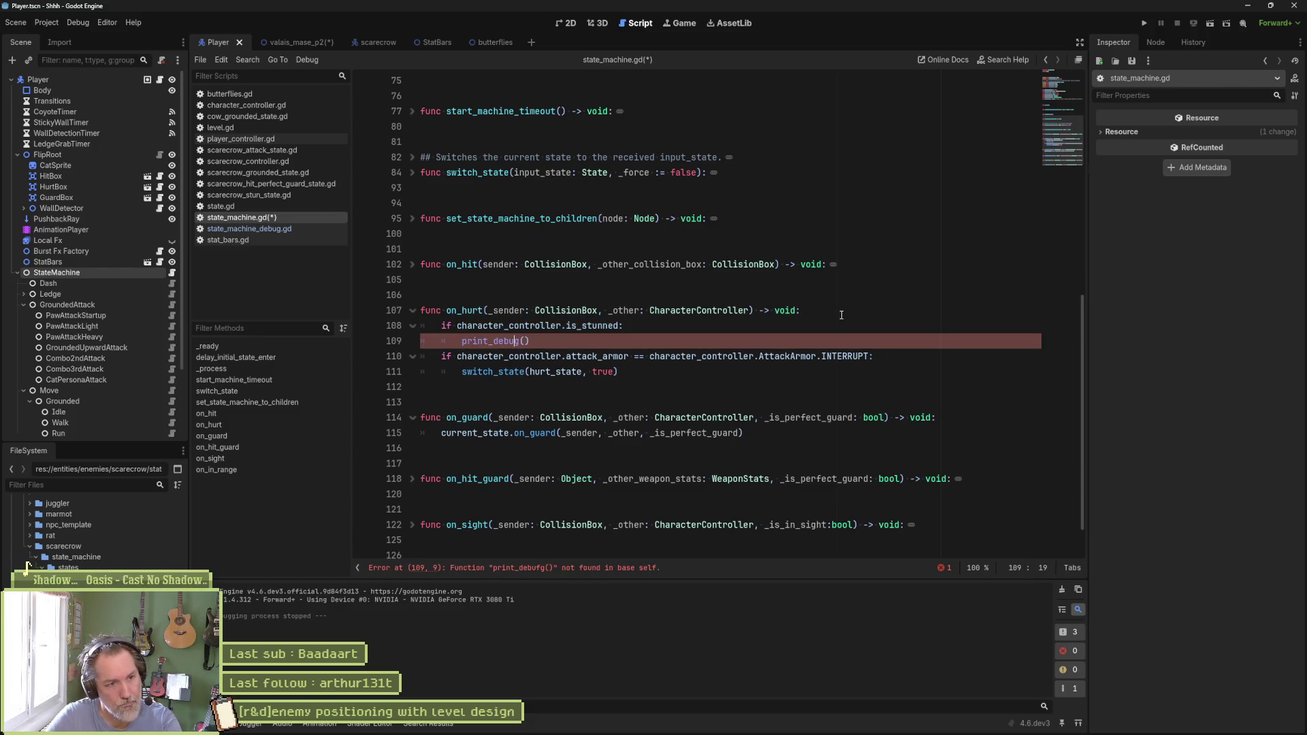
type("self, \" ")
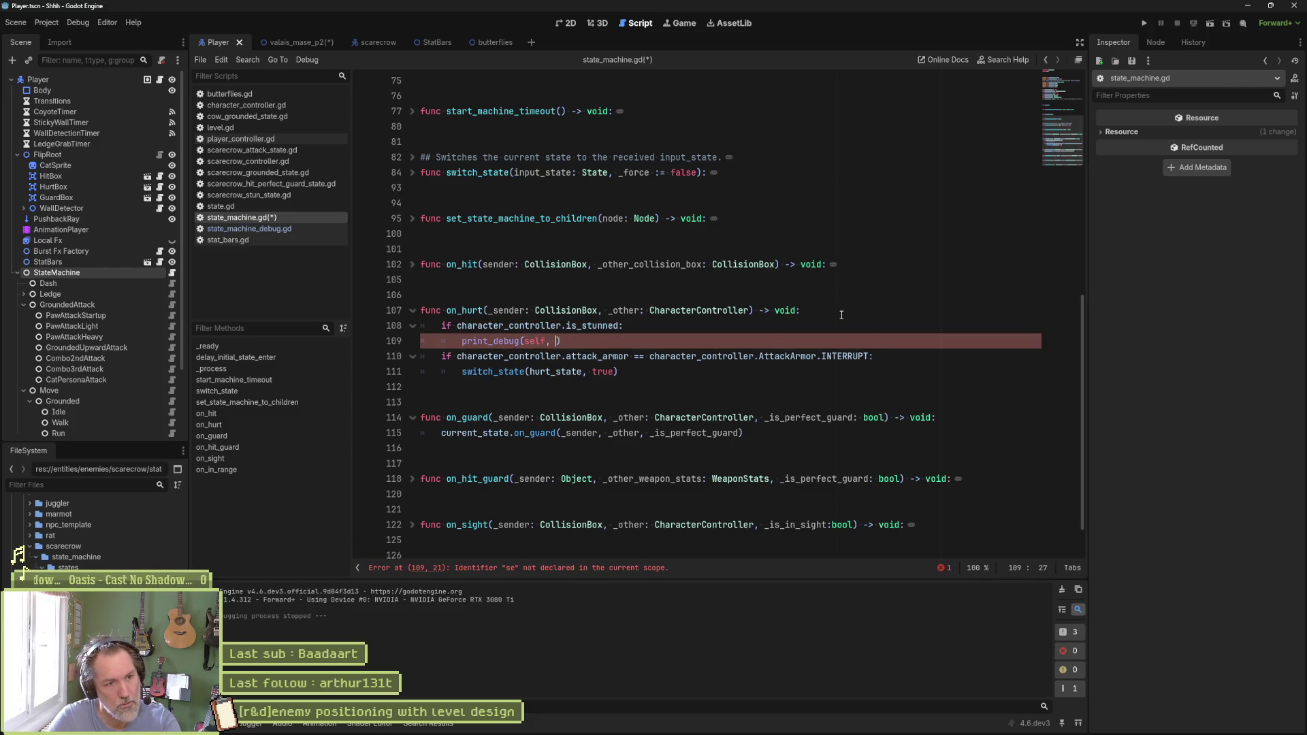
type("go to ")
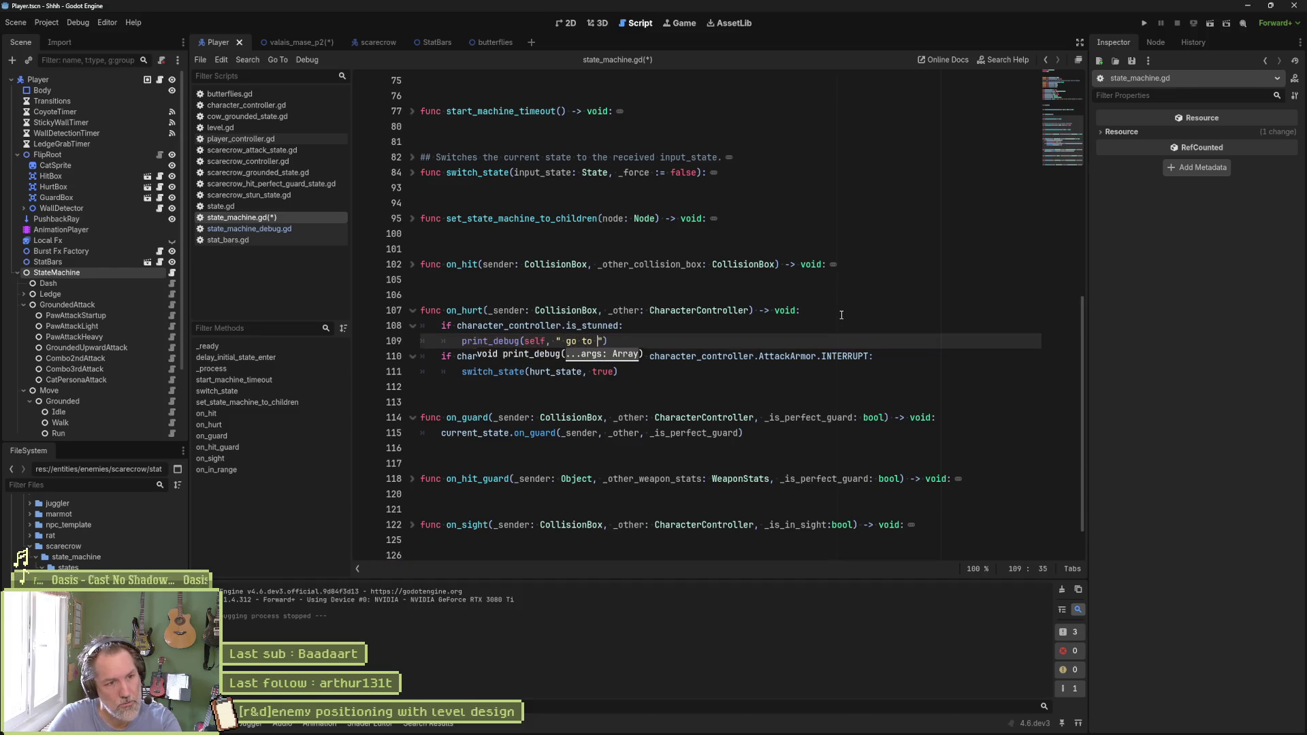
type("stun state")
key("ctrl+s")
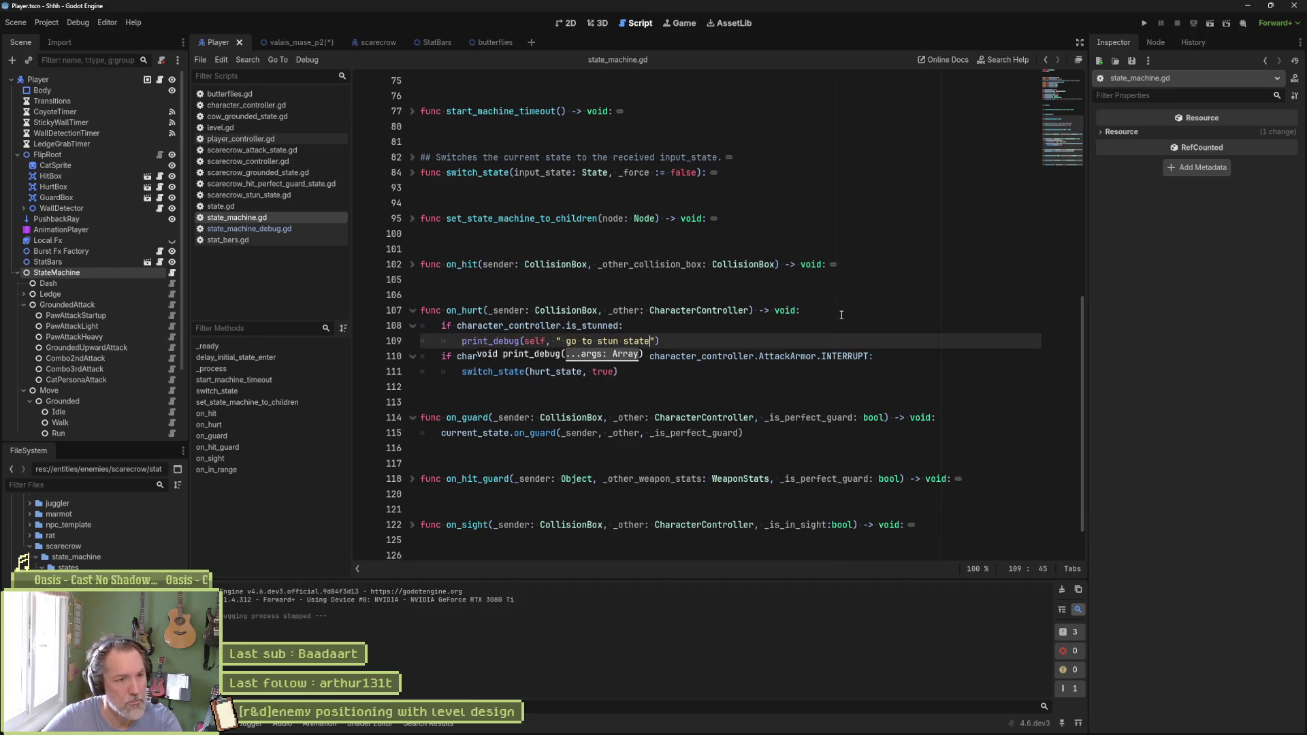
- Turn the following armour 'if' check into an 'elif'
key("Return")
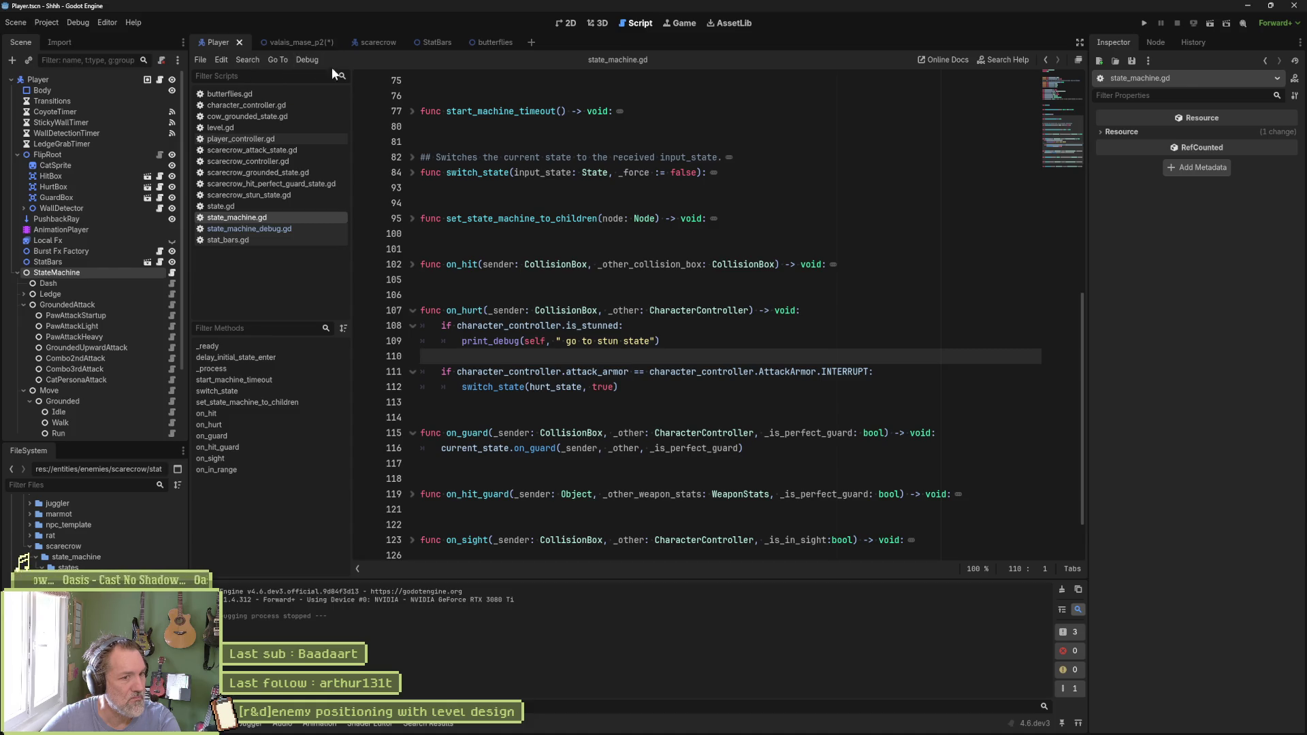
left_click(443, 375)
type("el")
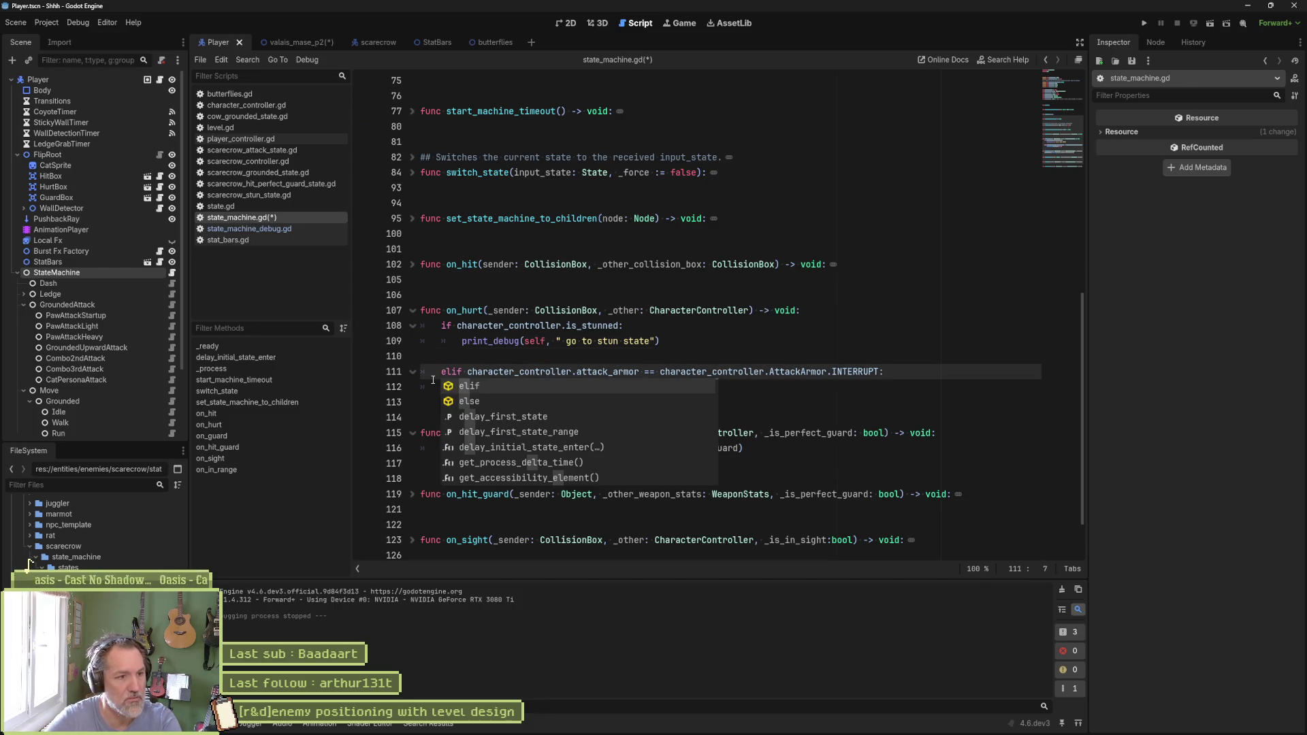
- Enable Attack on Scarecrow2 in valais_mase_p2, then save and run the scene
left_click(293, 42)
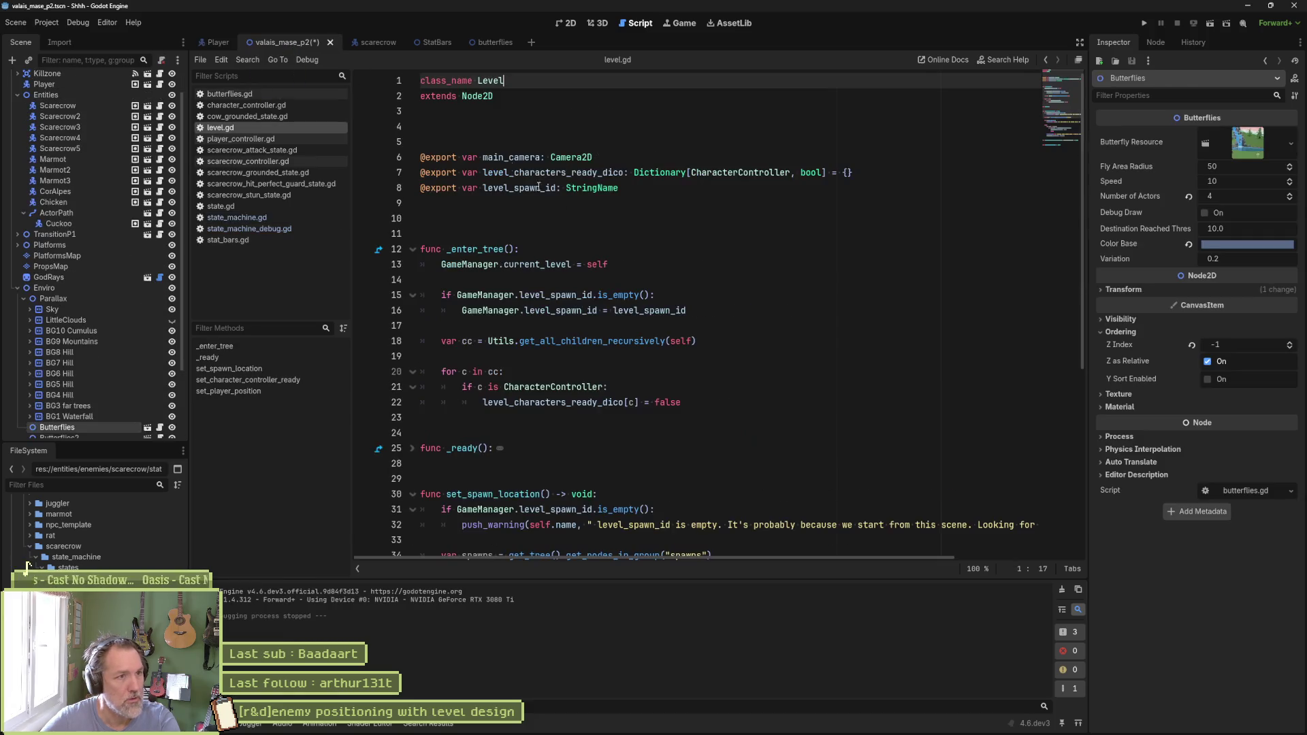
key("F6")
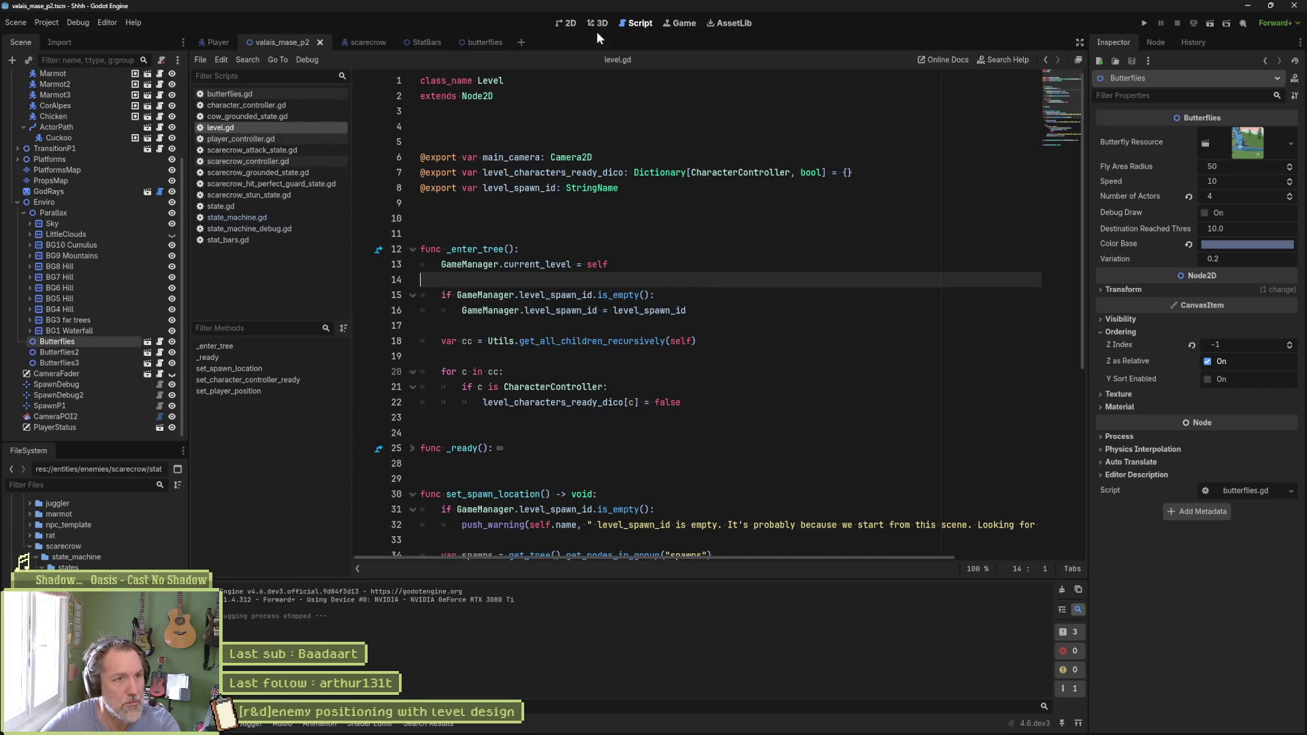
left_click(569, 23)
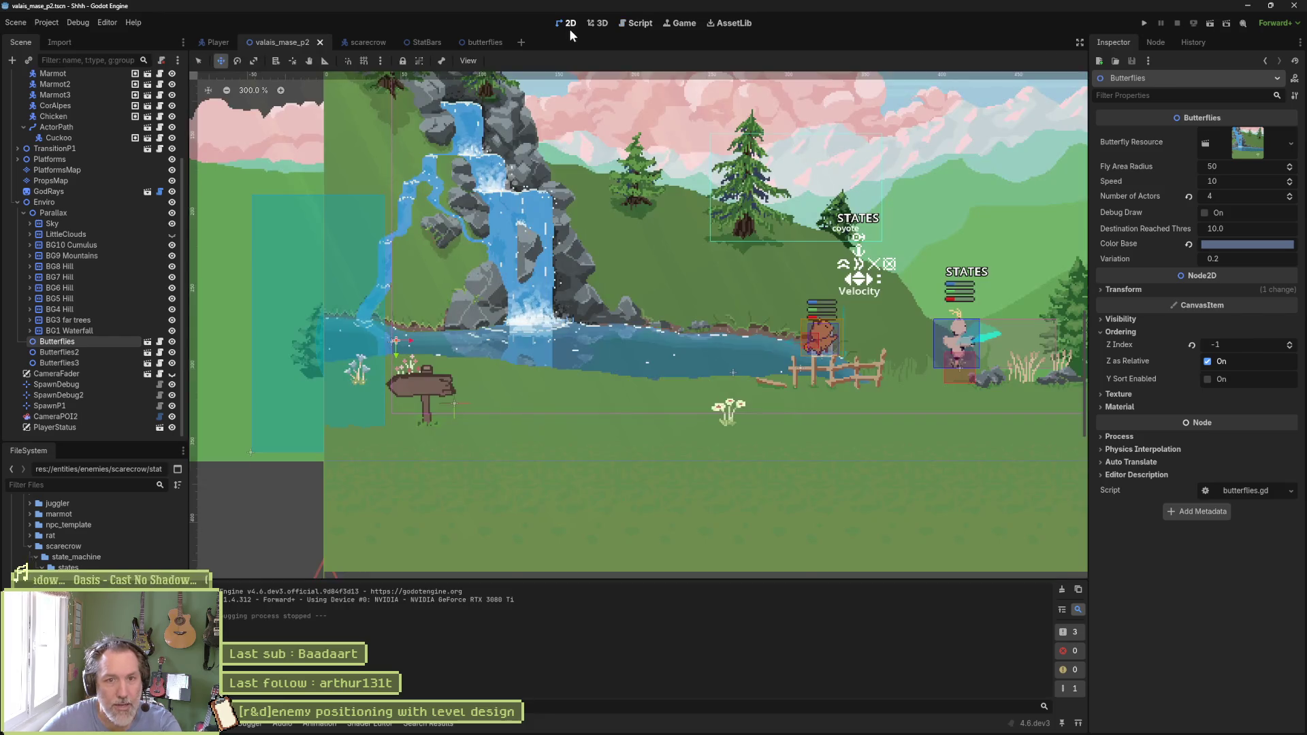
scroll(95, 245, "up", 5)
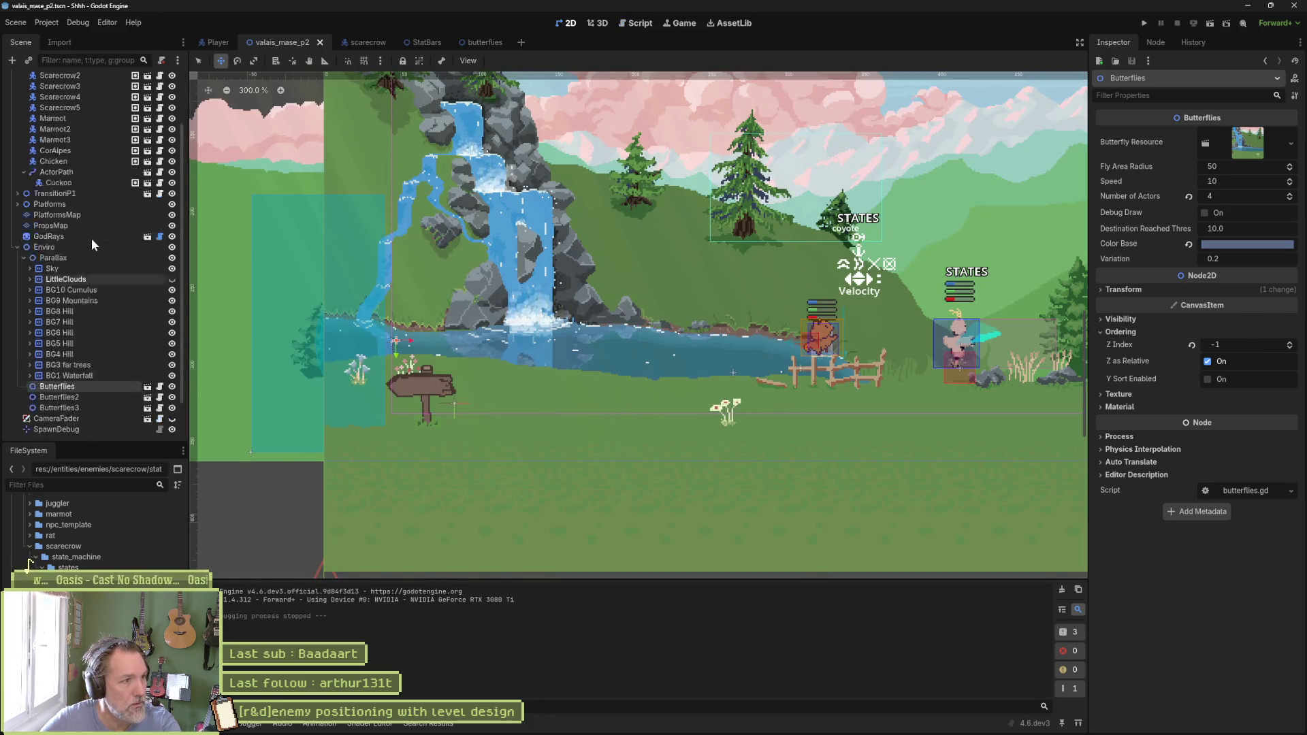
left_click(75, 143)
left_click(1202, 134)
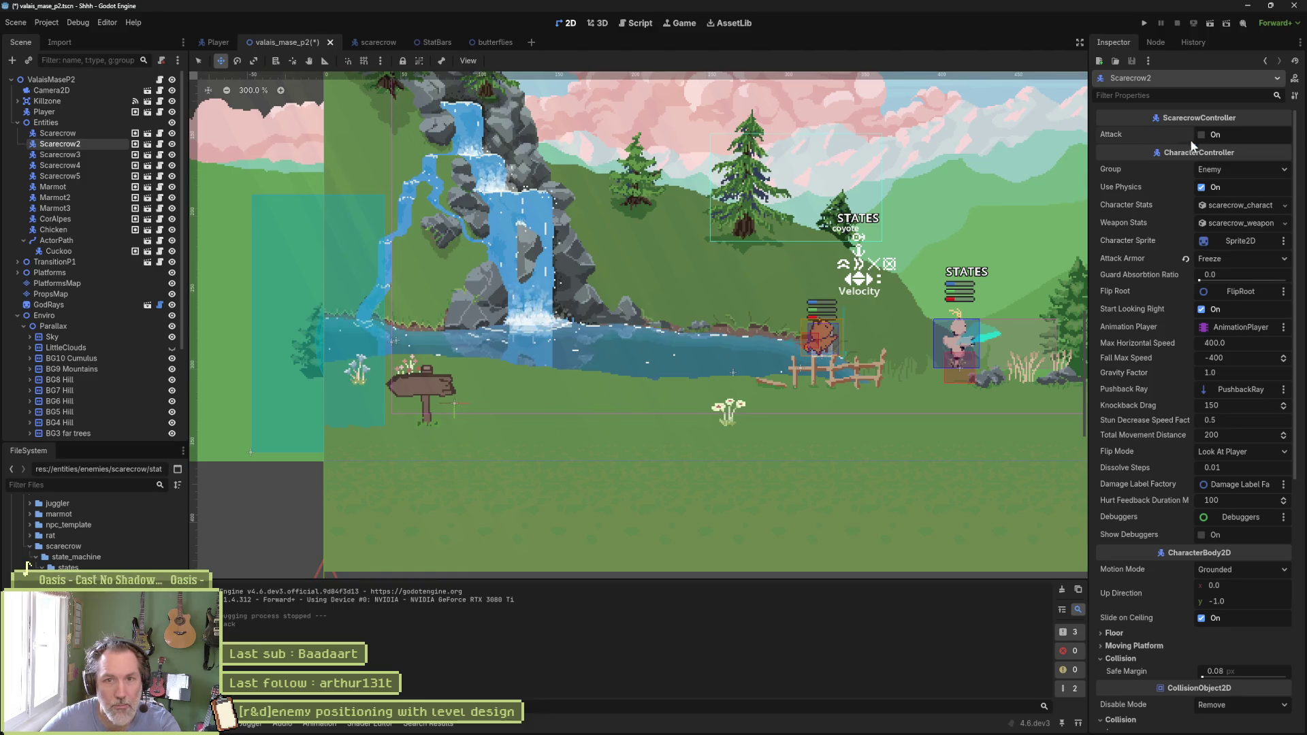
left_click(1203, 133)
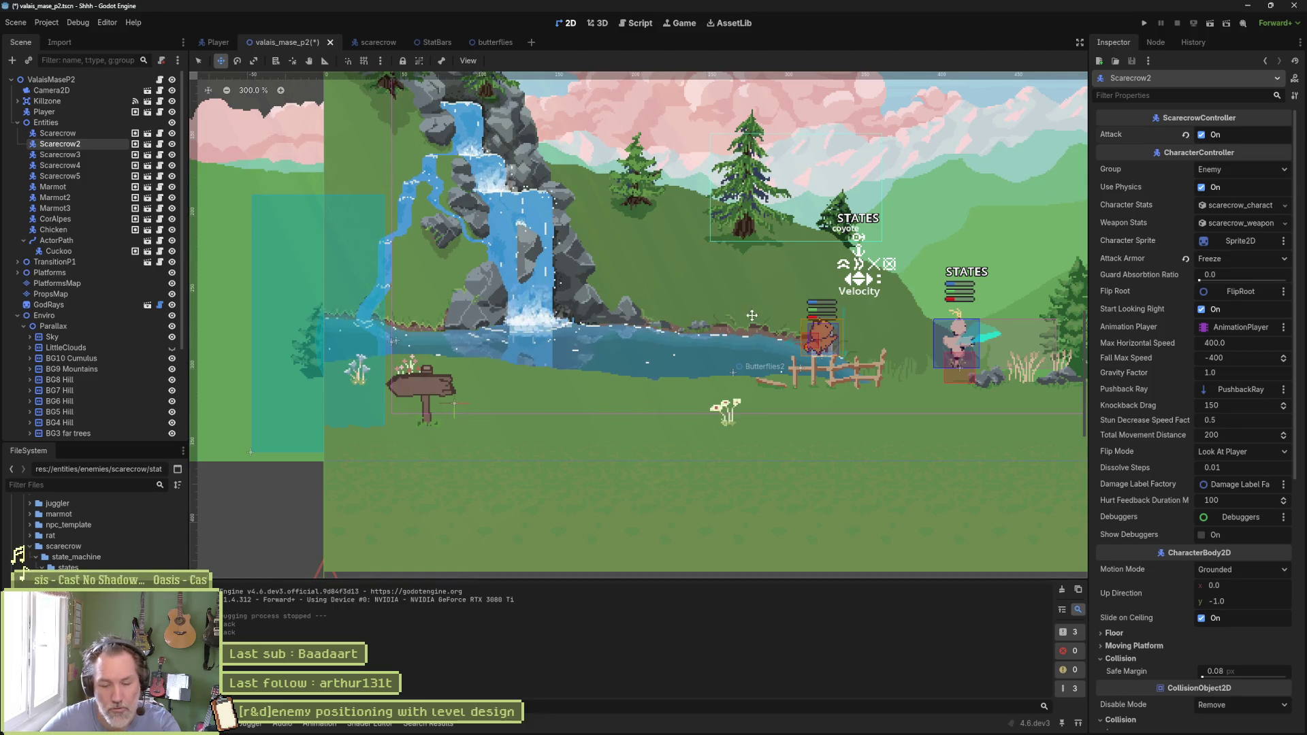
key("F6")
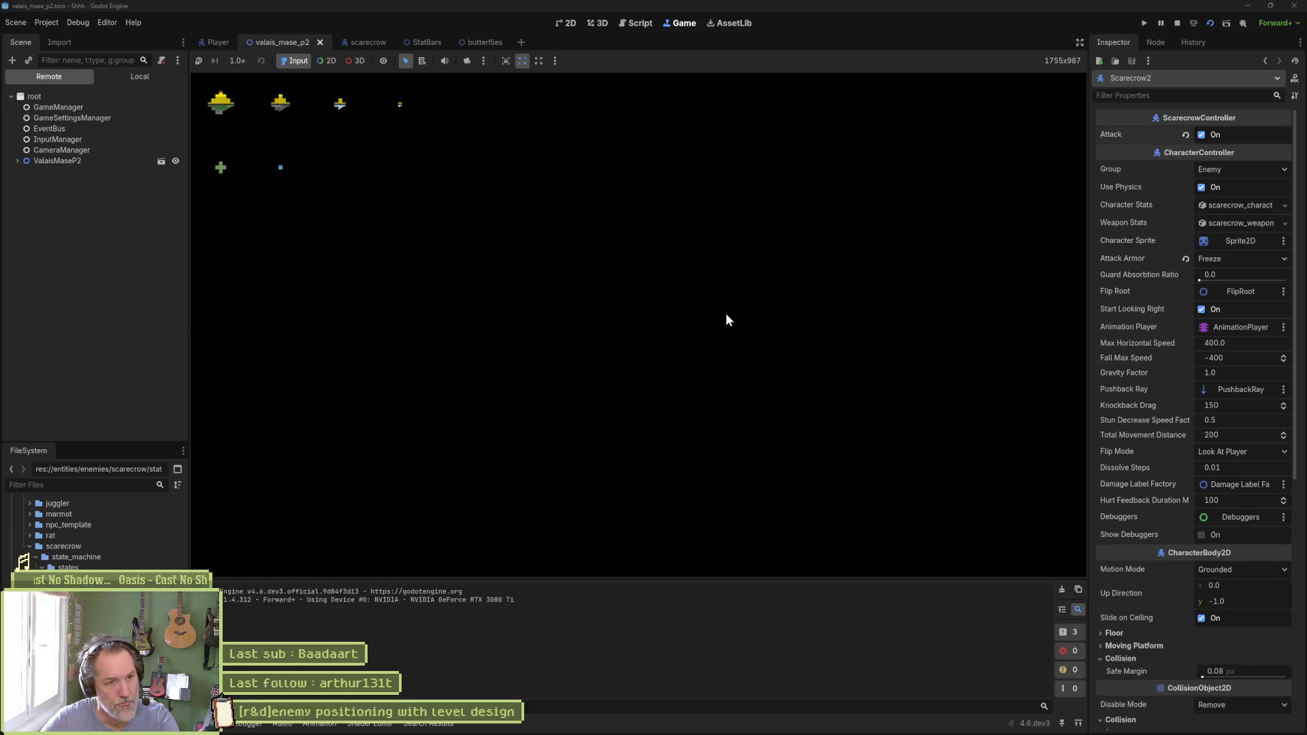
- Walk the cat to the scarecrow, hit it repeatedly, then stop the game
key("d")
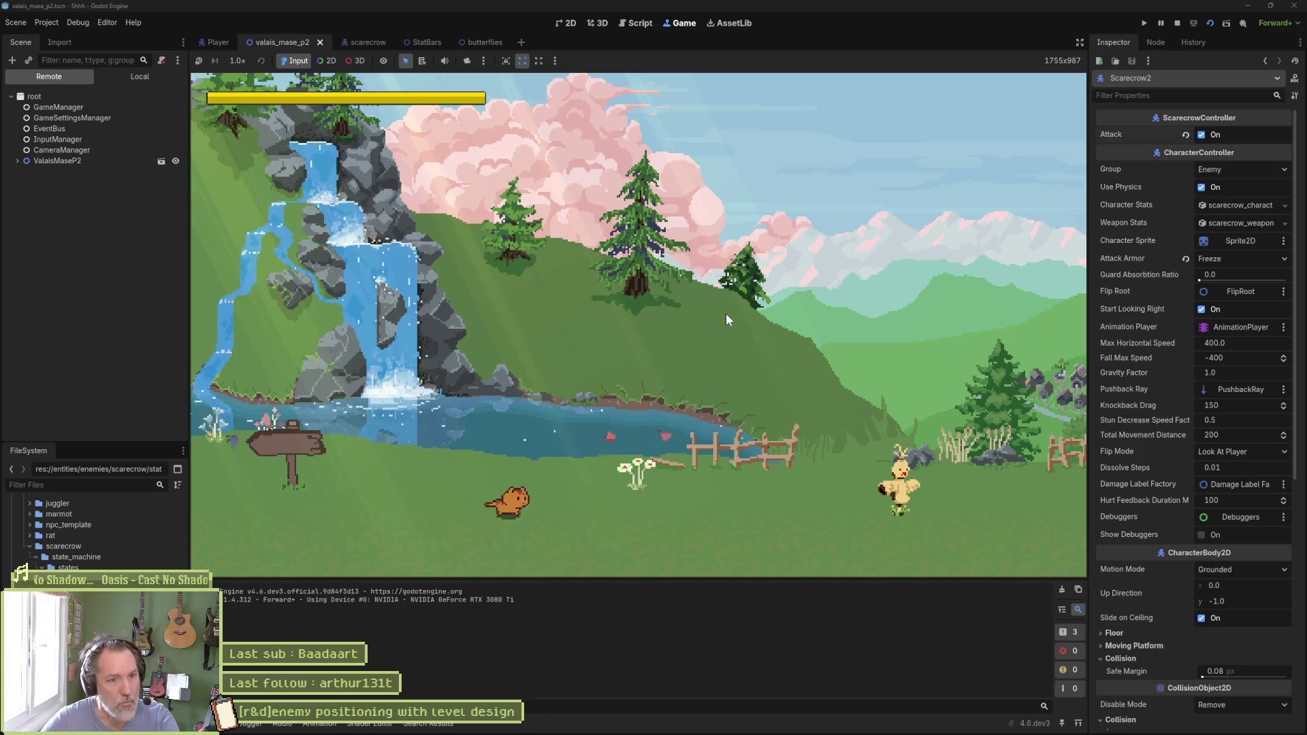
key("d")
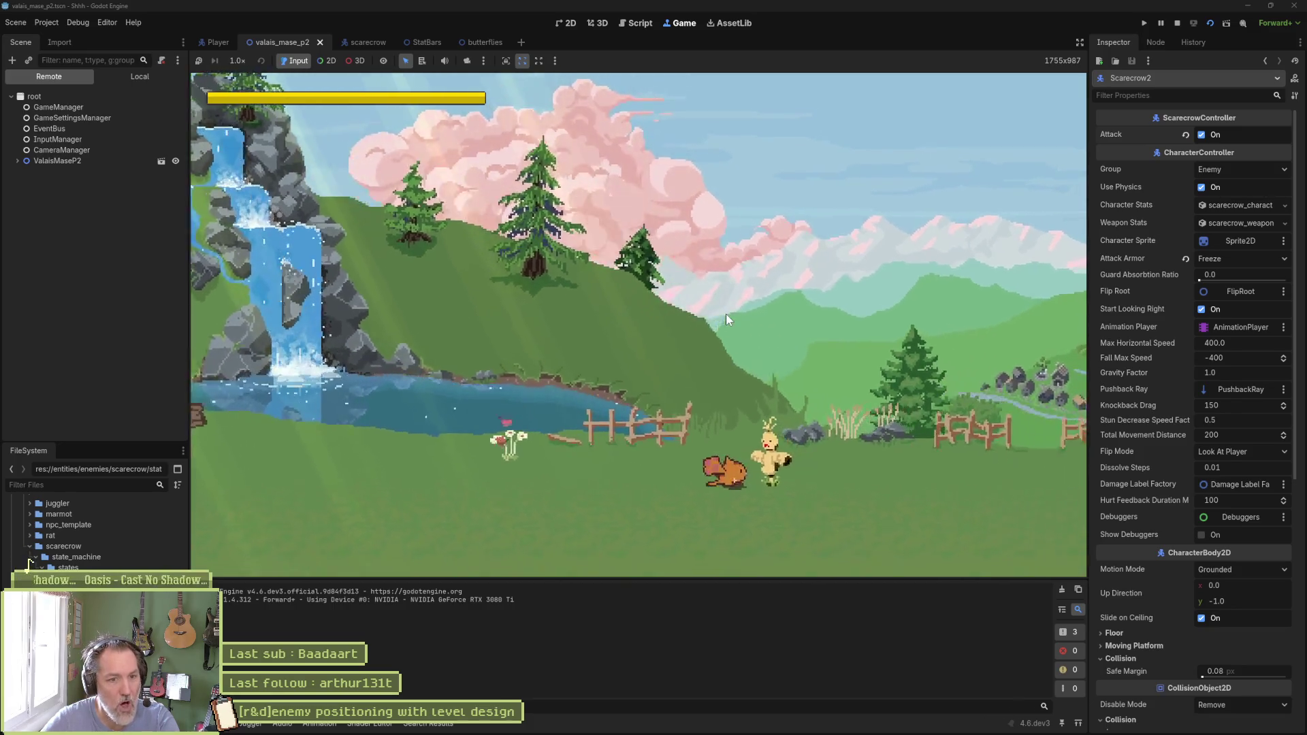
key("d")
key("j")
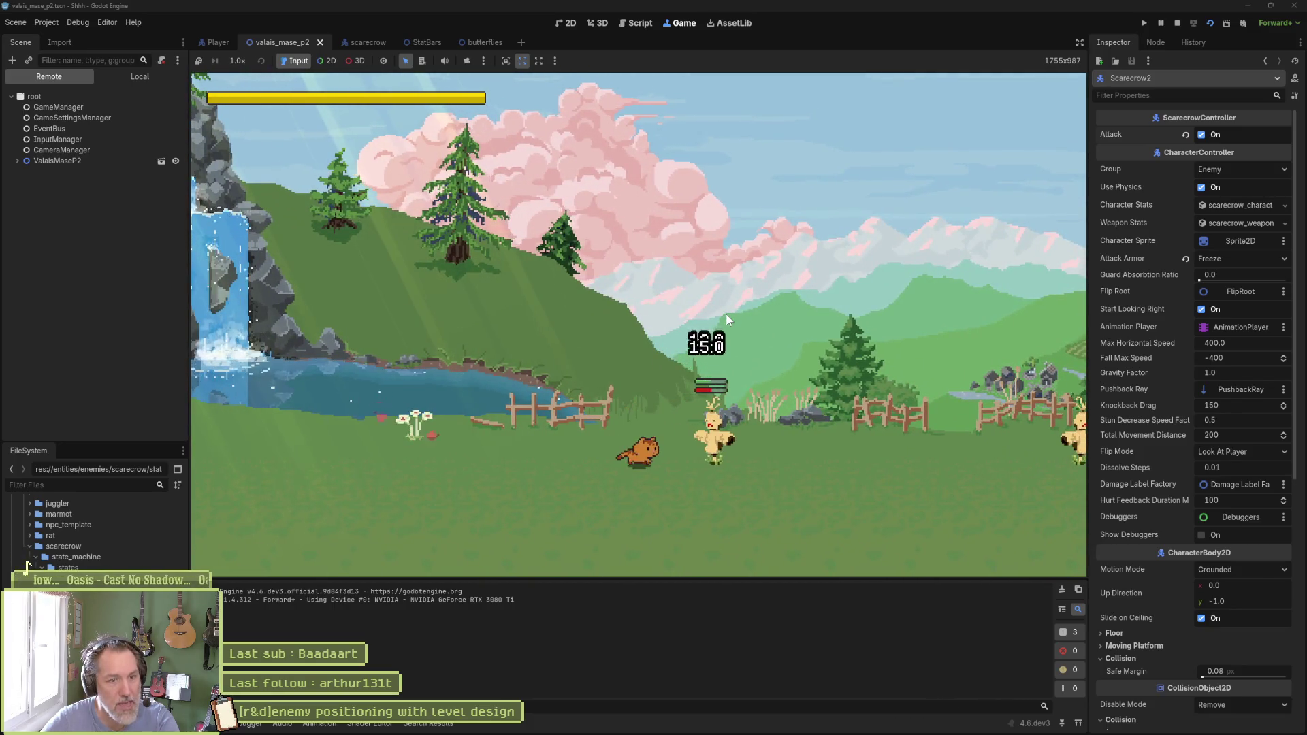
key("j")
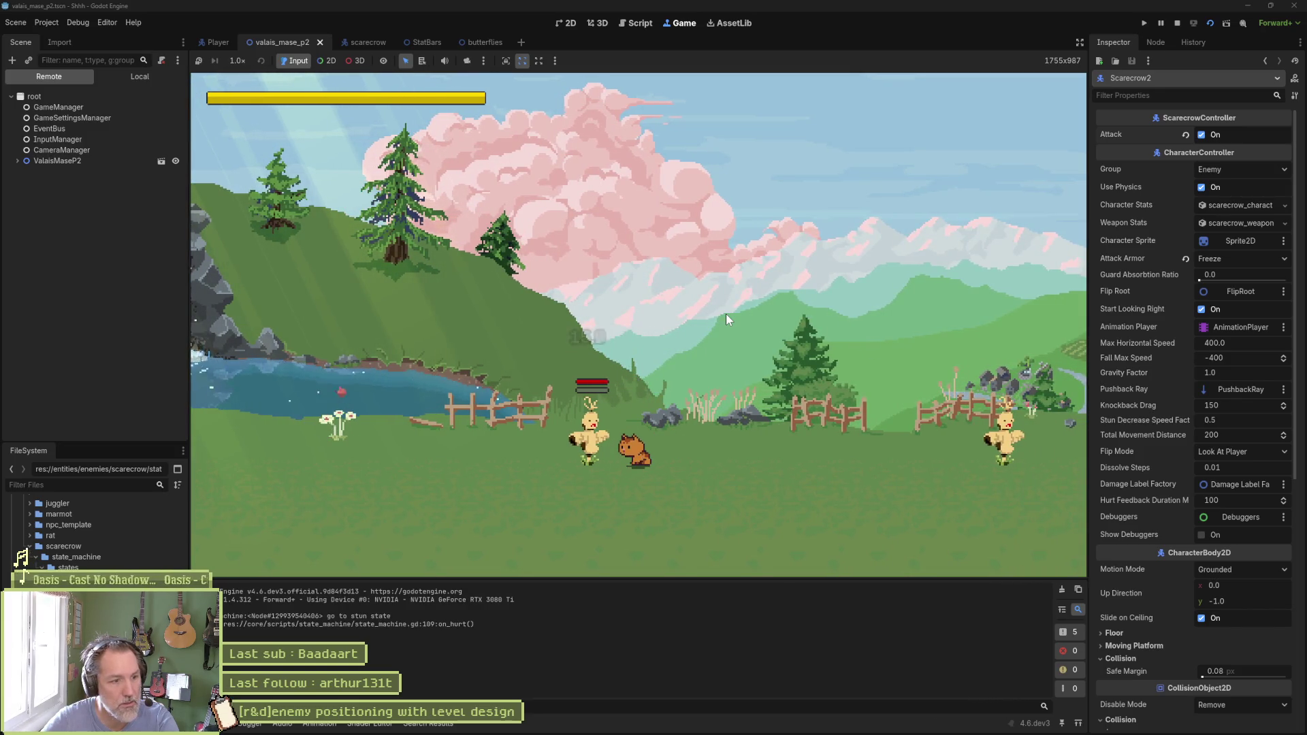
key("F8")
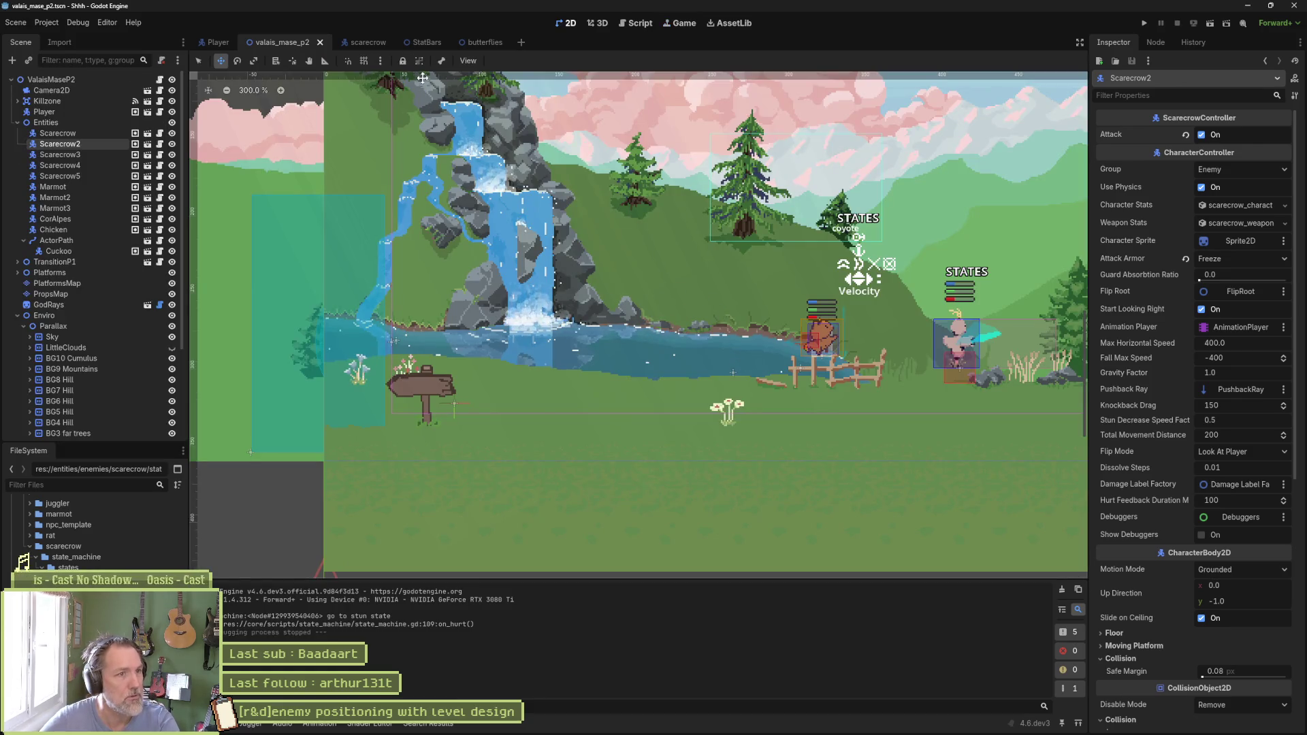
- In state_machine.gd, replace the debug print with a copy of switch_state(hurt_state, true)
left_click(625, 25)
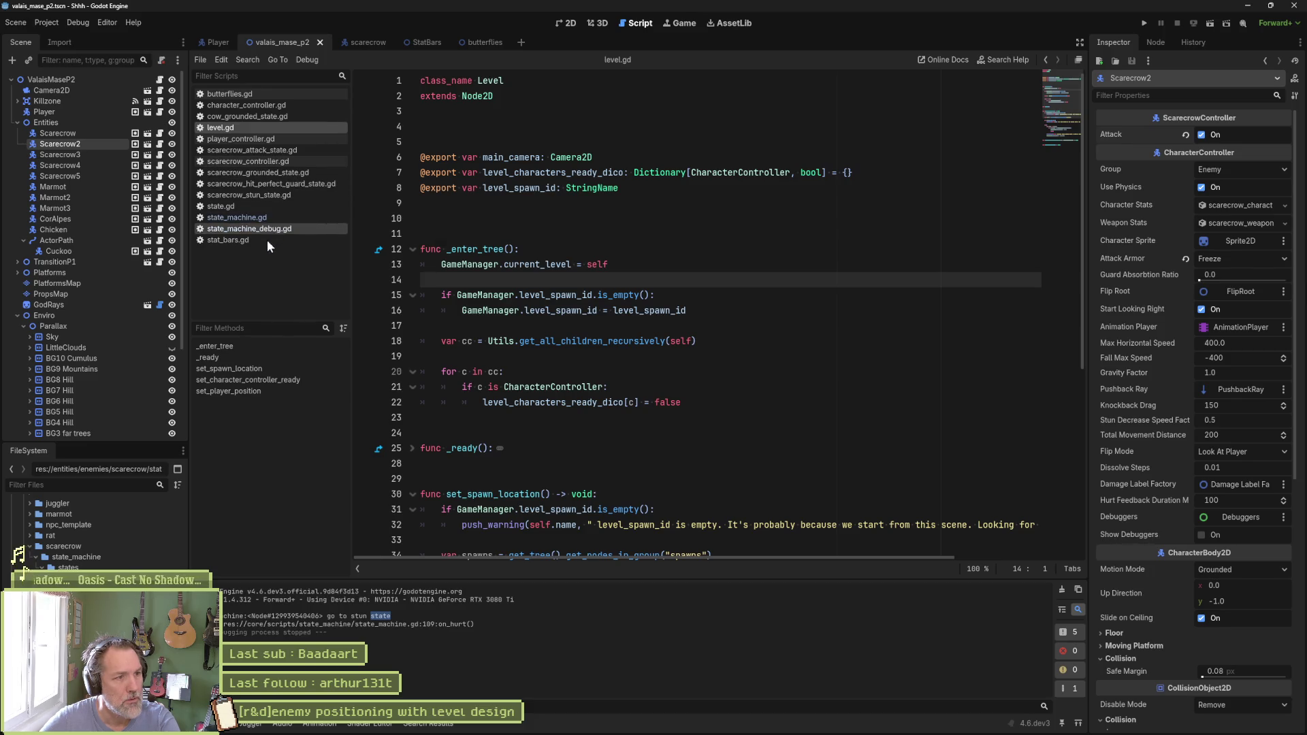
left_click(252, 218)
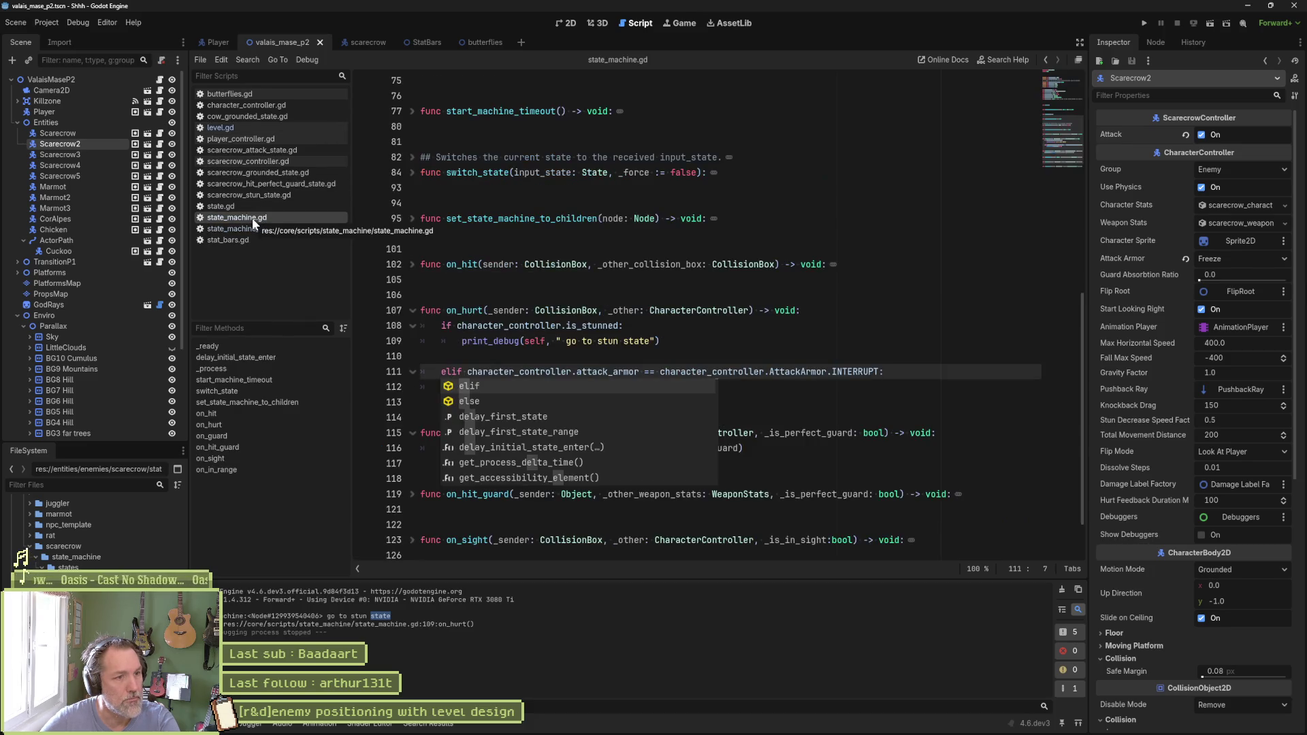
left_click(644, 341)
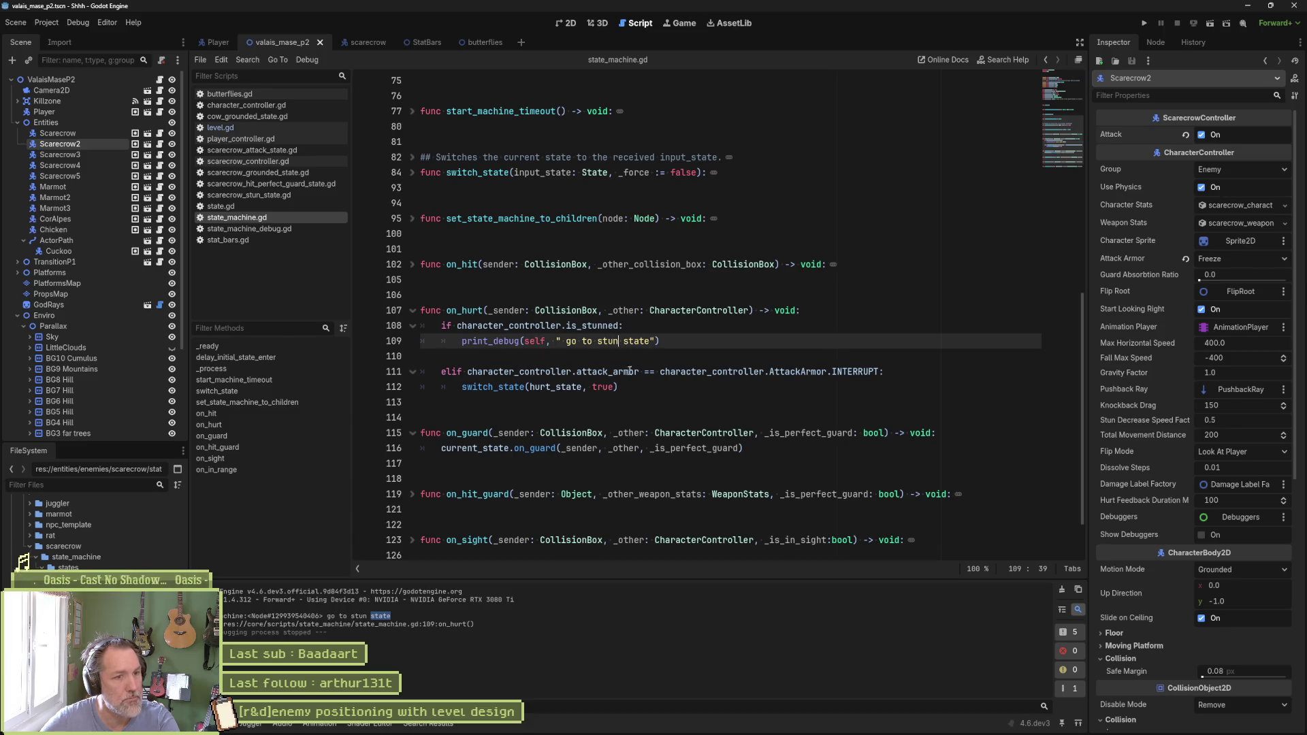
left_click_drag(905, 379, 905, 371)
key("ctrl+c")
left_click(786, 347)
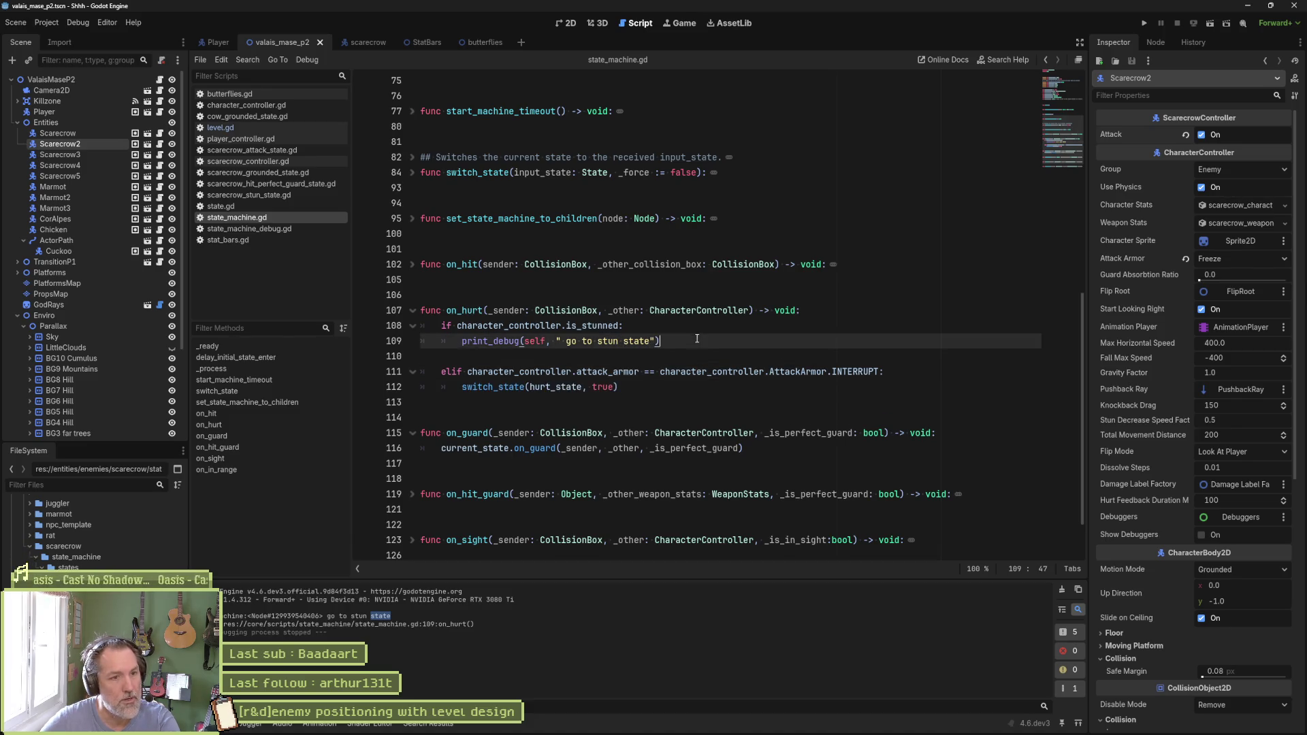
key("shift+Up")
key("ctrl+v")
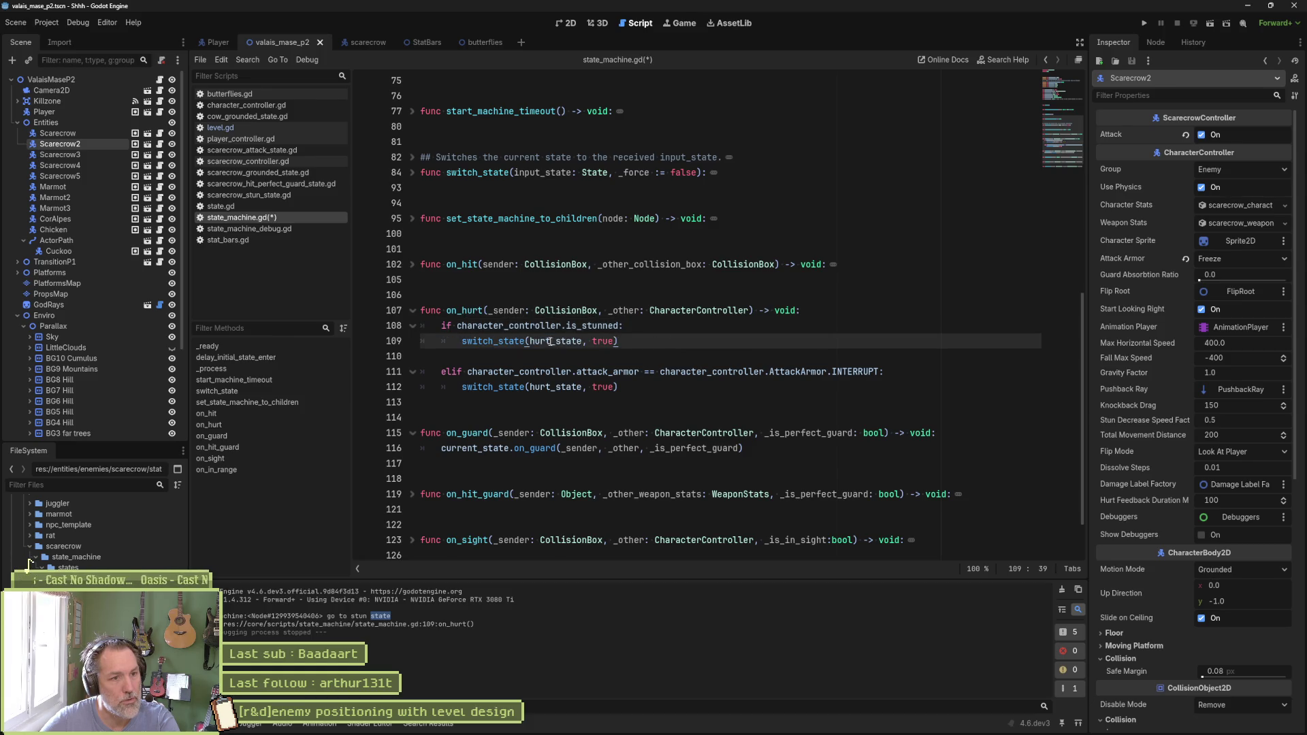
- Rename the pasted call's state to stun_state, save, and view switch_state's definition
left_click_drag(550, 342, 539, 342)
double_click(539, 341)
type("stun")
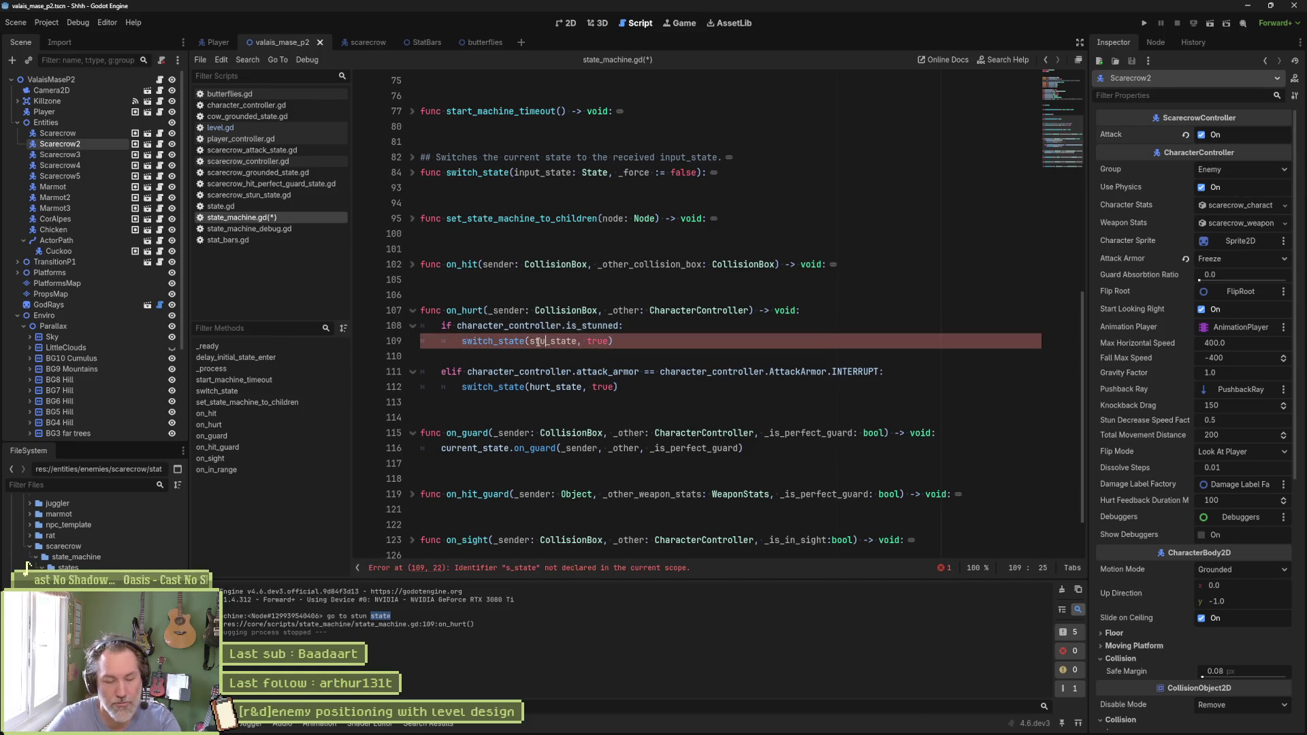
key("ctrl+s")
left_click(625, 327)
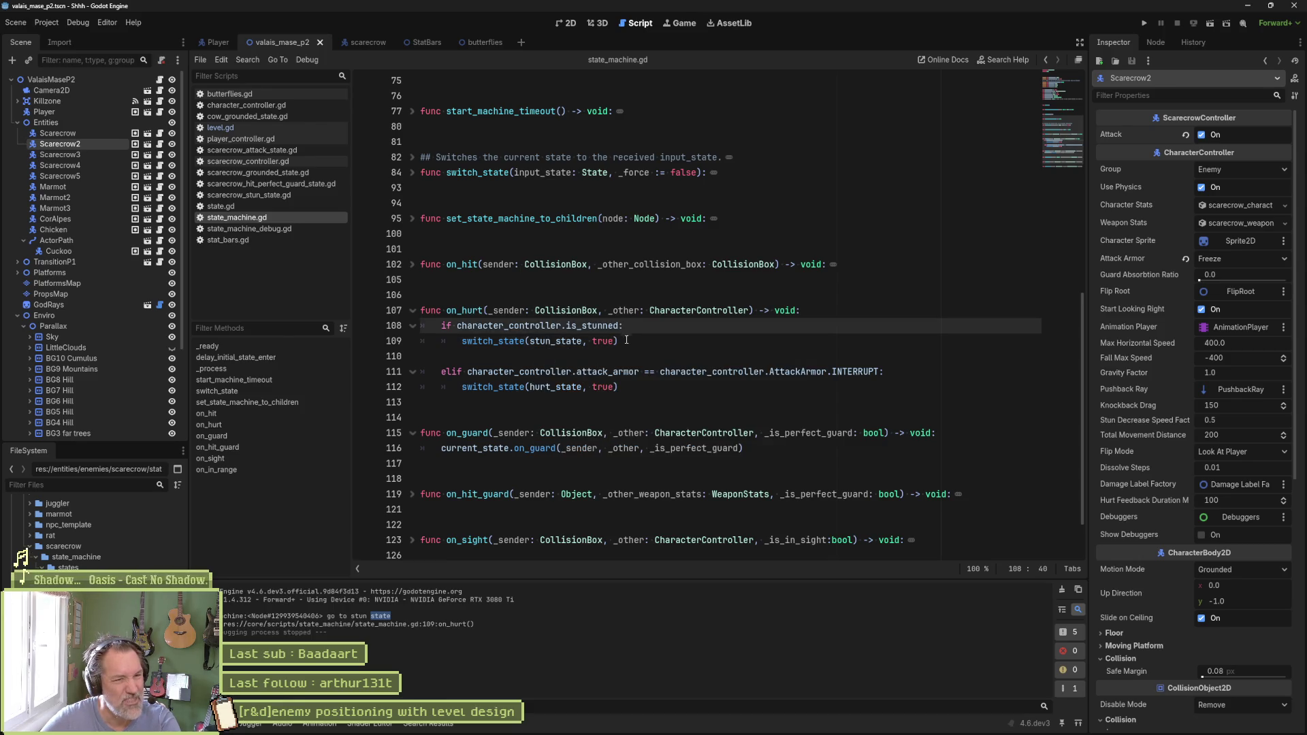
left_click(523, 344, "ctrl")
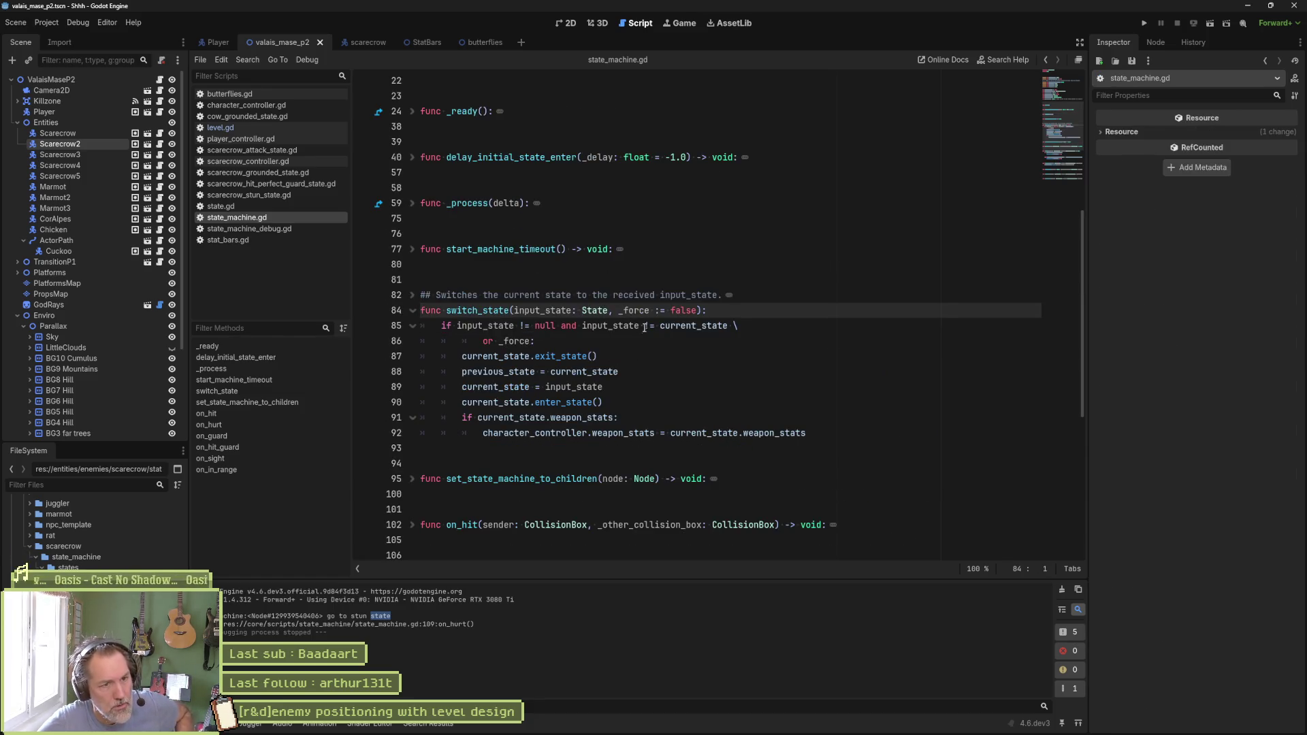
- Drop ', true' from switch_state(stun_state, true), save, and run the project
double_click(631, 311)
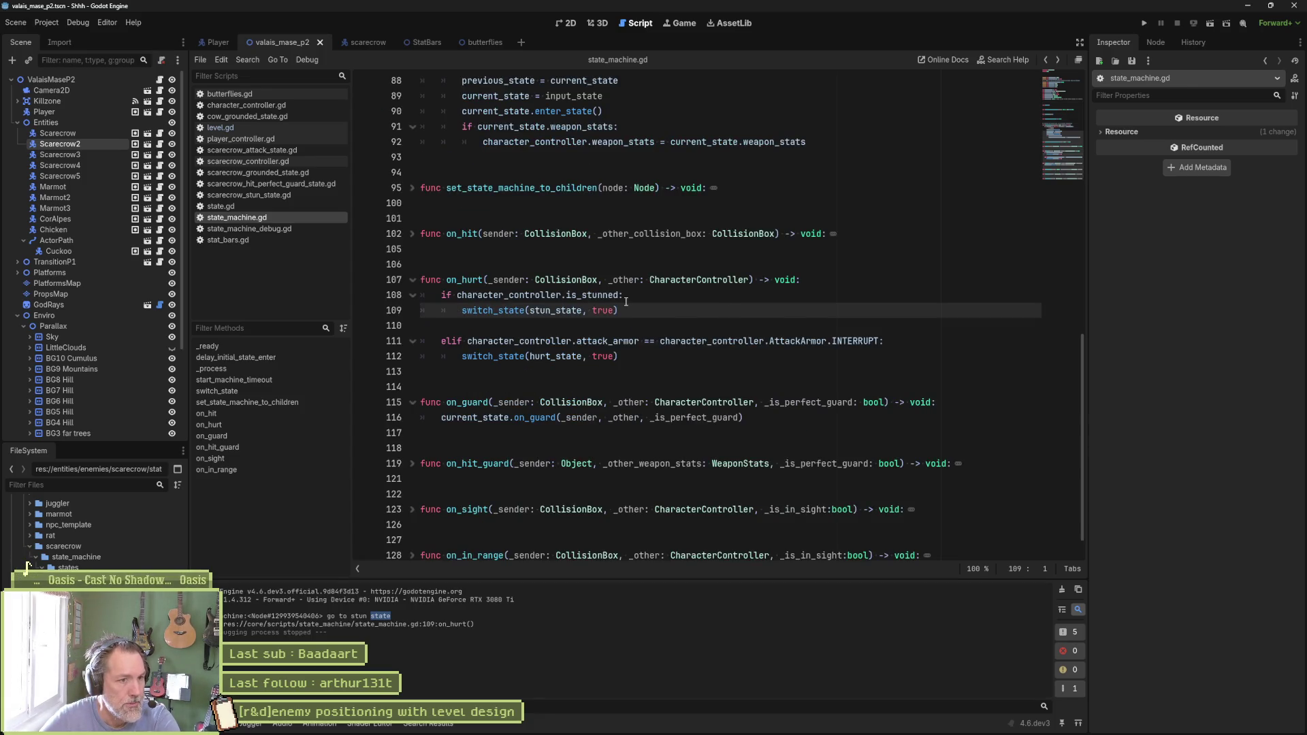
double_click(602, 310)
key("BackSpace")
key("BackSpace")
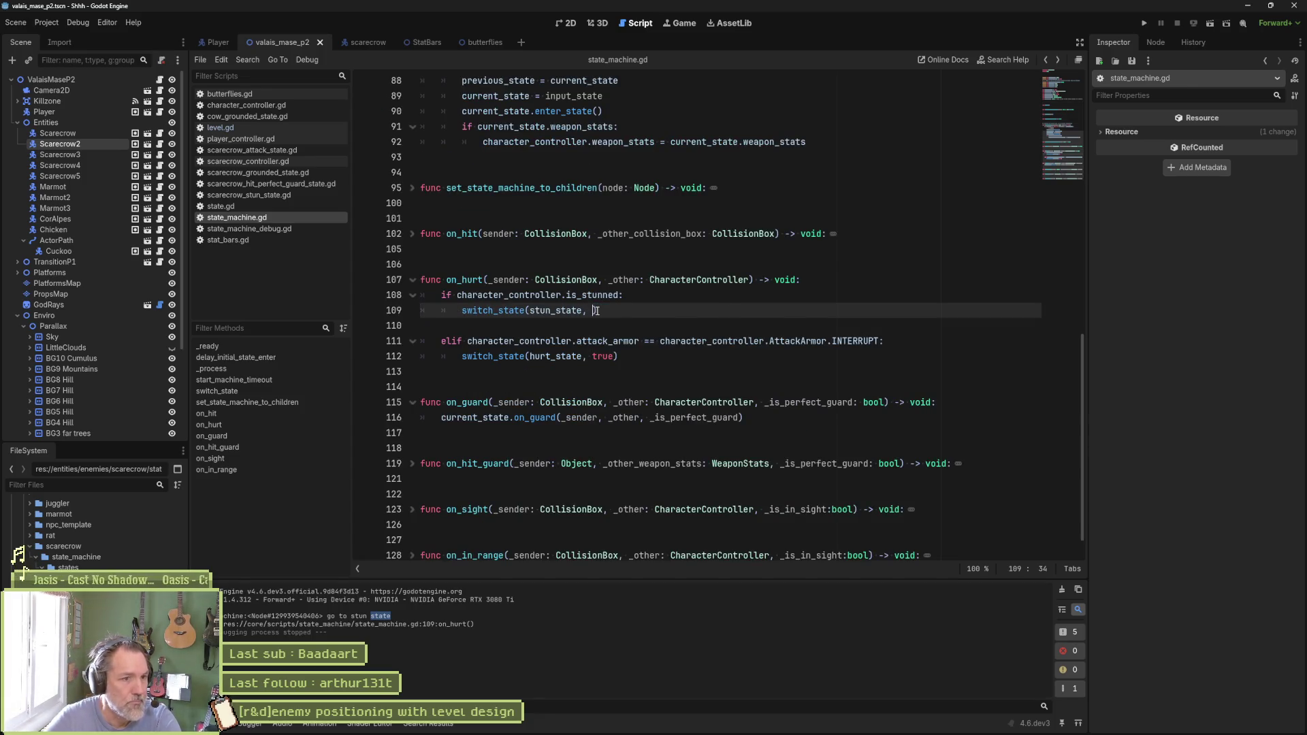
key("ctrl+s")
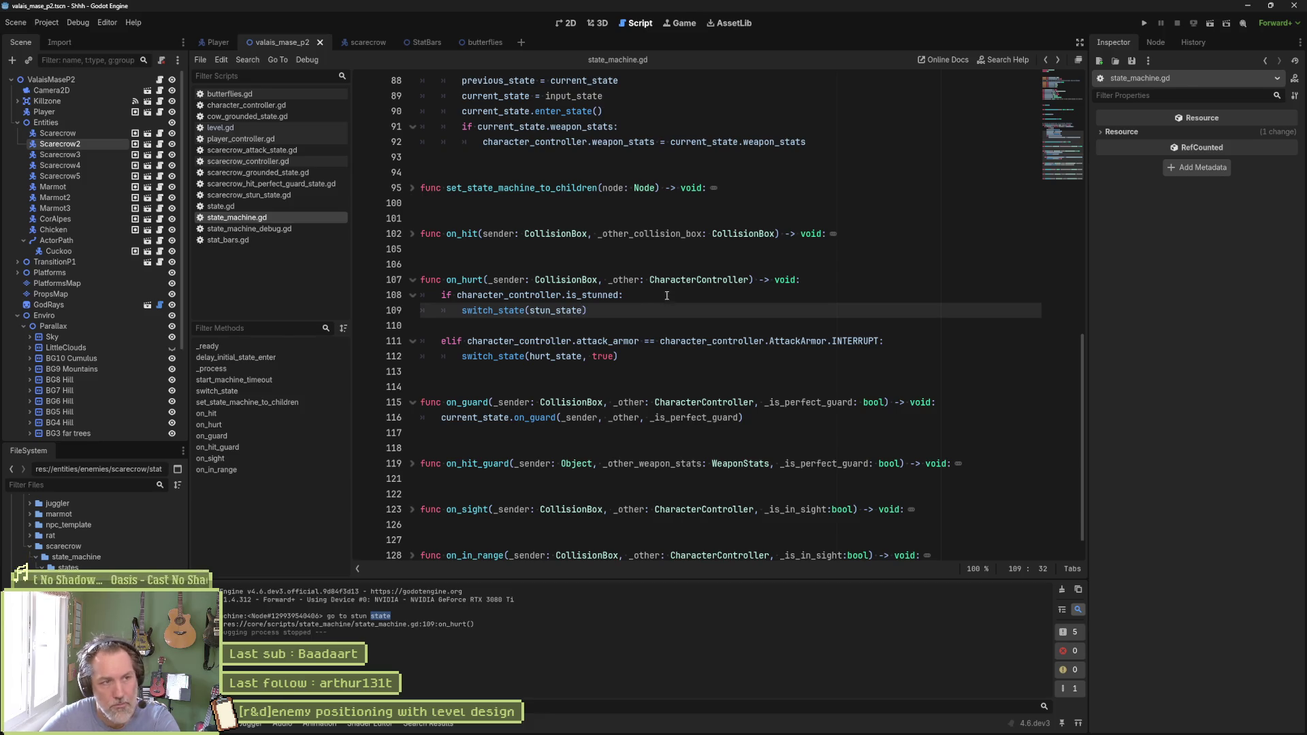
key("F5")
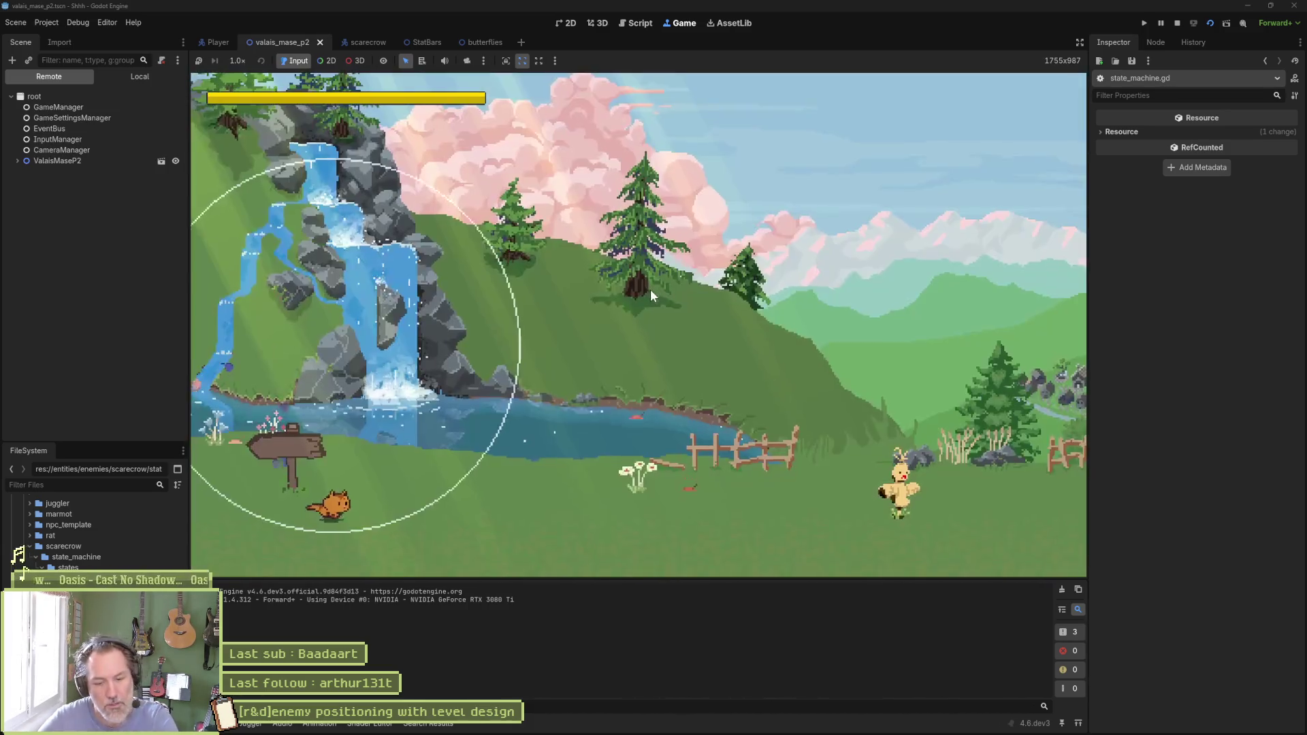
- Walk the cat right into the scarecrows to test hits, then stop the game with F8
key("Right")
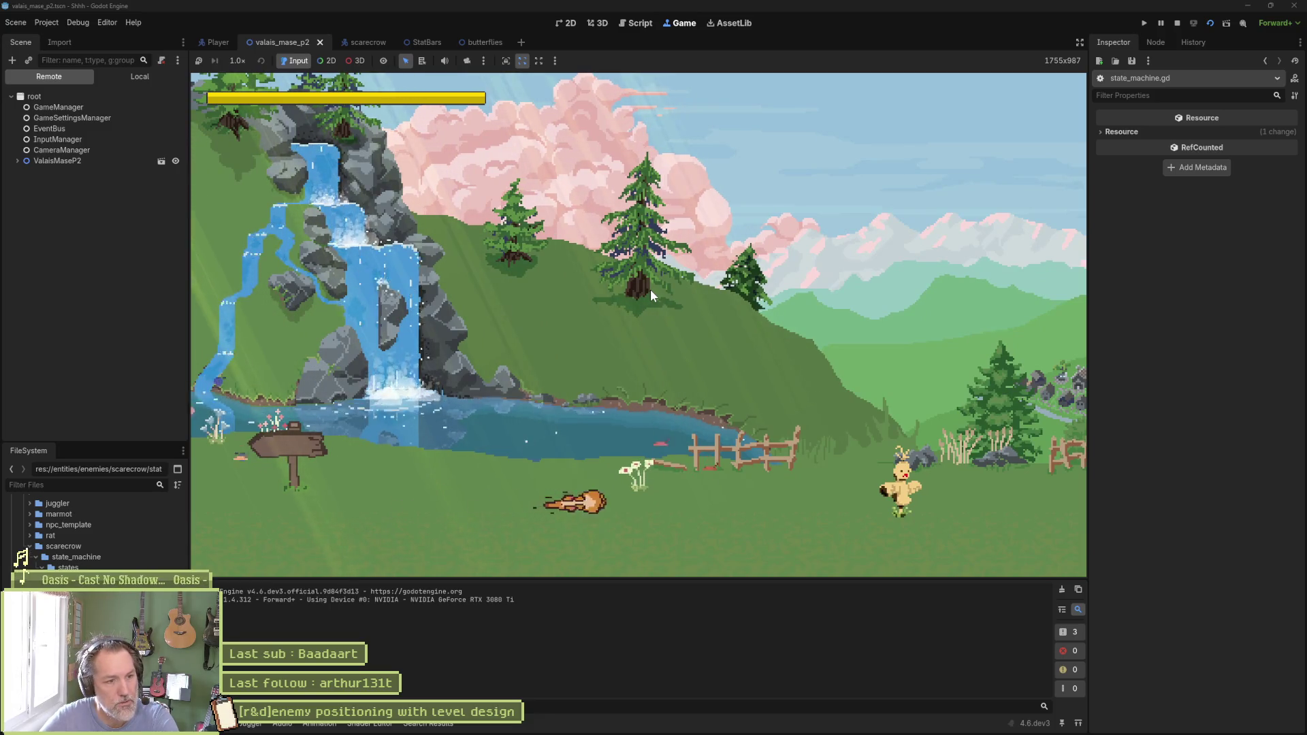
key("Right")
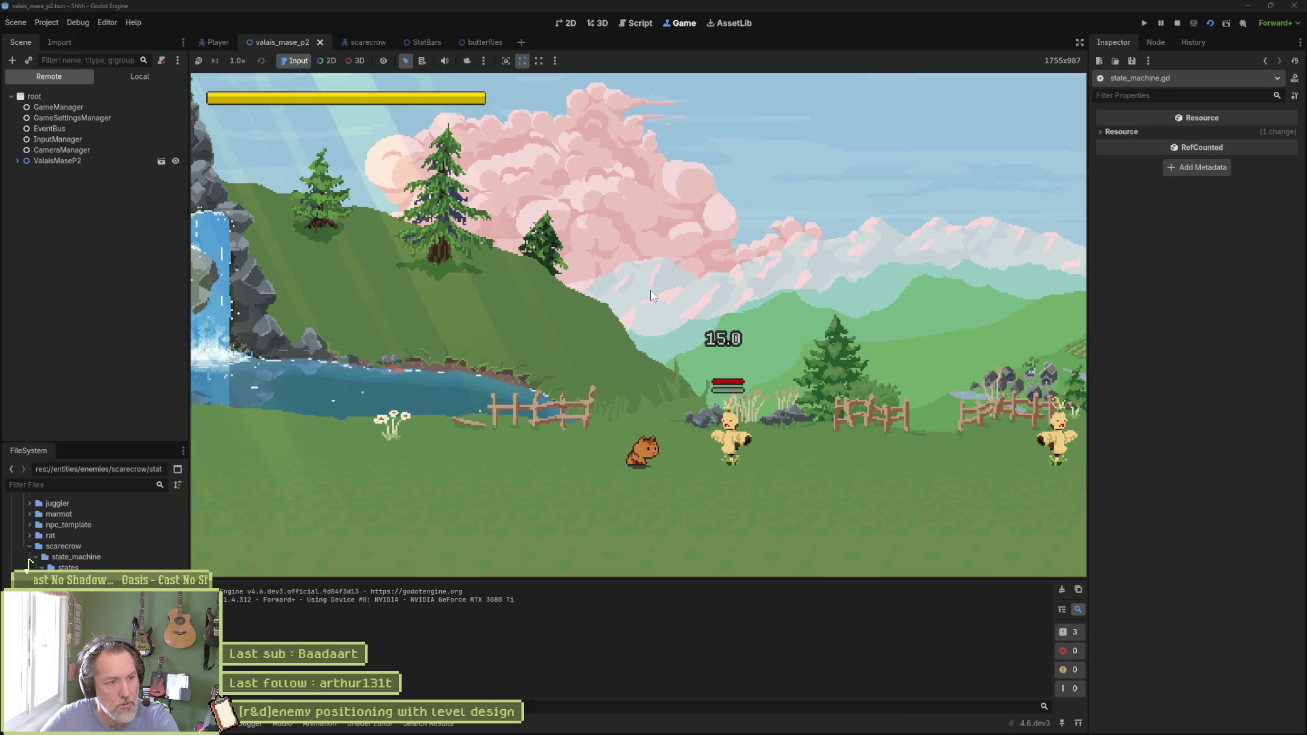
key("Right")
key("Right")
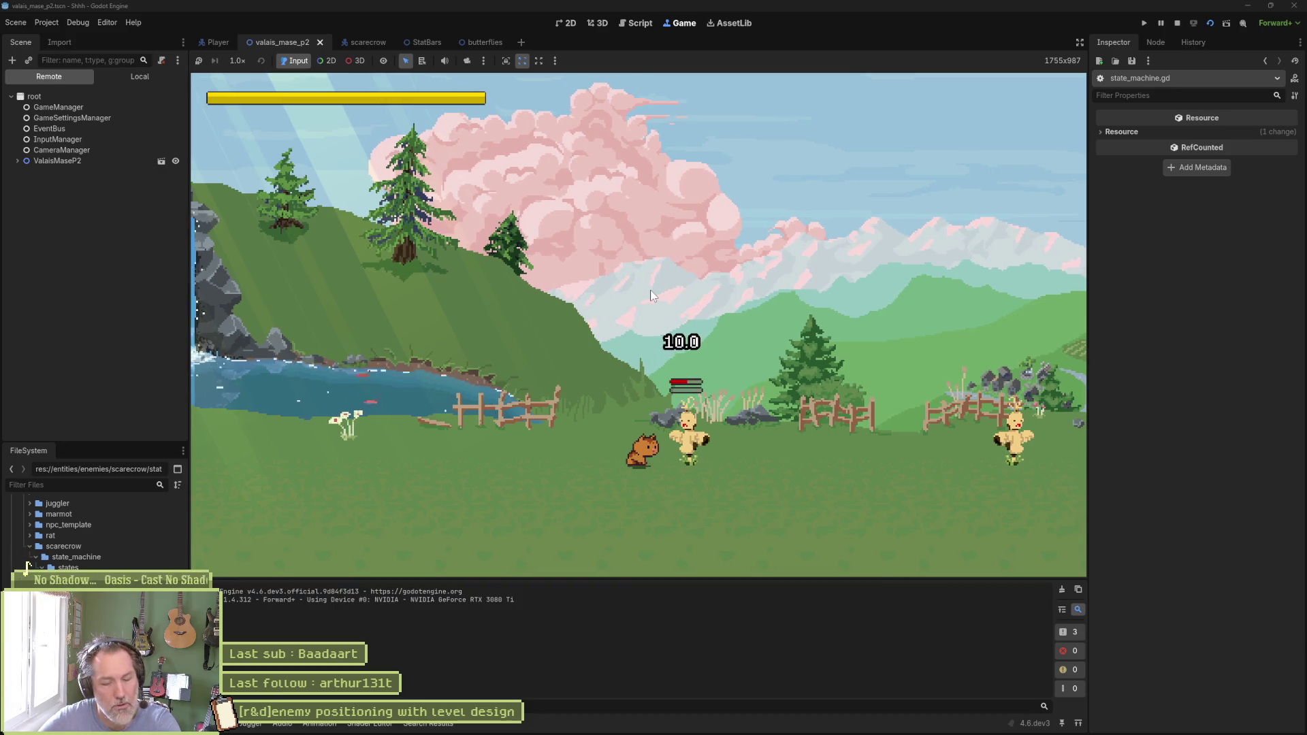
key("F8")
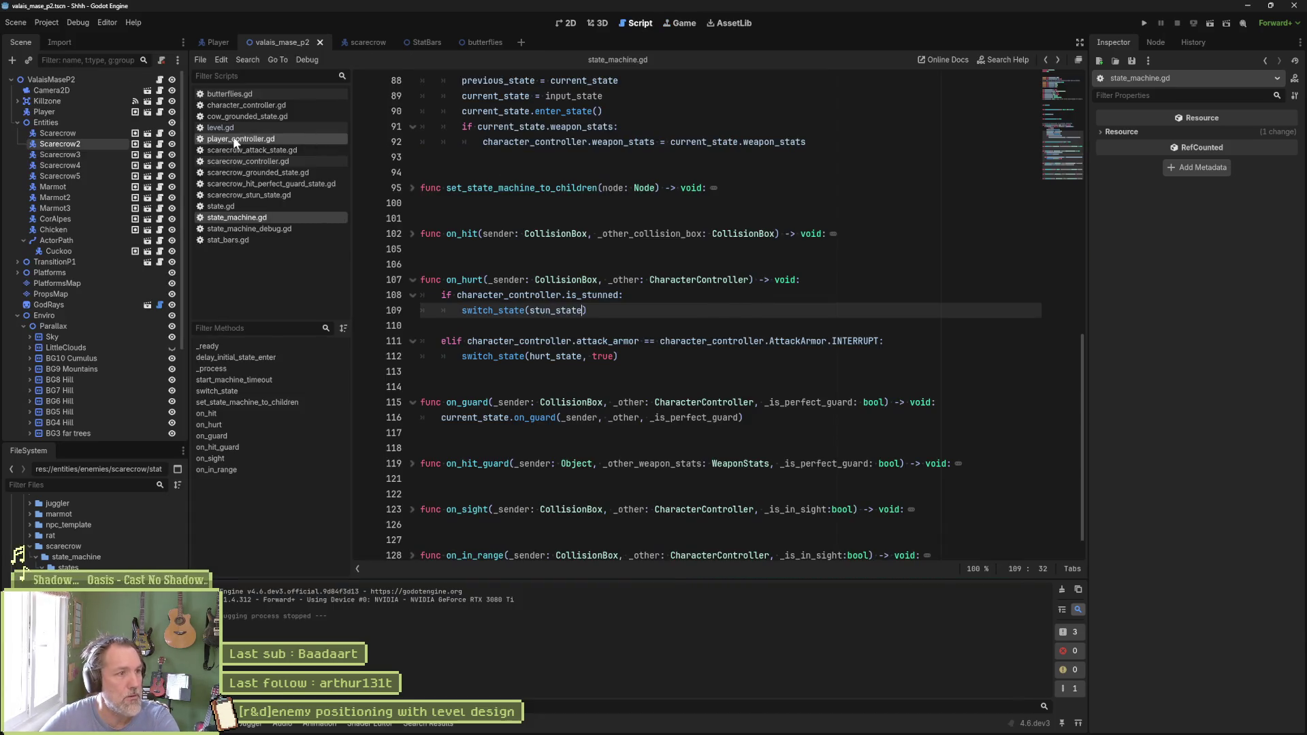
- Assign Stun as the scarecrow StateMachine's Stun State, save, and run valais_mase_p2 with F5
left_click(147, 144)
left_click(95, 81)
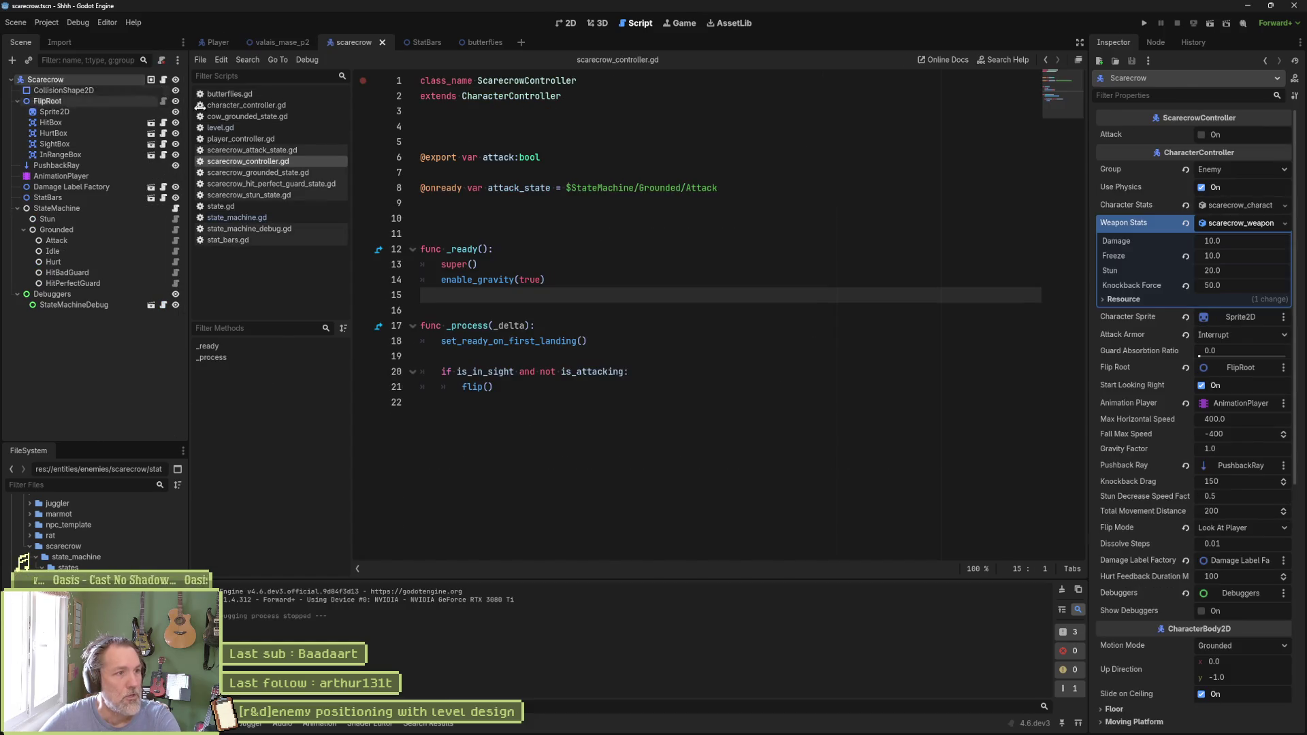
left_click(1233, 223)
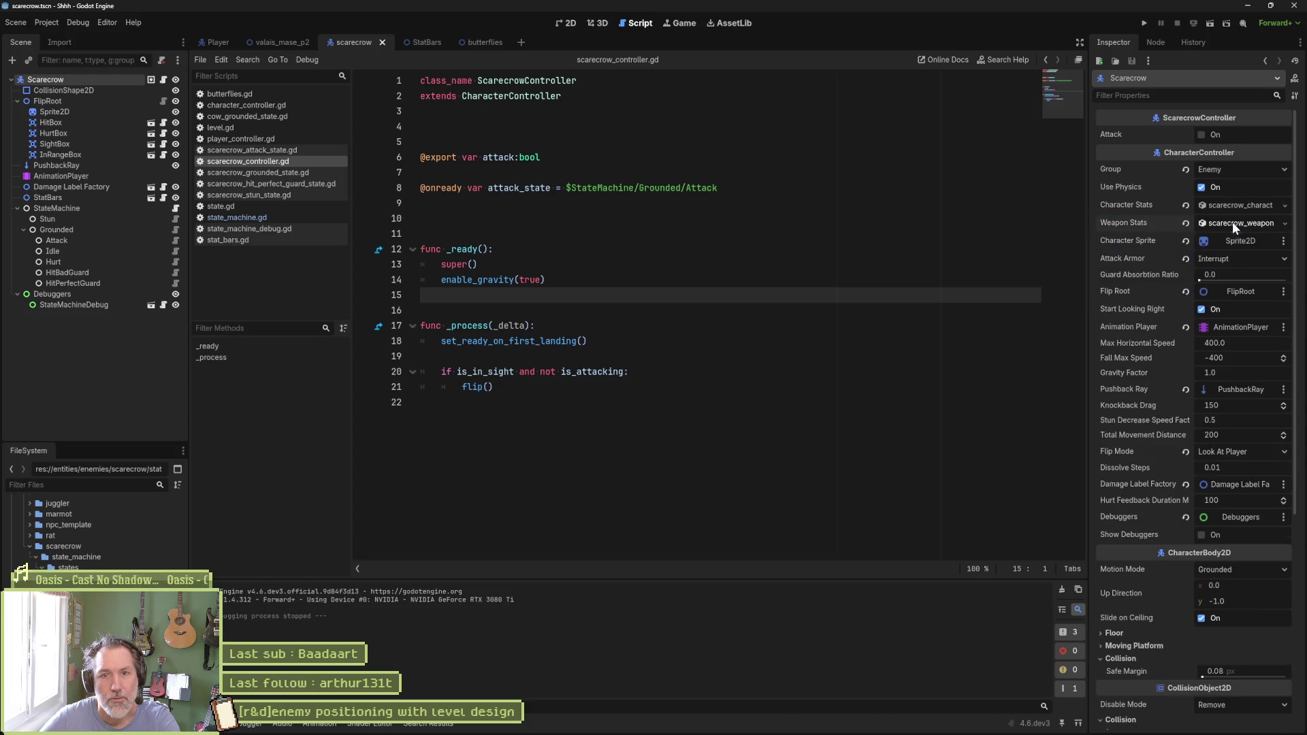
left_click(88, 208)
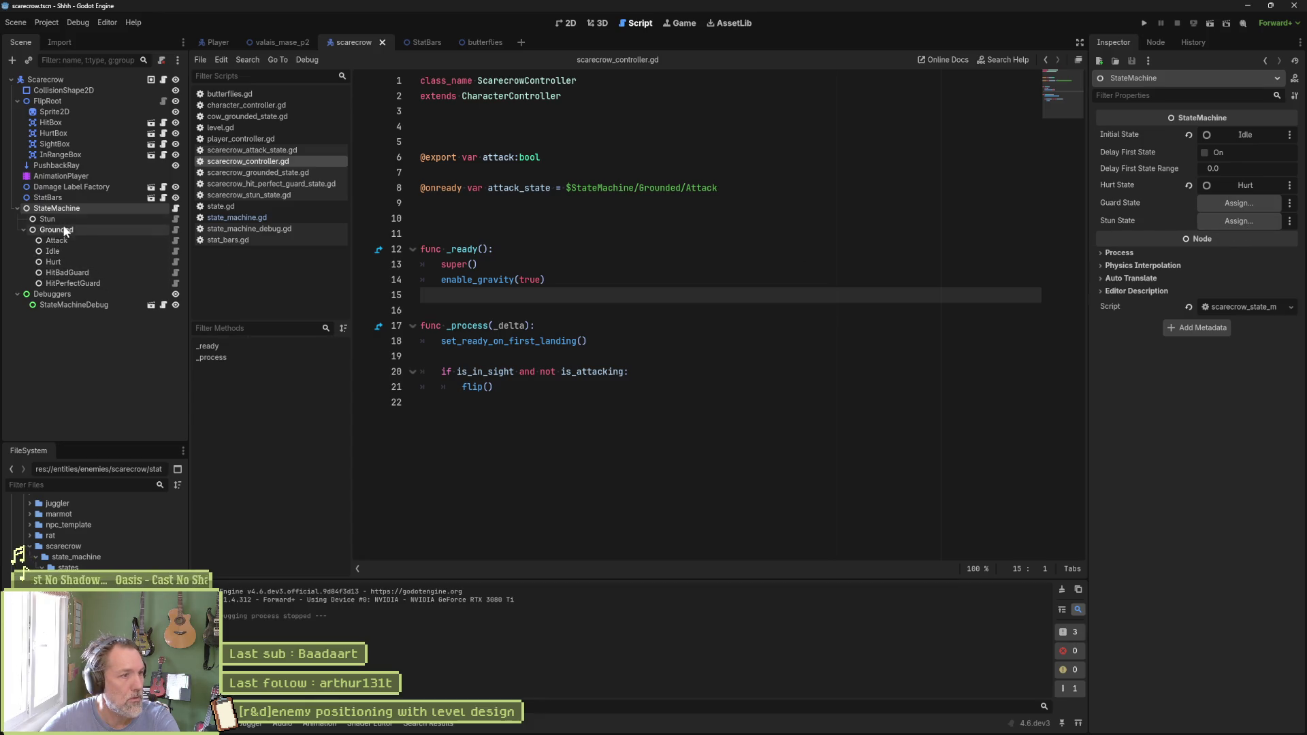
mouse_move(48, 219)
left_mouse_down()
mouse_move(418, 204)
mouse_move(1225, 222)
left_mouse_up()
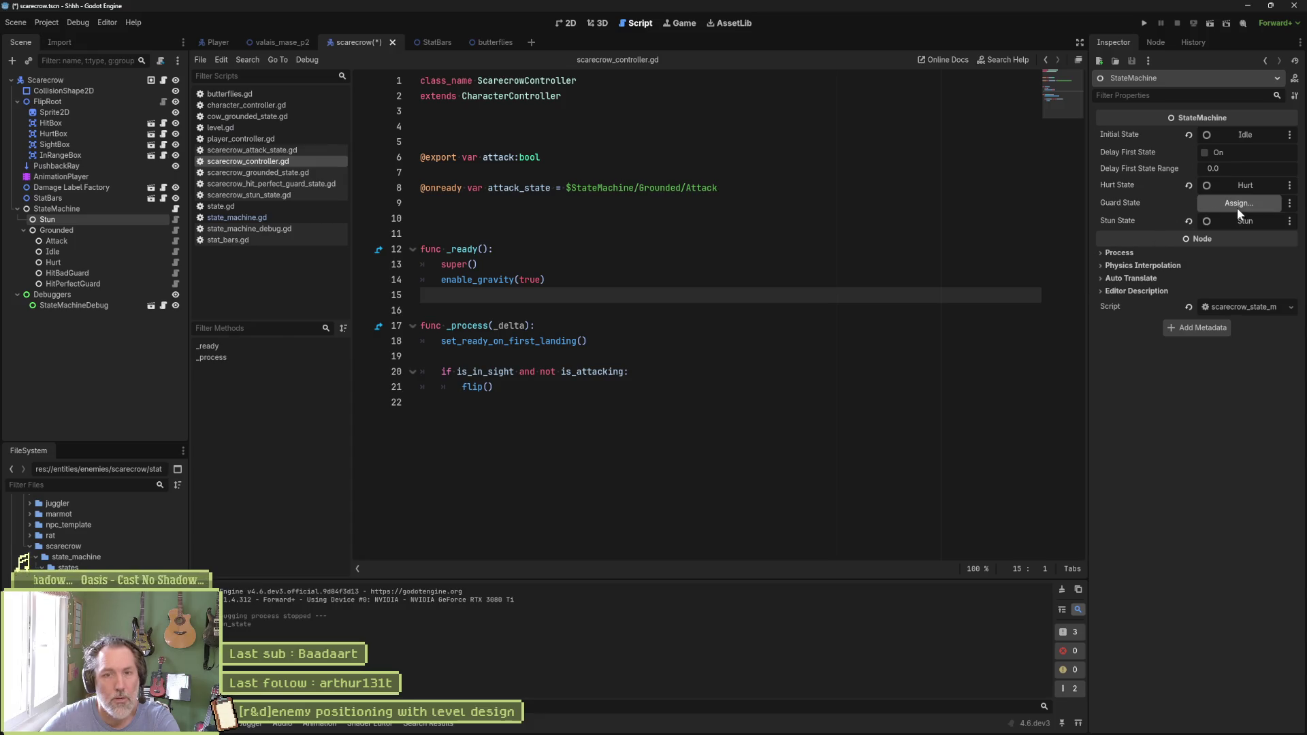
key("ctrl+s")
left_click(280, 42)
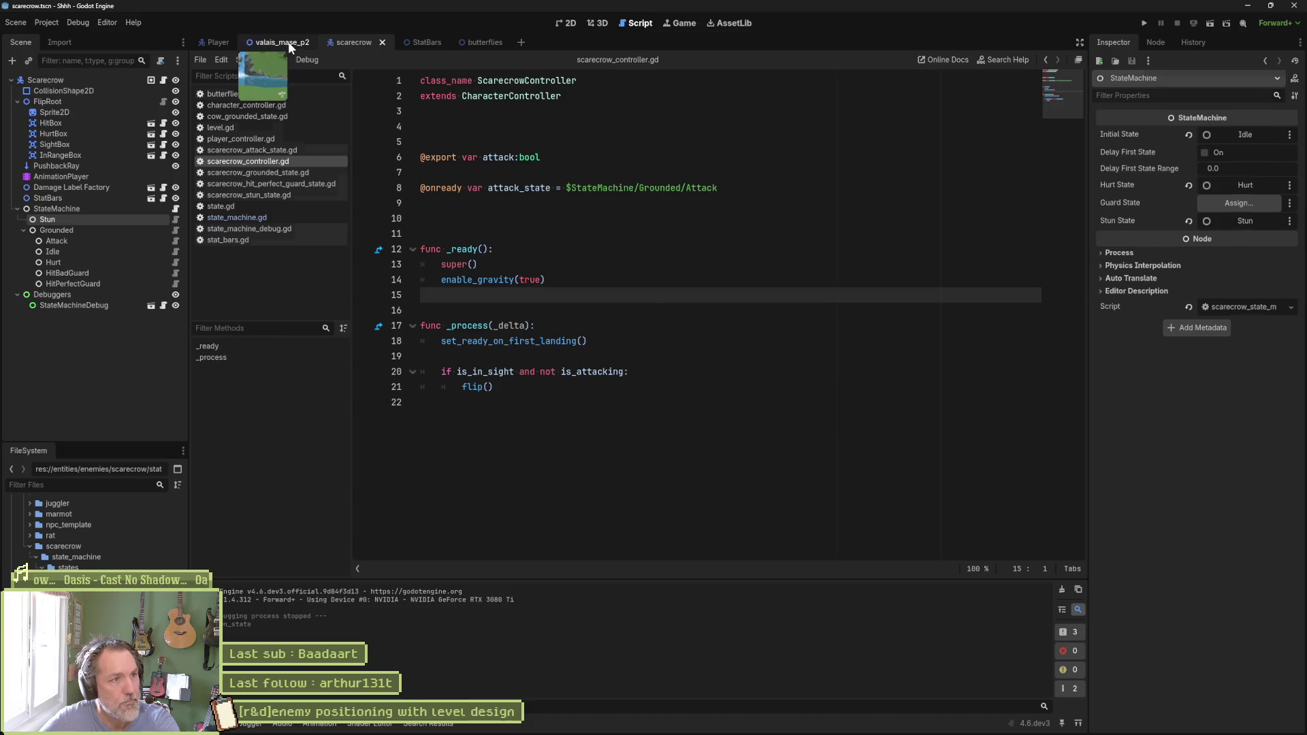
key("F5")
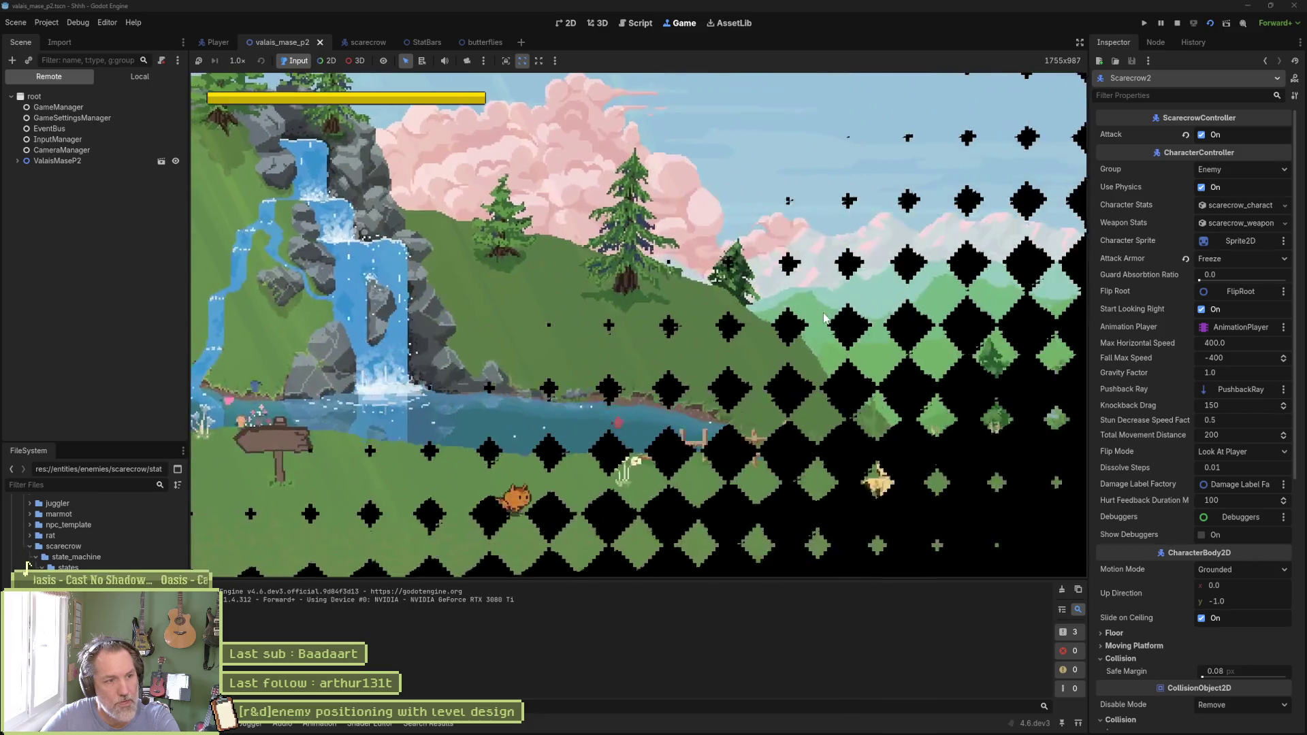
- Fight the scarecrows, moving right and slashing with X, then stop the run with F8
key("Right")
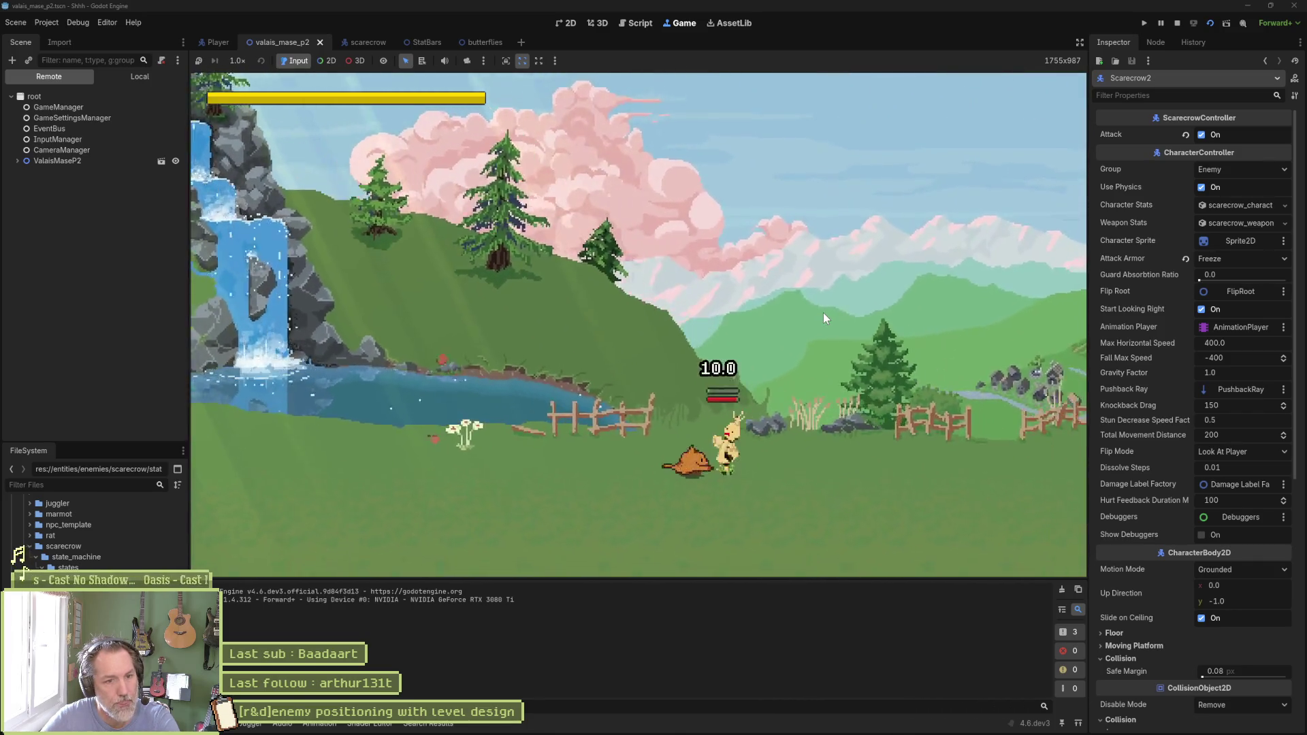
key("Right")
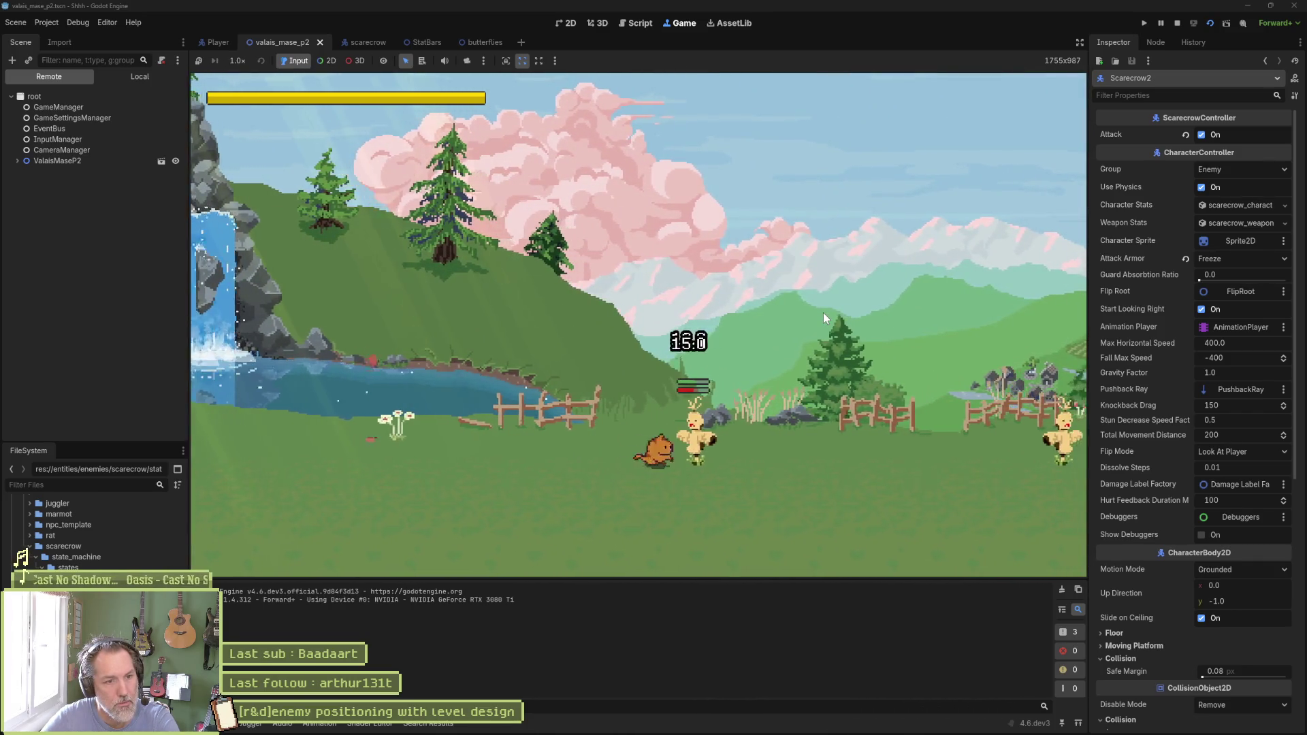
key("x")
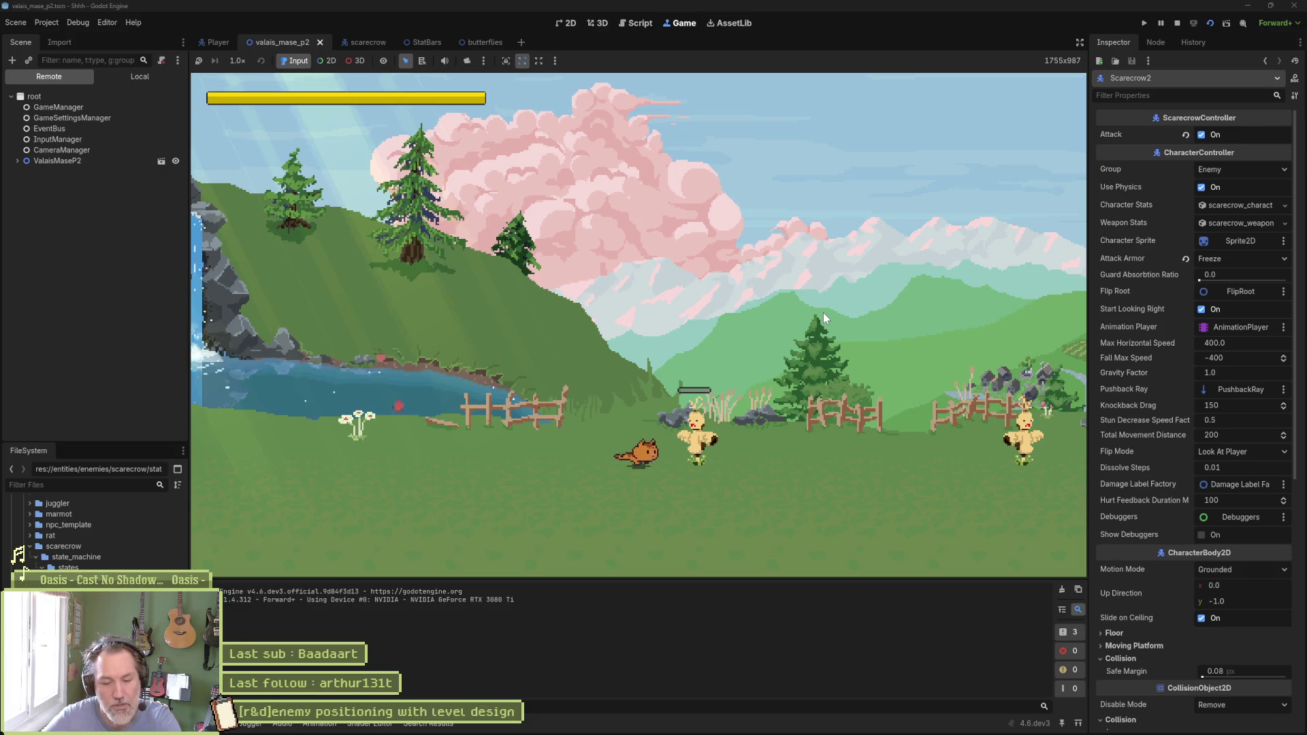
key("Right")
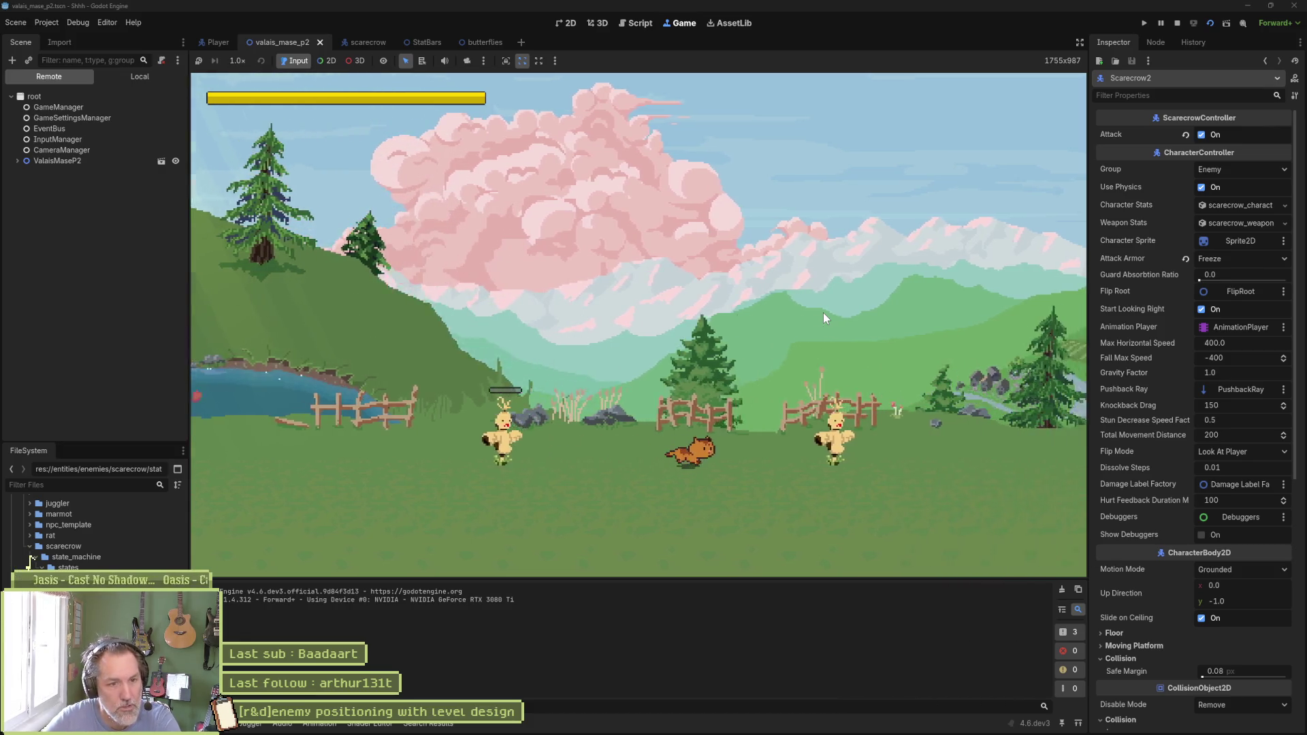
key("Right")
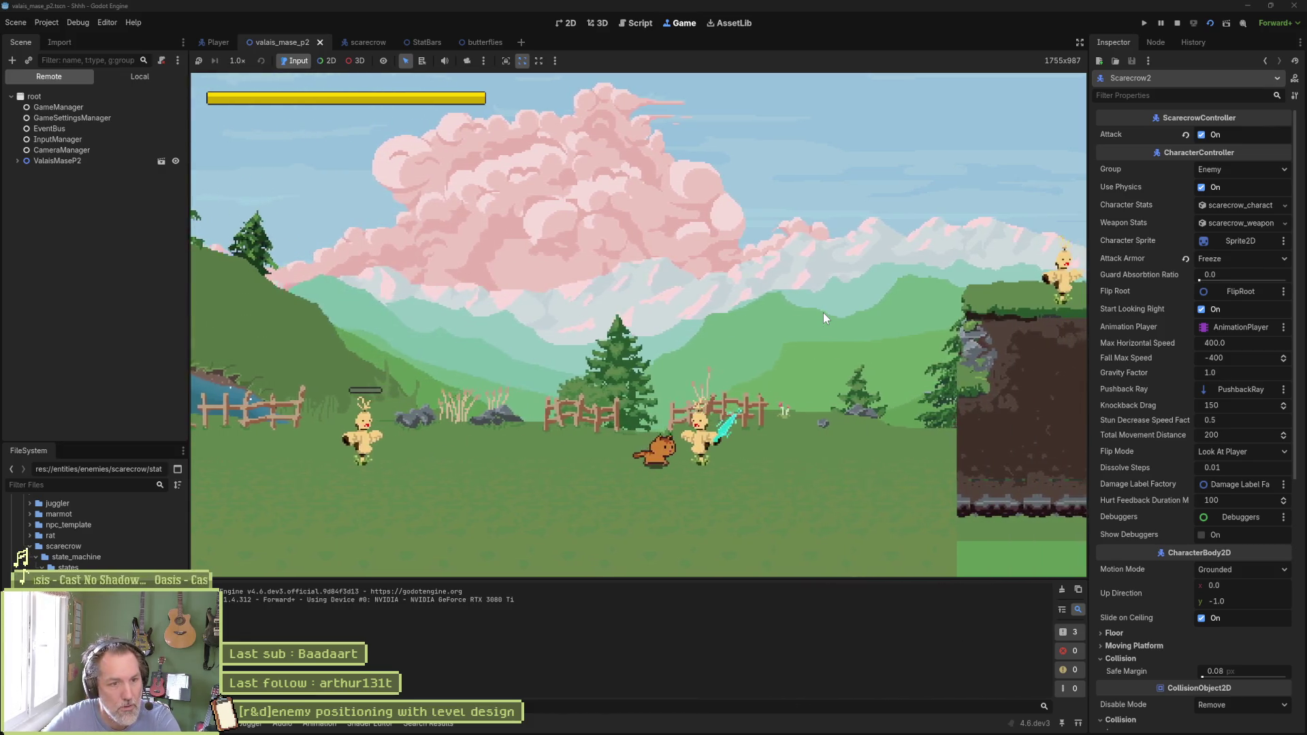
key("x")
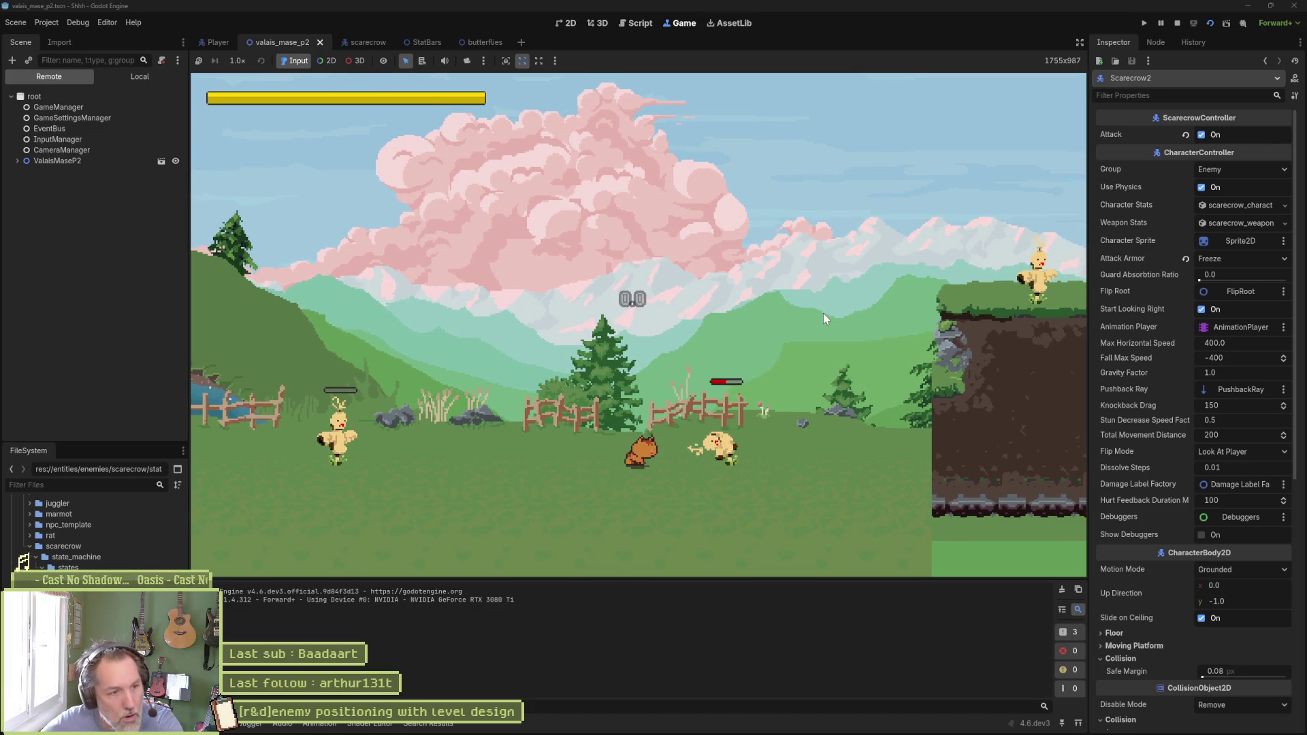
key("F8")
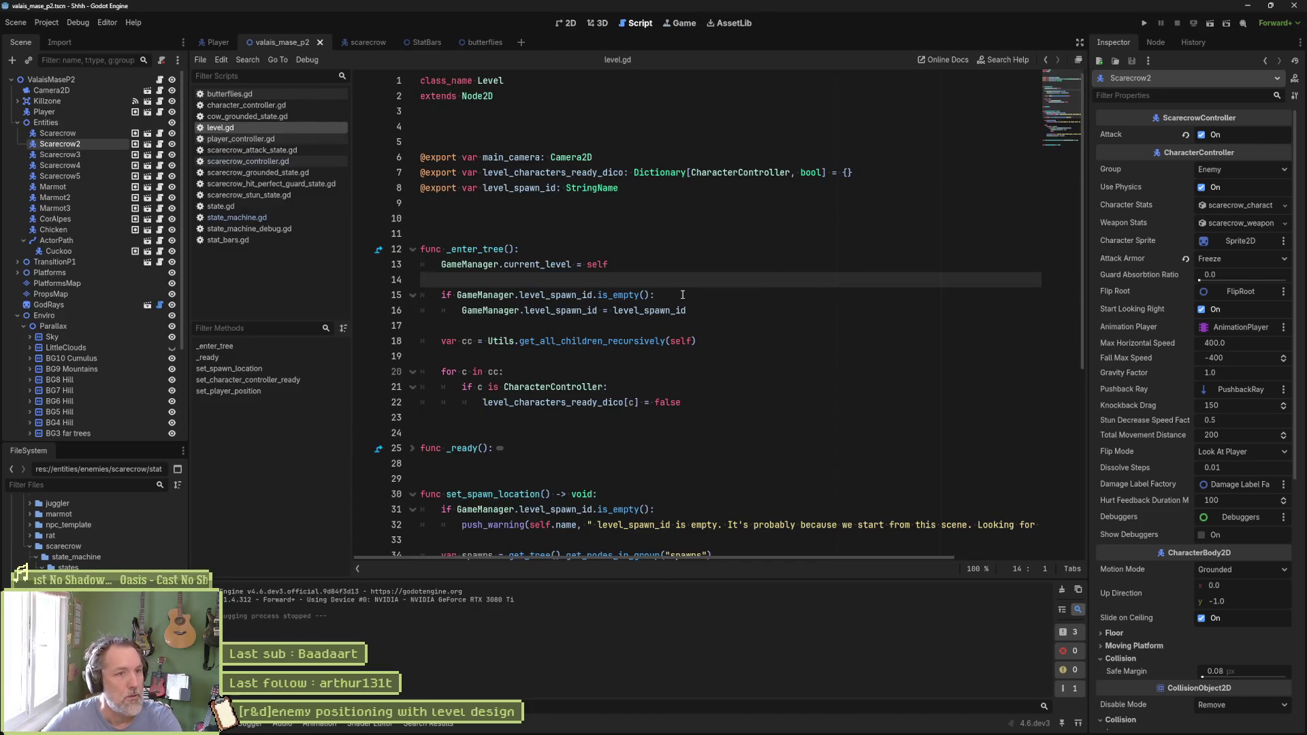
- Review the on_hit and on_hit_guard functions in state_machine.gd, then return to the scarecrow scene
left_click(257, 217)
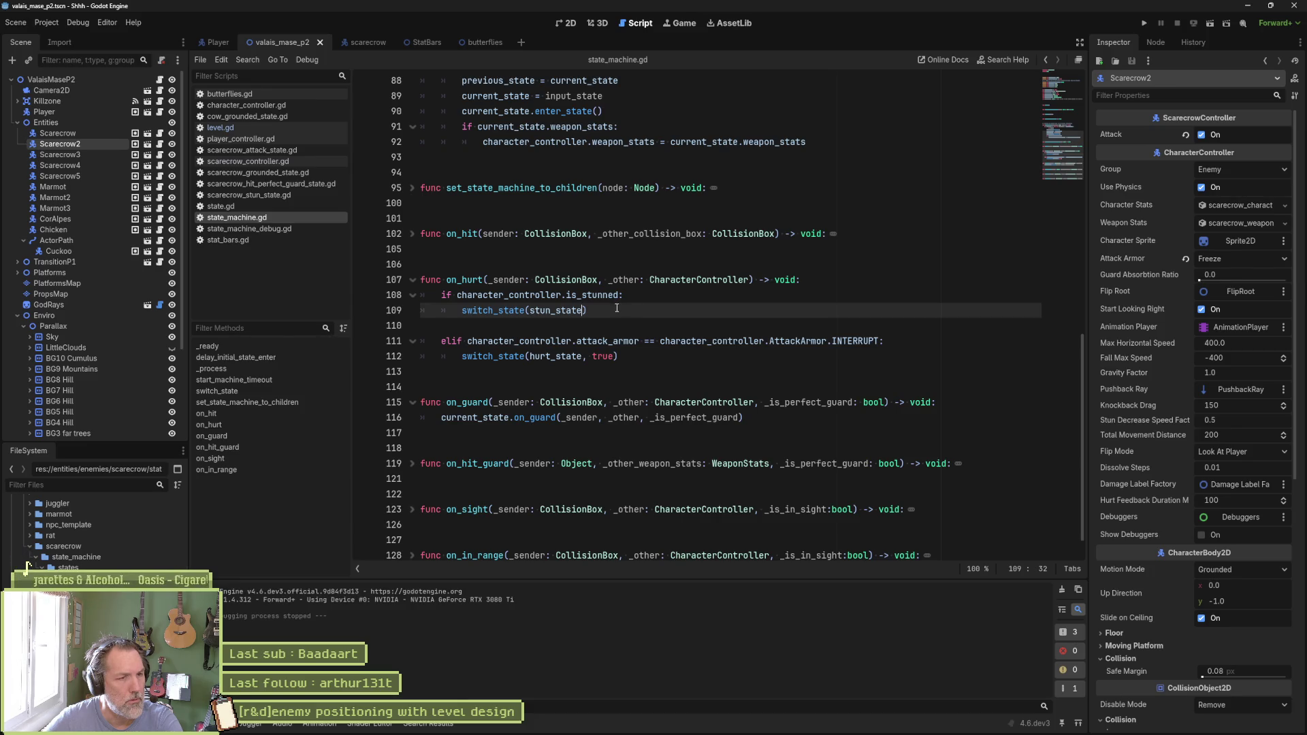
left_click(413, 234)
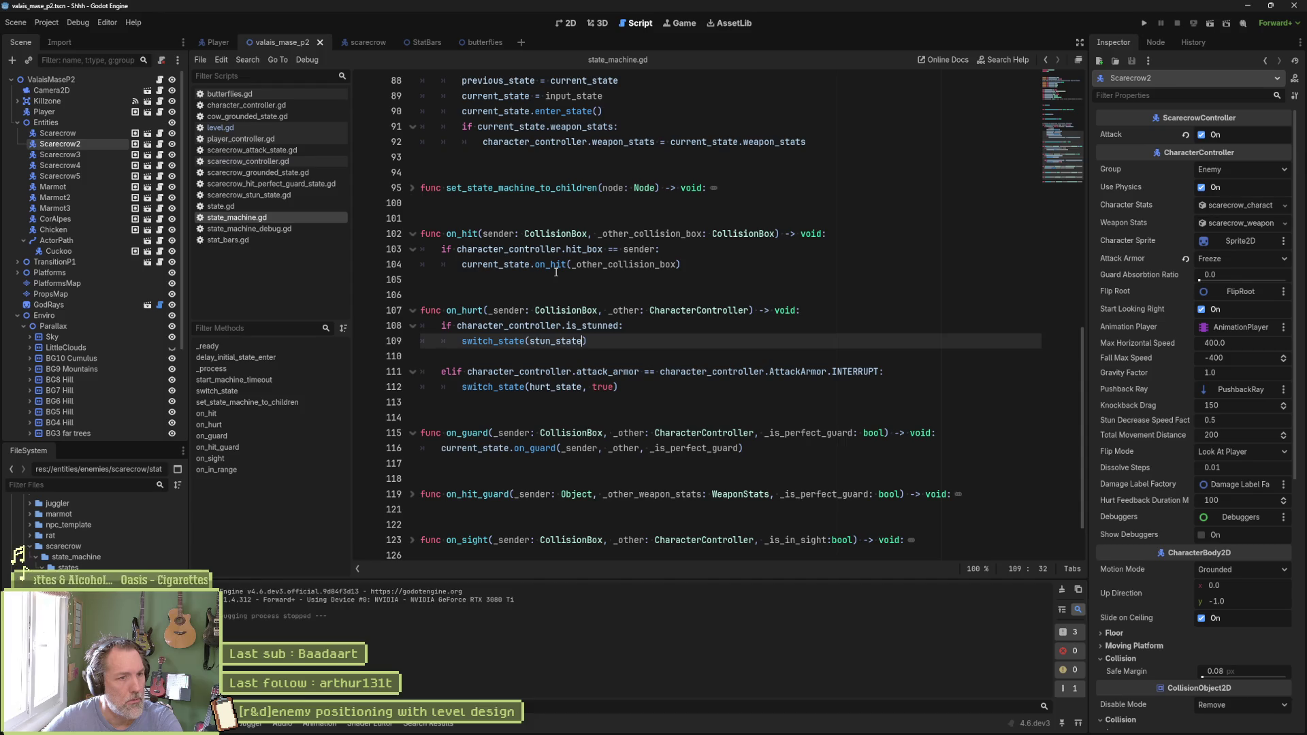
mouse_move(557, 272)
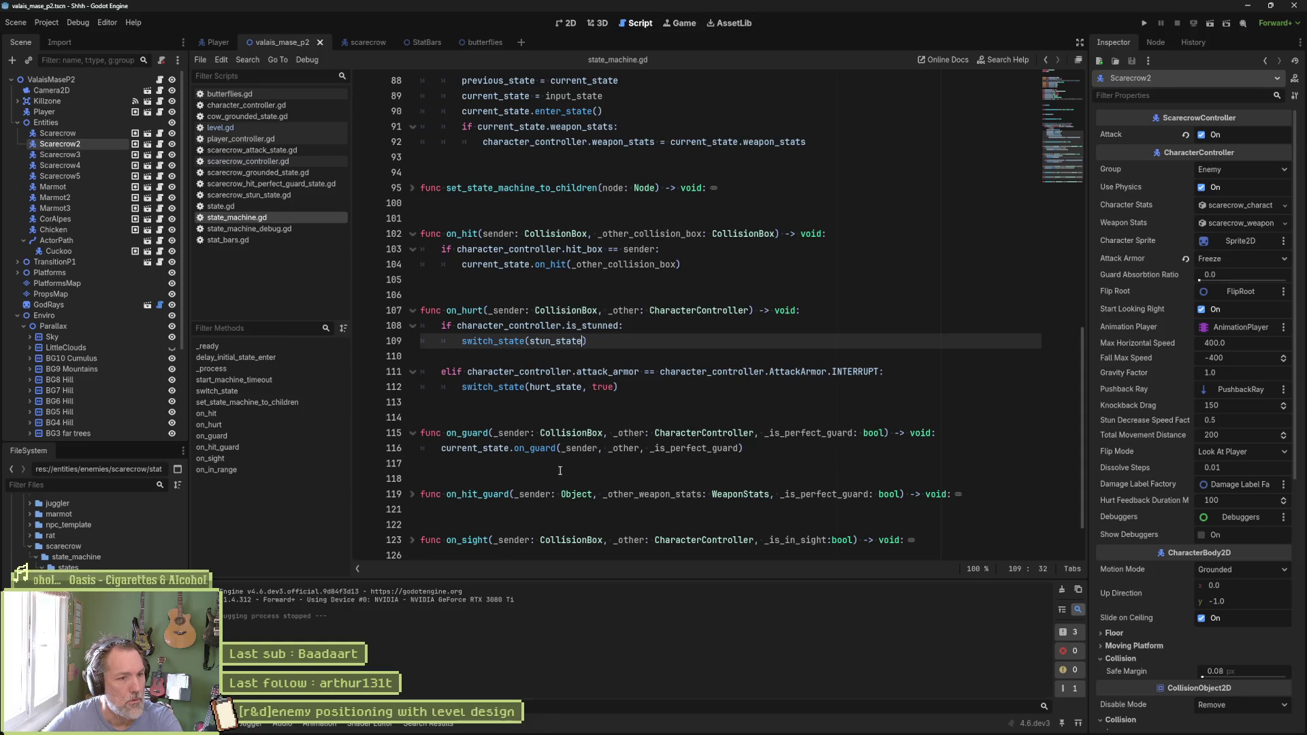
left_click(412, 494)
scroll(625, 430, "down", 1)
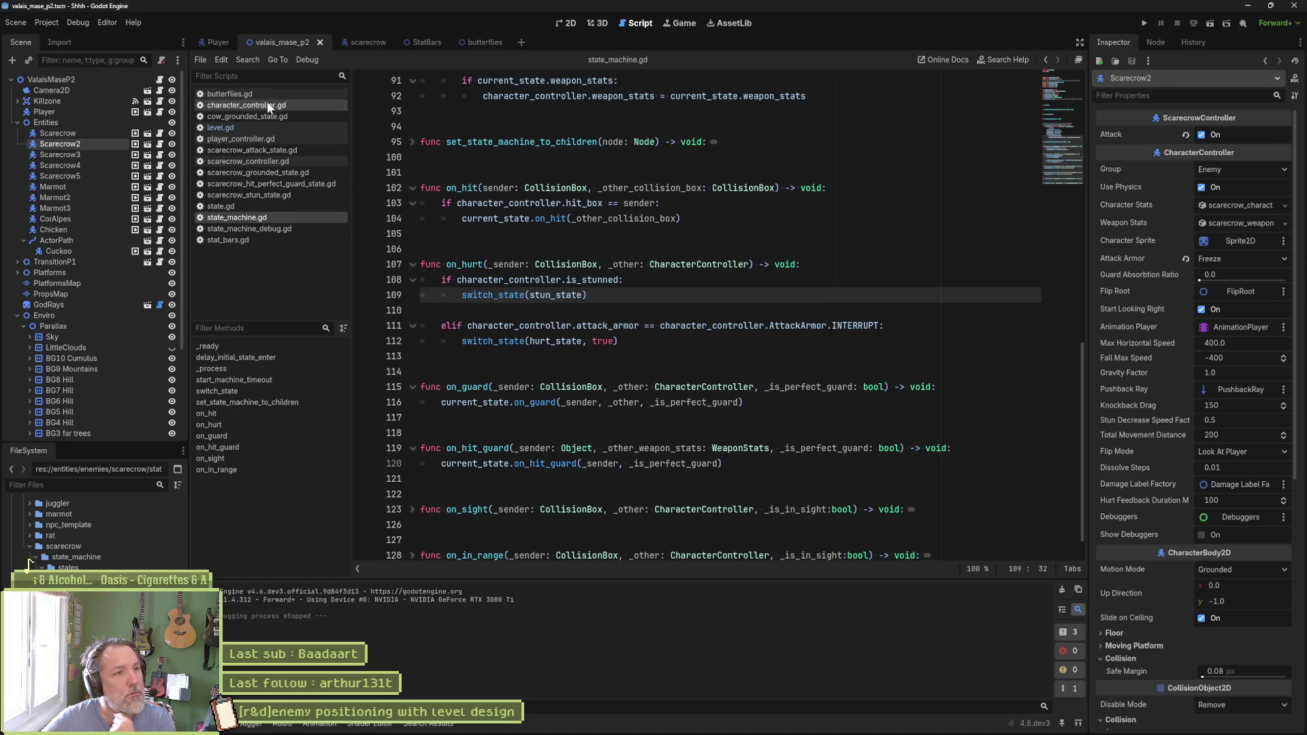
left_click(358, 43)
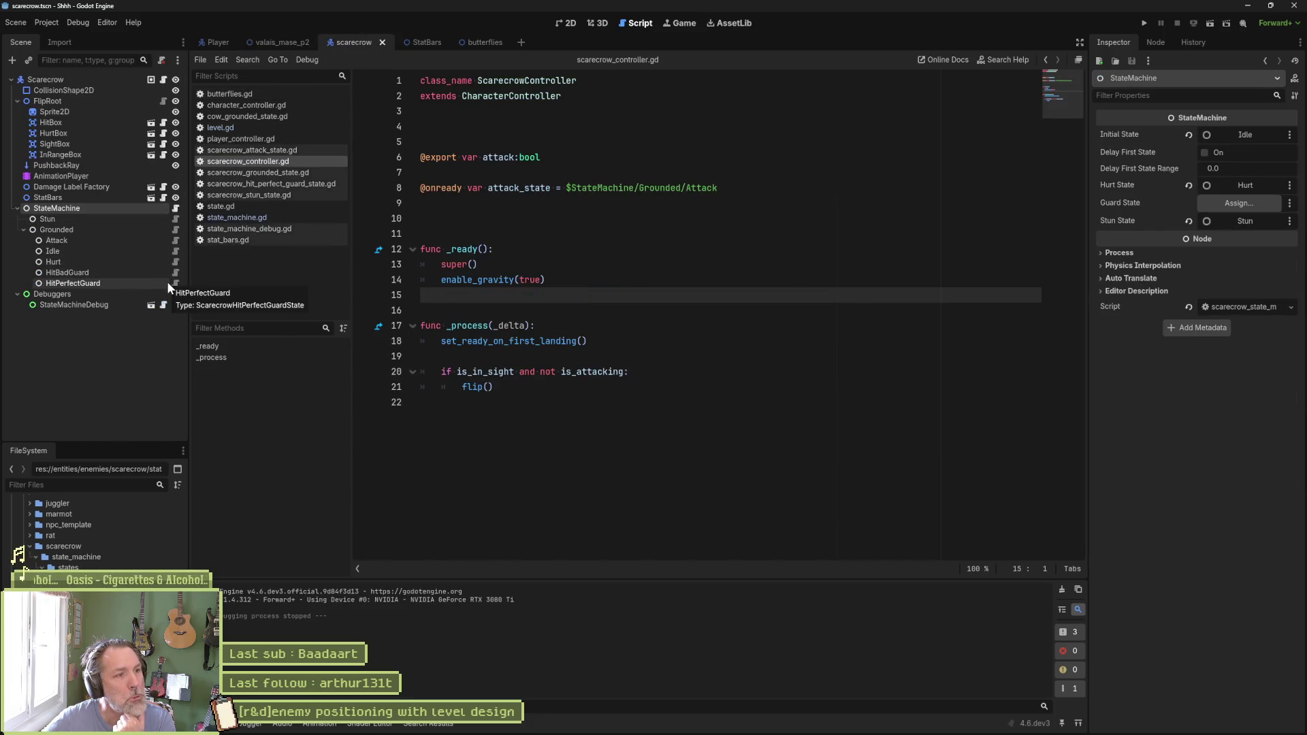
- Review on_hit_guard in the Attack script, set_stun in character_controller.gd, and on_hurt in state_machine.gd
left_click(175, 240)
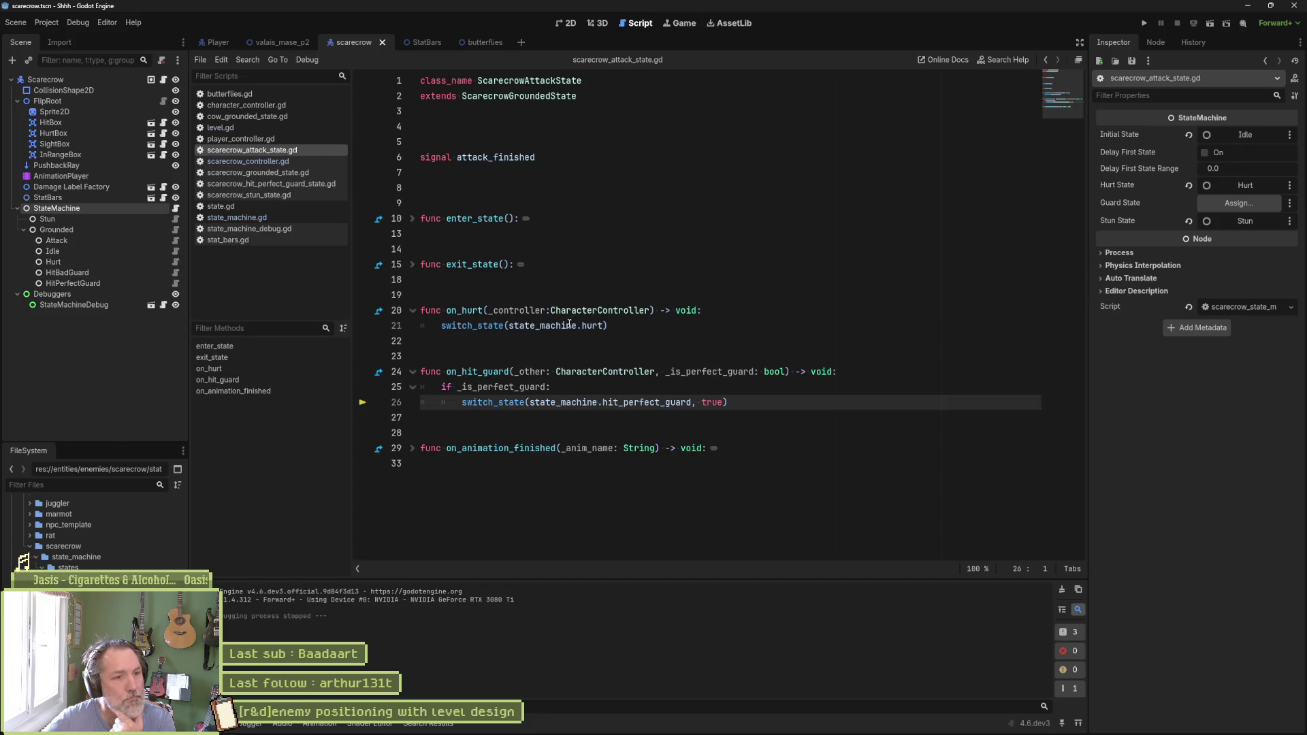
double_click(501, 373)
triple_click(464, 408)
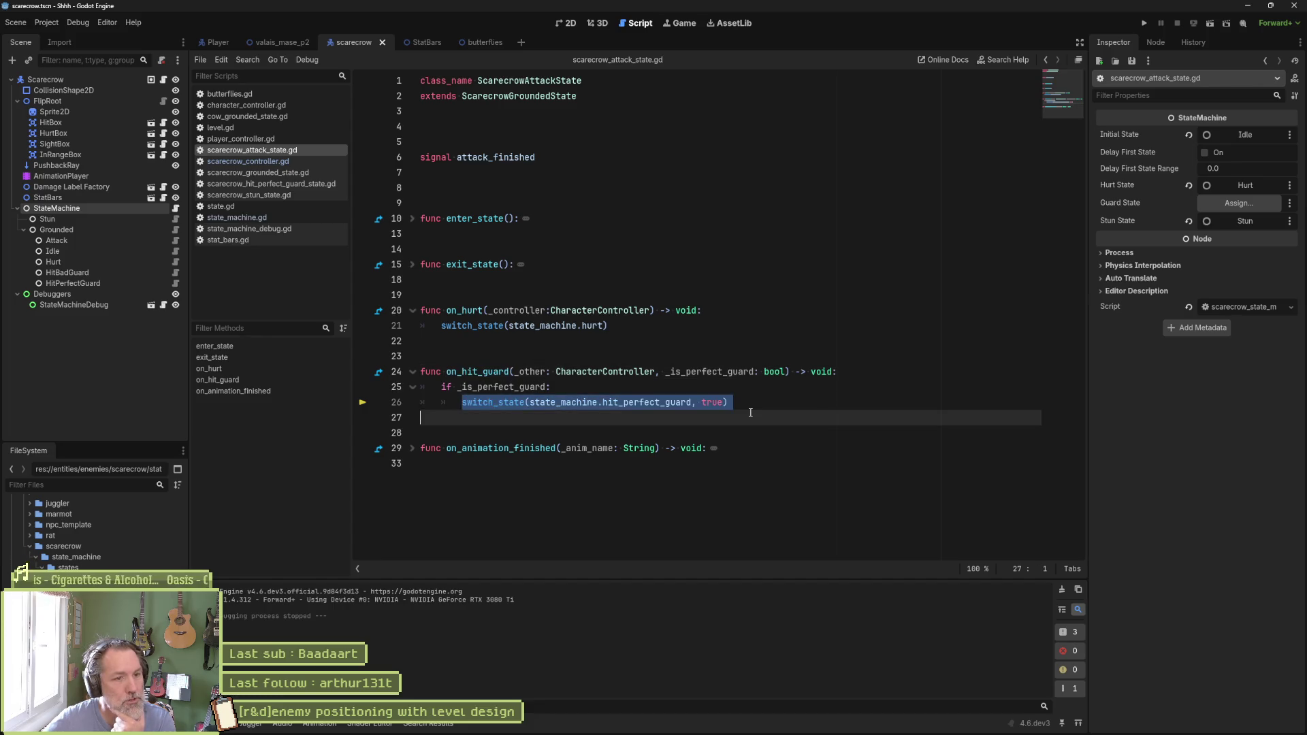
left_click(713, 393)
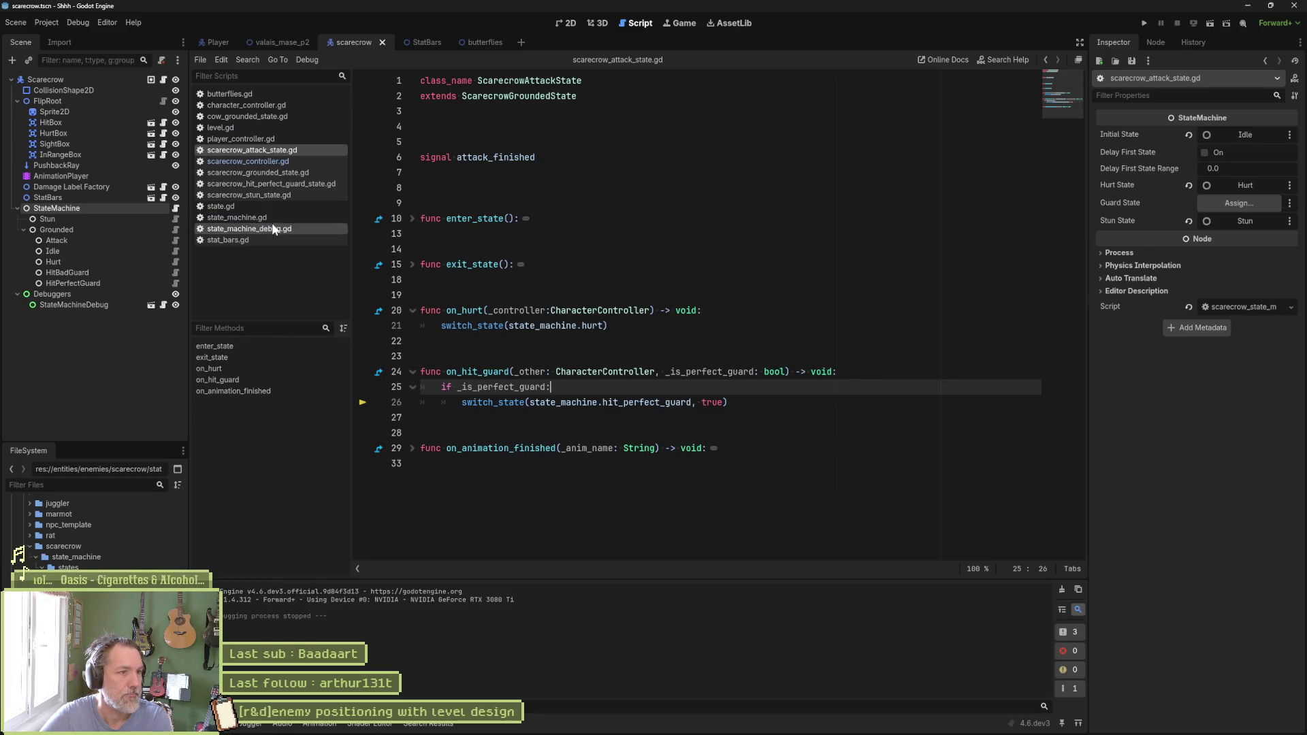
left_click(271, 104)
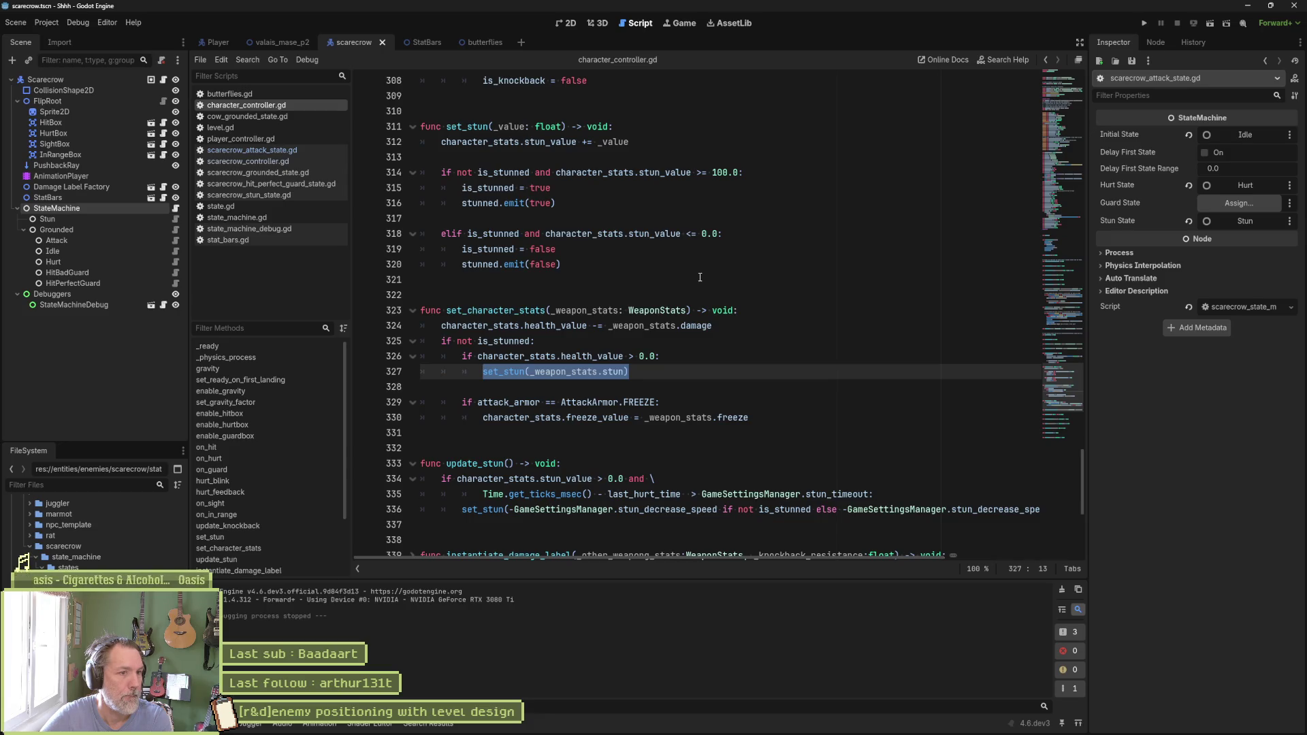
left_click(260, 220)
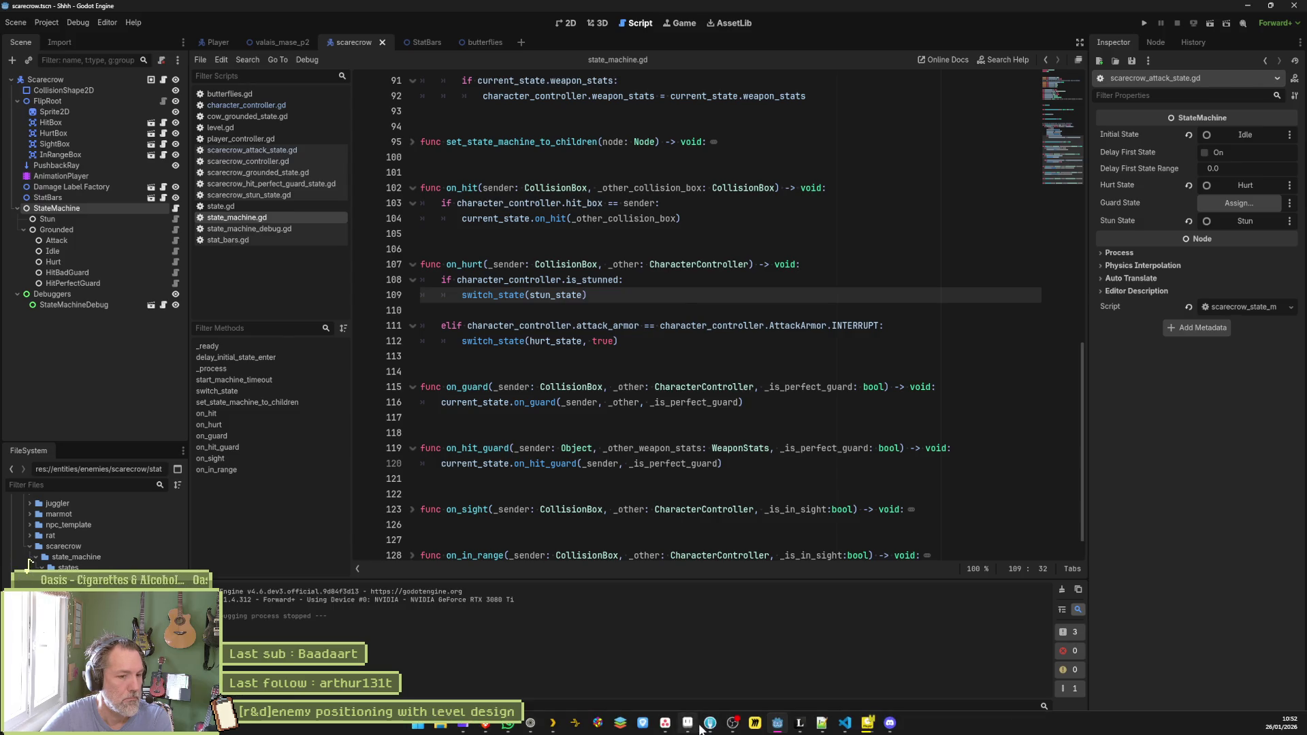
- Inspect the state_machine.gd diff in Fork, then bring up the Asana board
left_click(710, 727)
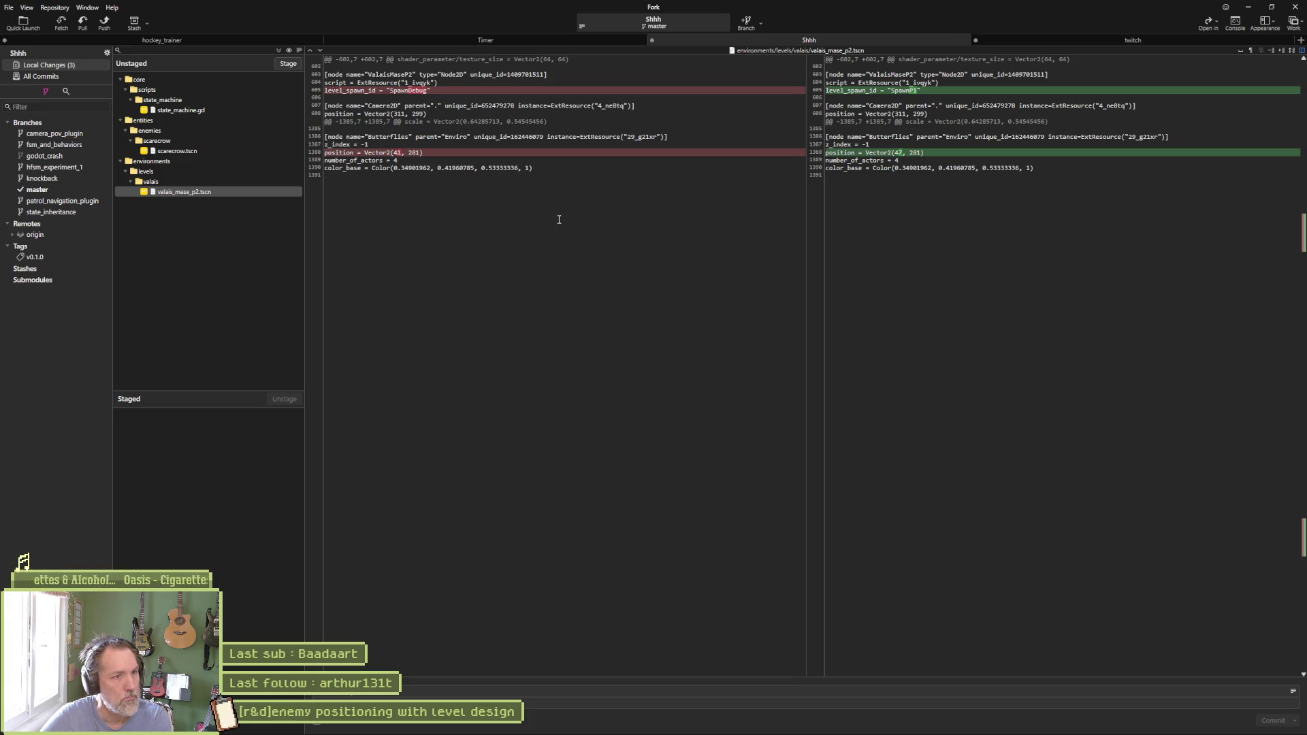
left_click(224, 111)
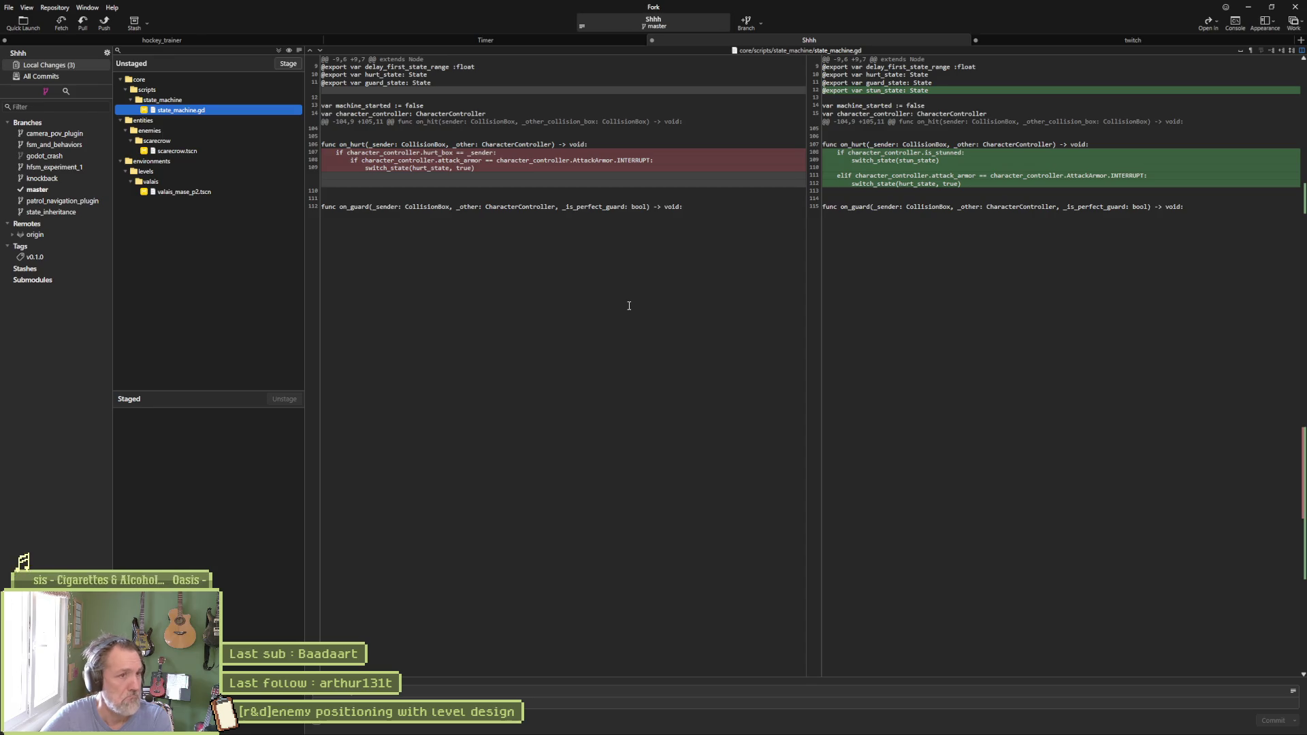
mouse_move(418, 156)
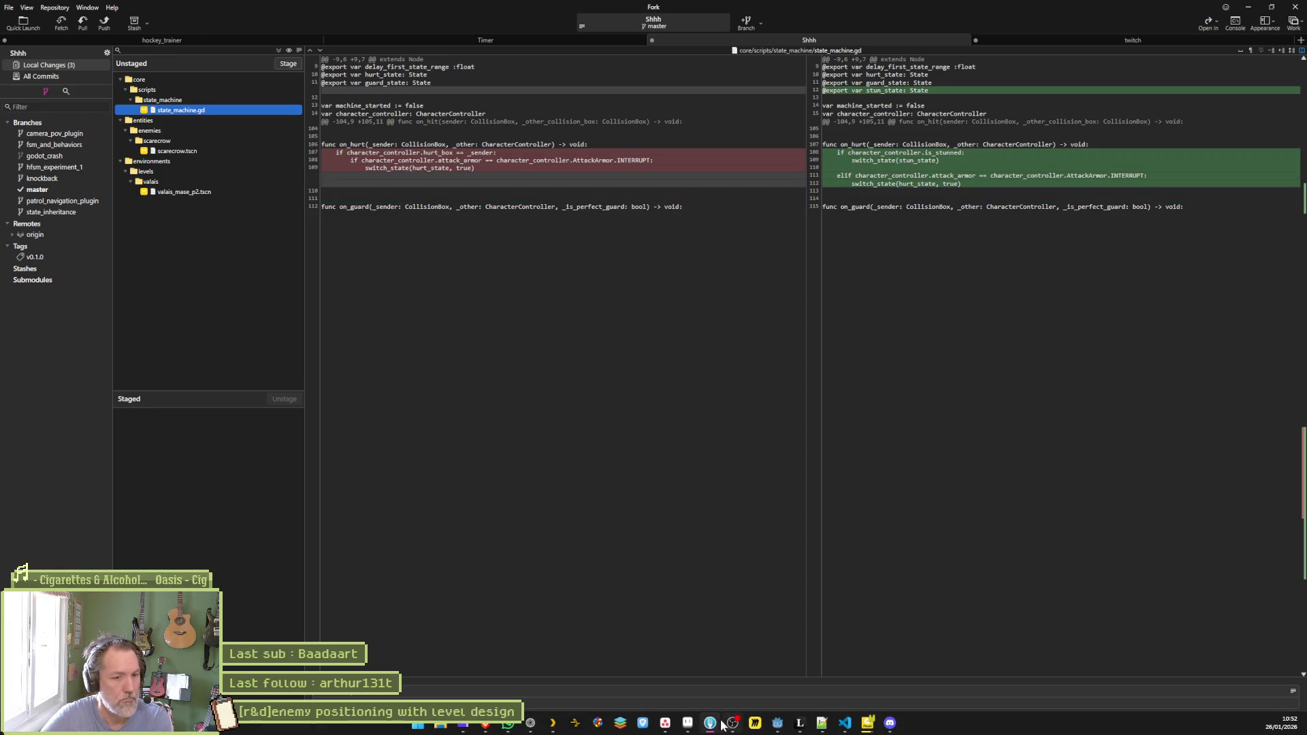
left_click(666, 725)
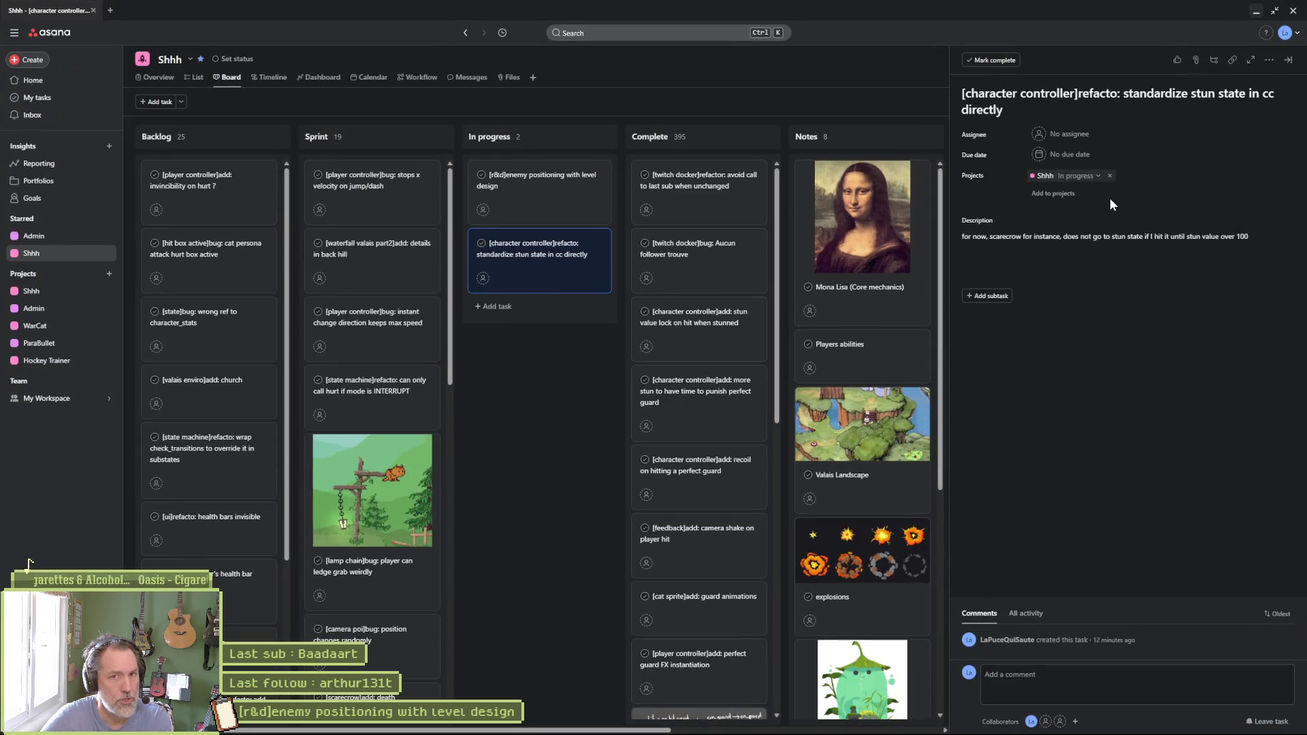
- Retitle the in-progress Asana task to '[character controller]add: stunned on hits'
left_click(1117, 100)
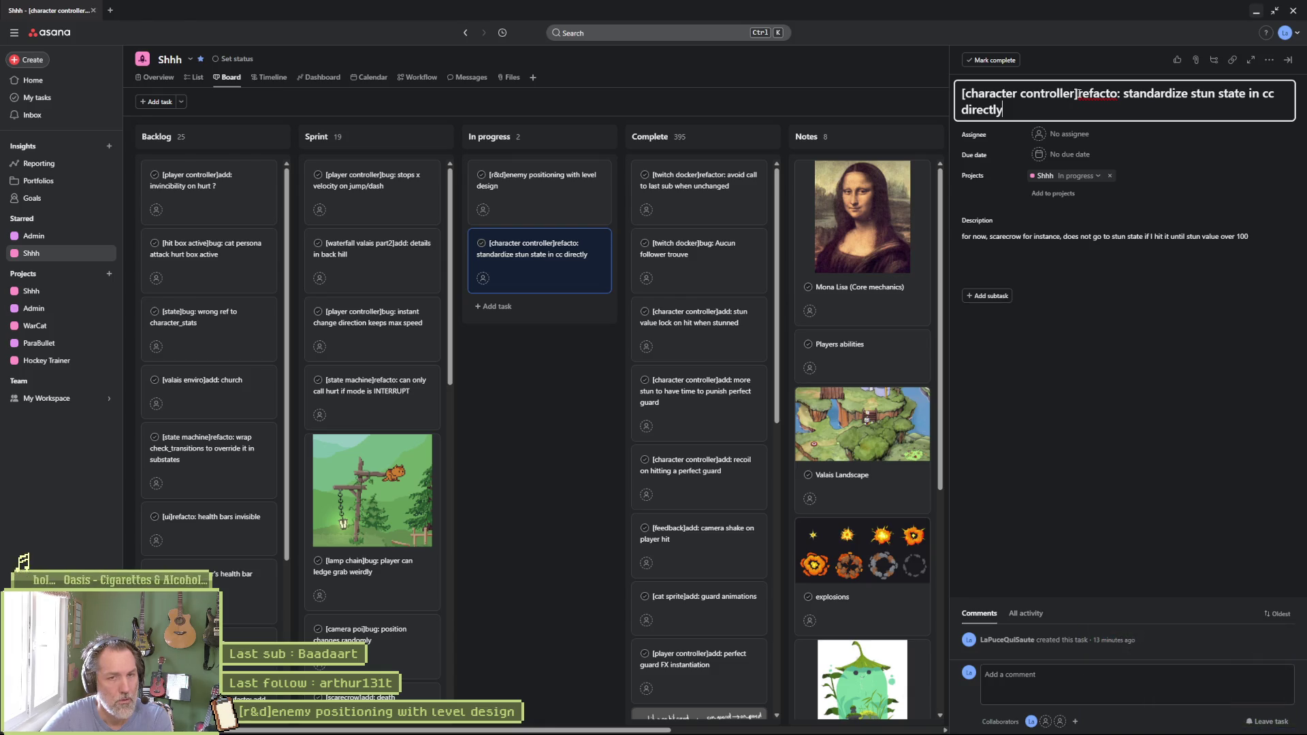
mouse_move(1080, 94)
left_mouse_down()
mouse_move(1132, 95)
mouse_move(1119, 95)
mouse_move(1117, 126)
left_mouse_up()
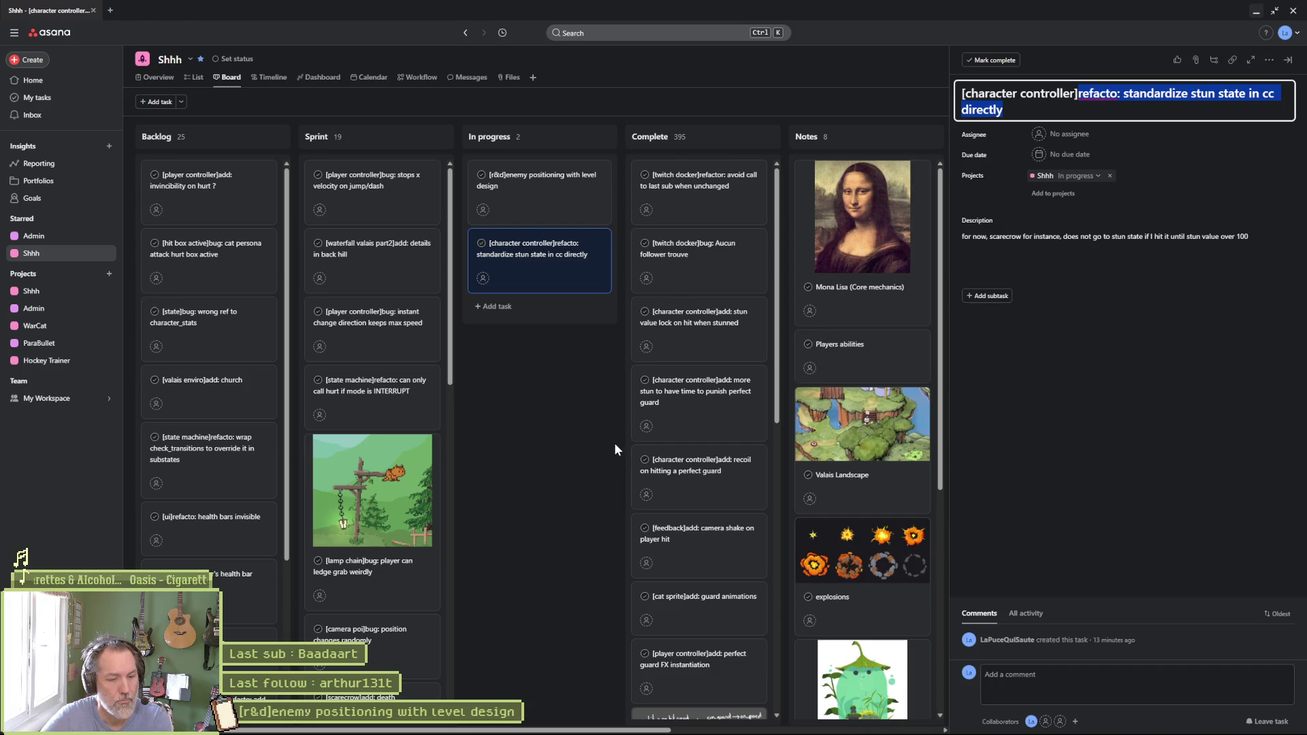
type("add: ")
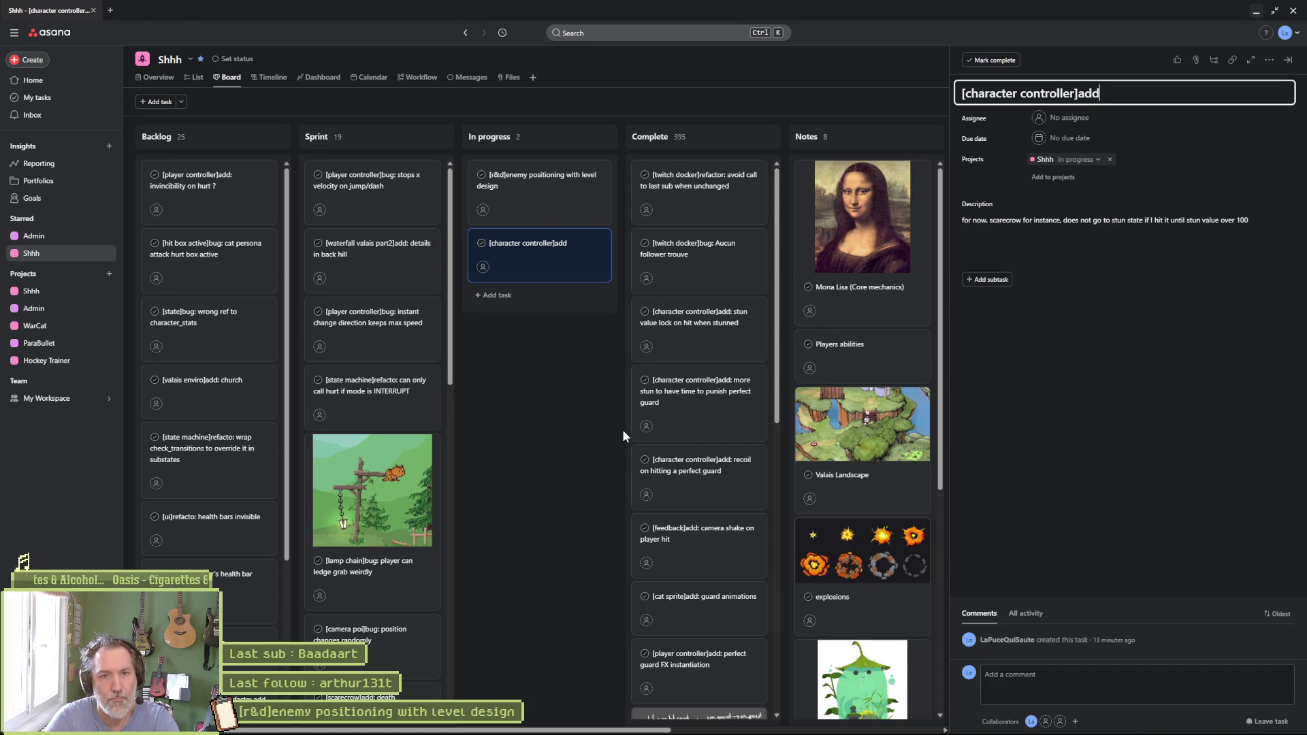
type("stun on")
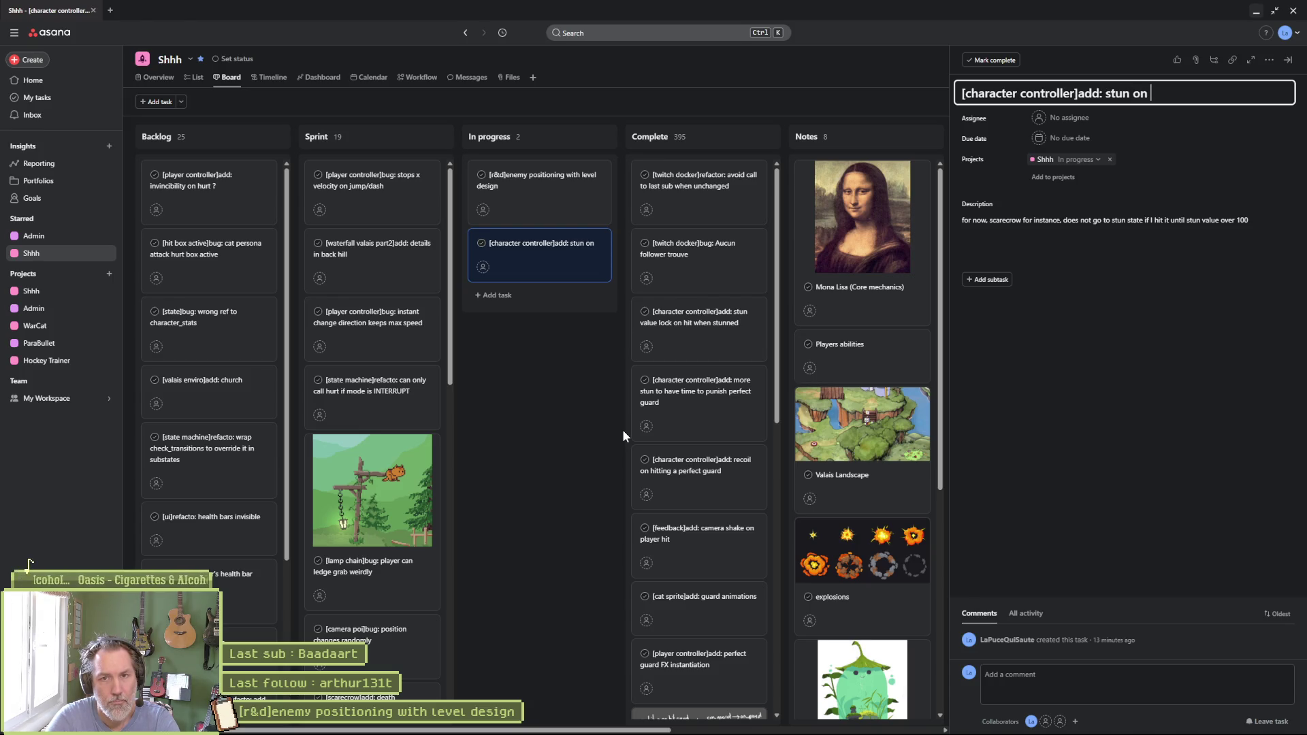
type(" hur")
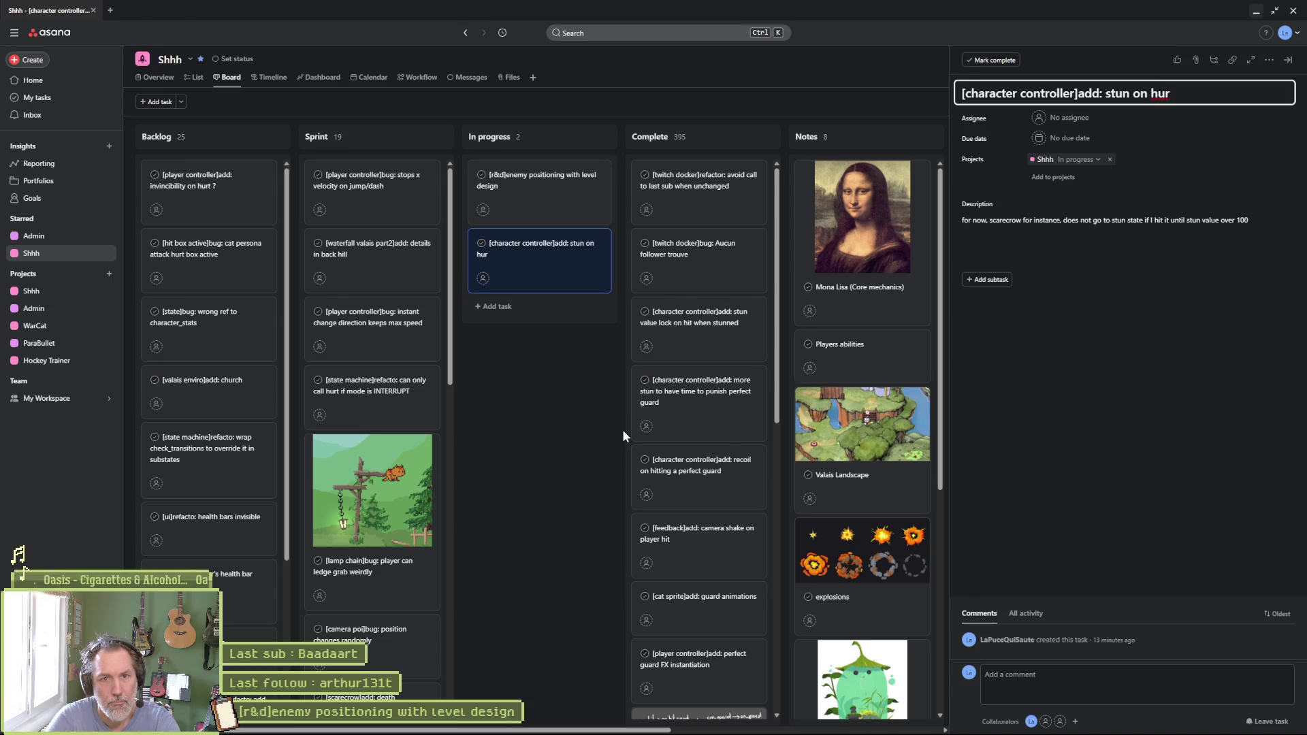
type("ts filling")
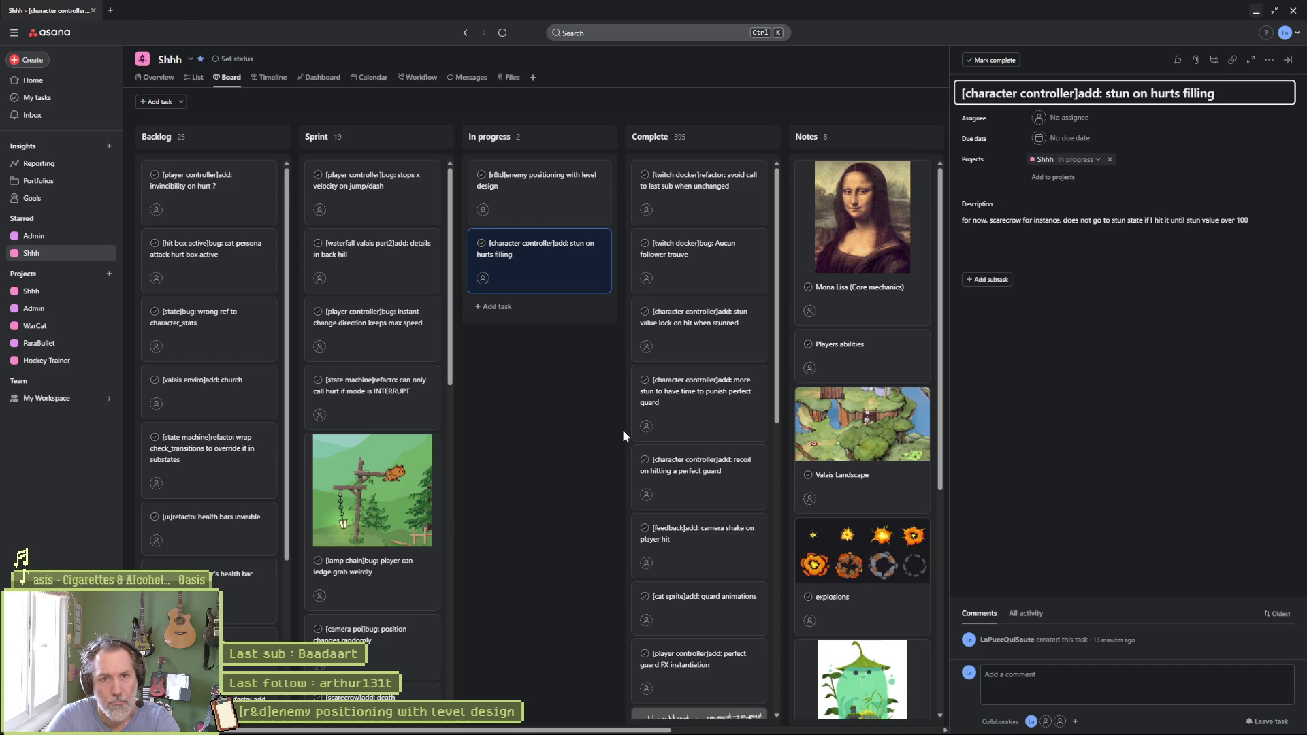
type(" stunbar")
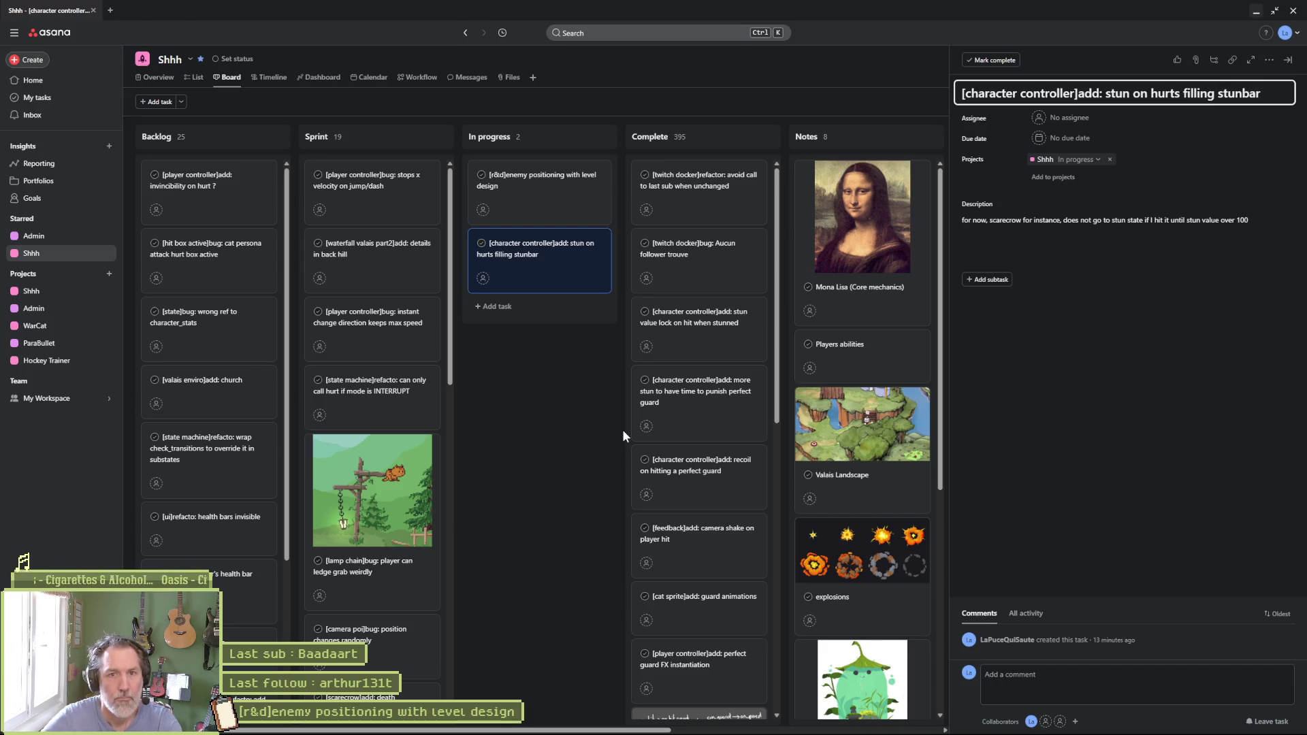
left_click(1130, 94)
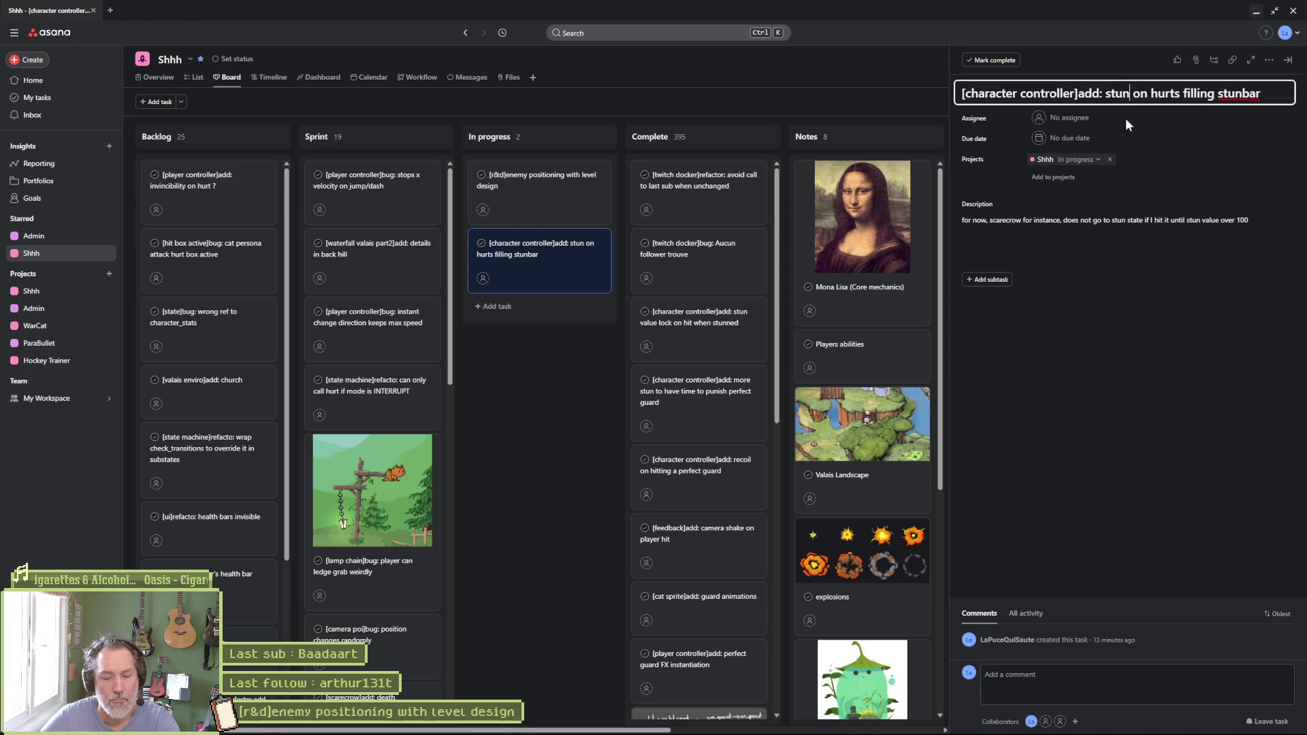
type("ned")
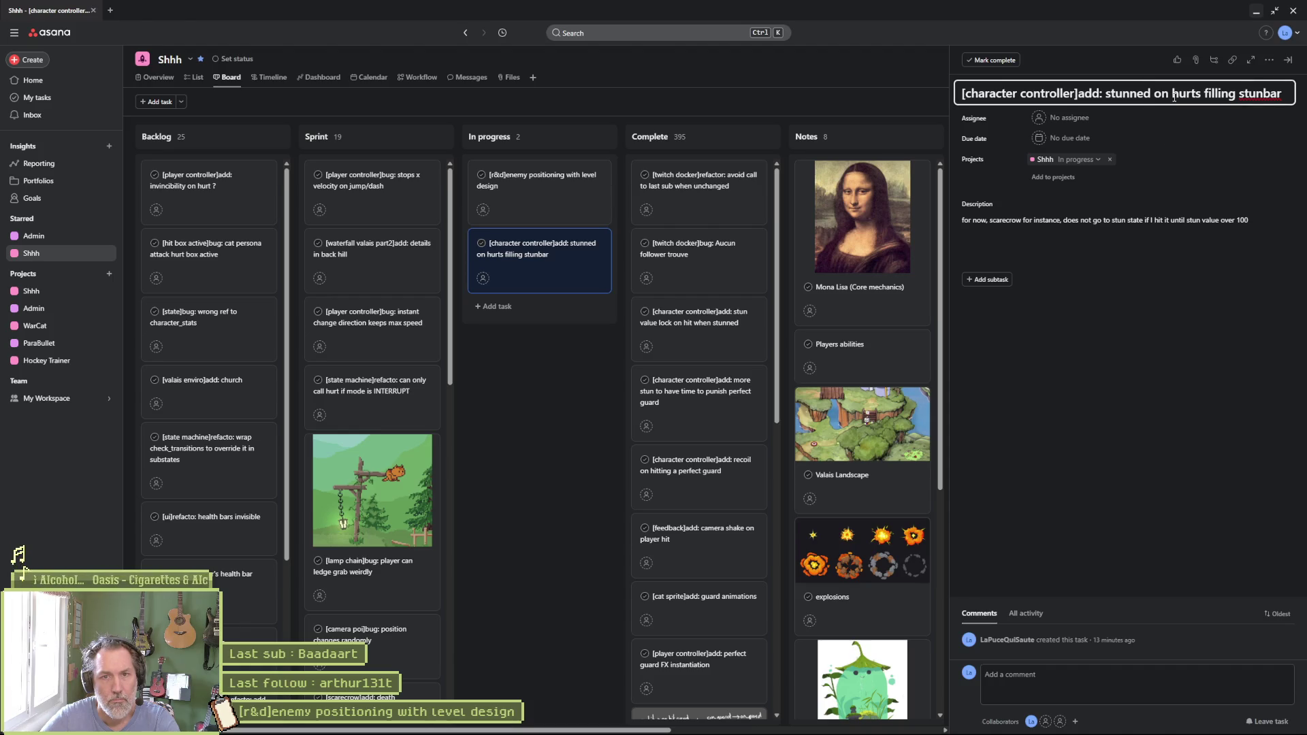
left_click_drag(1182, 96, 1193, 95)
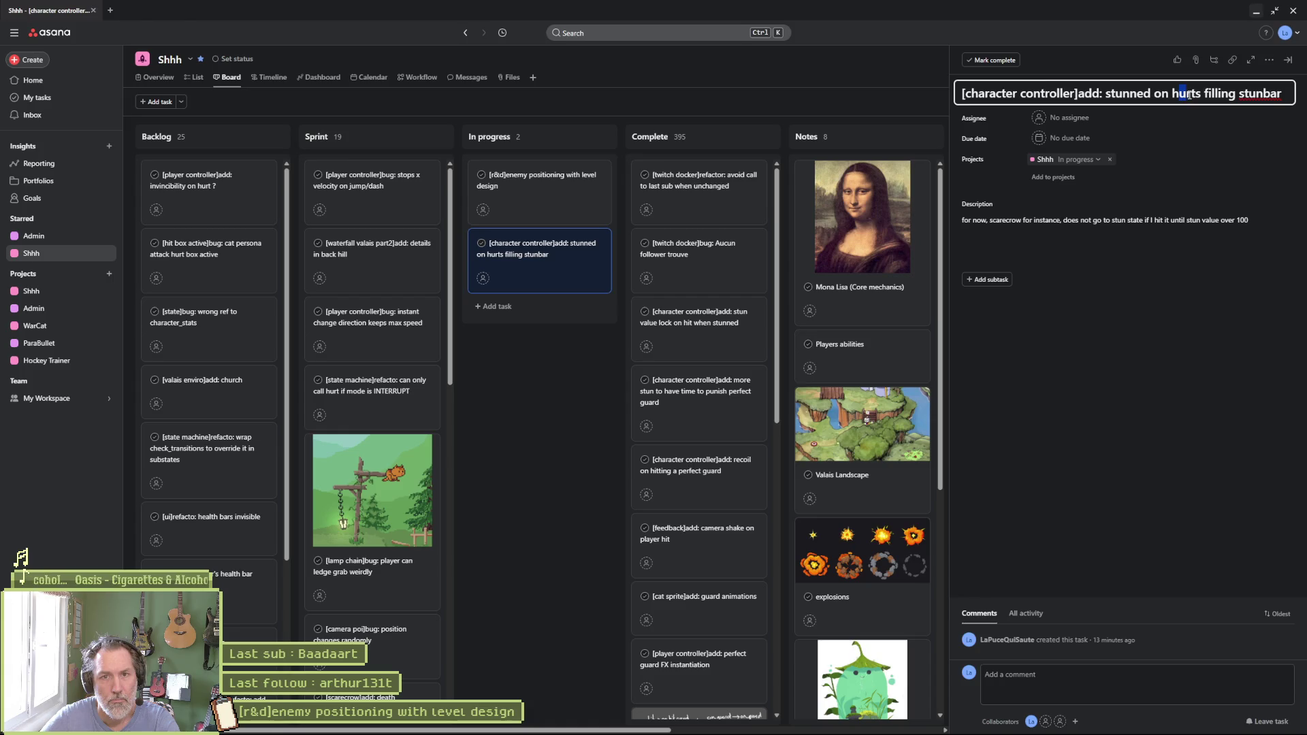
type("i")
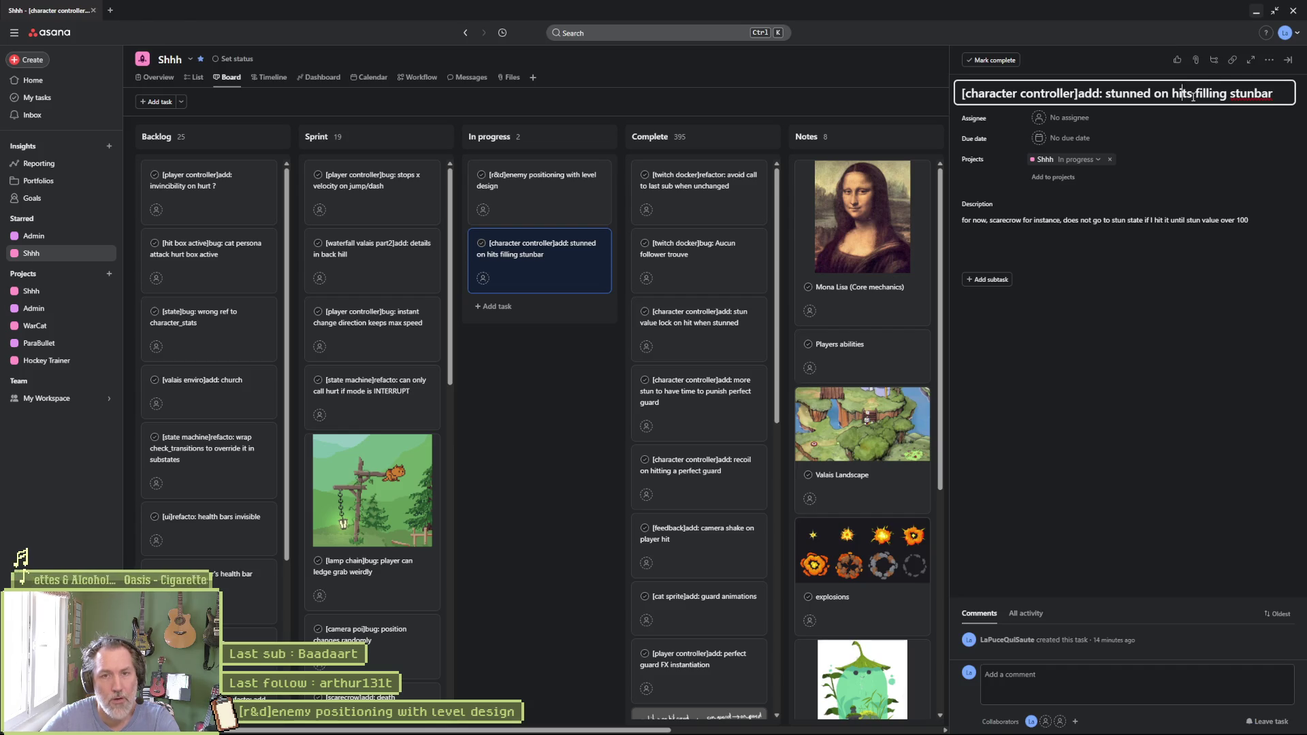
double_click(1224, 93)
key("shift+End")
key("BackSpace")
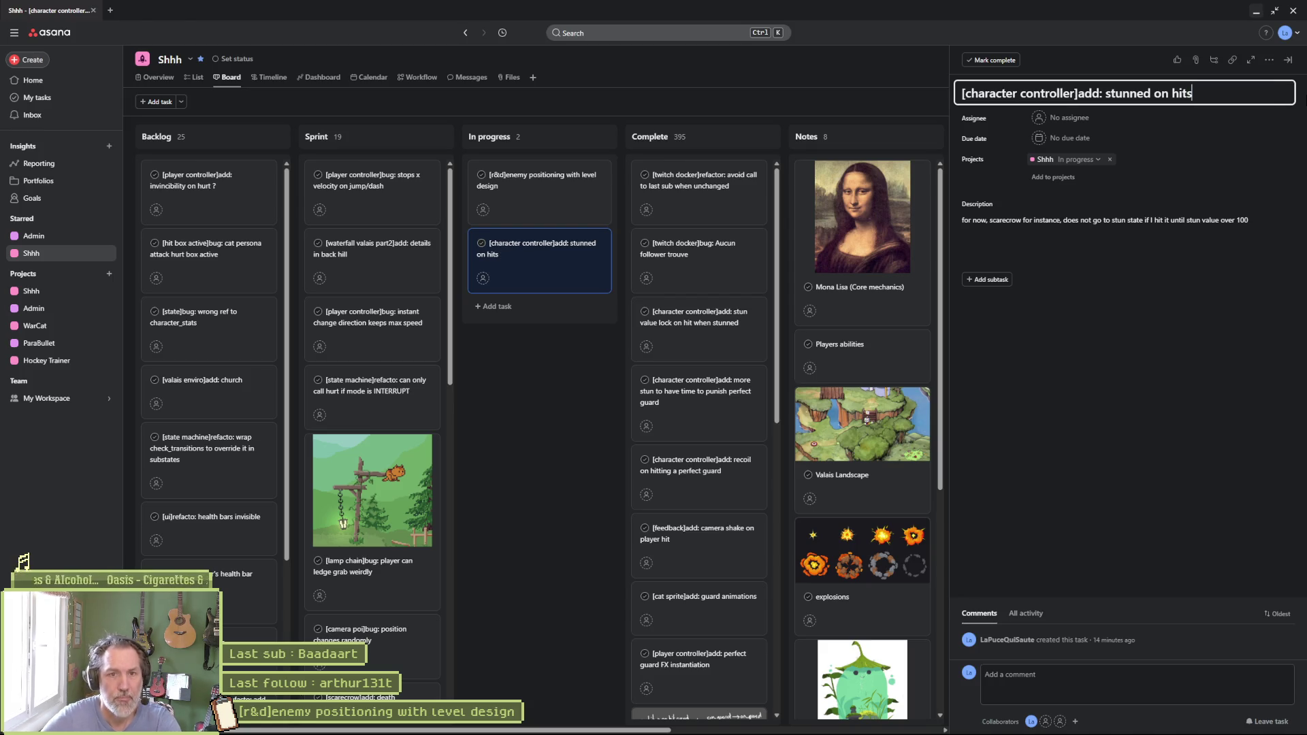
key("Escape")
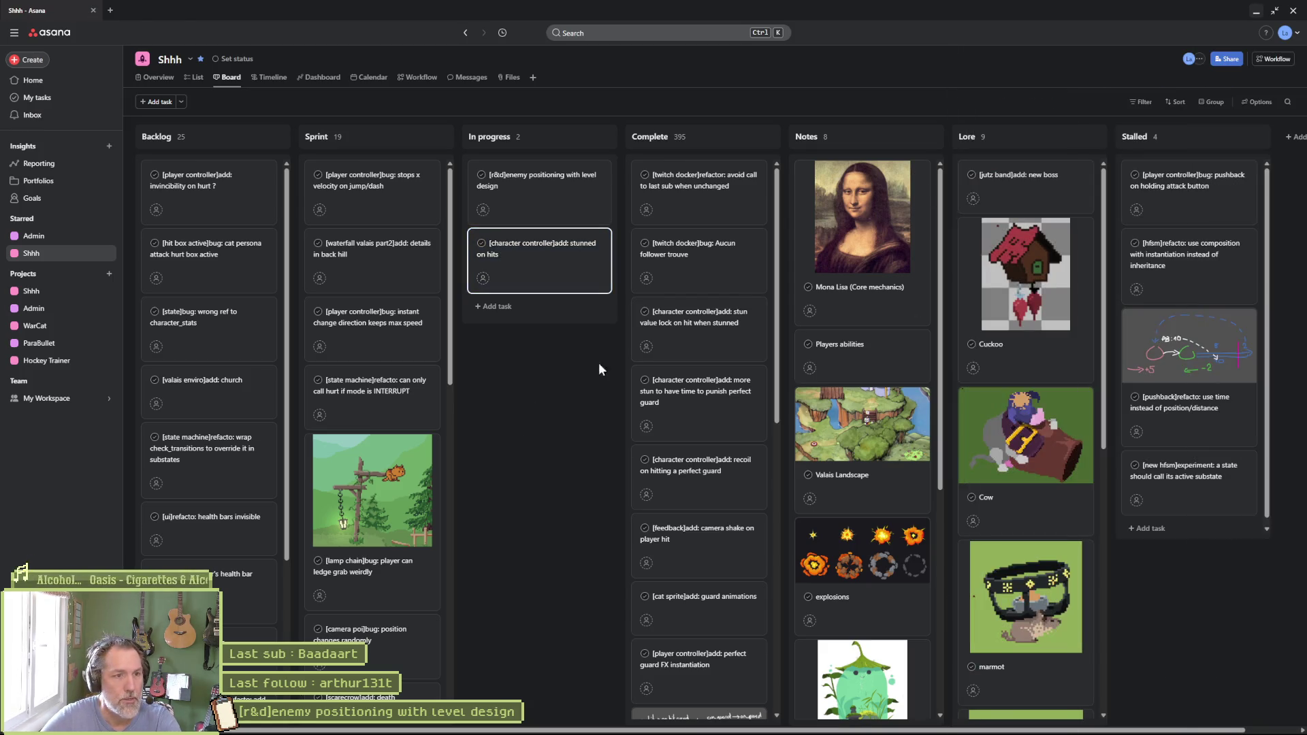
- Stage the three changed files in Fork and commit them as 'stunned on hits'
left_click(710, 723)
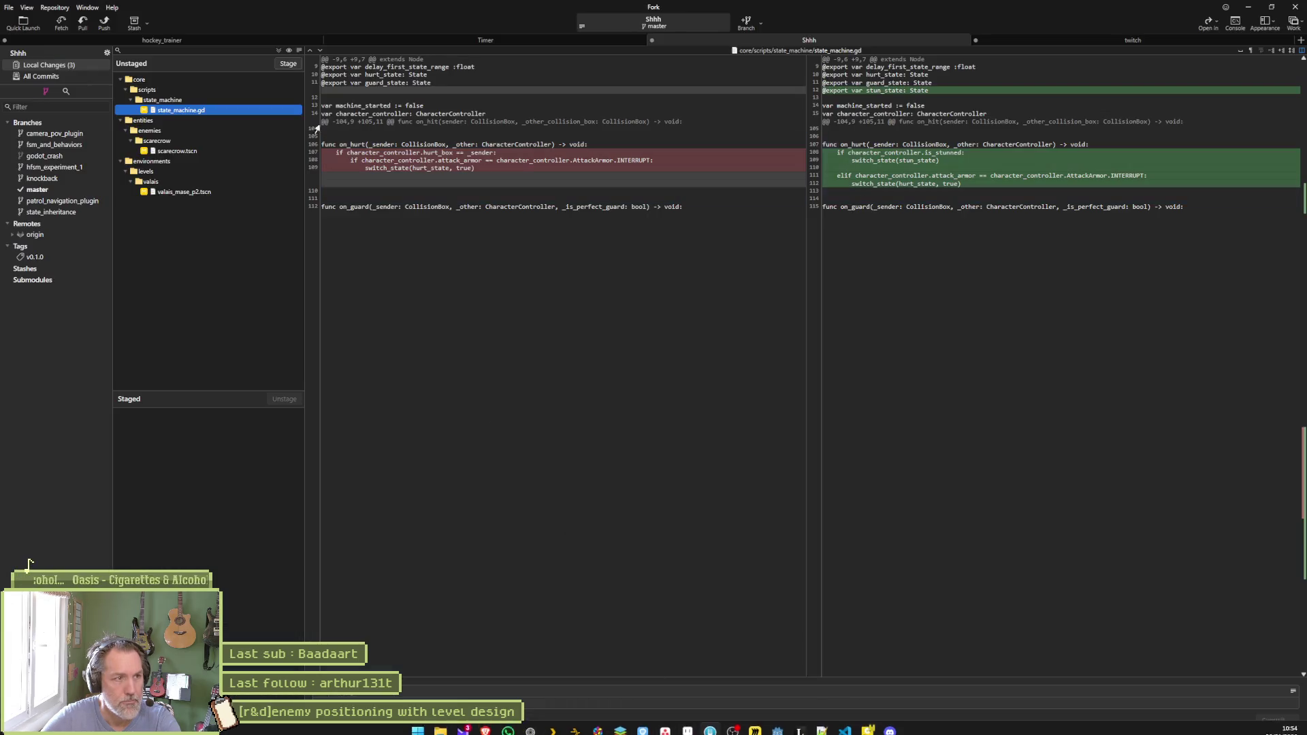
left_click(287, 63)
key("ctrl+v")
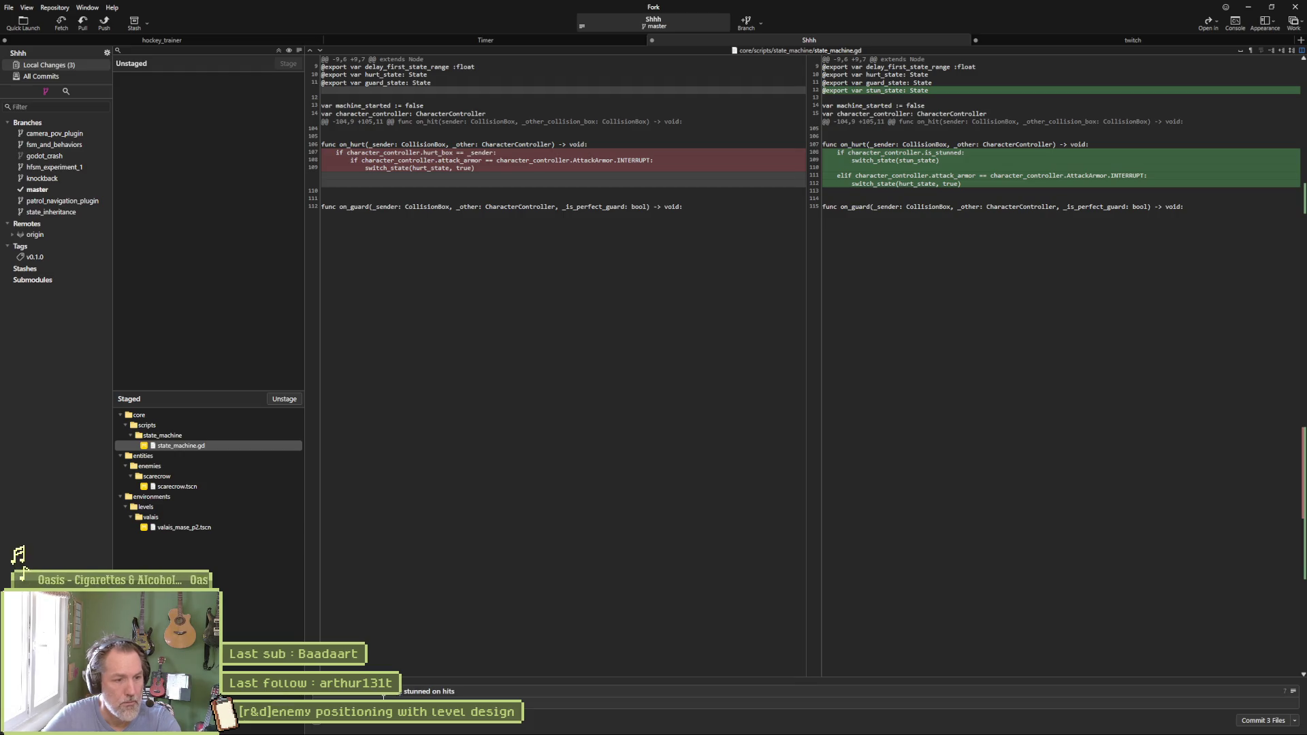
left_click(1260, 722)
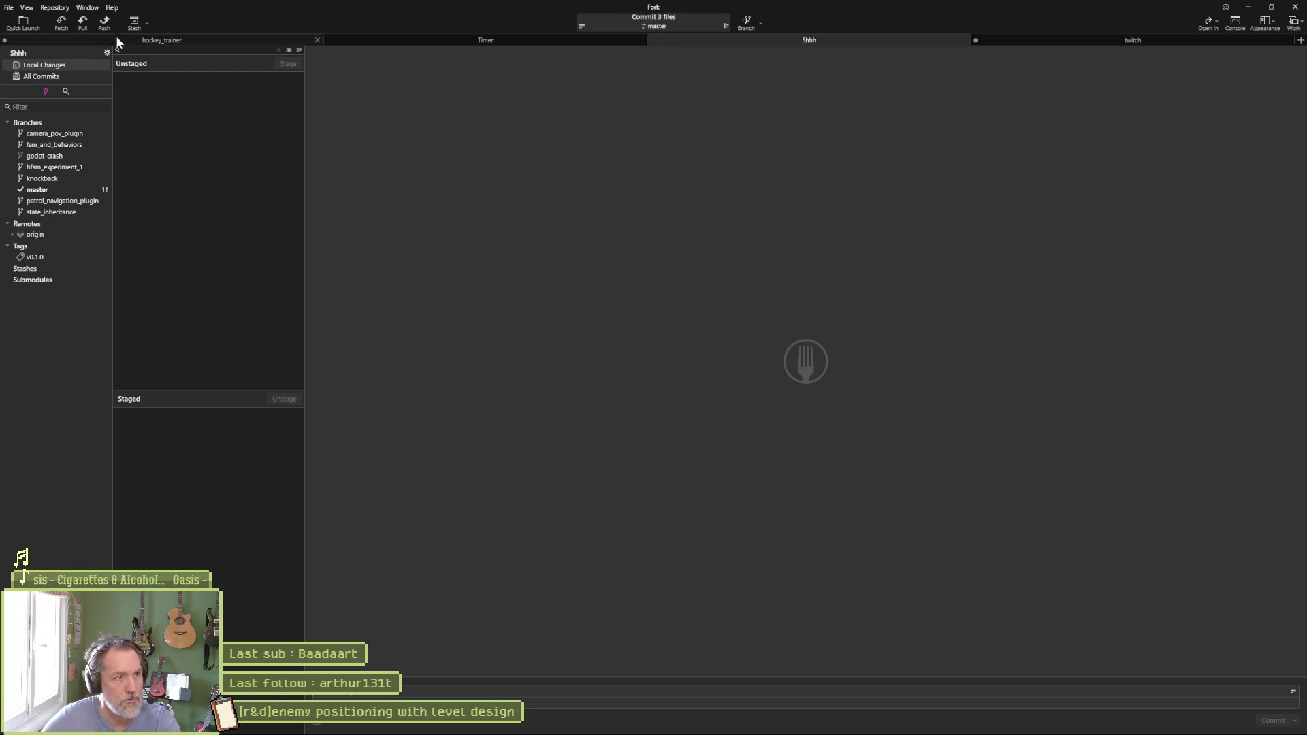
- Push master to origin and minimize Fork to show the Asana board
key("ctrl+shift+p")
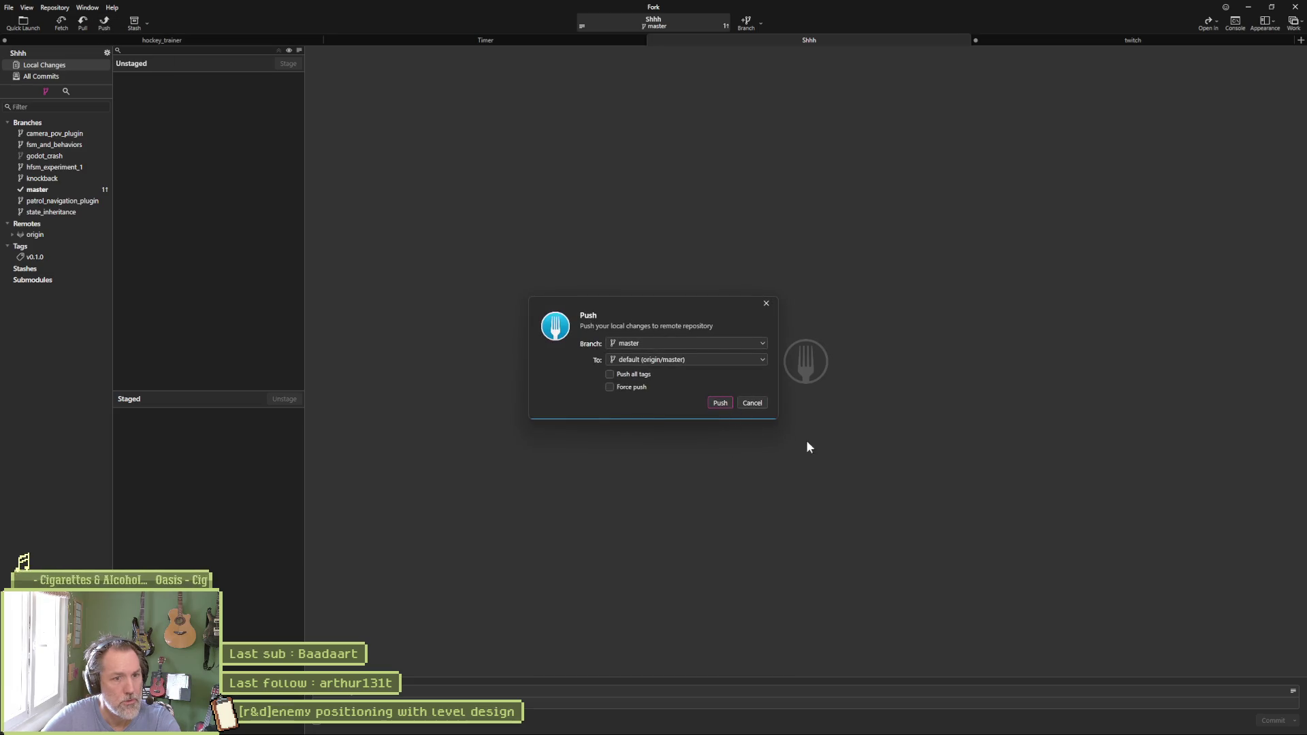
left_click(778, 725)
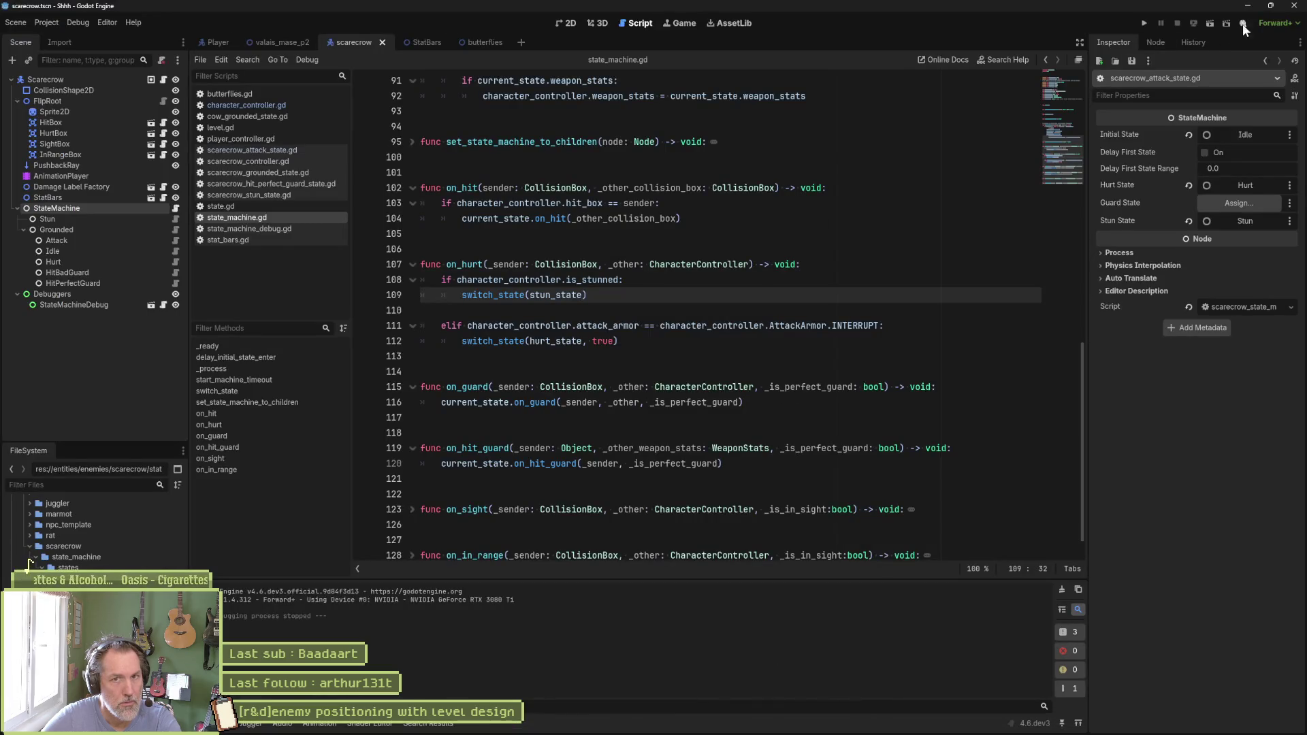
left_click(1248, 5)
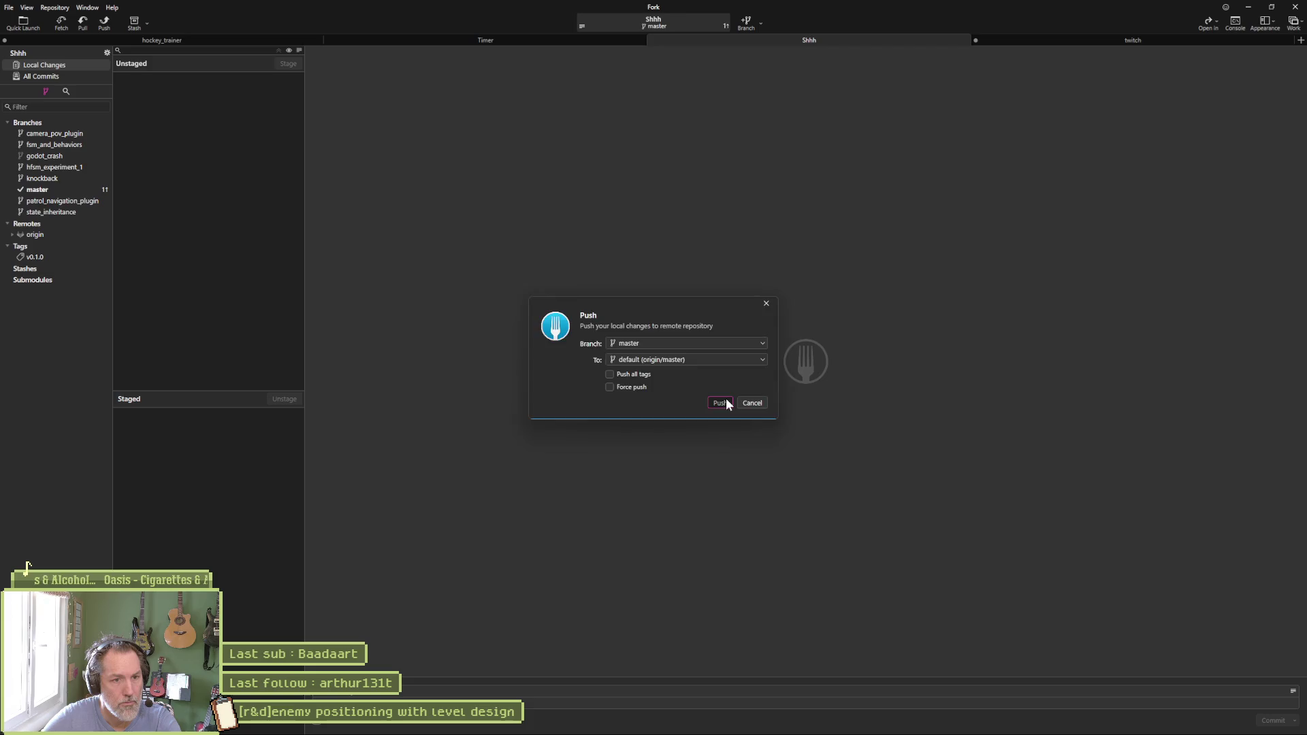
left_click(724, 403)
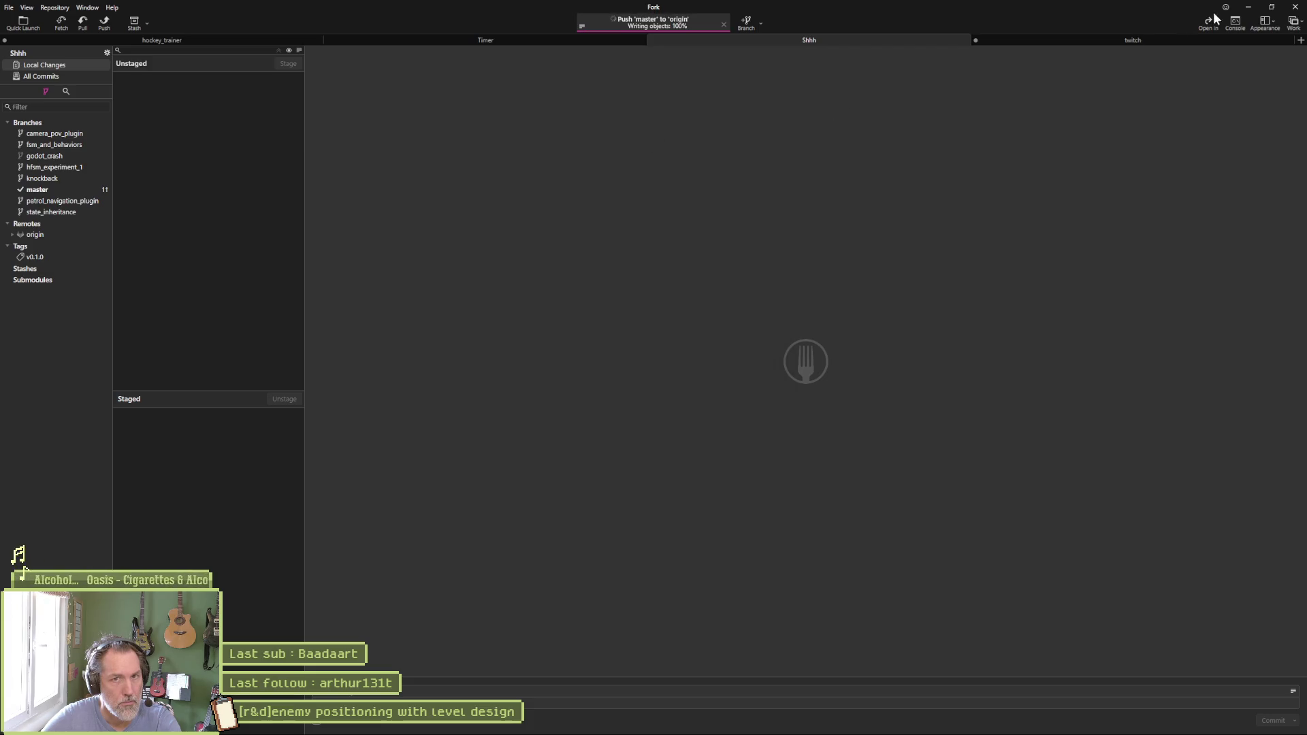
left_click(1248, 7)
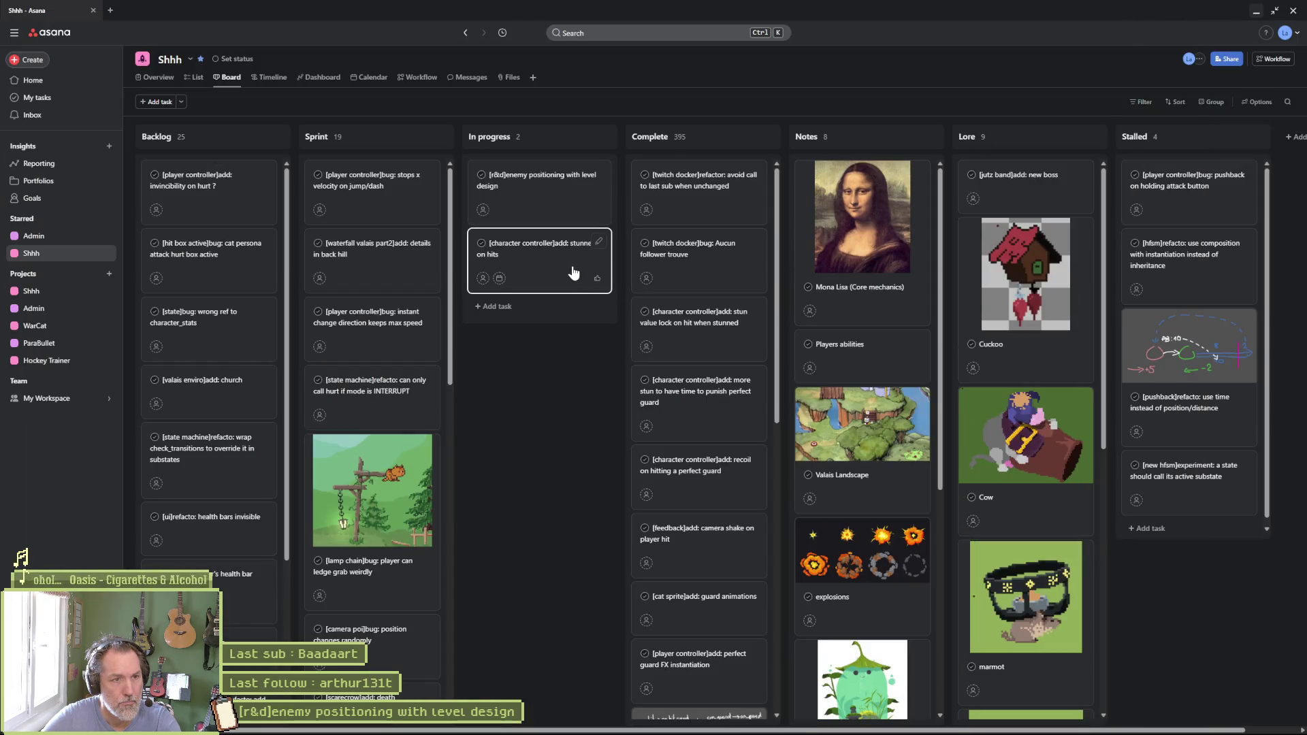
- Drag the 'stunned on hits' task into the Complete column
left_click_drag(649, 214, 660, 295)
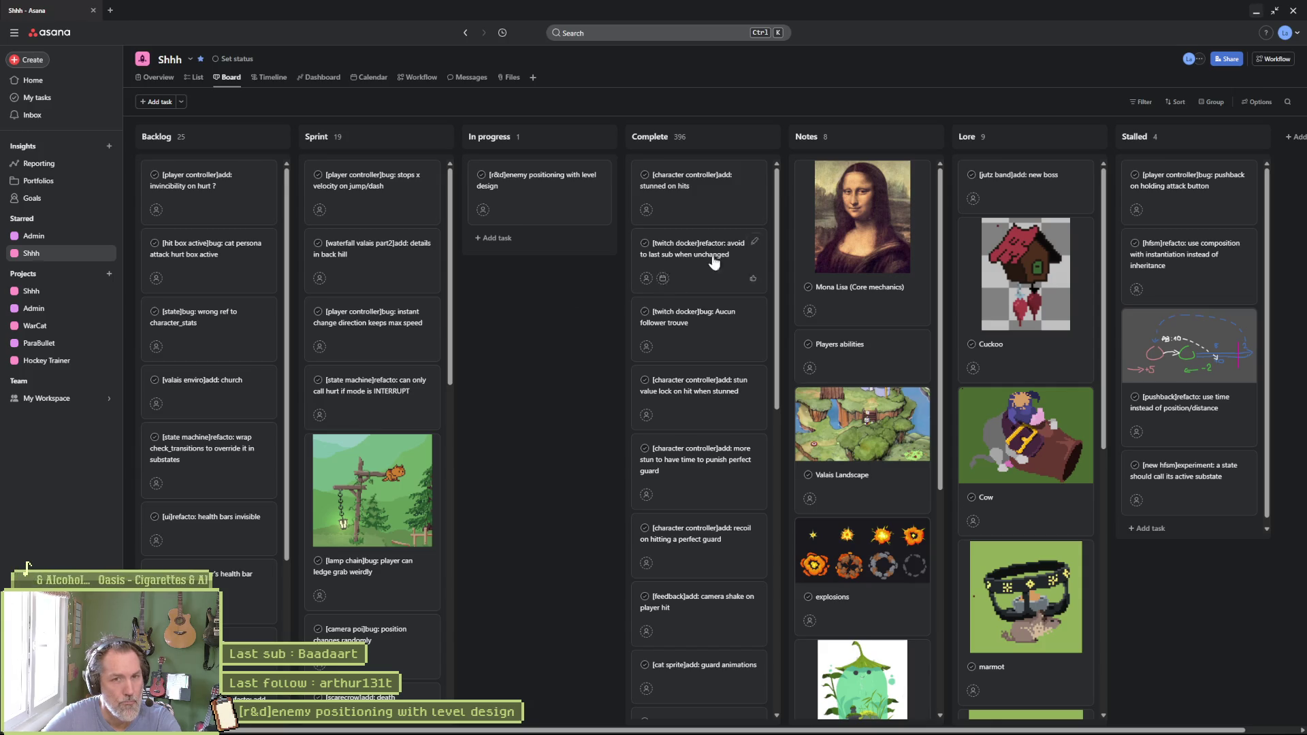
- Run the valais_mase_p2 level in Godot and attack the scarecrow repeatedly with Space
left_click(1257, 15)
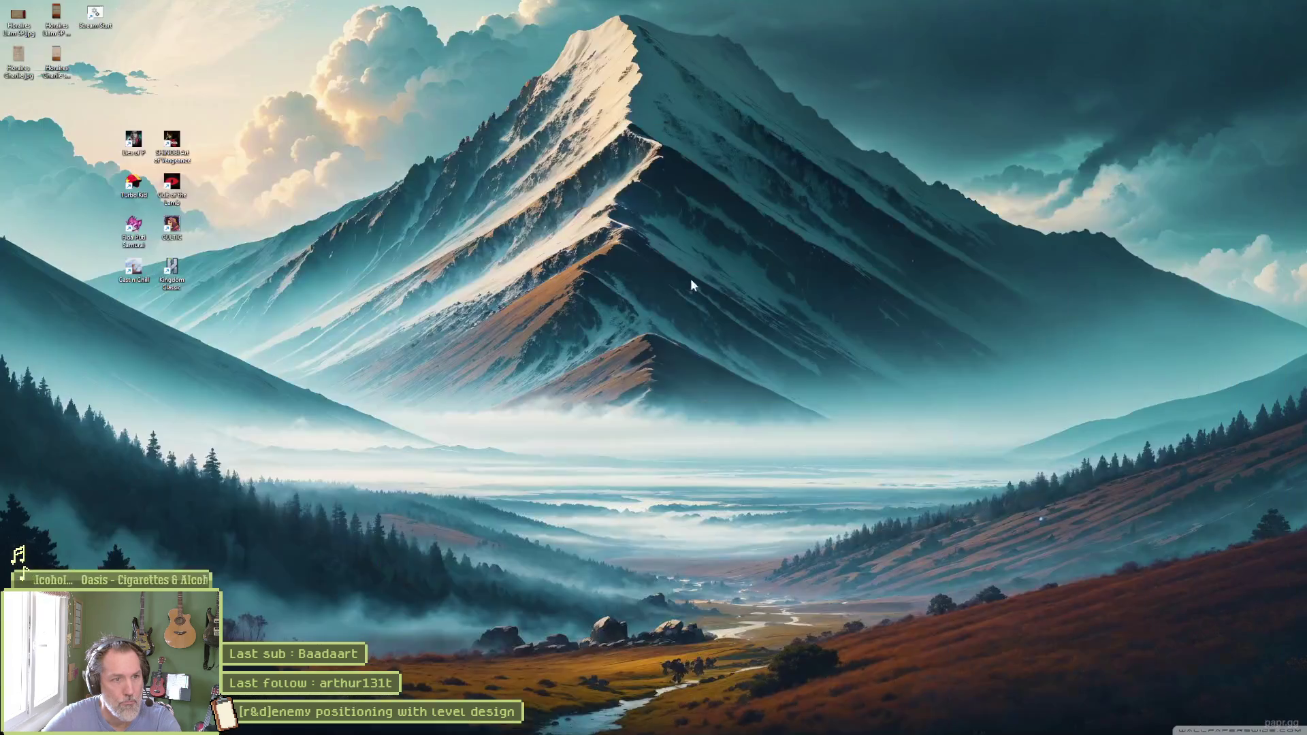
left_click(777, 732)
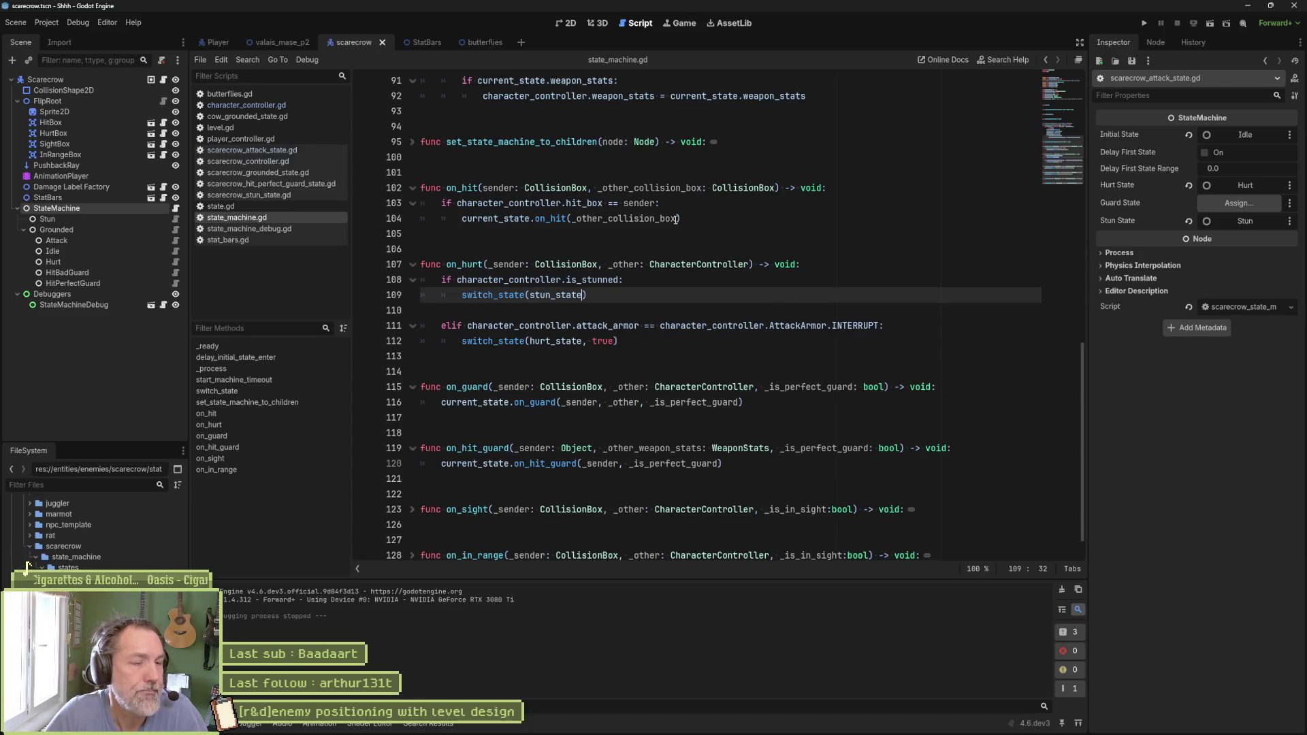
left_click(276, 41)
key("F6")
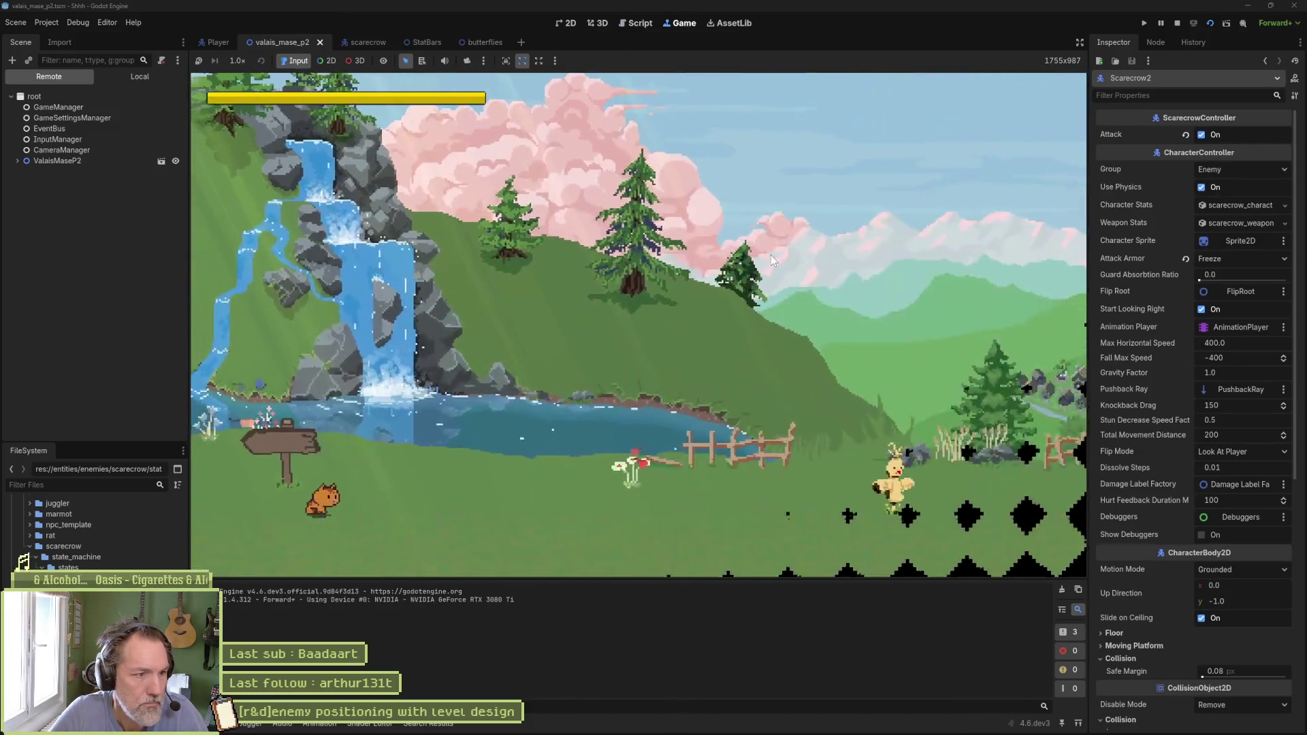
key("Right")
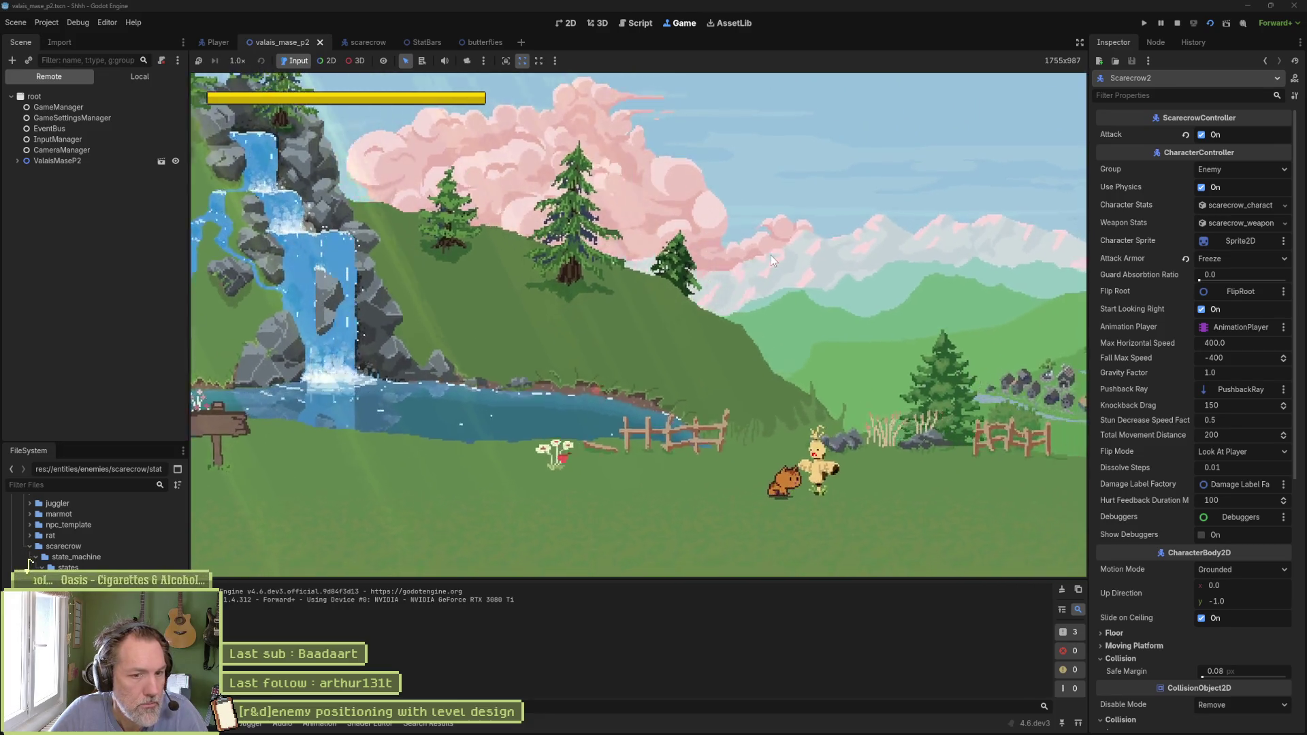
key("space")
key("space")
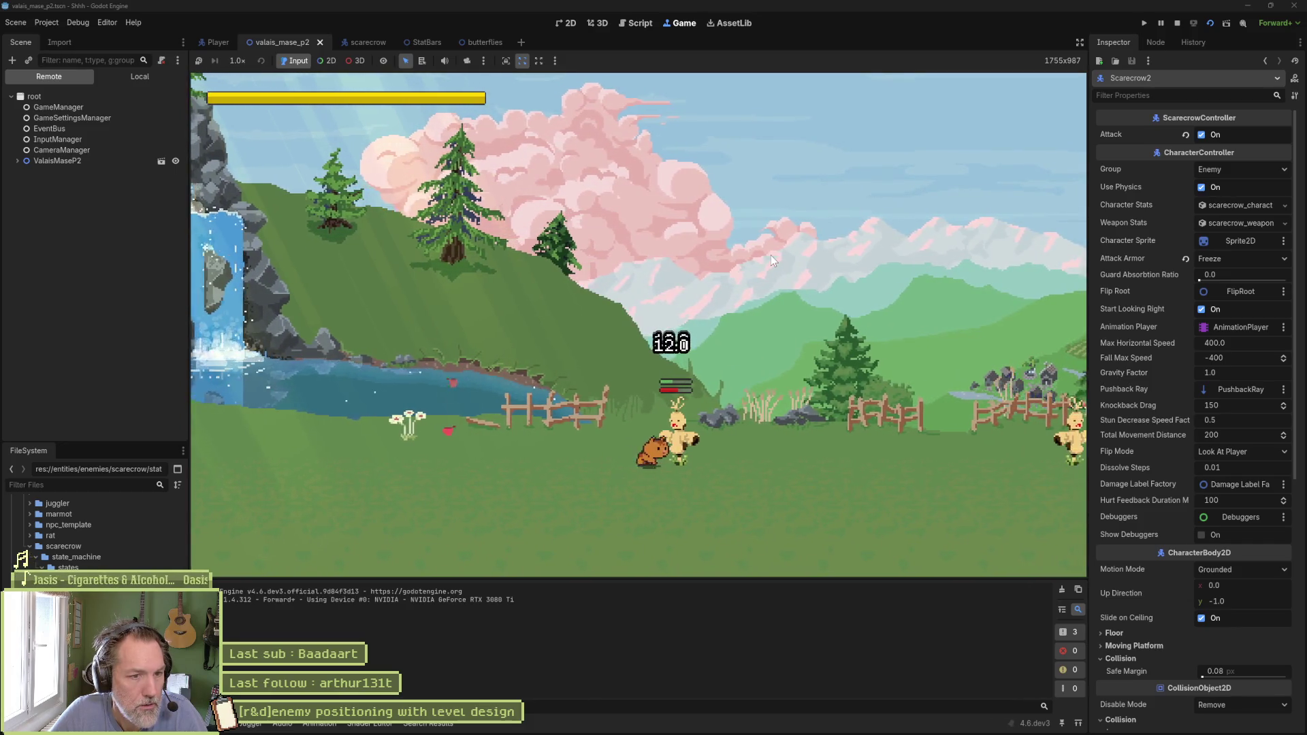
key("space")
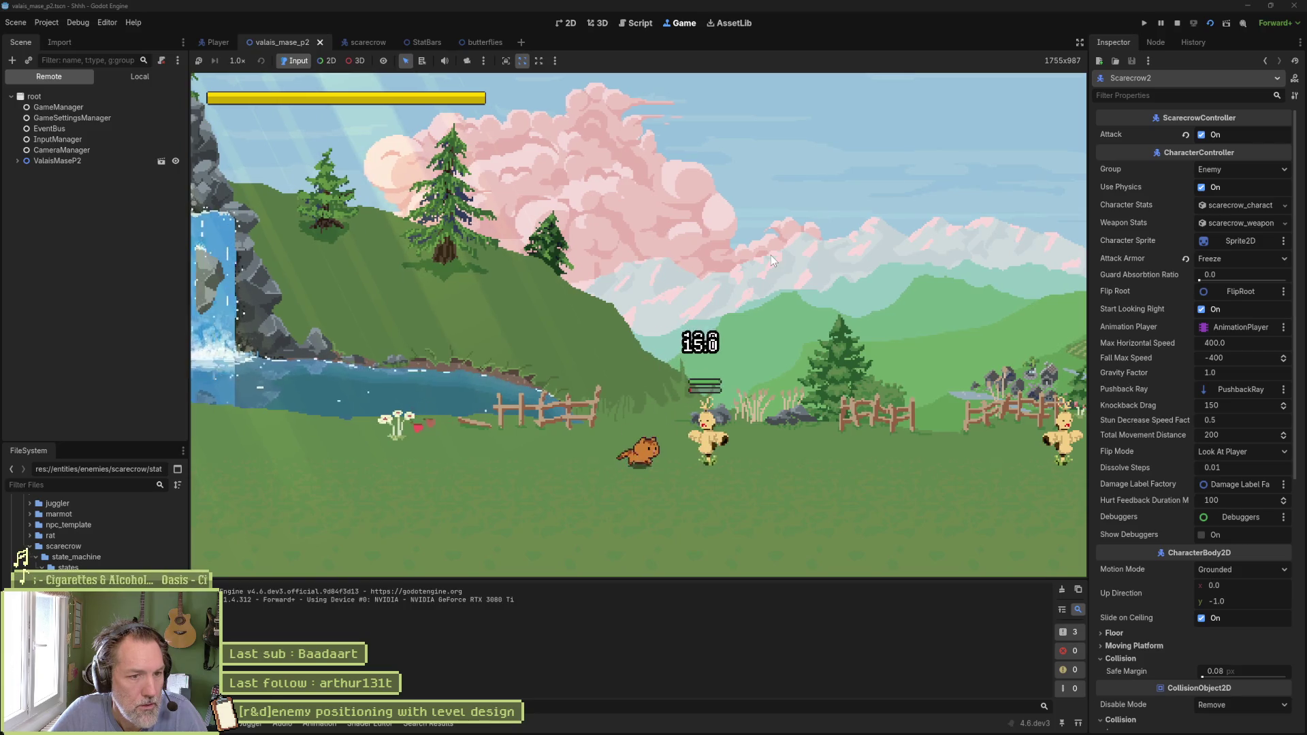
key("space")
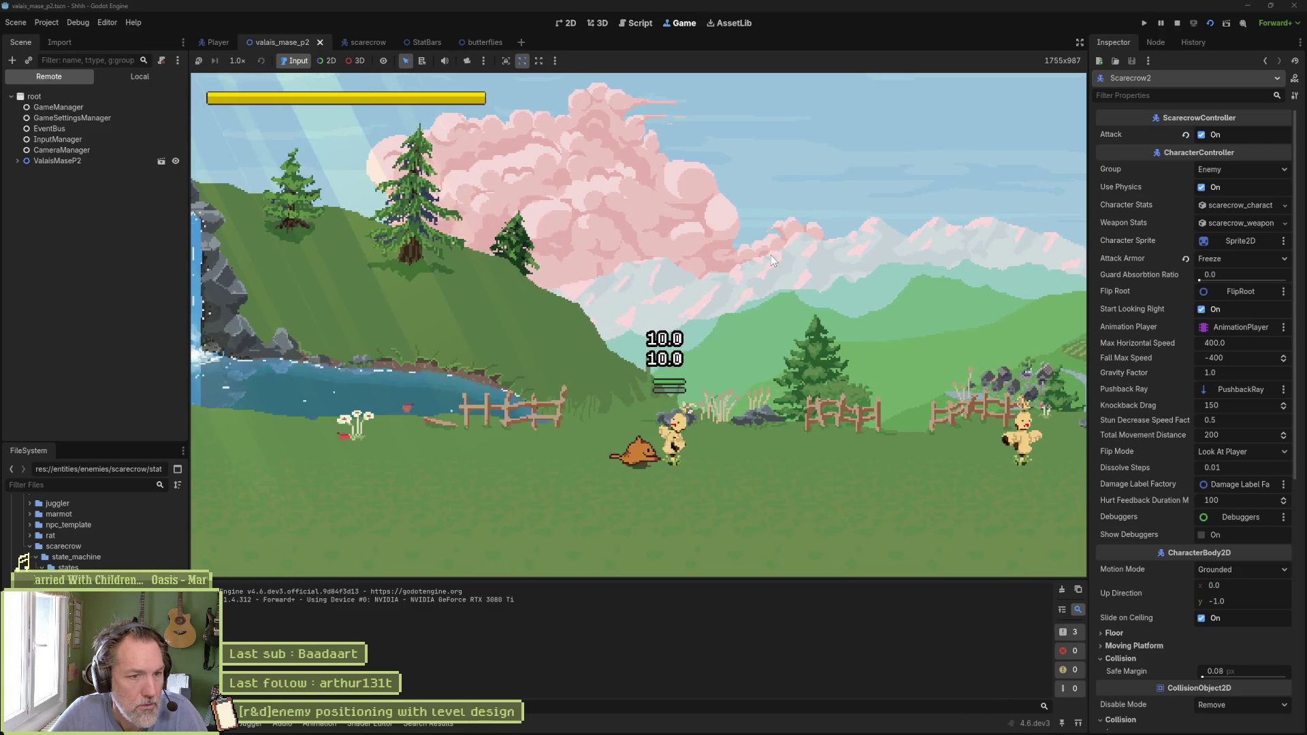
key("space")
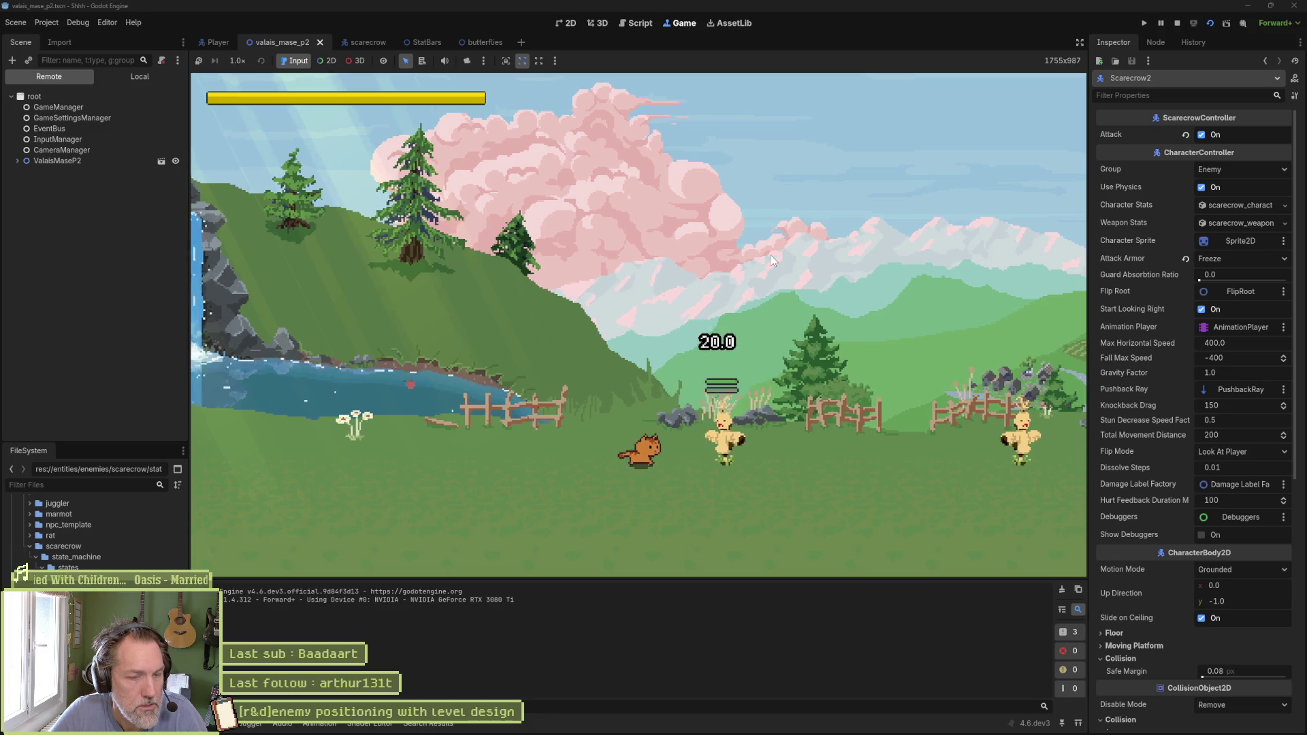
key("space")
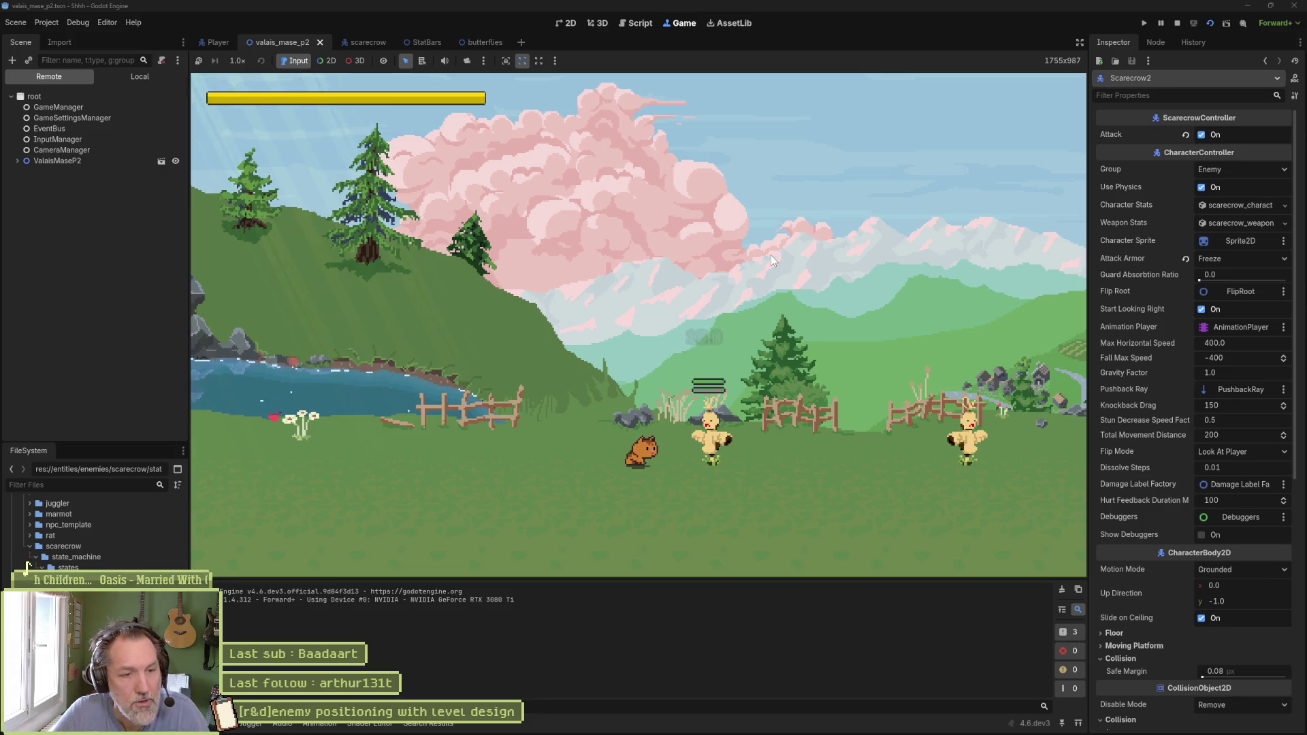
- Restart the game, hit the scarecrow several times with X, then stop with F8
key("F5")
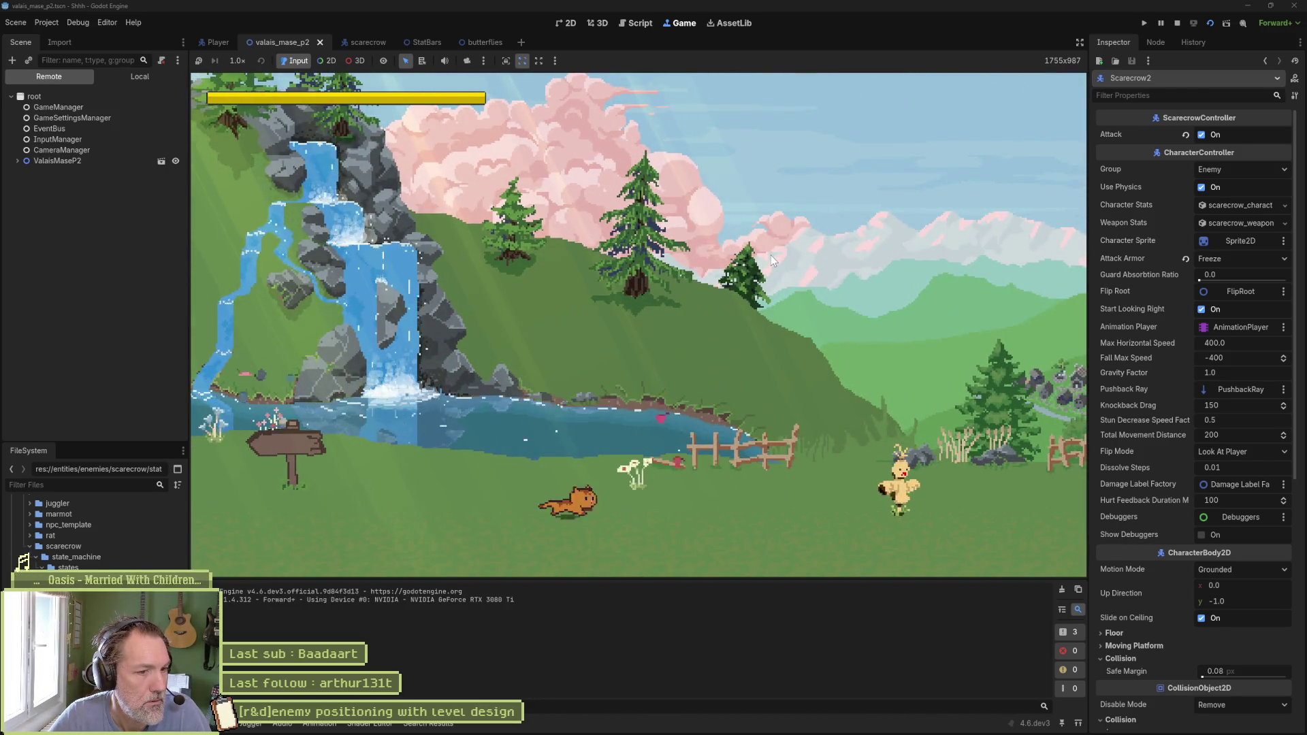
key("Right")
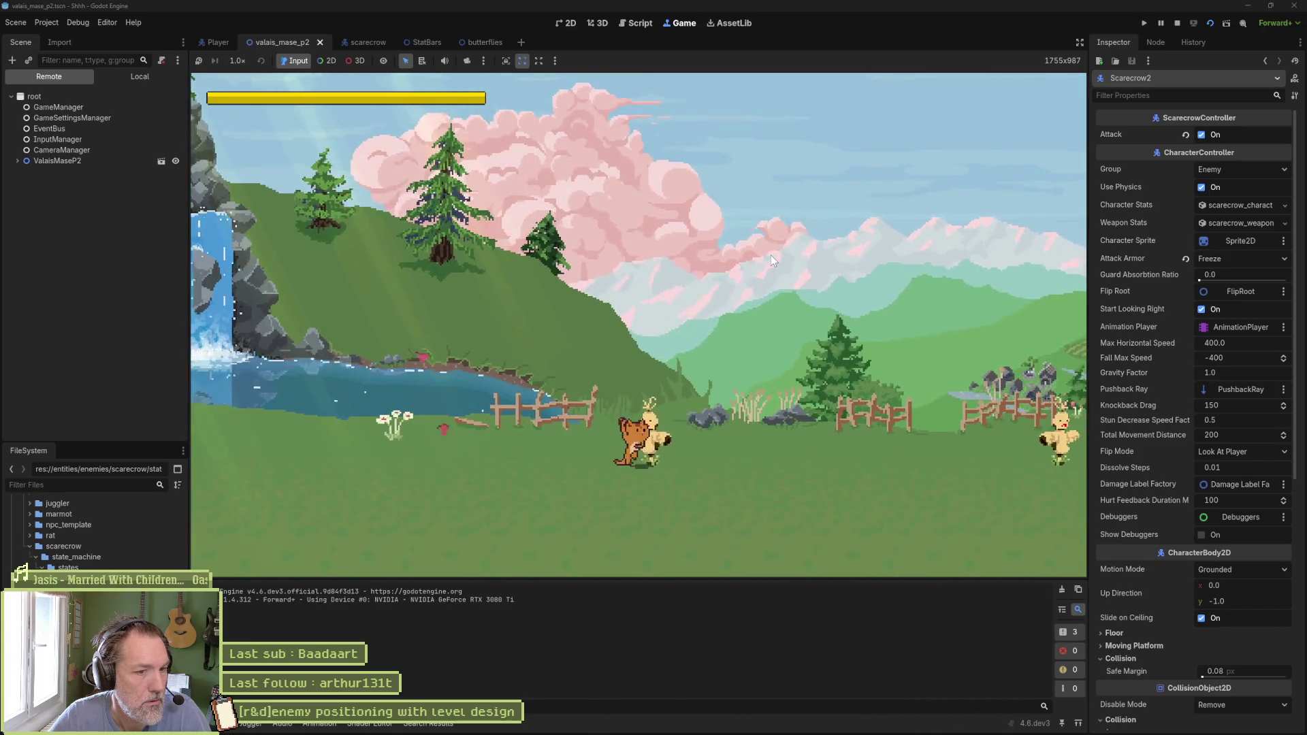
key("x")
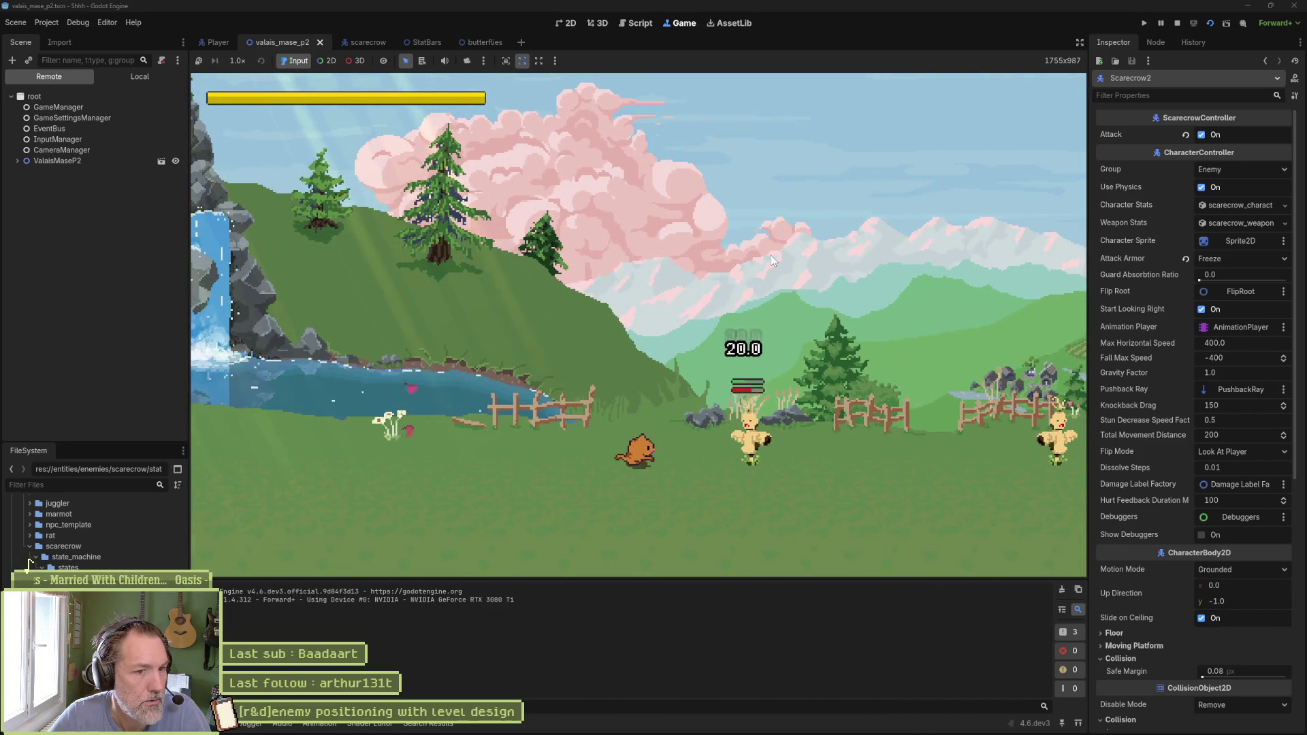
key("Right")
key("x")
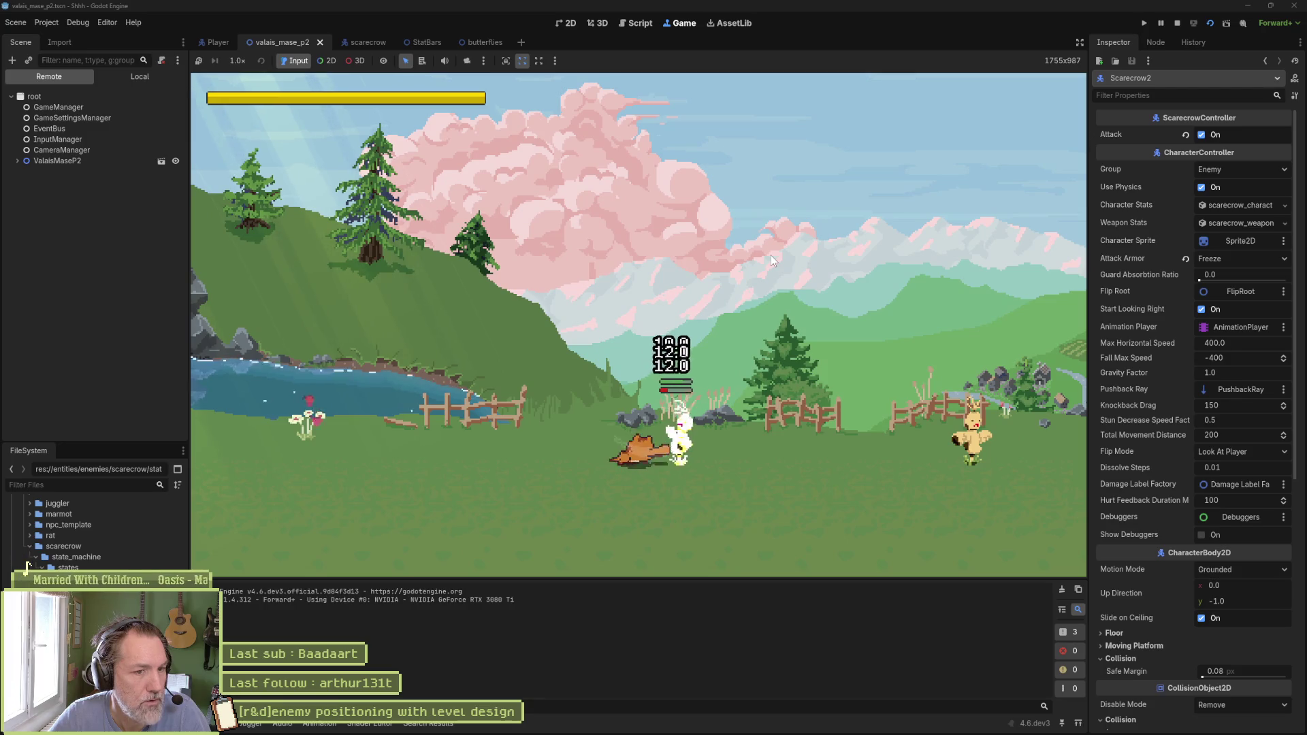
key("x")
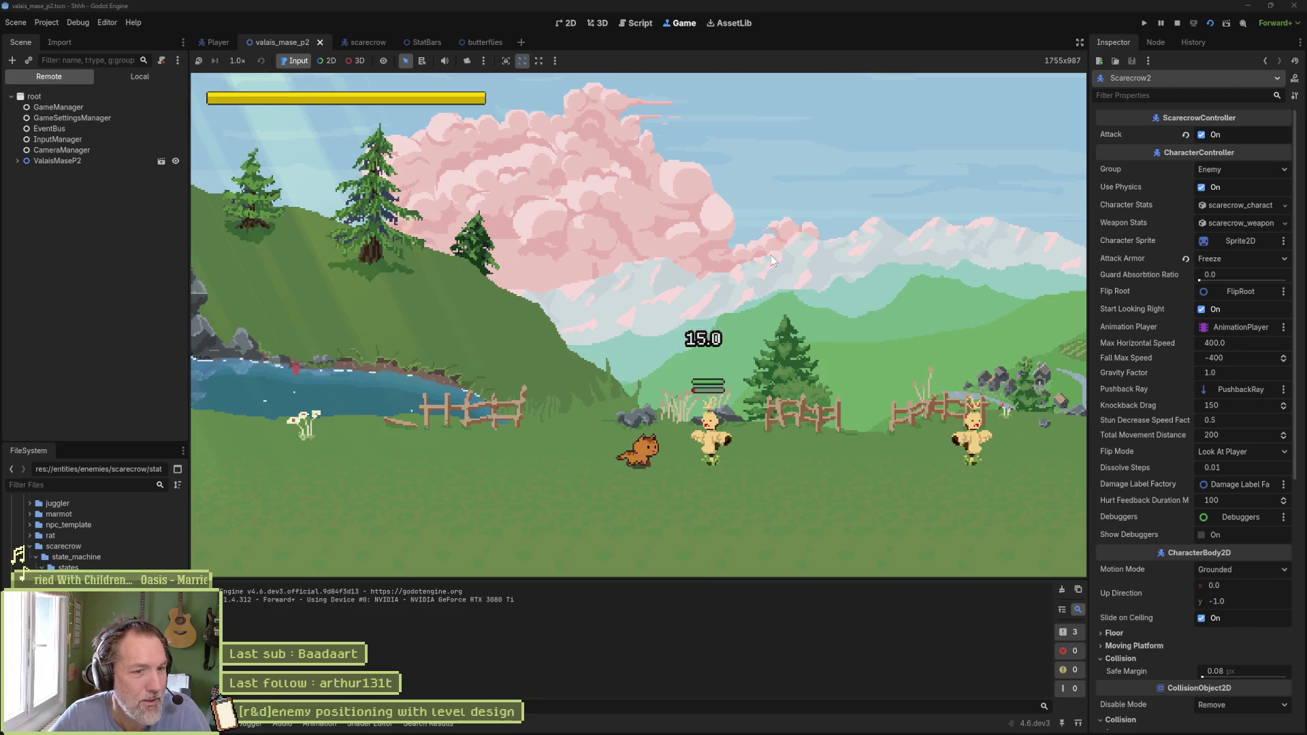
key("Right")
key("x")
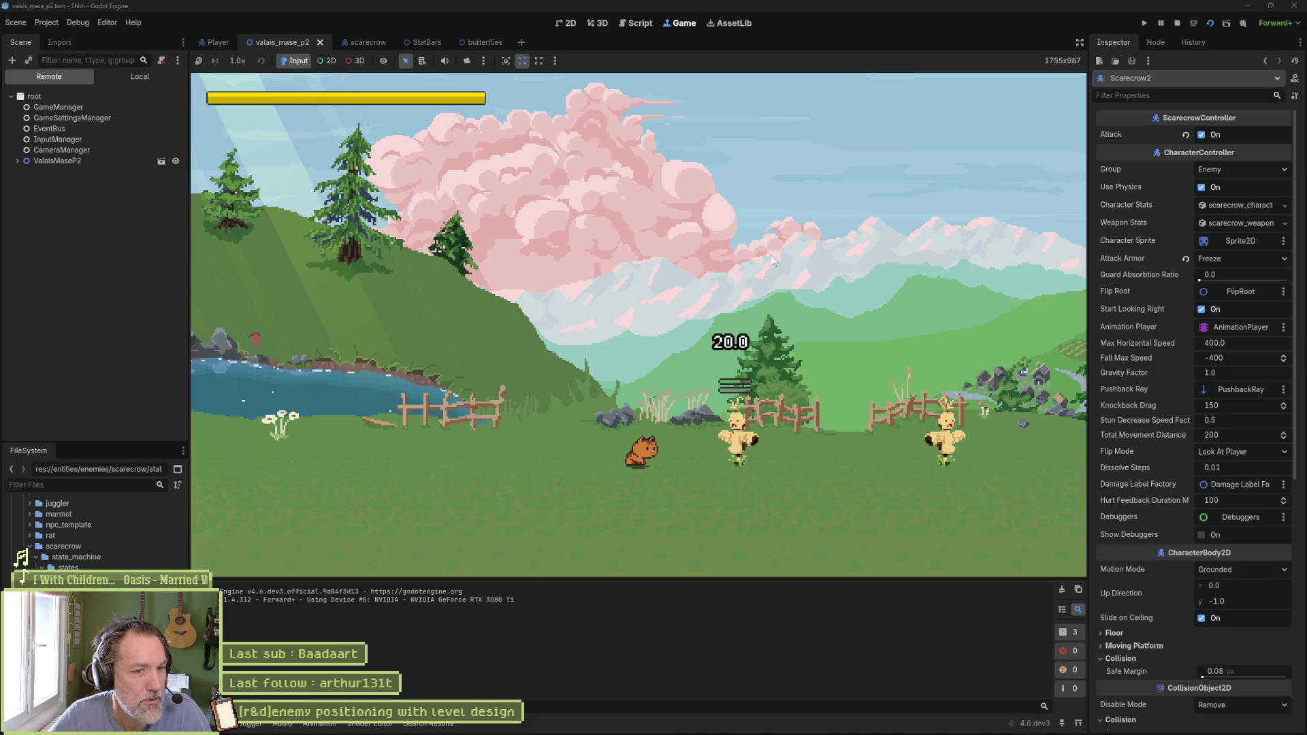
key("F8")
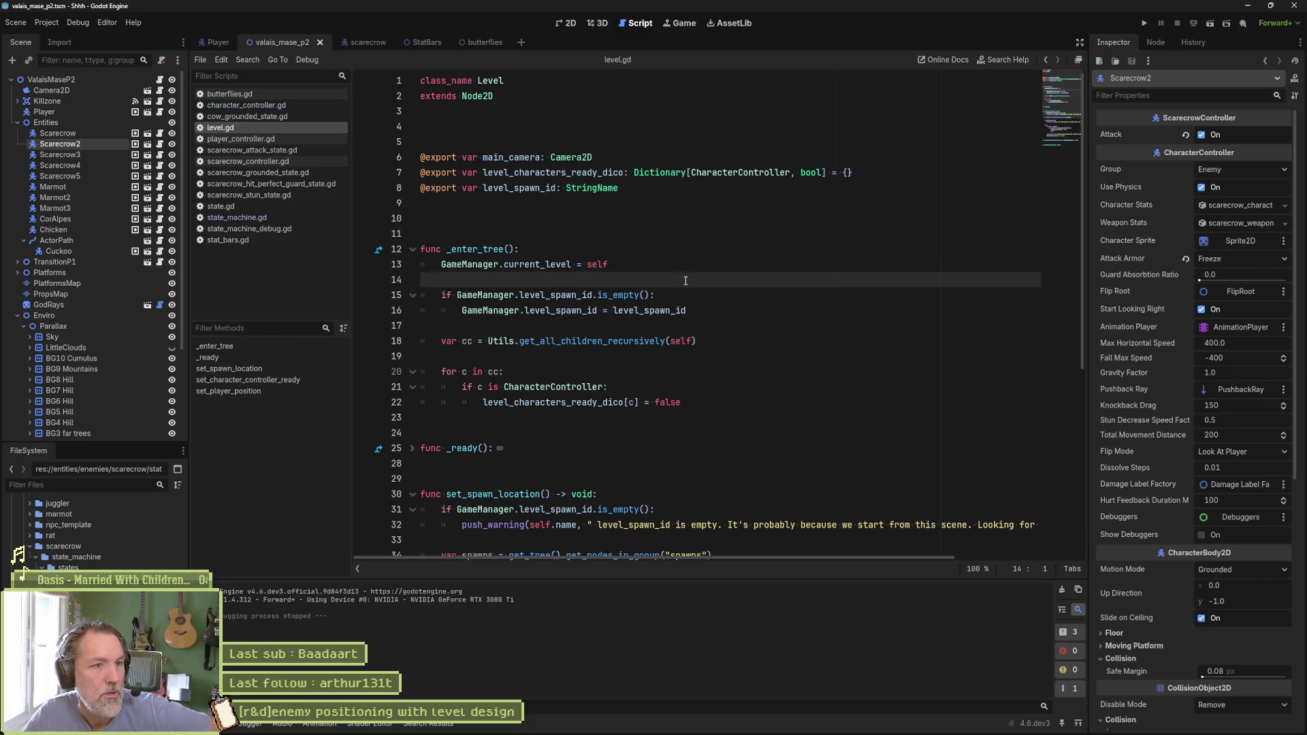
- Raise the first Scarecrow's Character Stats Health Max to 200.0 and save the level
left_click(81, 134)
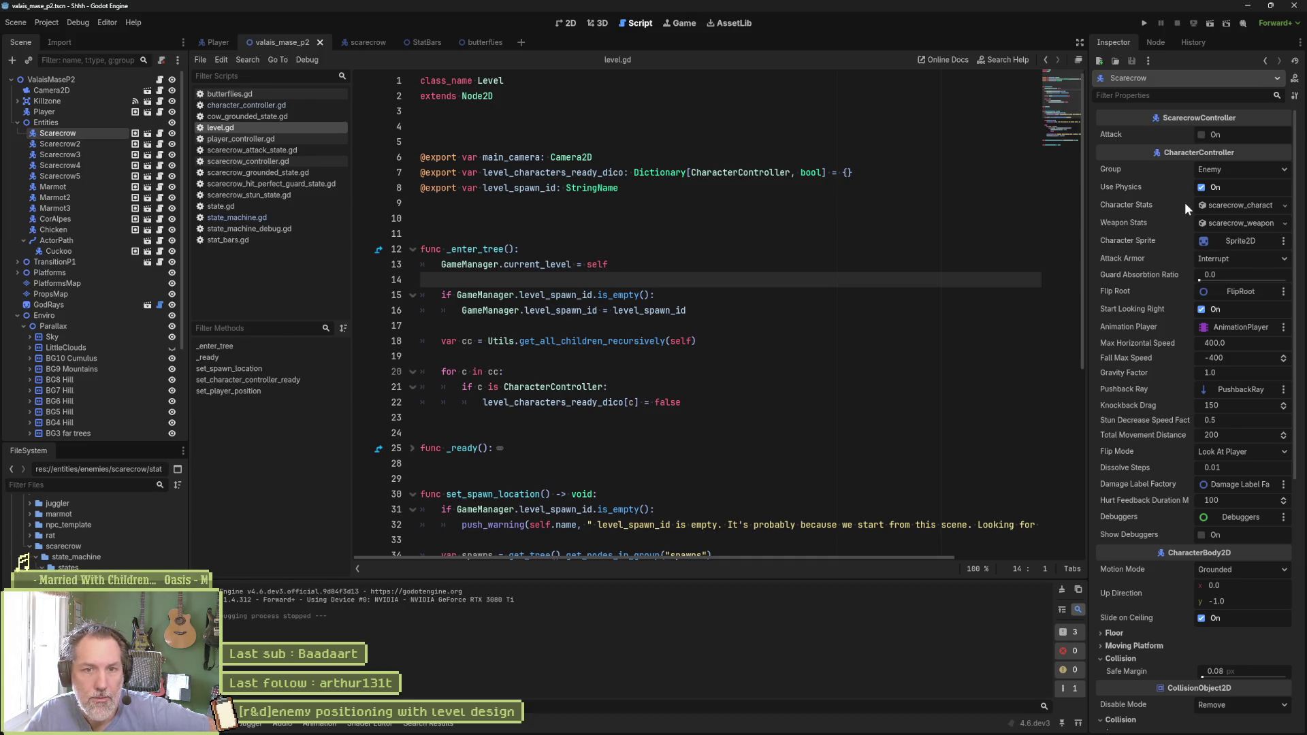
left_click(1243, 203)
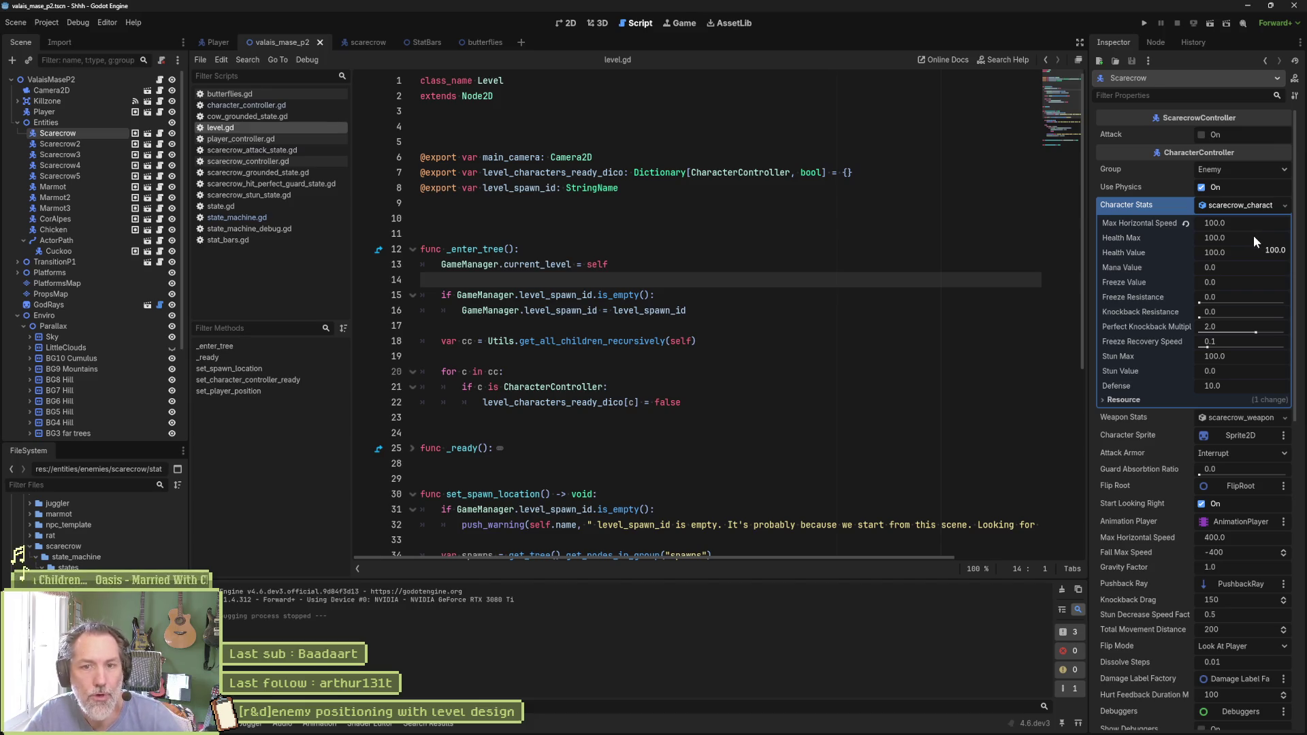
left_click(1253, 236)
type("200")
key("Return")
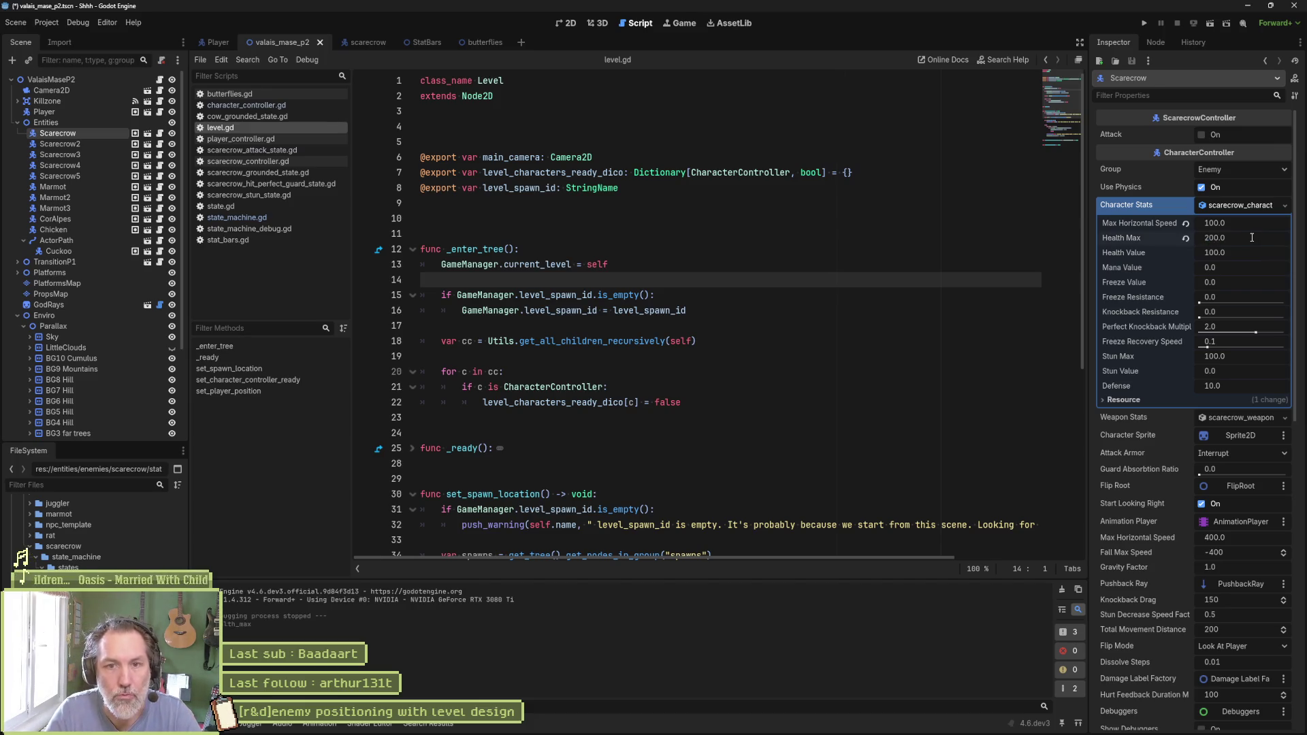
key("ctrl+s")
- Playtest the game, walking the cat to attack the tougher scarecrow, then stop it
key("F5")
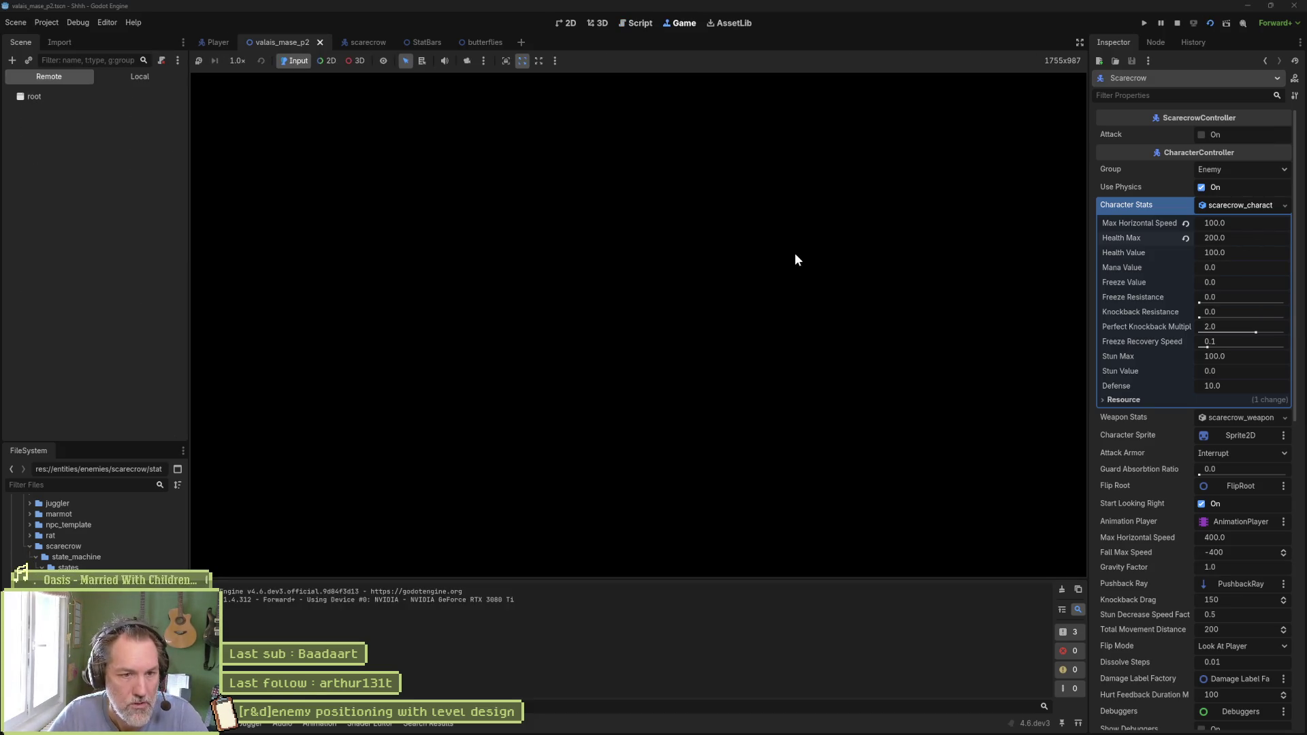
key("Right")
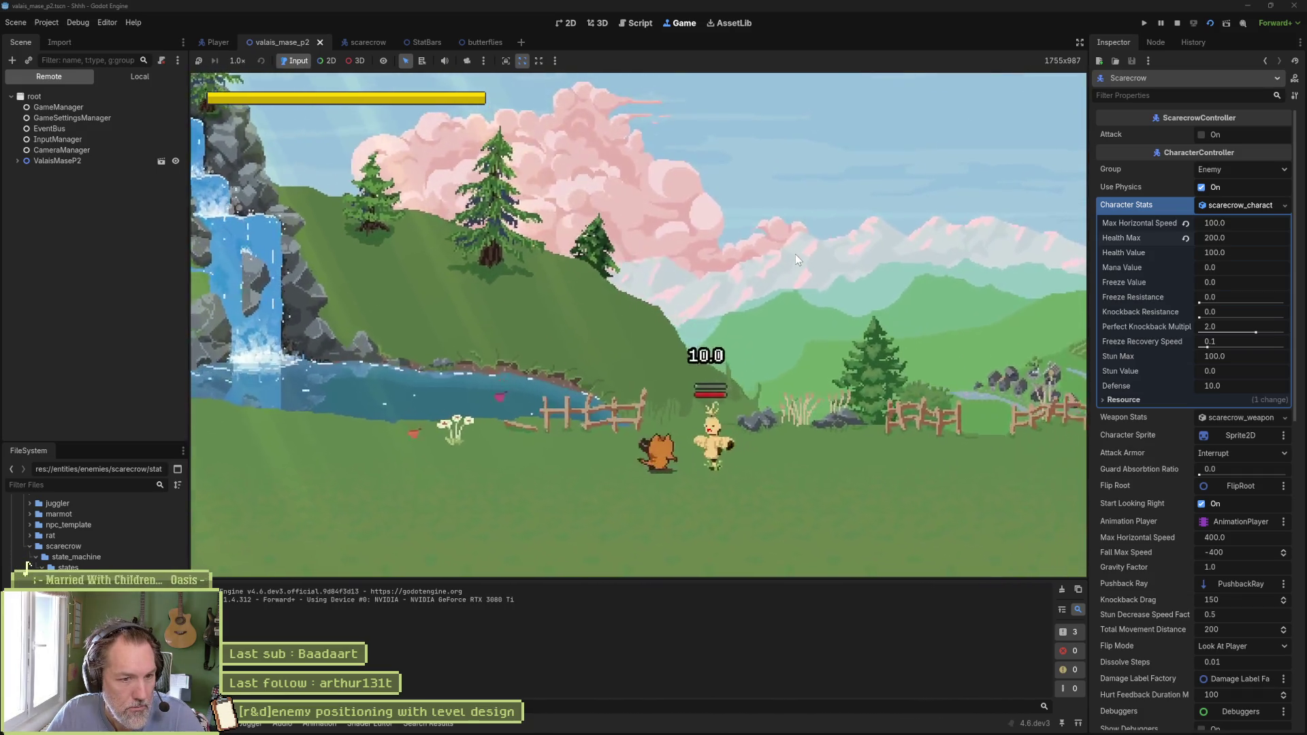
key("Right")
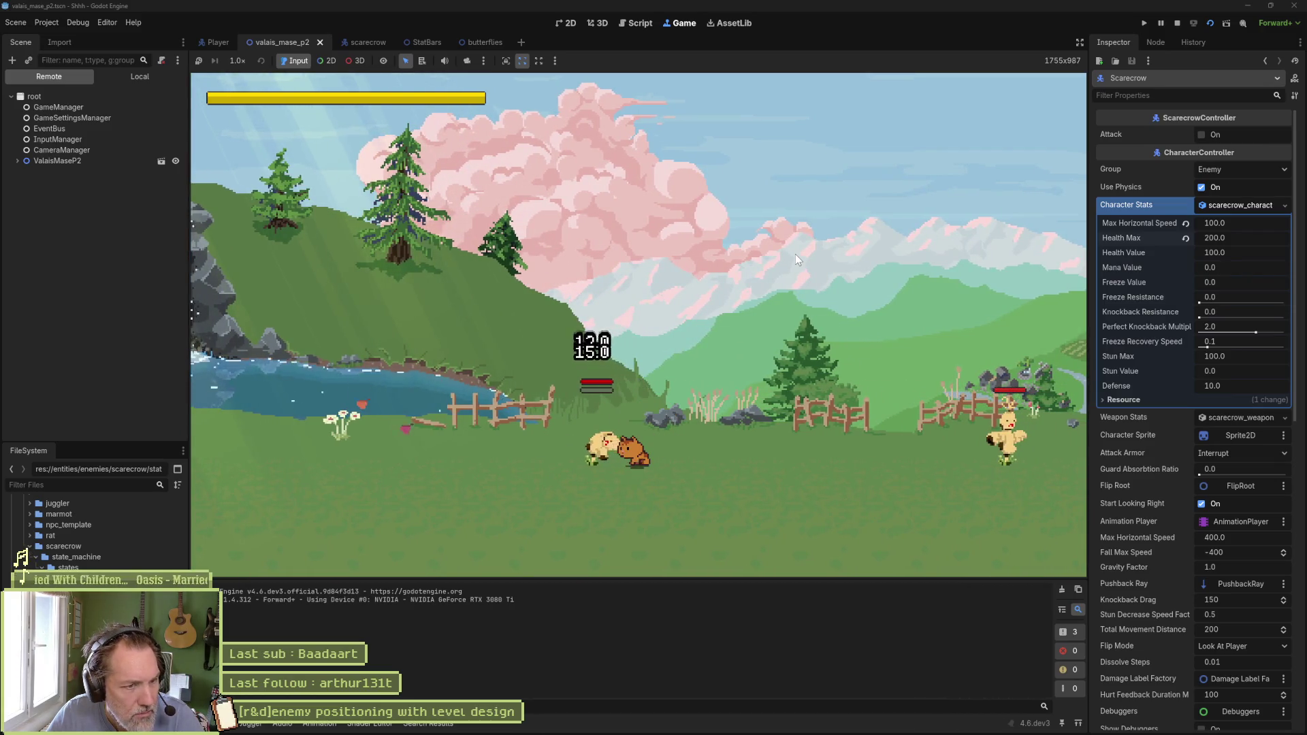
key("F8")
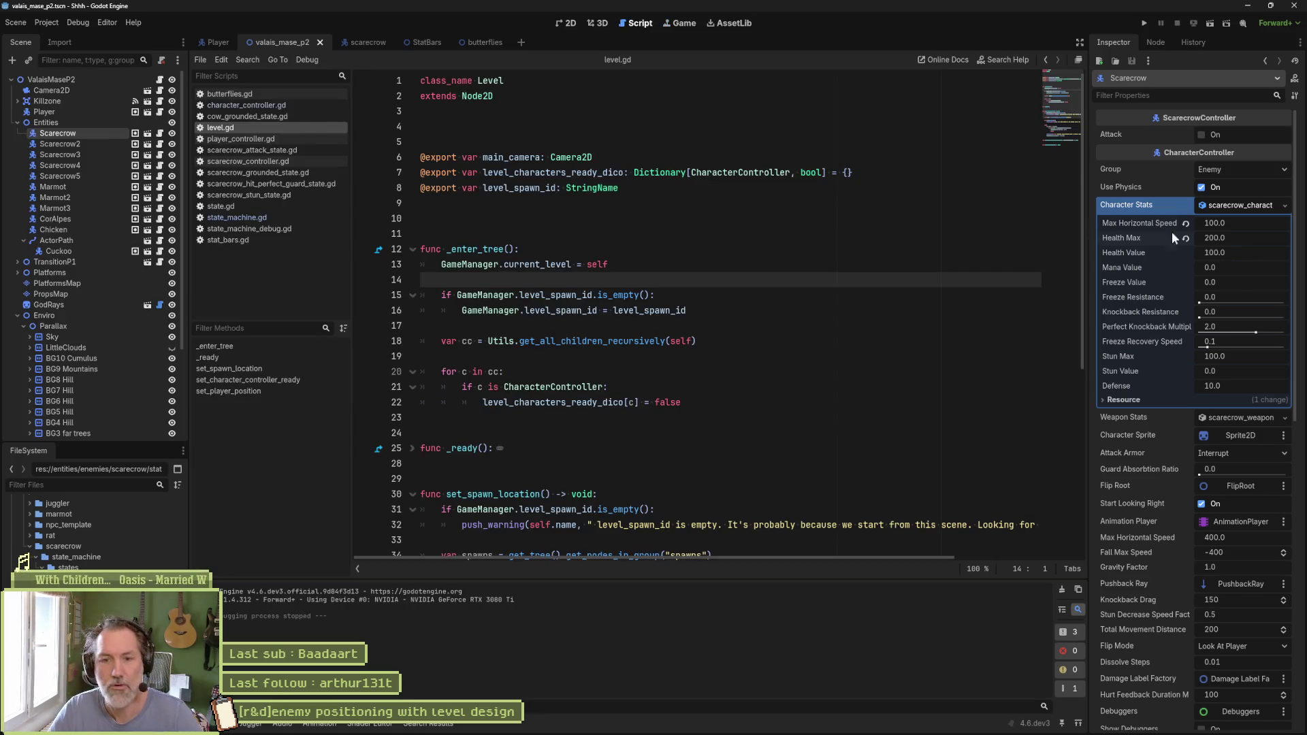